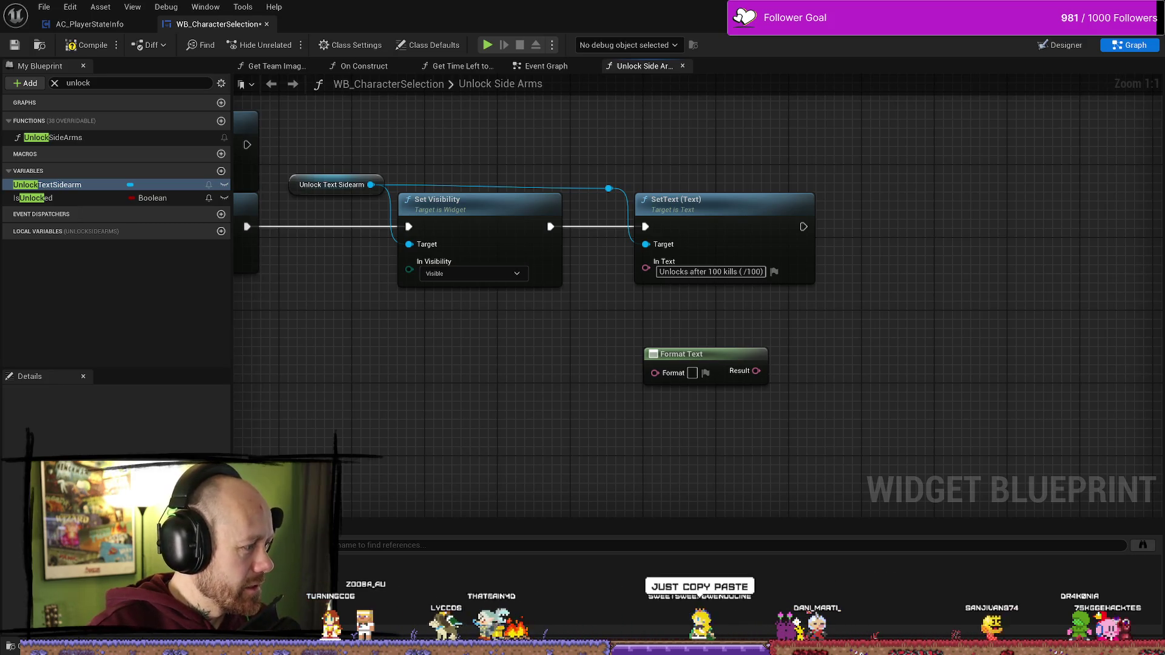
- Enter 'Unlock after {TotalKills} ({CurrentKills} / {TotalKills})' as the Format Text's format string
click(692, 373)
text(Unlock after {TotalKills} ({CurrentKills} / {TotalKills}))
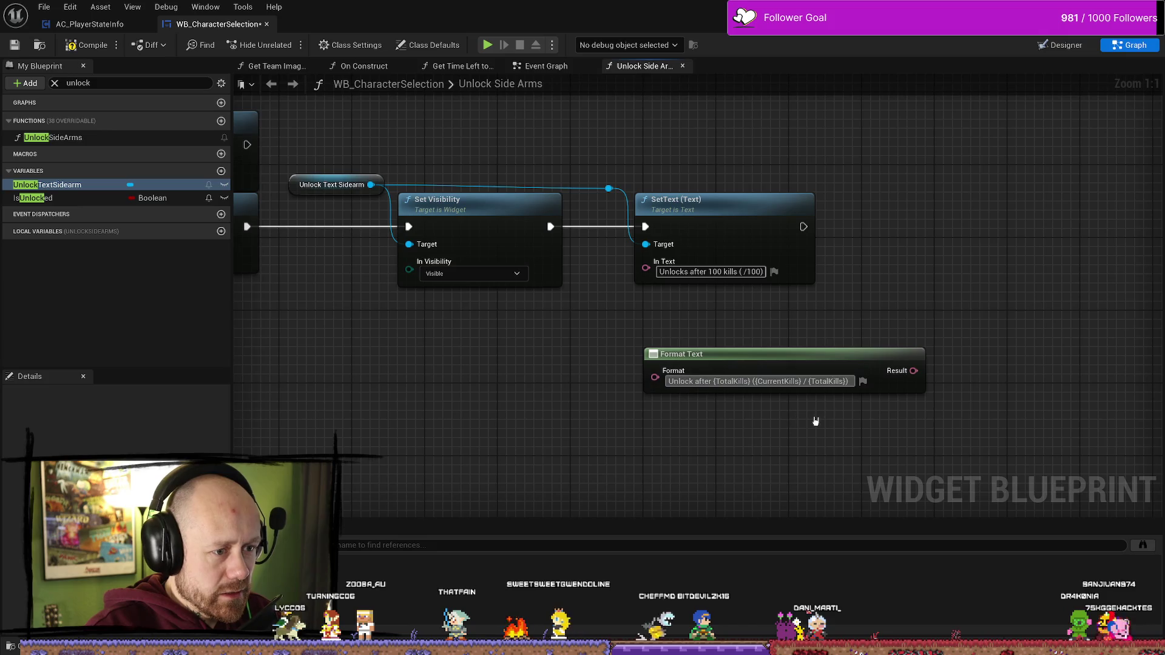
key(Return)
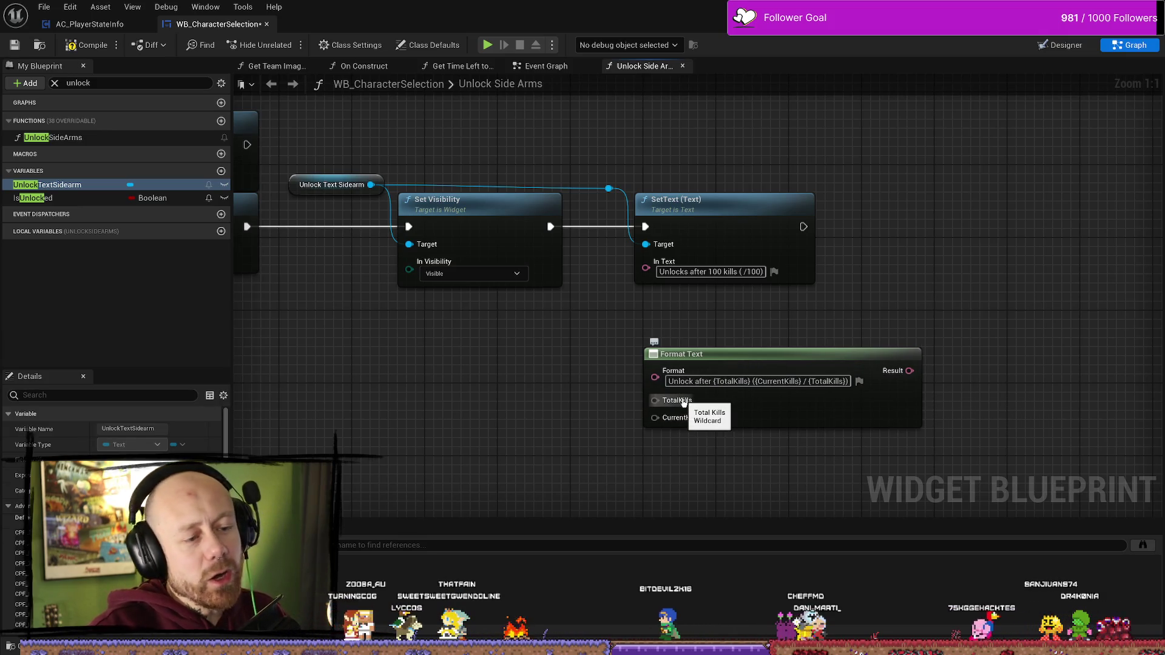
- Reposition the Format Text node and wire its Result into SetText's In Text
drag(766, 354, 766, 325)
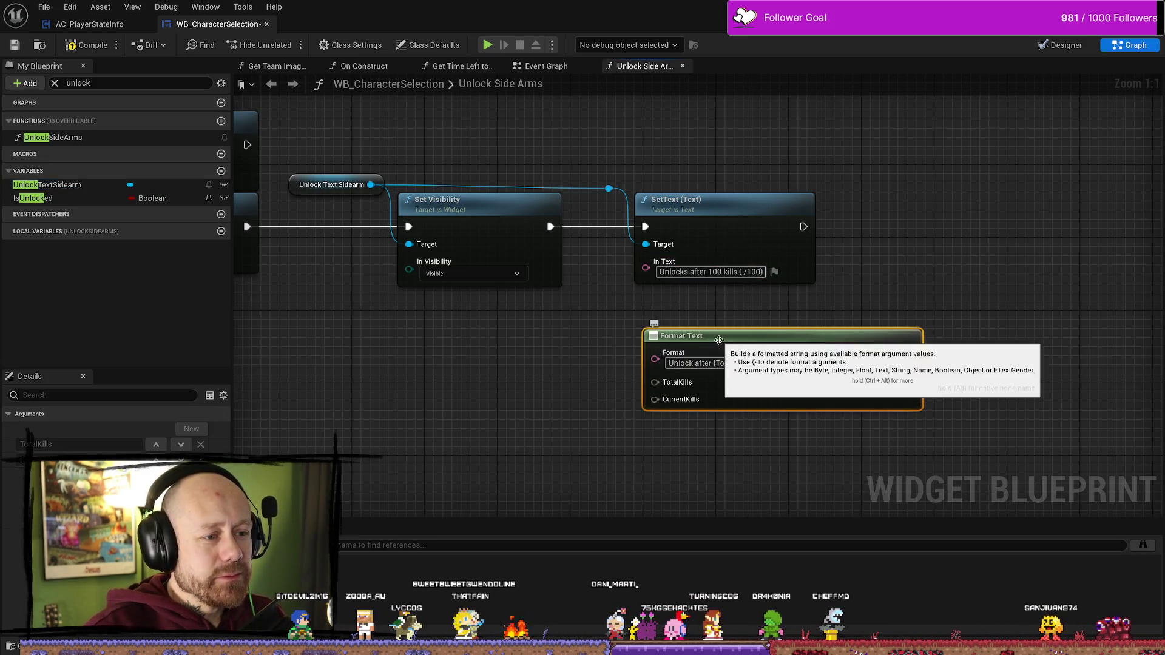
drag(710, 342, 691, 352)
mouse_move(892, 363)
mouse_down()
mouse_move(619, 291)
mouse_move(646, 261)
mouse_up()
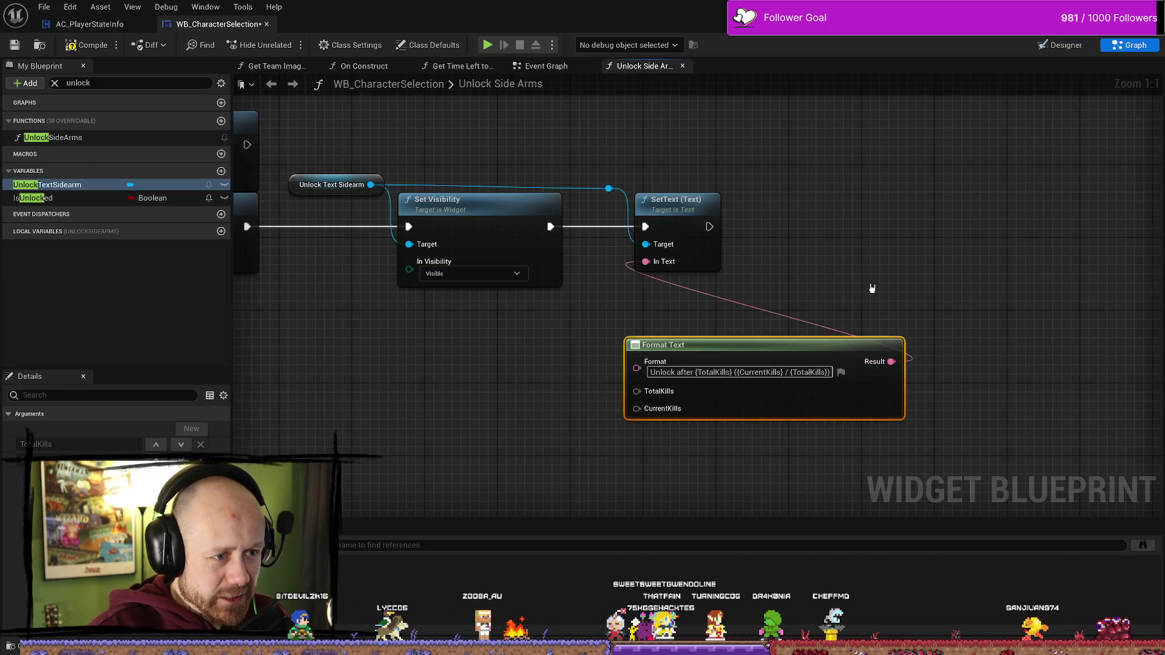
- Dismiss the action menus and zoom and pan to bring the earlier left-side nodes into view
right_click(820, 232)
click(545, 469)
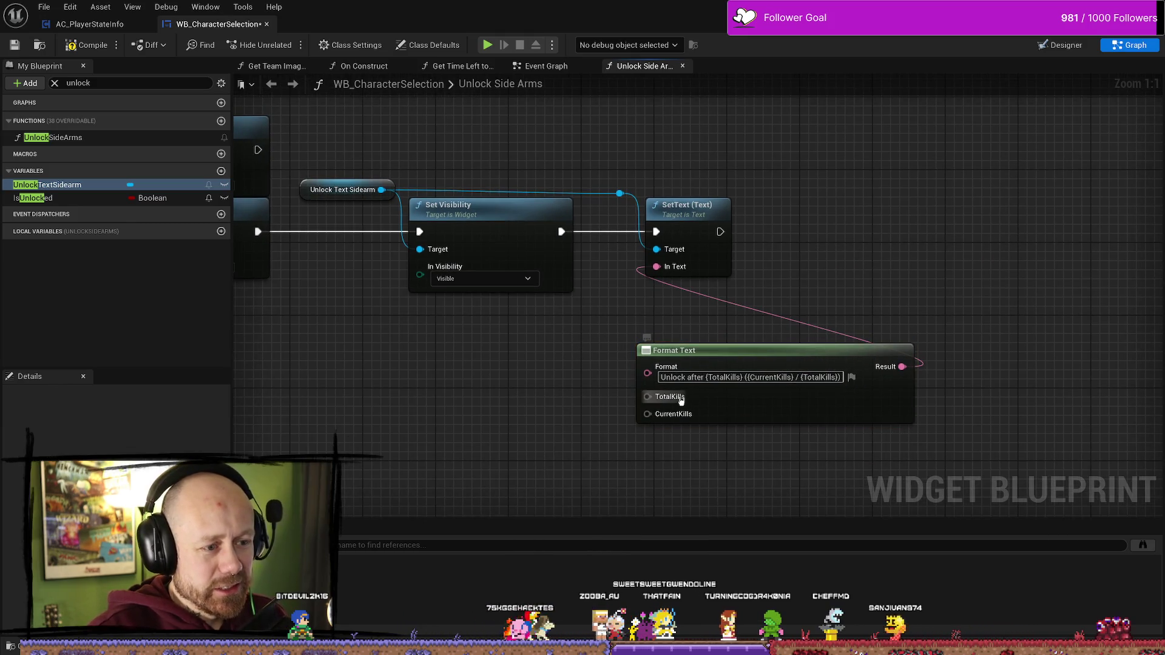
right_click(495, 400)
scroll(351, 385, down, 5)
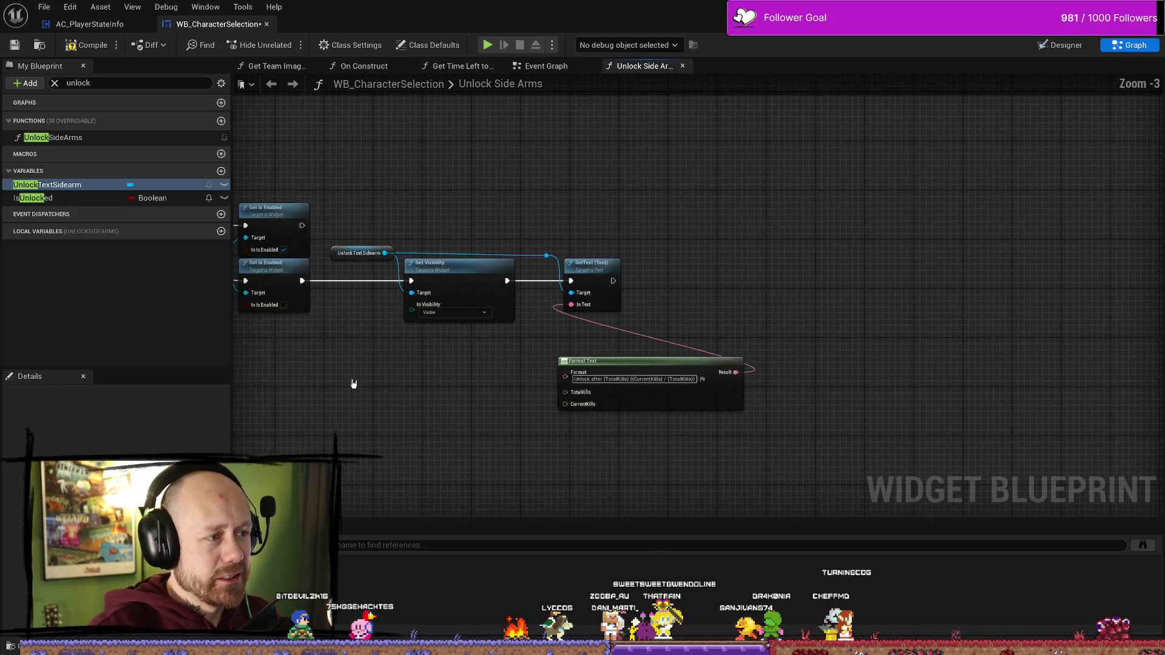
scroll(546, 405, up, 2)
mouse_move(610, 382)
mouse_down()
mouse_move(871, 376)
mouse_move(883, 450)
mouse_move(871, 468)
mouse_move(883, 423)
mouse_move(624, 394)
mouse_up()
scroll(744, 322, up, 1)
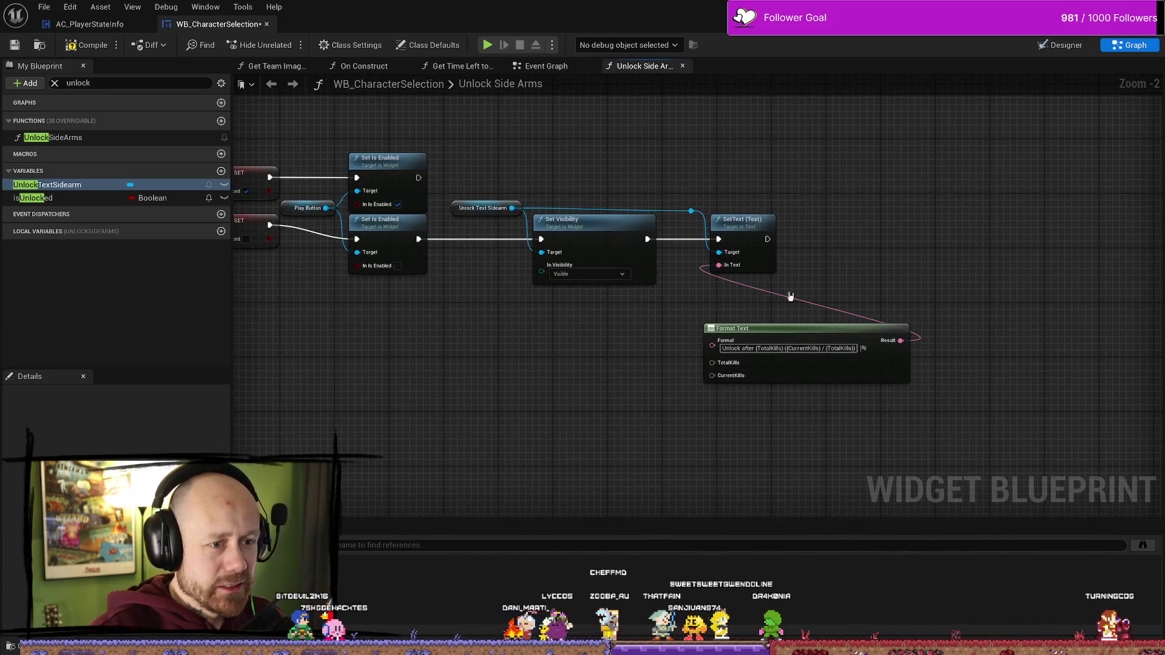
- Move SetText further right, nudge Format Text up-left beneath it, and zoom back in
drag(752, 224, 846, 224)
drag(768, 343, 735, 330)
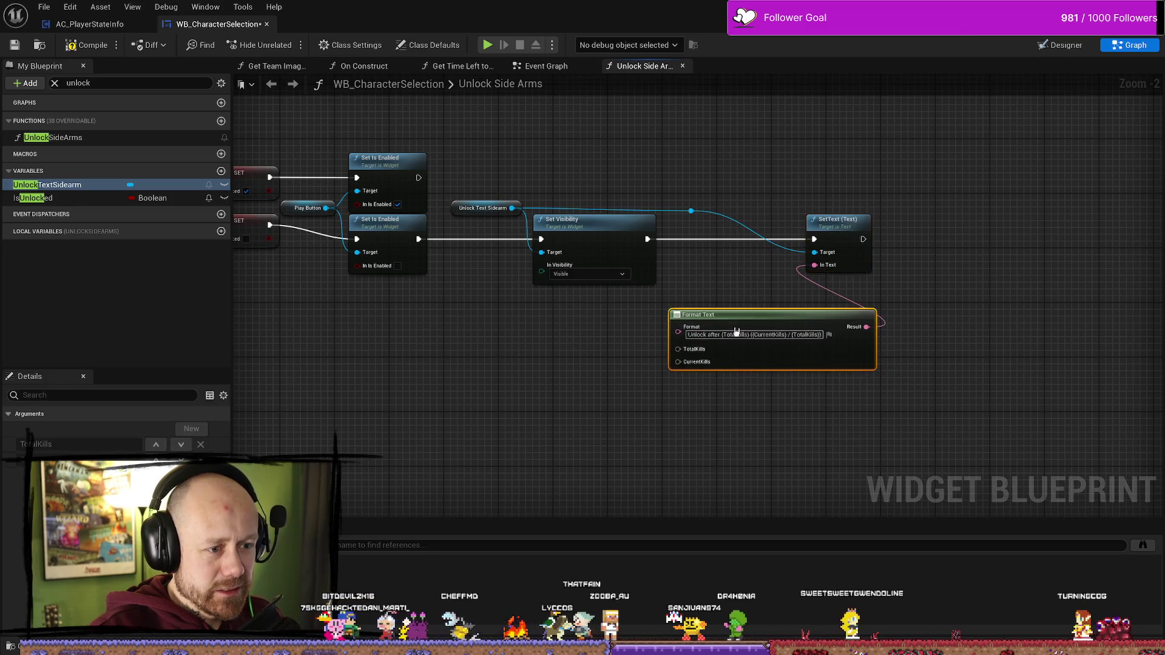
drag(559, 368, 709, 370)
scroll(819, 367, up, 1)
mouse_move(884, 371)
mouse_down()
mouse_move(968, 370)
mouse_move(783, 360)
mouse_up()
scroll(968, 371, up, 1)
right_click(637, 349)
click(649, 330)
right_click(633, 348)
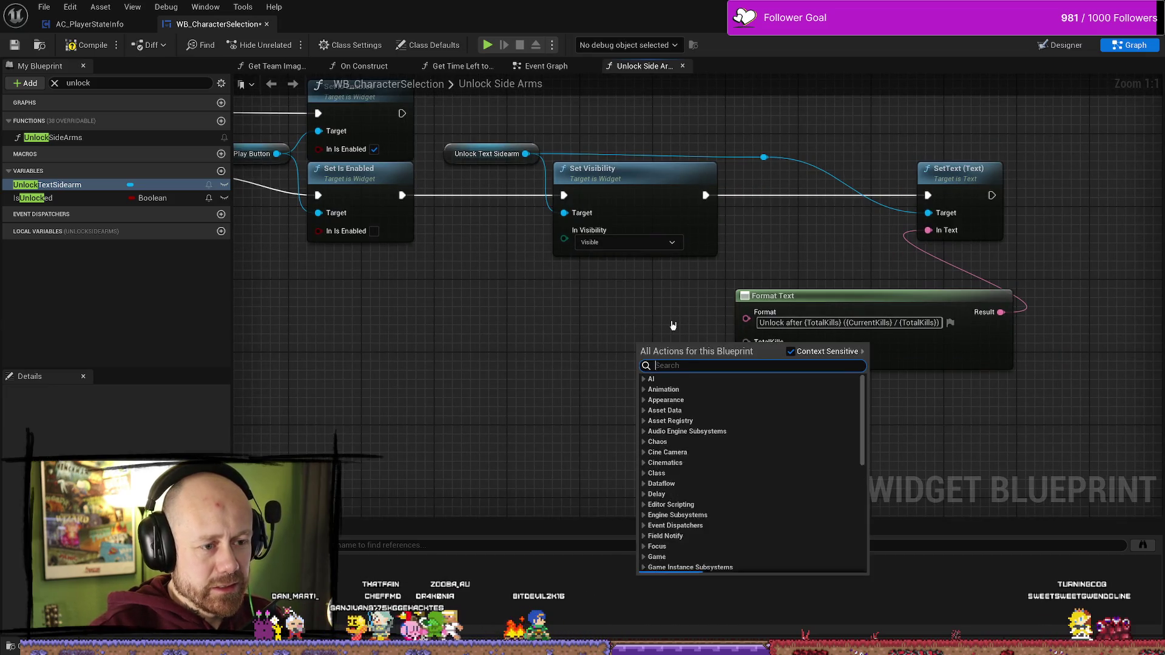
click(656, 322)
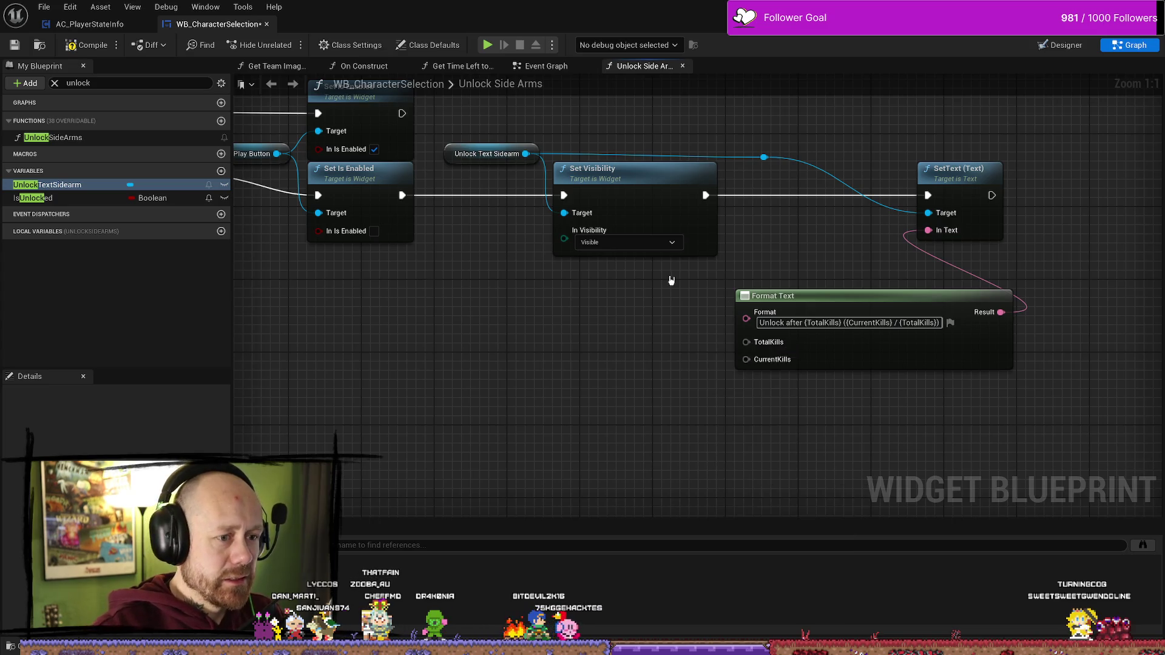
right_click(639, 346)
key(Escape)
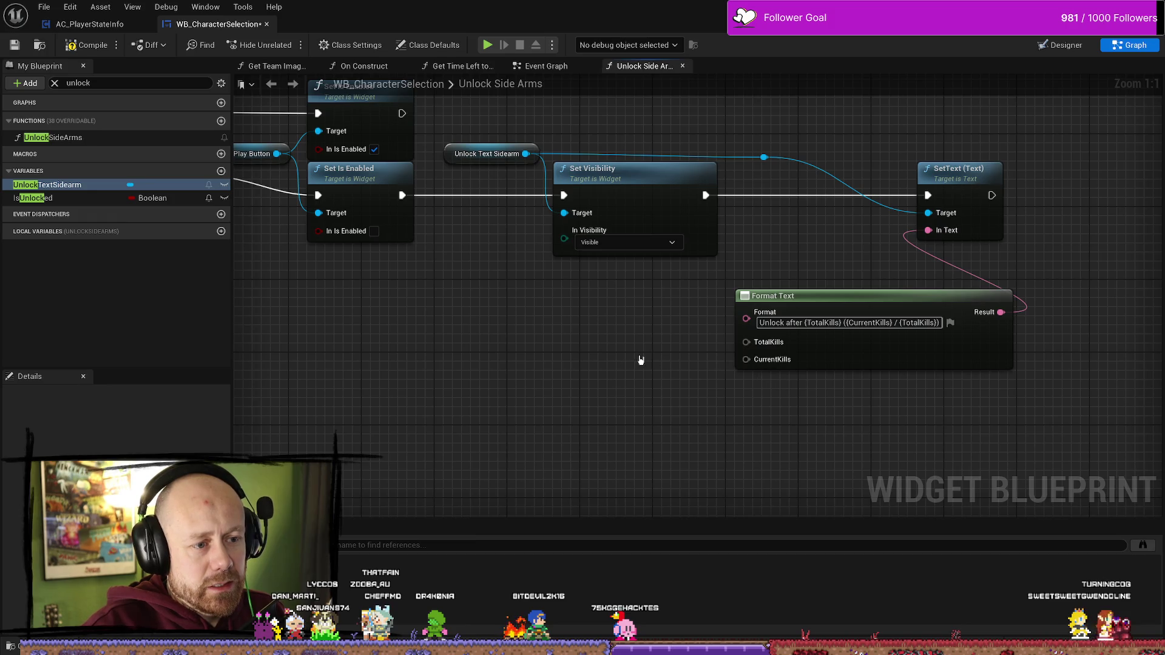
drag(640, 360, 637, 359)
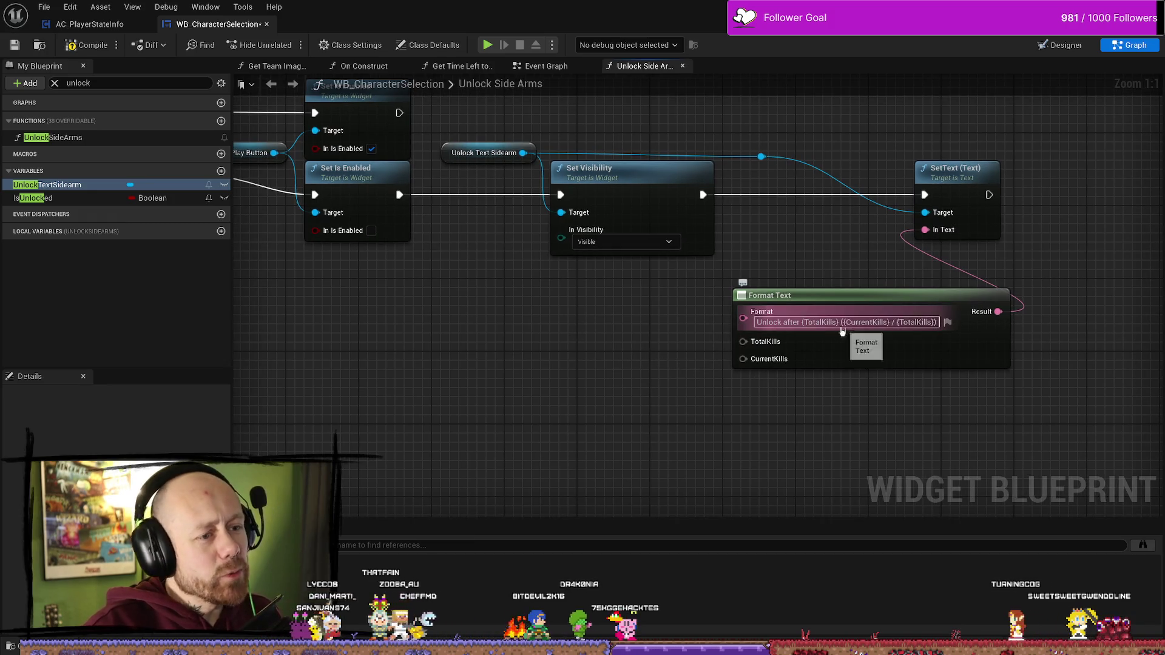
right_click(753, 344)
click(637, 360)
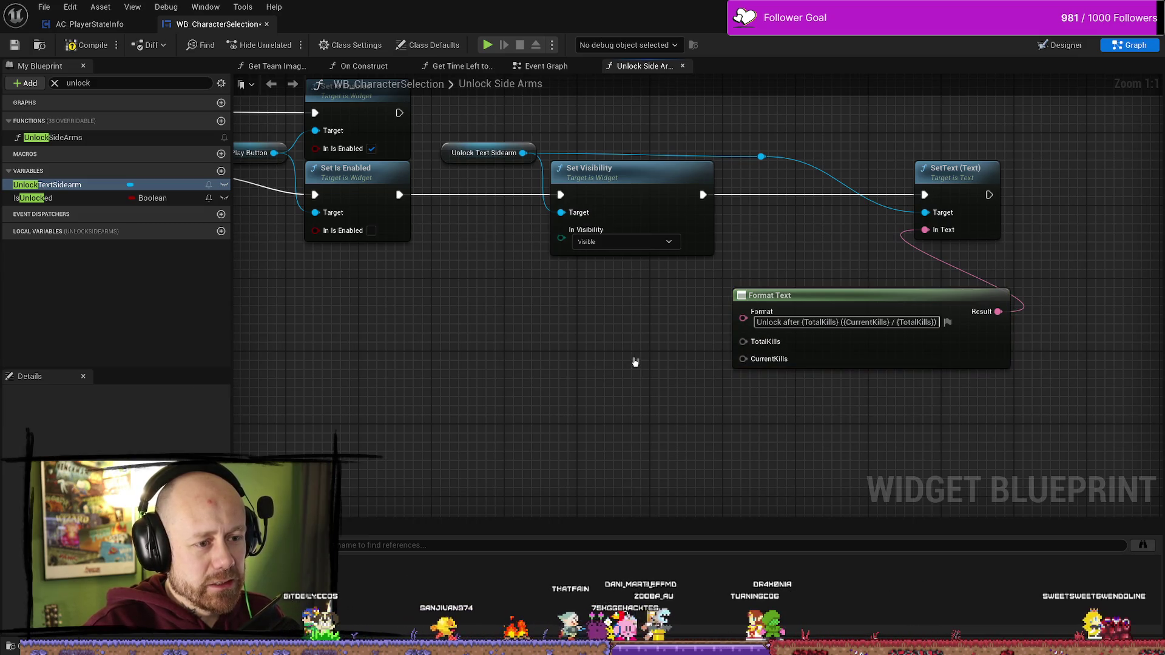
right_click(638, 361)
click(633, 352)
right_click(634, 355)
text(text)
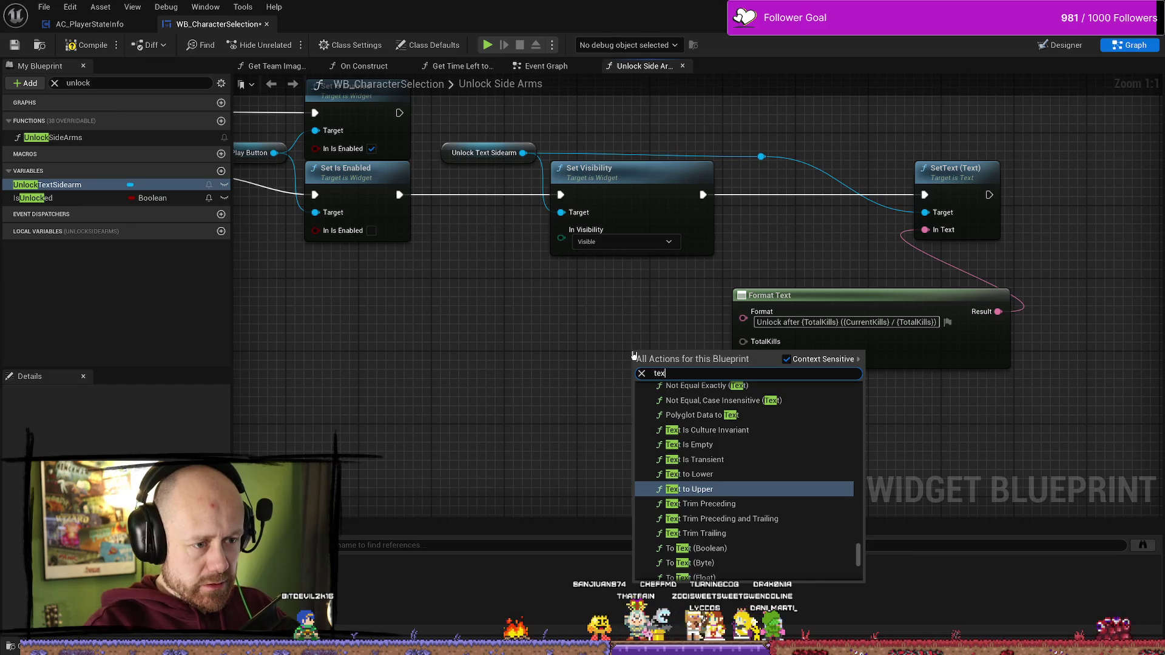
key(BackSpace)
key(BackSpace)
key(BackSpace)
text(tex)
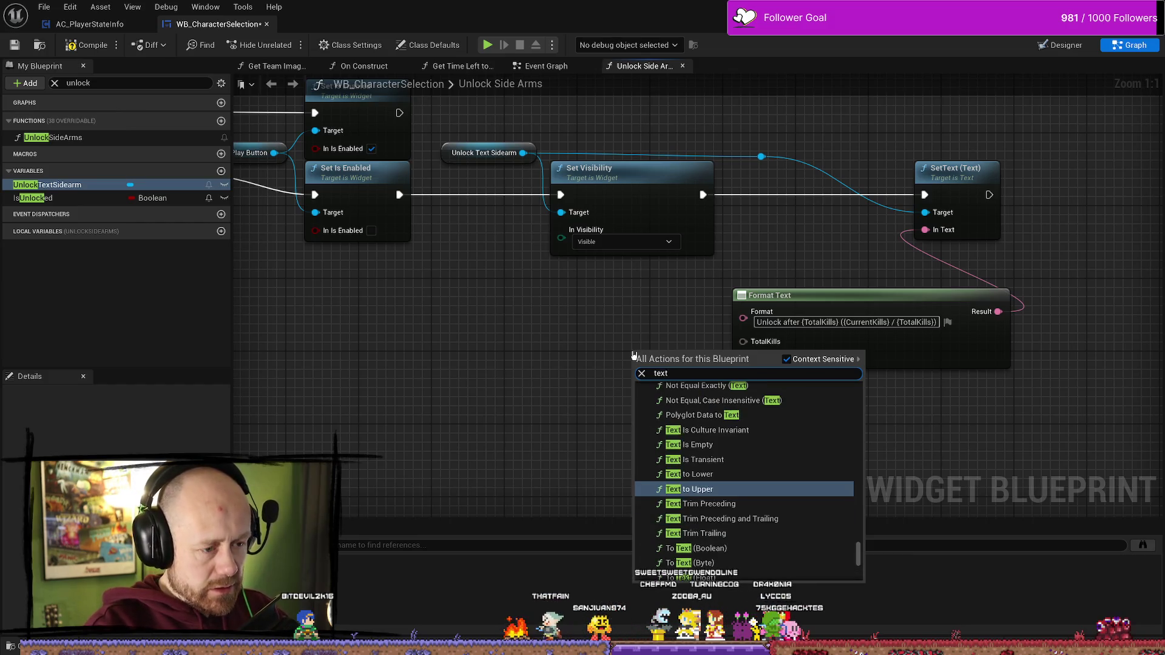
scroll(804, 461, up, 10)
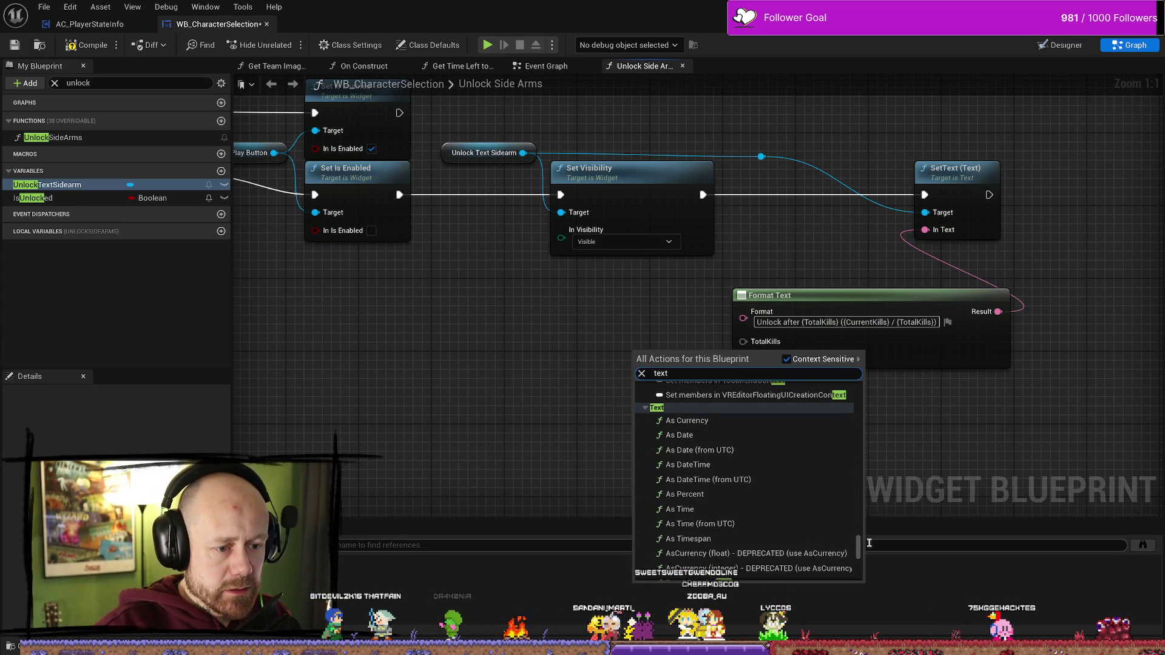
drag(859, 550, 858, 388)
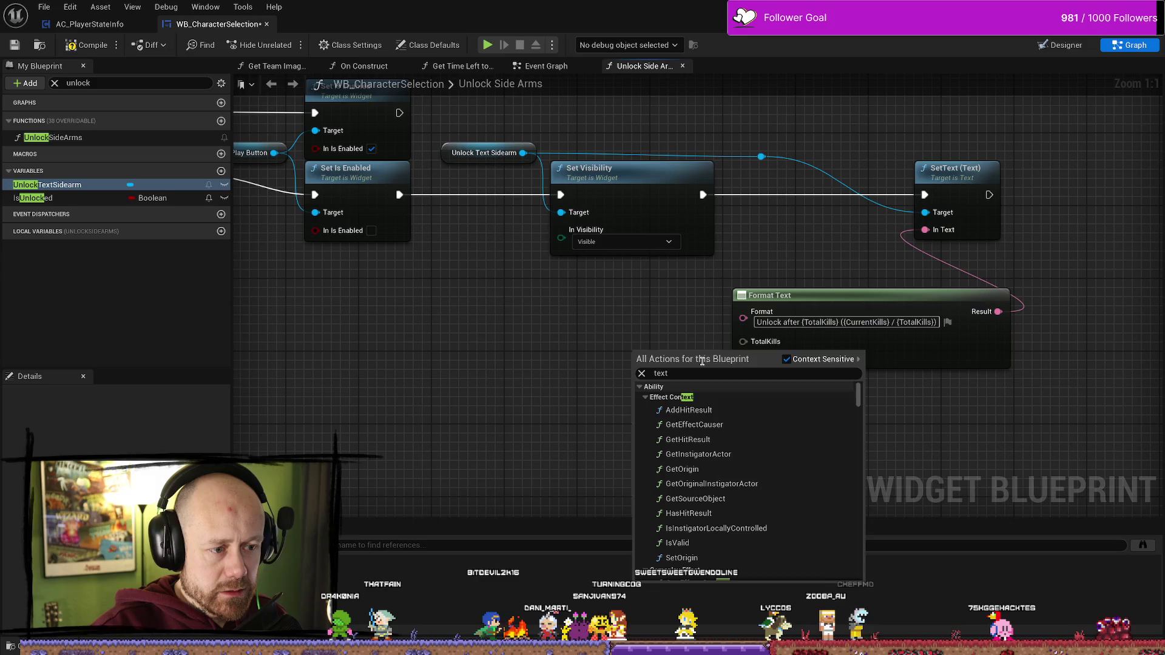
click(768, 332)
drag(827, 254, 794, 254)
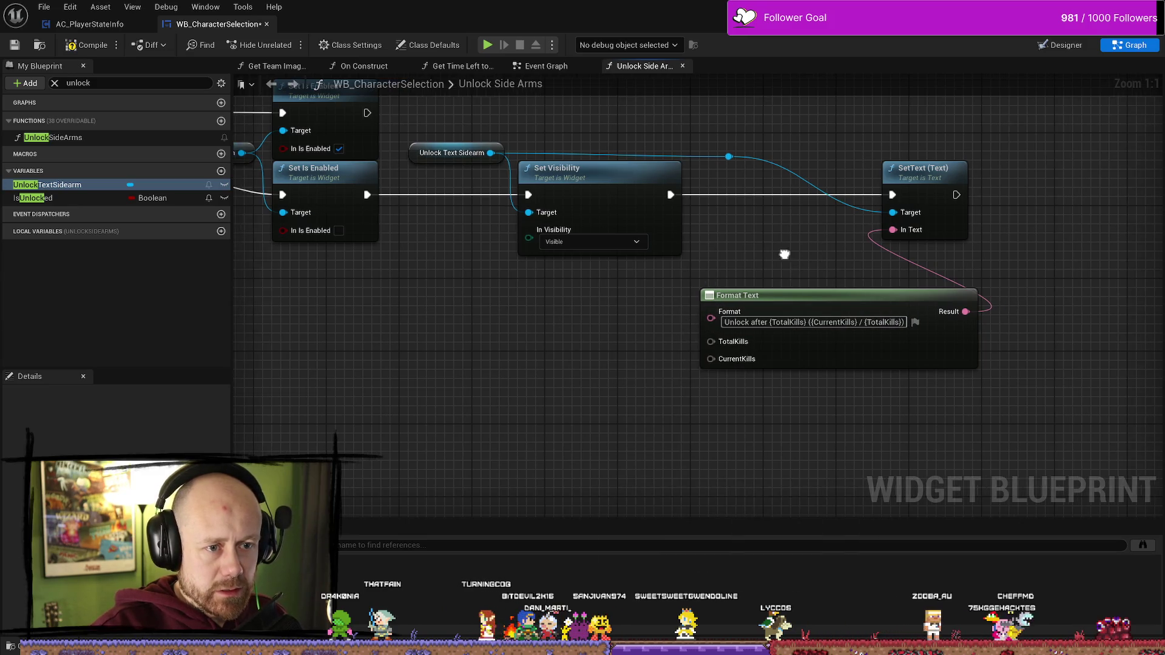
- Open the graph action list below Format Text and search for 'text'
right_click(619, 366)
click(704, 344)
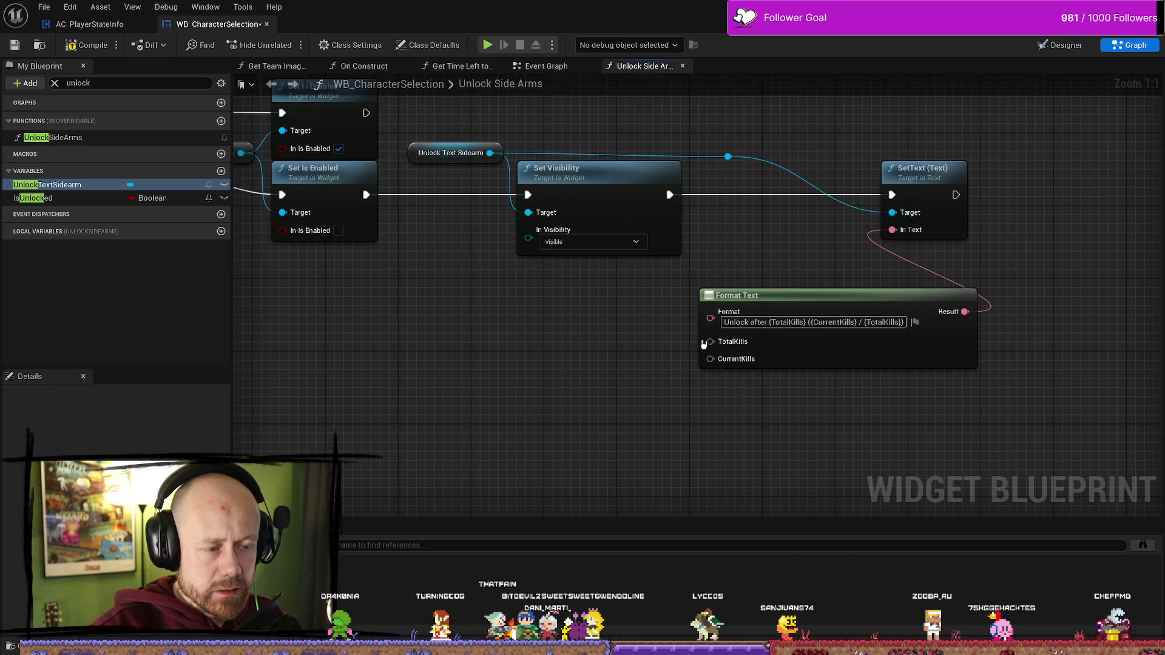
right_click(618, 361)
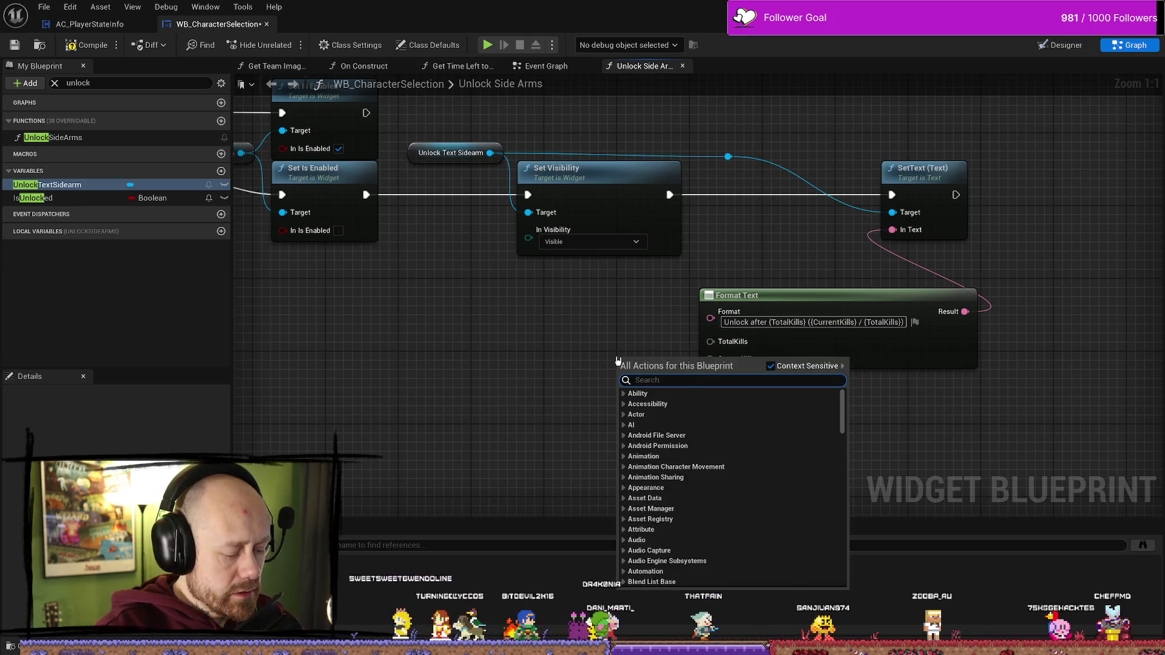
text(texyt)
key(BackSpace)
text(text)
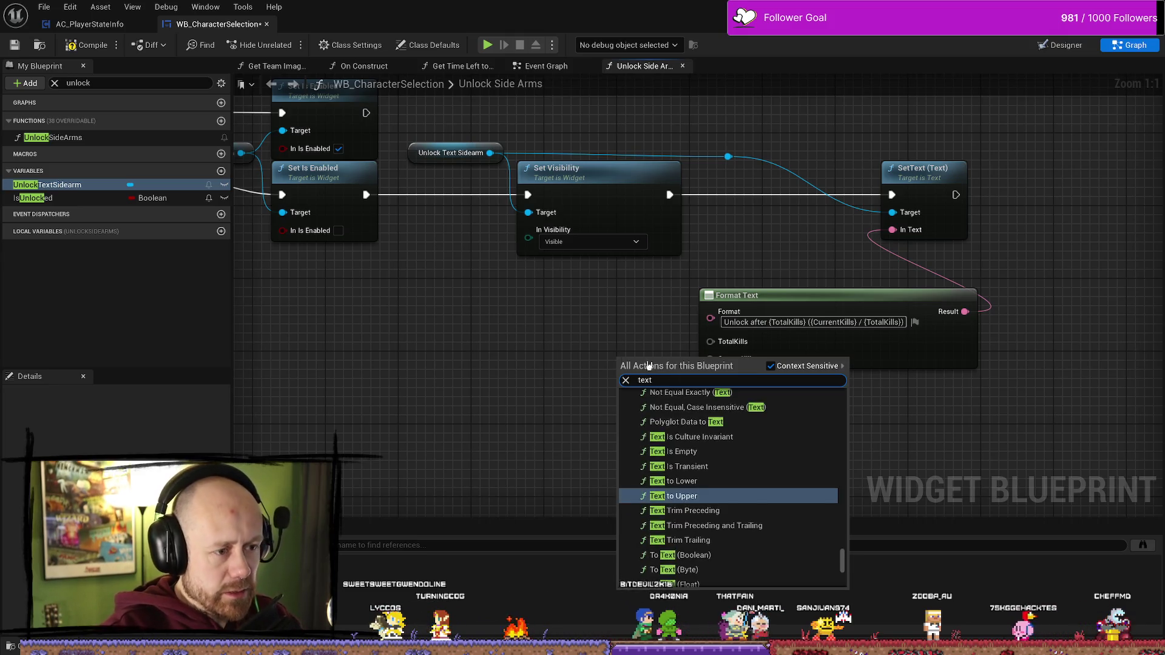
- Scroll through the text-related action results
scroll(782, 578, down, 5)
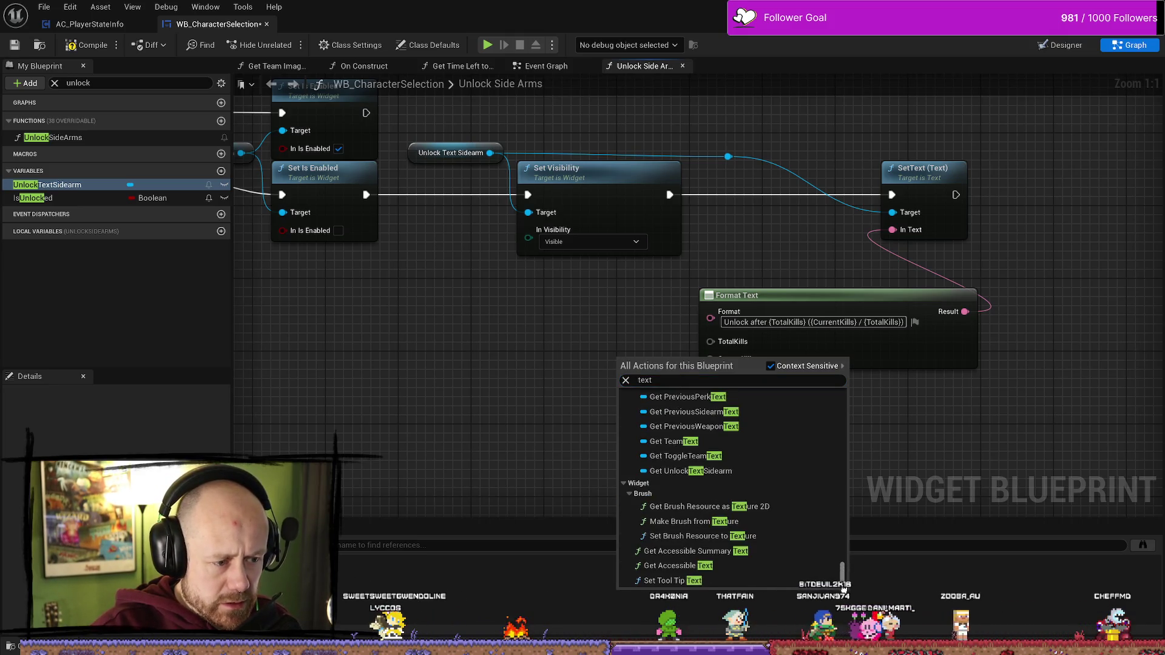
drag(842, 573, 843, 377)
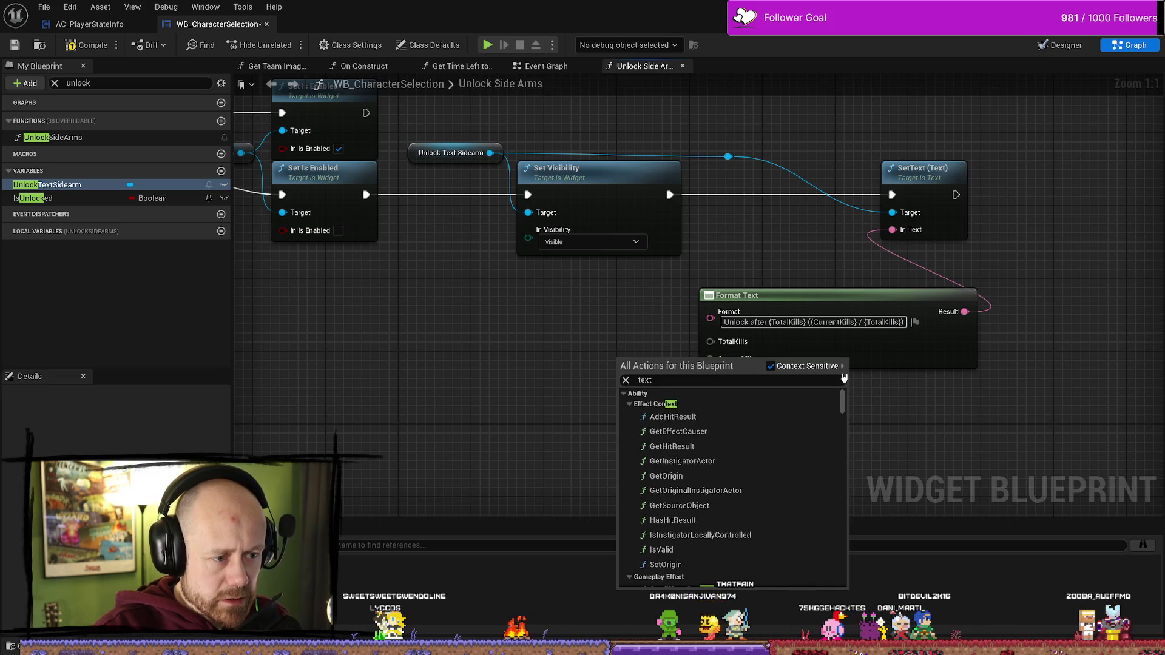
scroll(762, 413, down, 8)
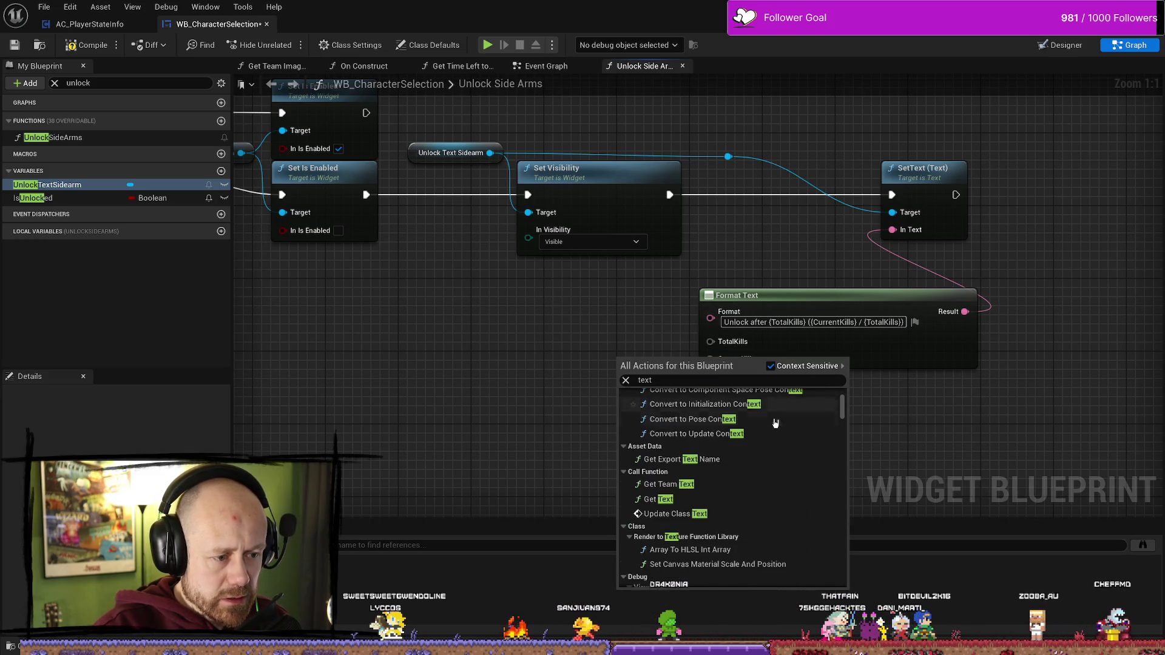
scroll(777, 423, down, 4)
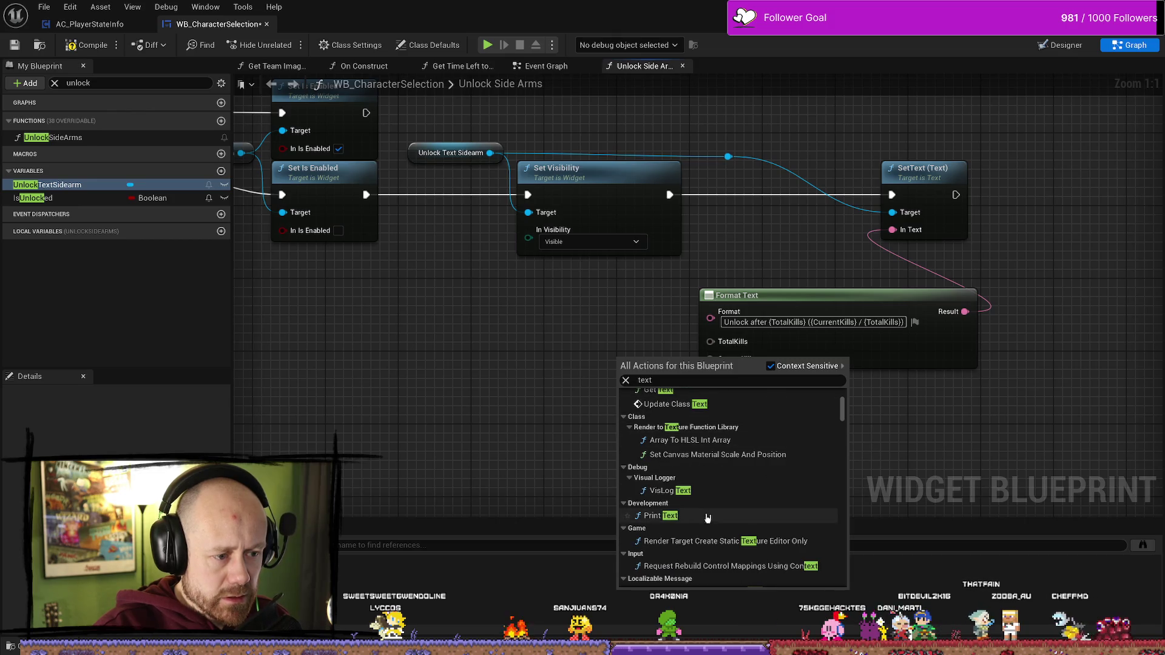
scroll(767, 480, down, 2)
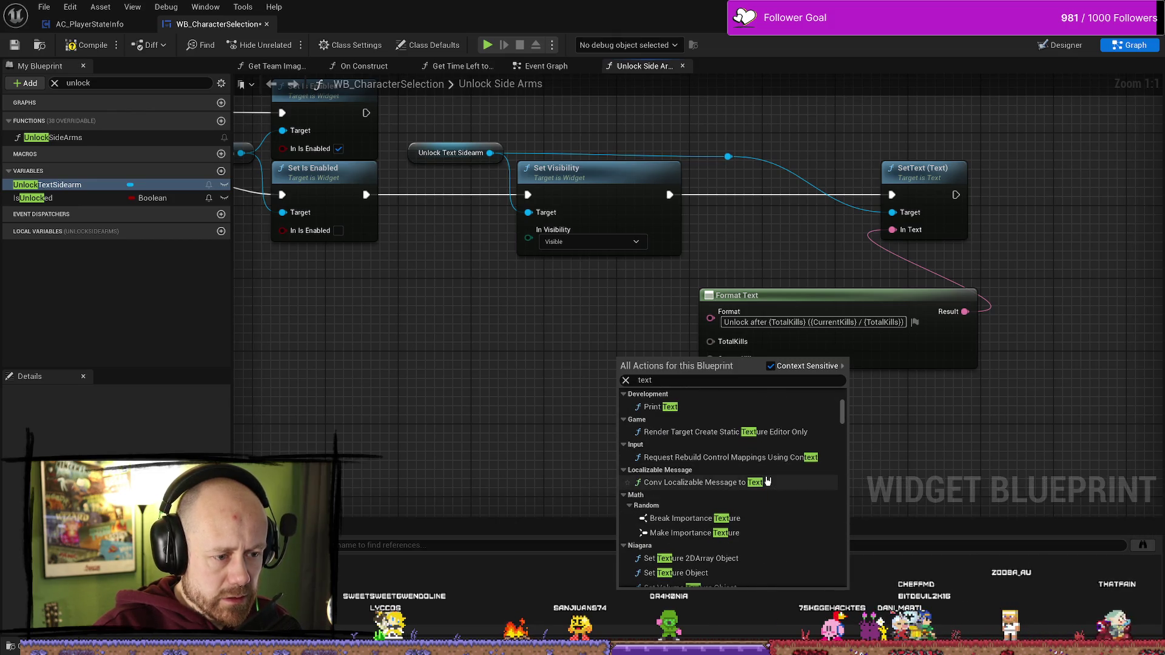
scroll(767, 481, down, 5)
scroll(767, 481, down, 6)
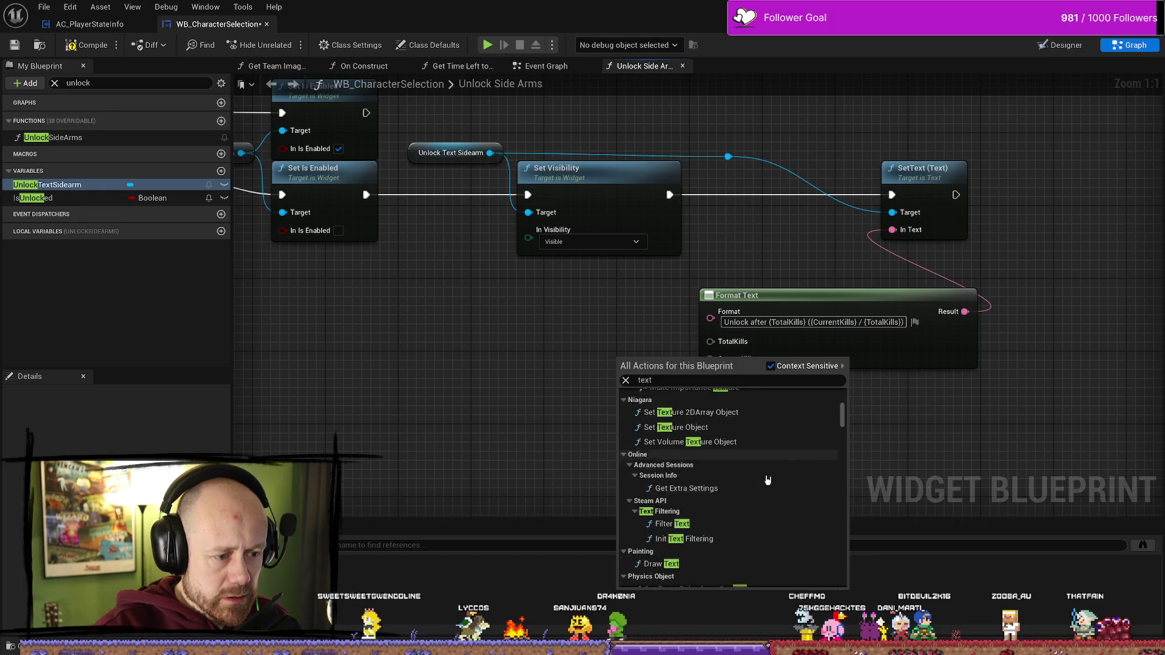
scroll(767, 480, down, 4)
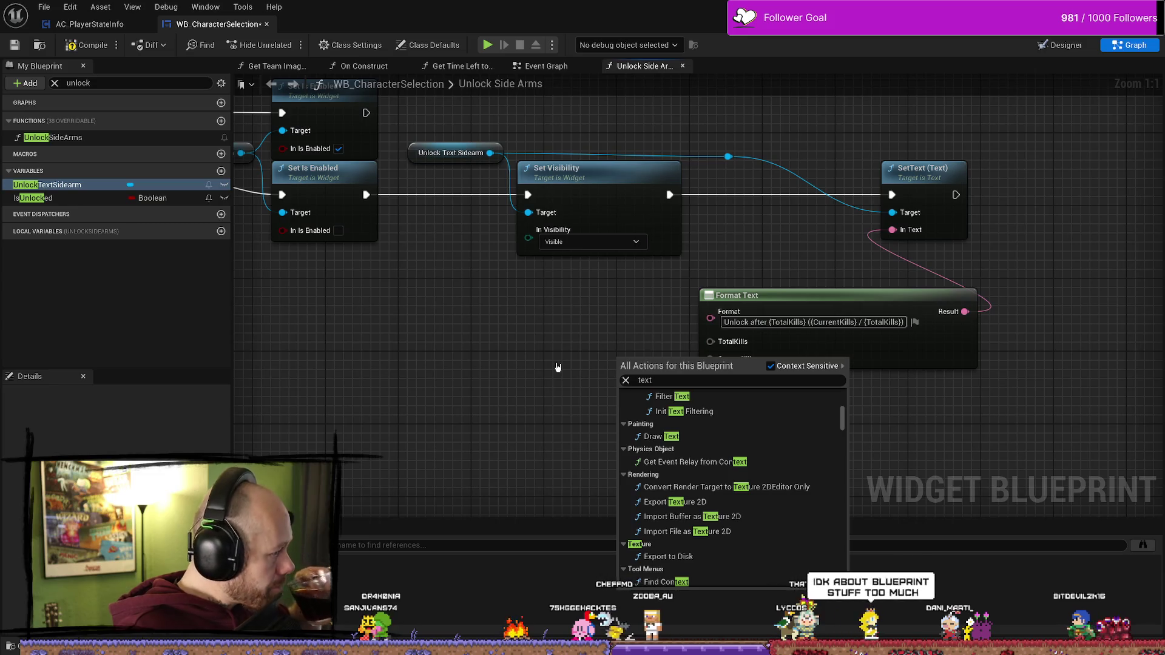
- Close the action list and try pulling a connection from TotalKills, then cancel it
click(558, 367)
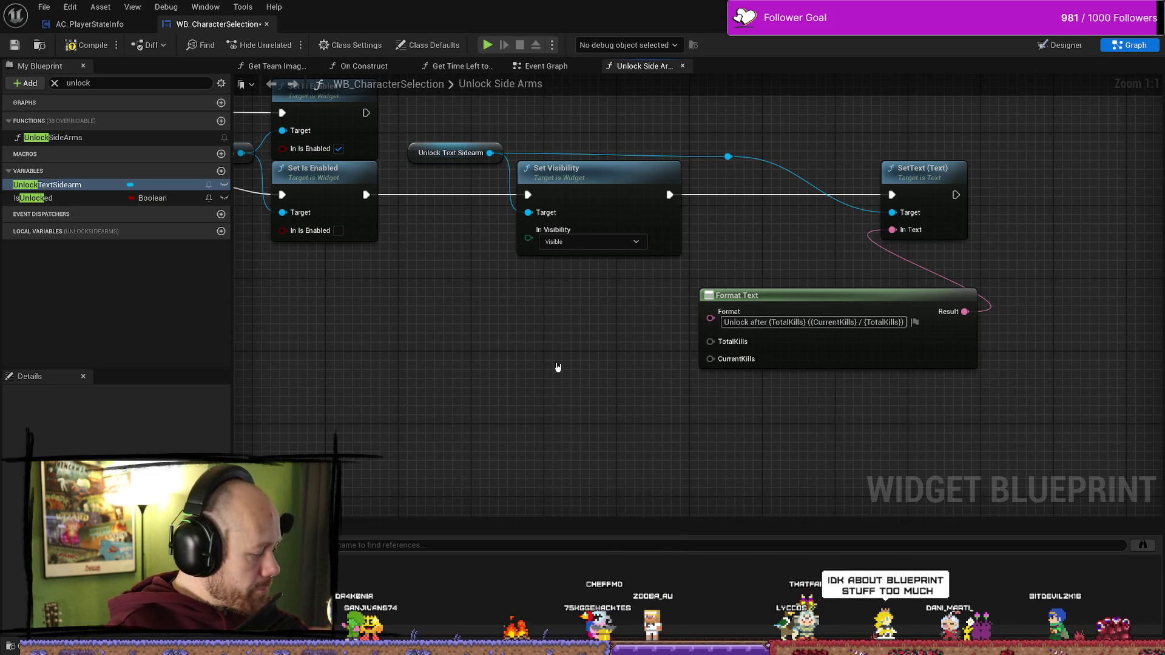
right_click(731, 343)
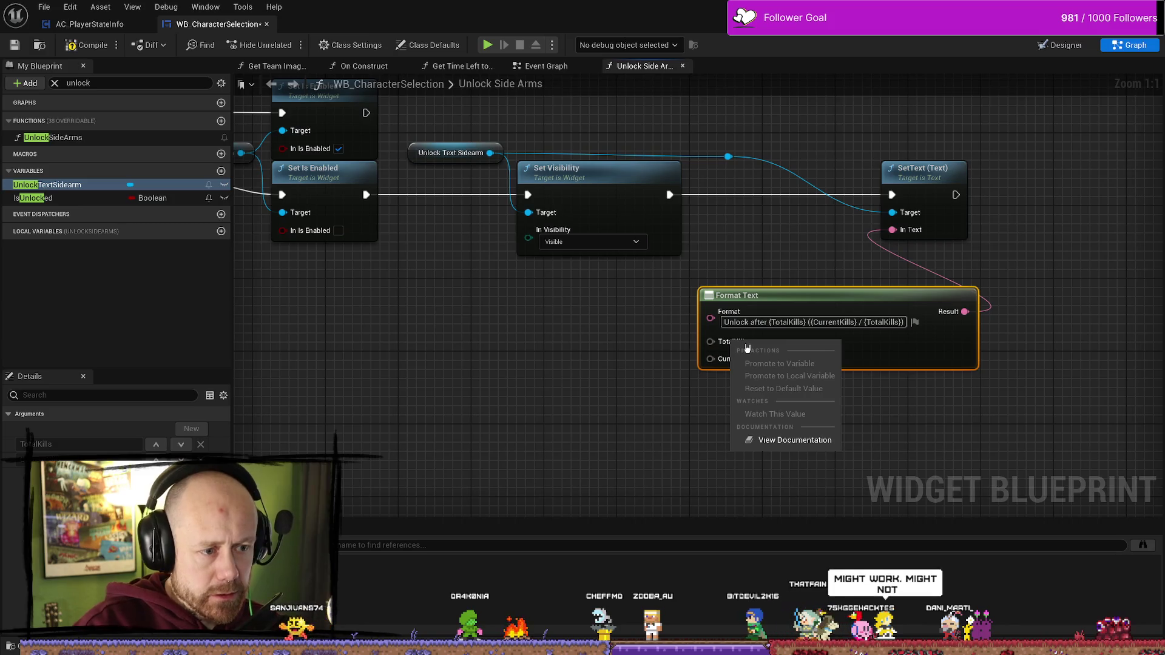
click(625, 382)
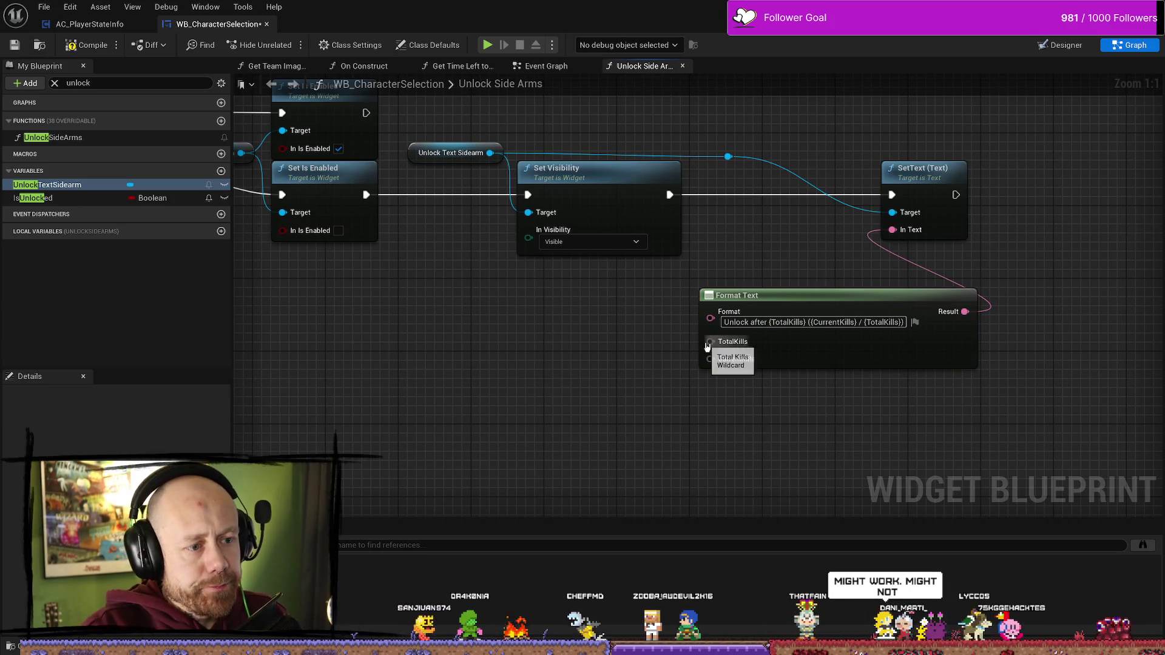
drag(710, 342, 619, 346)
click(679, 326)
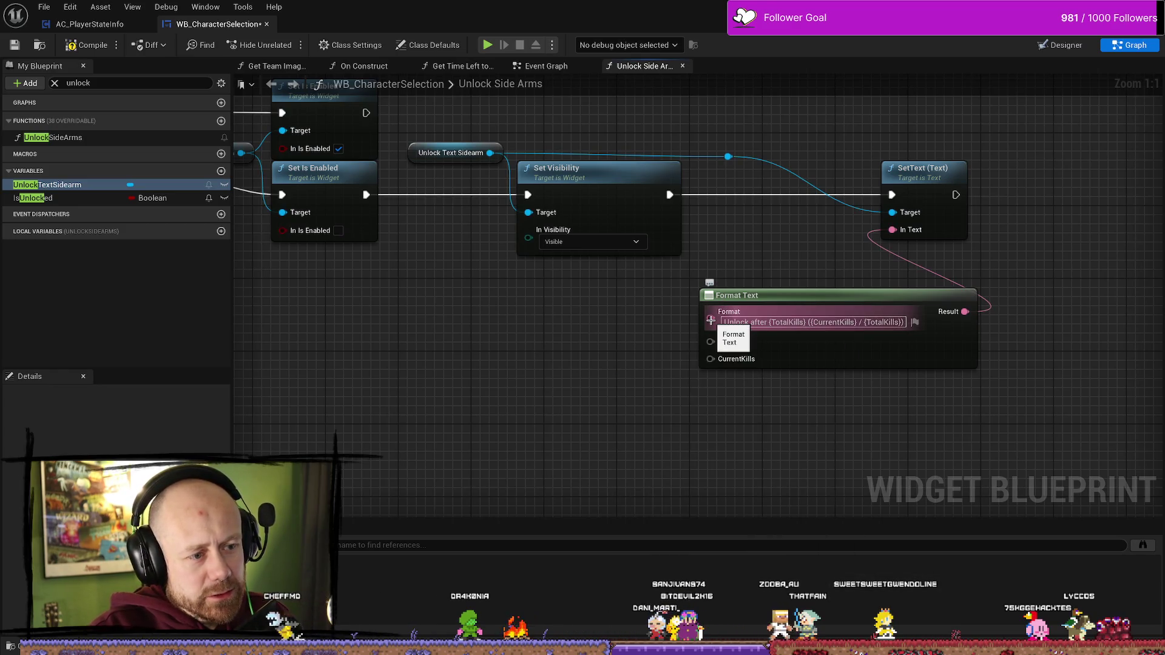
- Search 'form' in the action list and place a new empty Format Text node
right_click(604, 382)
key(Escape)
right_click(538, 382)
text(format te)
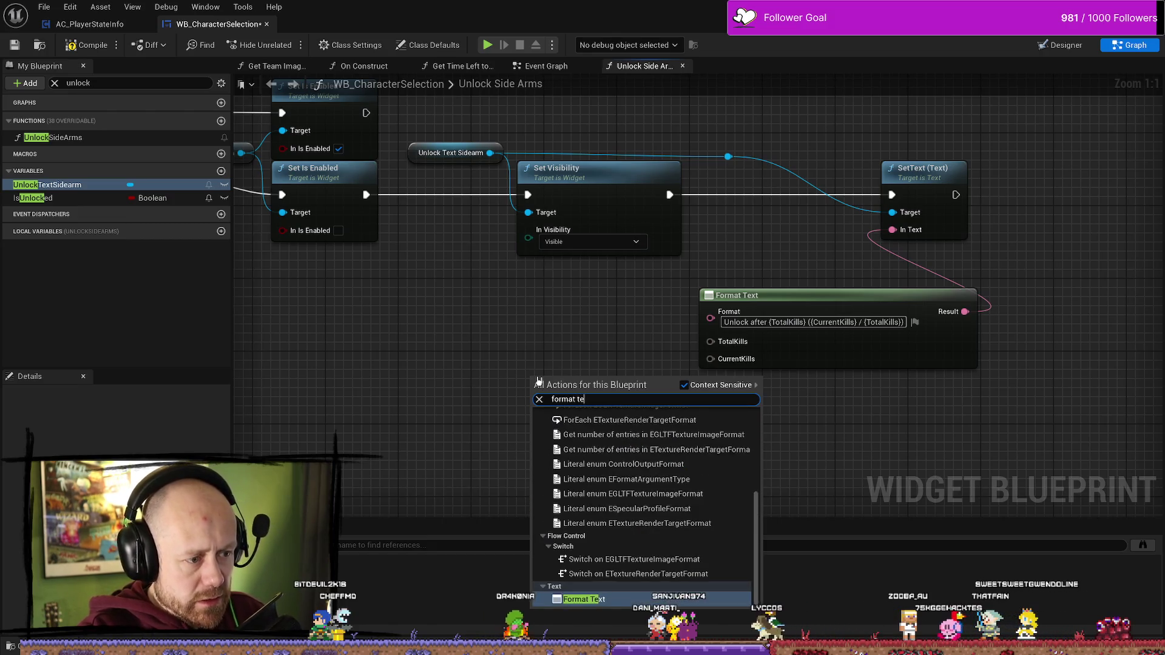
key(Escape)
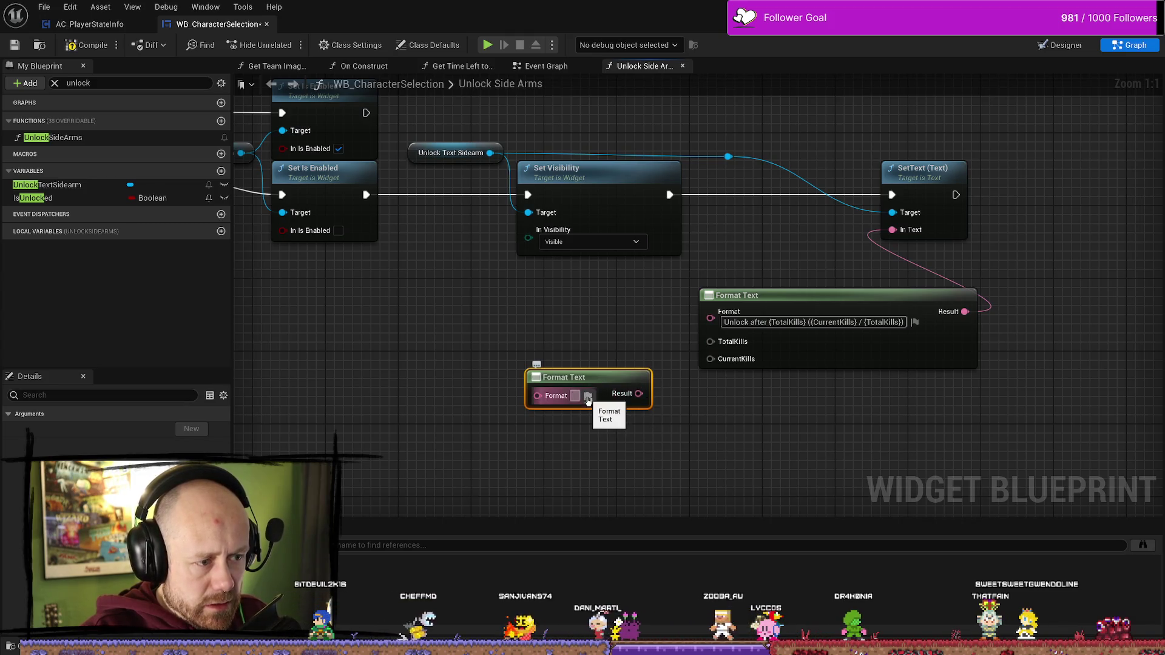
right_click(647, 441)
text(text)
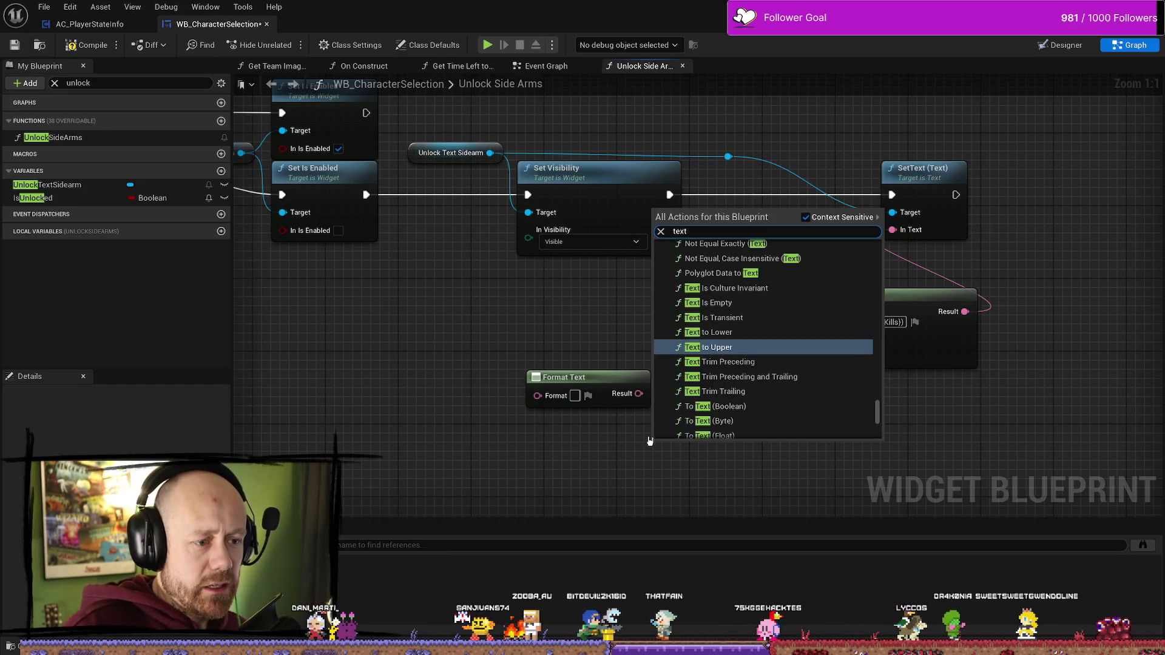
scroll(722, 340, up, 4)
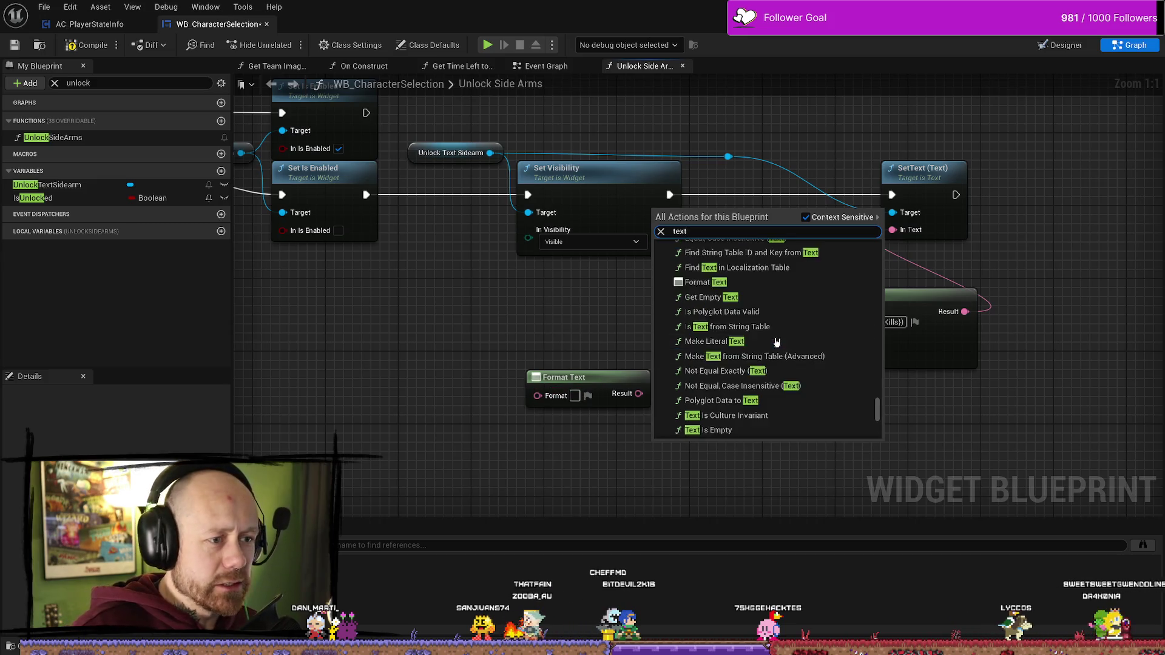
scroll(722, 340, up, 4)
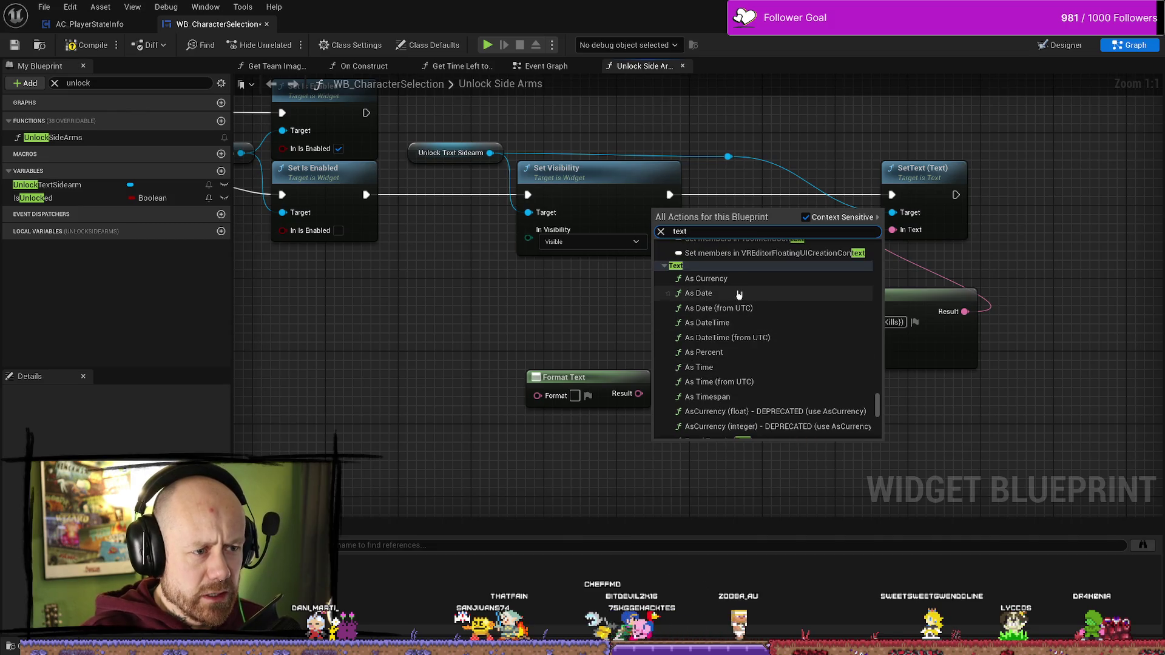
scroll(752, 340, down, 3)
click(568, 321)
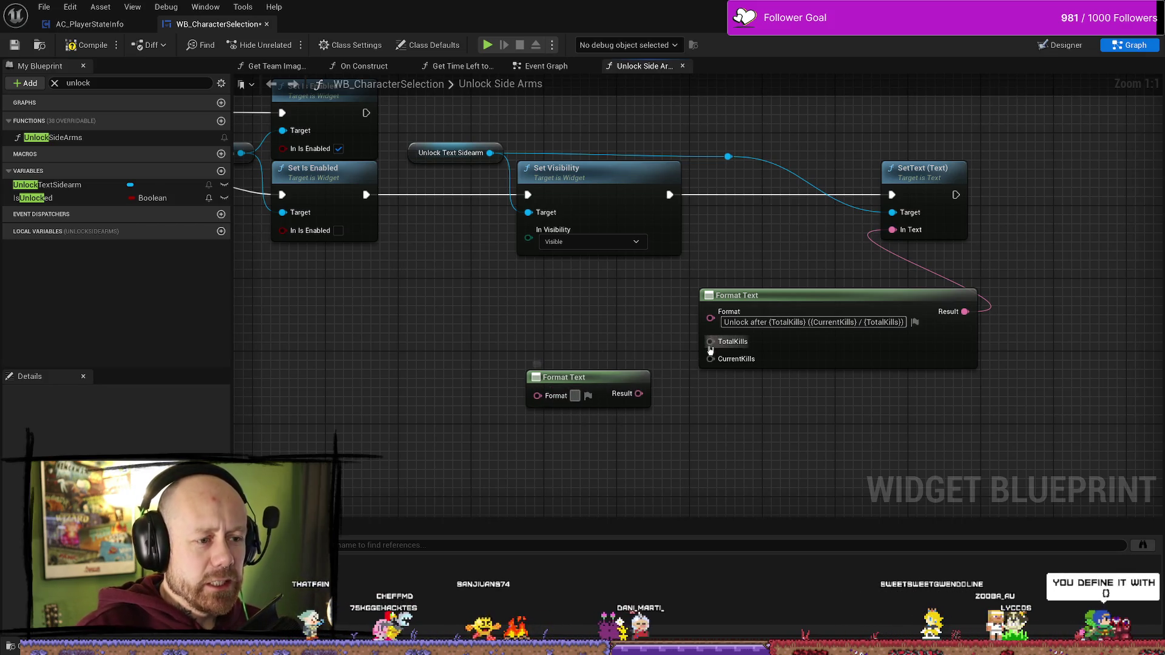
click(625, 379)
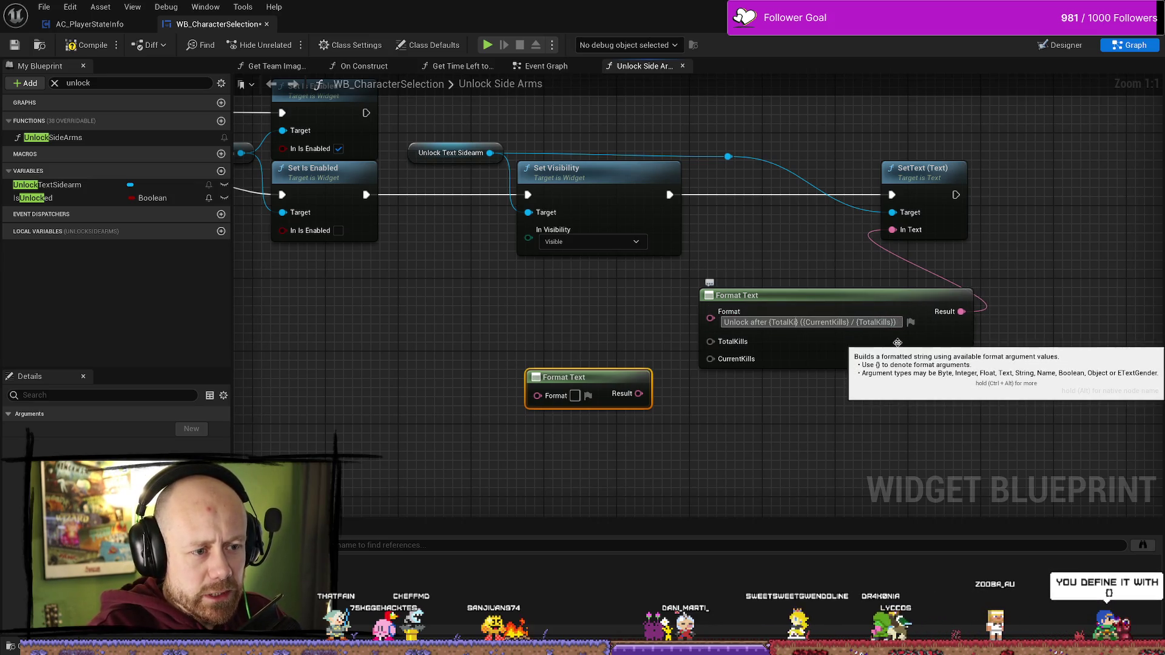
- Replace the first {TotalKills} placeholder in the unlock message with a literal 100
text(1)
text(00)
key(Return)
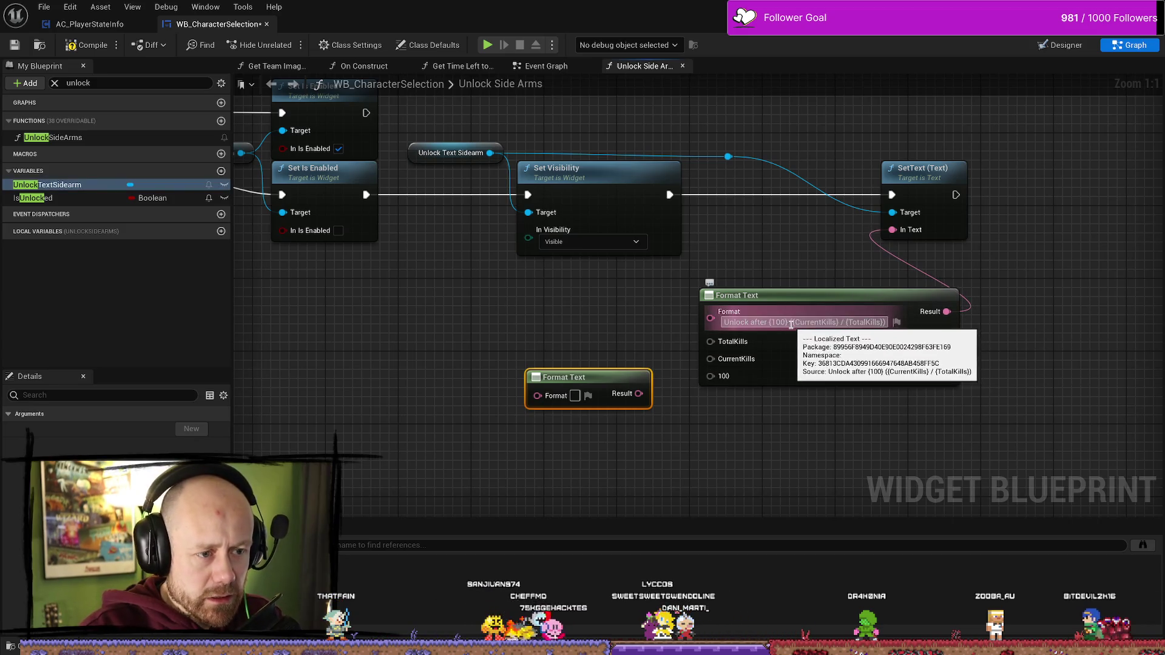
drag(776, 322, 788, 323)
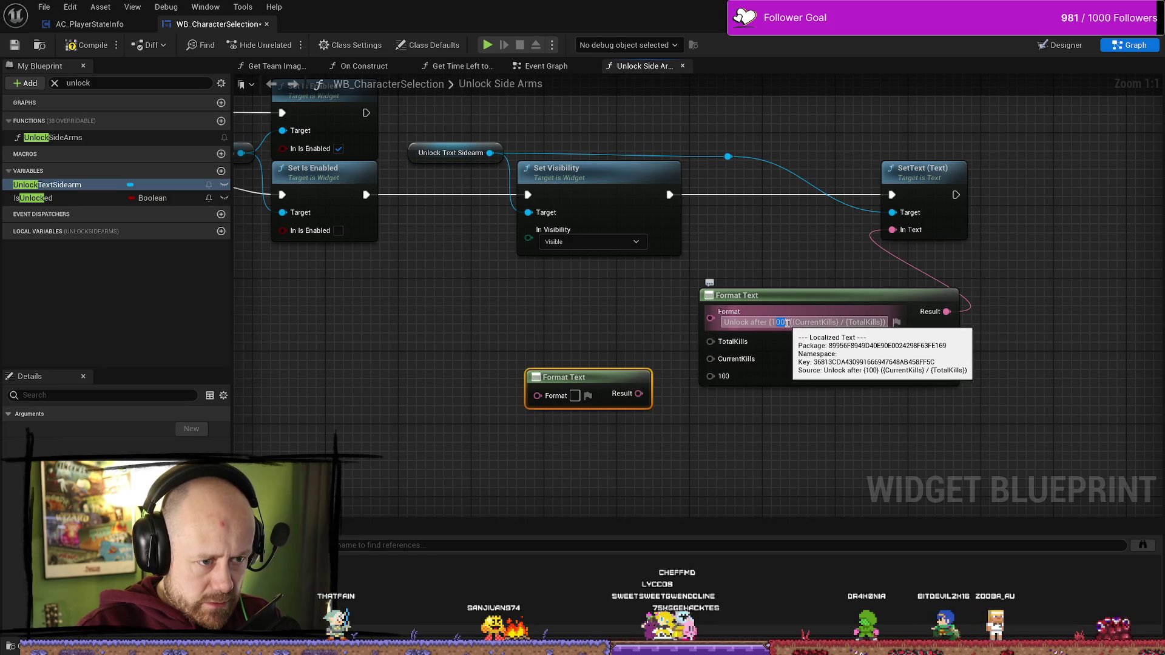
key(BackSpace)
key(Delete)
key(Left)
key(BackSpace)
key(Right)
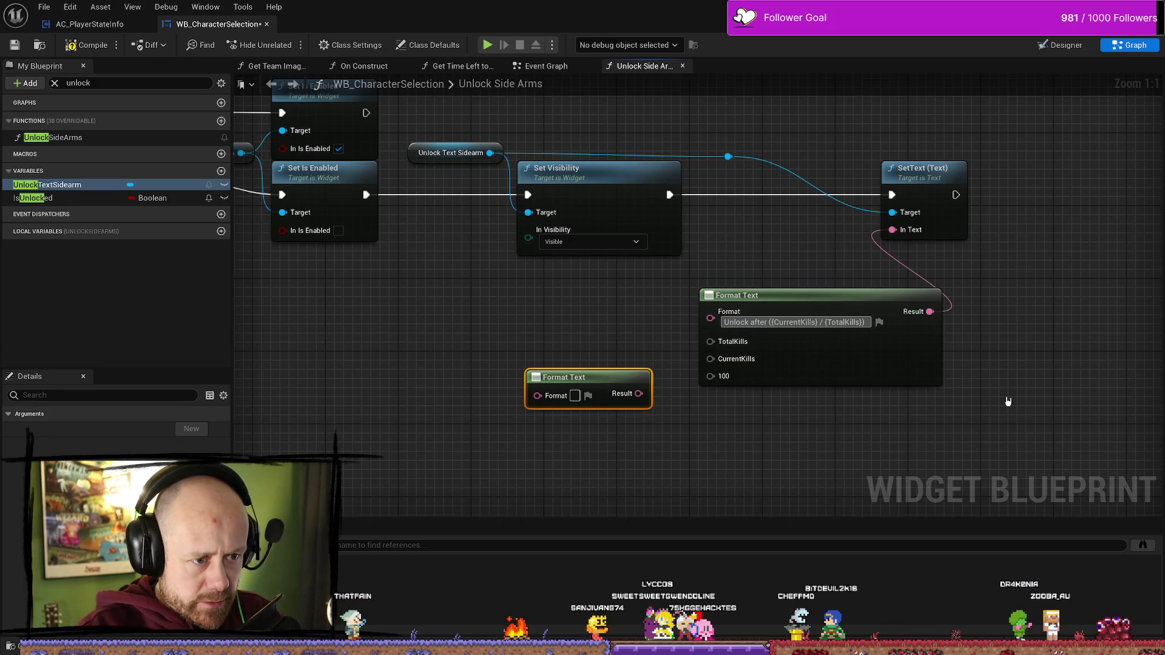
text(100)
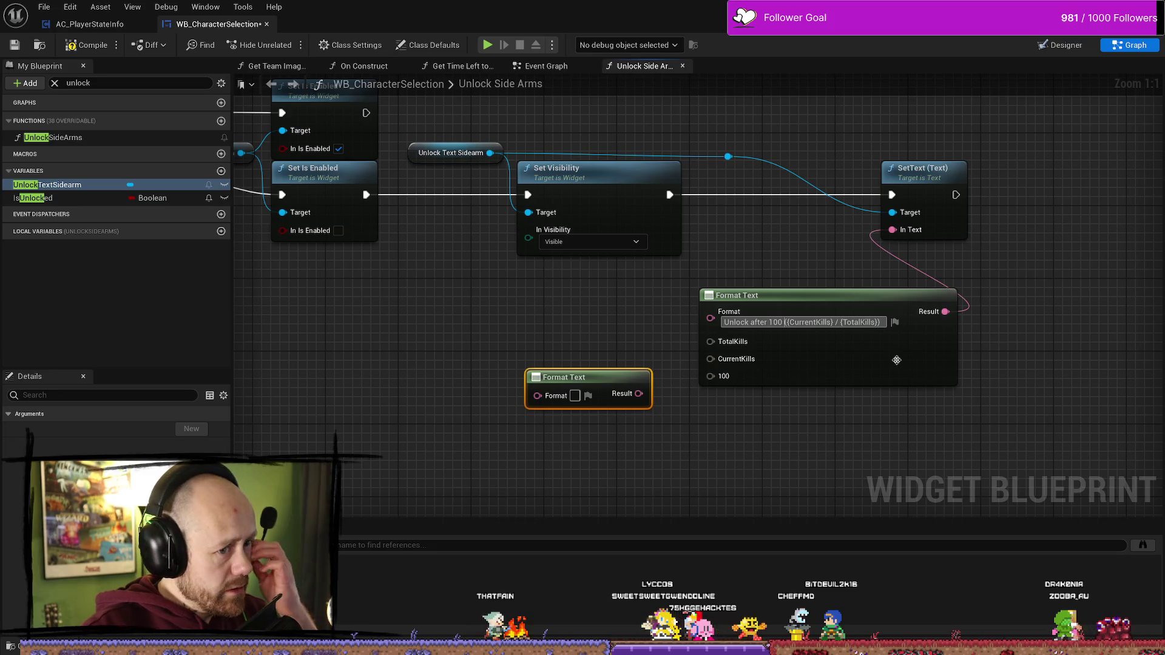
- Replace the second {TotalKills} placeholder with 100 too and commit the message
double_click(858, 322)
key(BackSpace)
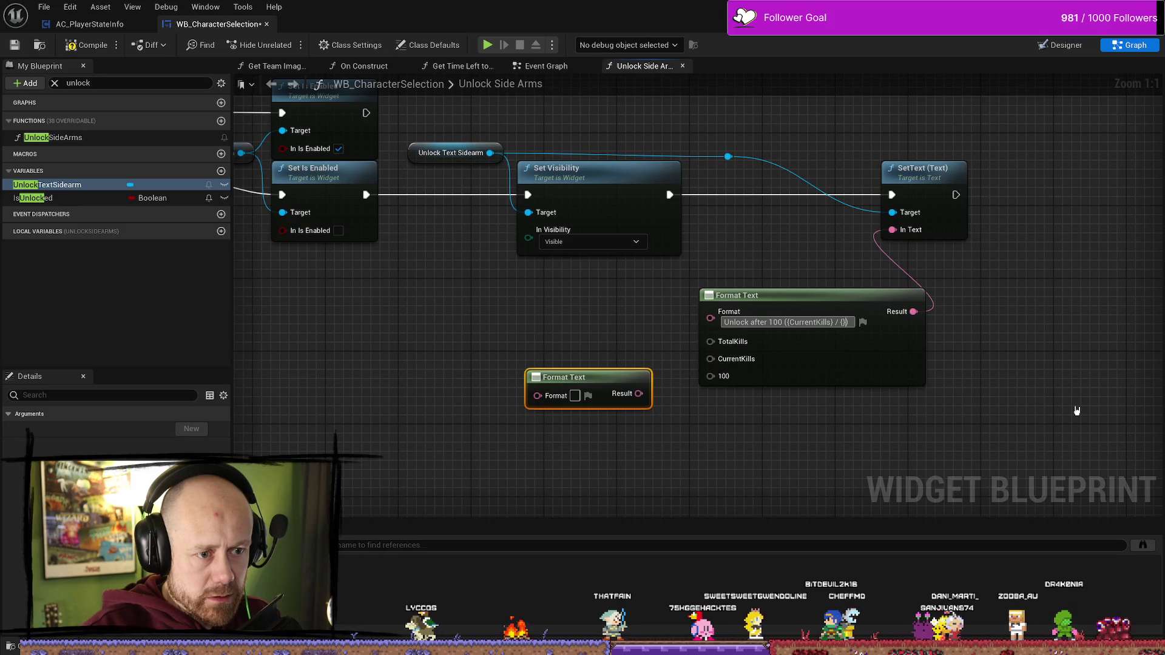
key(BackSpace)
key(Delete)
text(00)
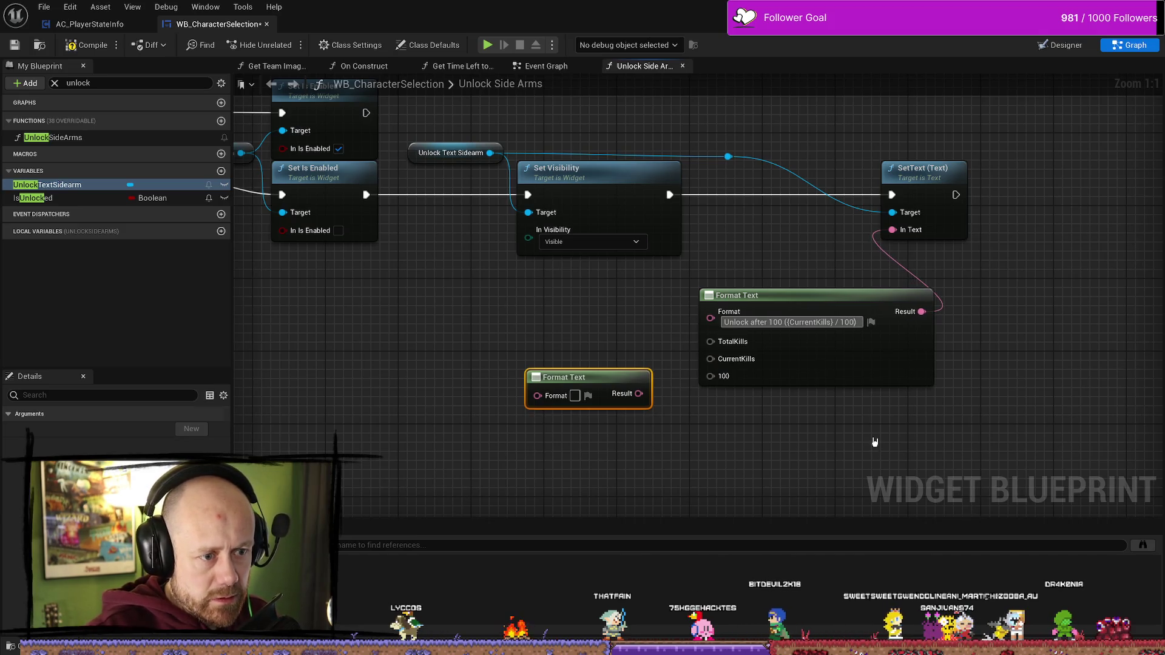
click(874, 441)
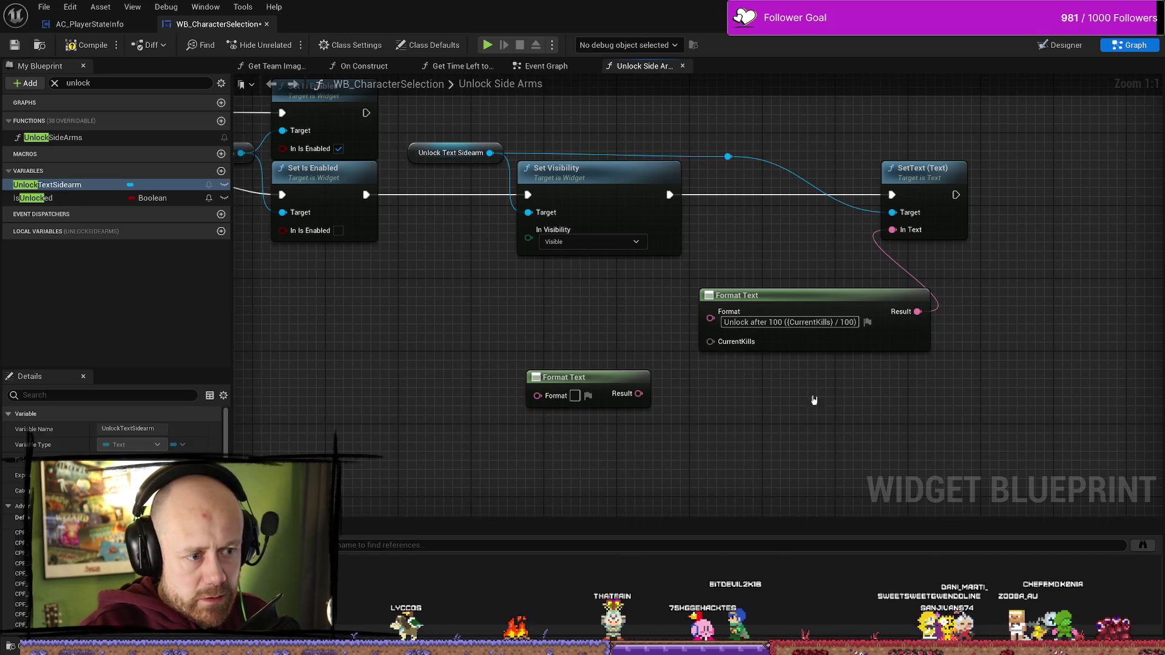
- Delete the spare empty Format Text node and undo the message back to its {TotalKills} placeholders
click(629, 386)
key(Delete)
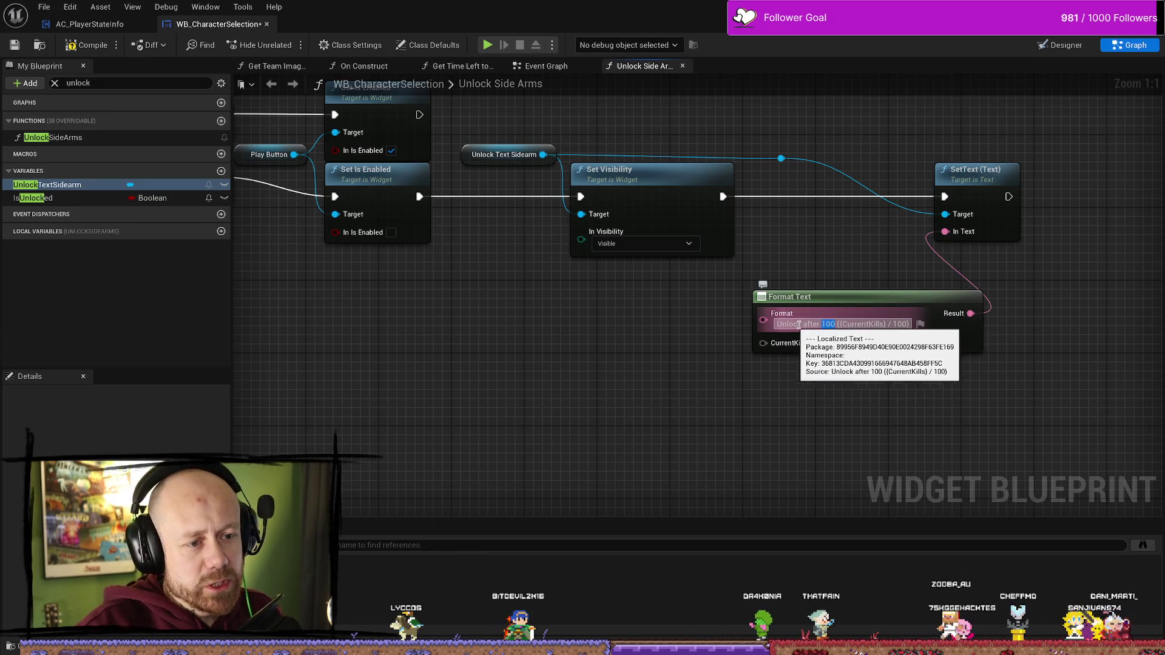
double_click(828, 324)
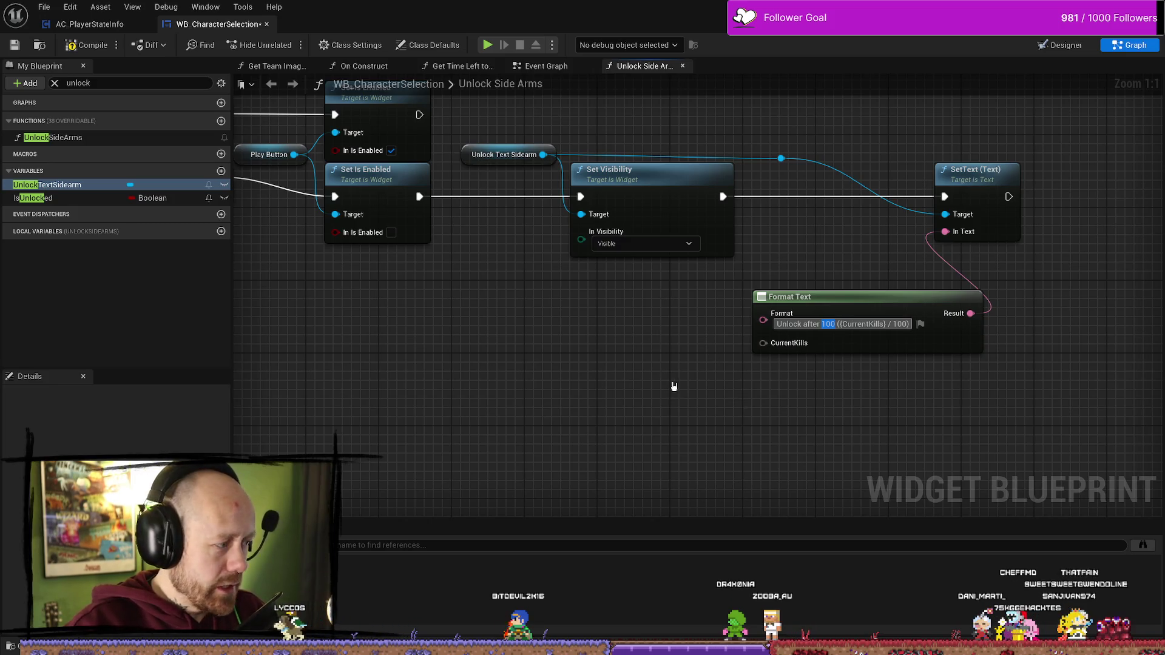
key(ctrl+v)
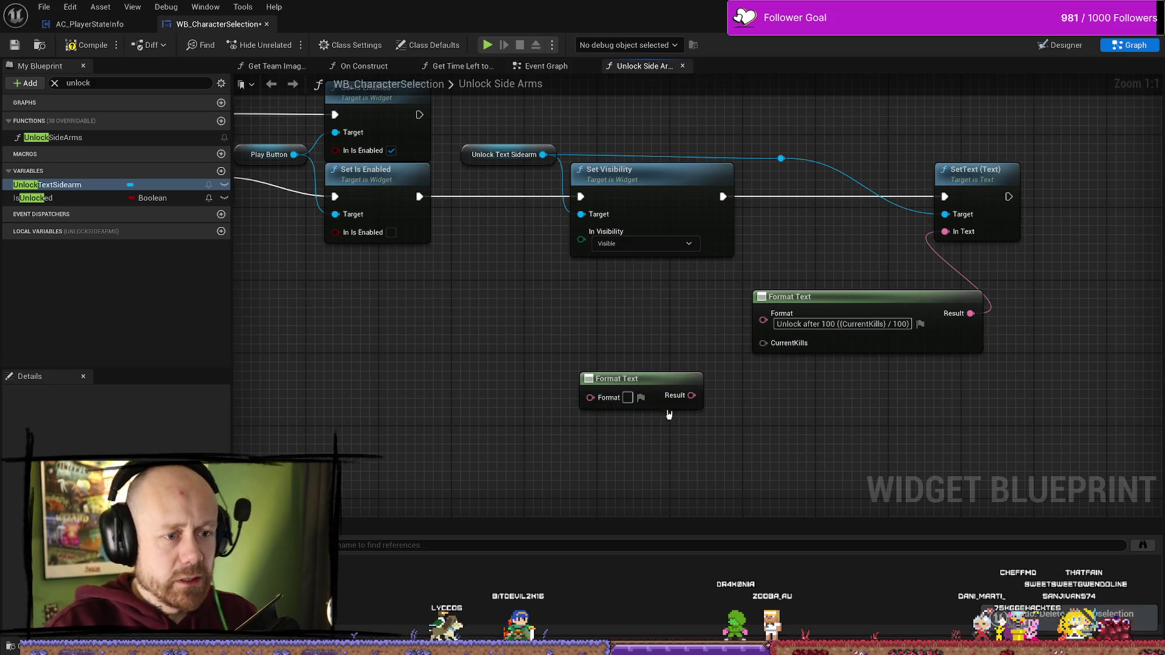
key(ctrl+z)
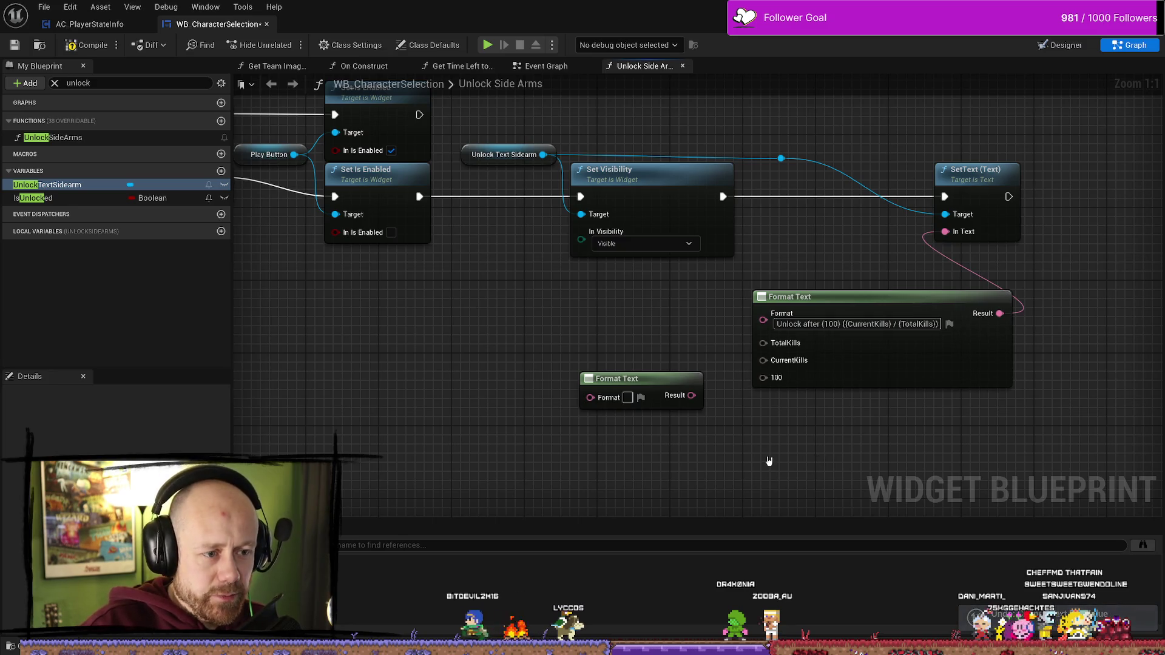
key(ctrl+z)
click(696, 379)
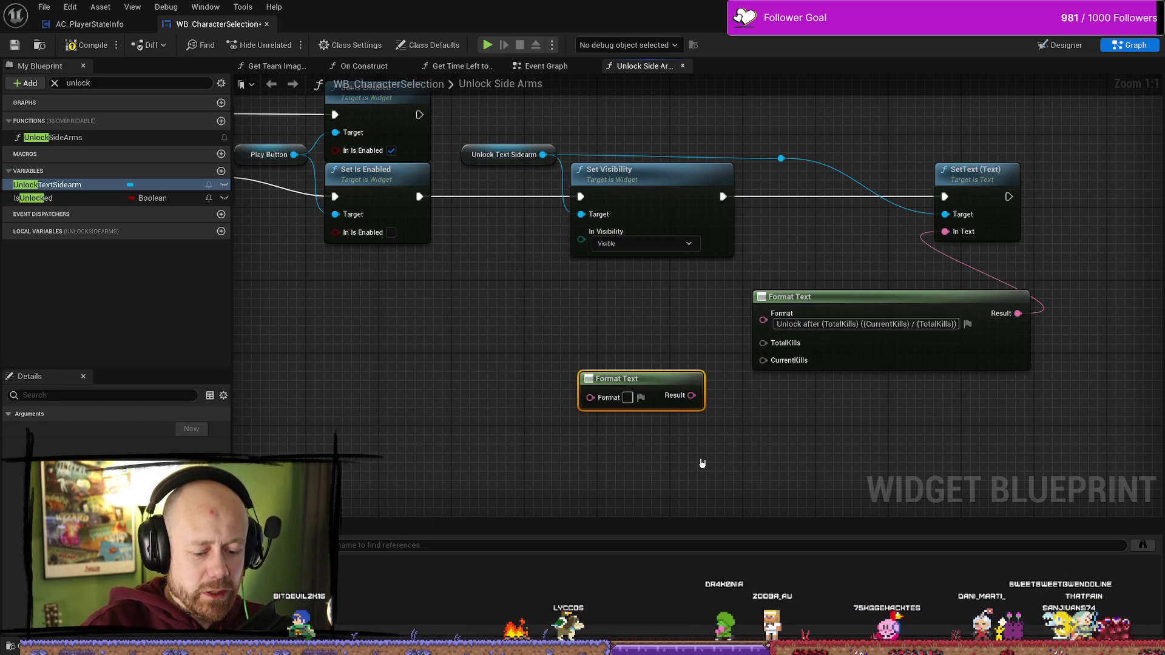
key(Delete)
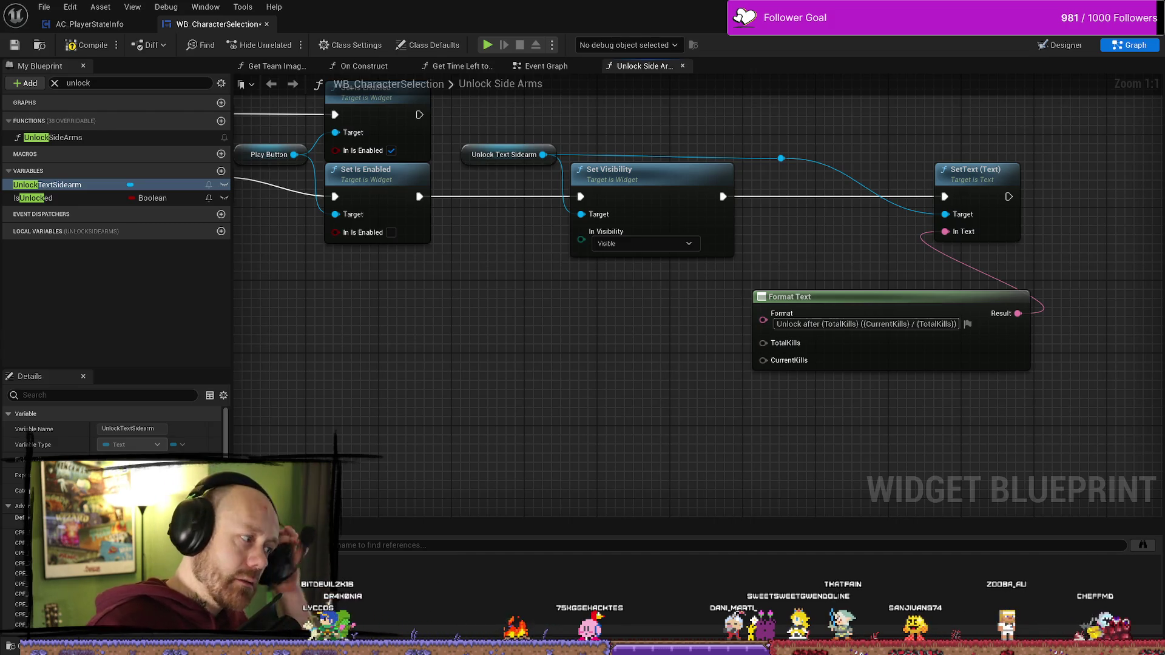
- Inspect the TotalKills input's options on the unlock message node, then deselect everything
click(789, 345)
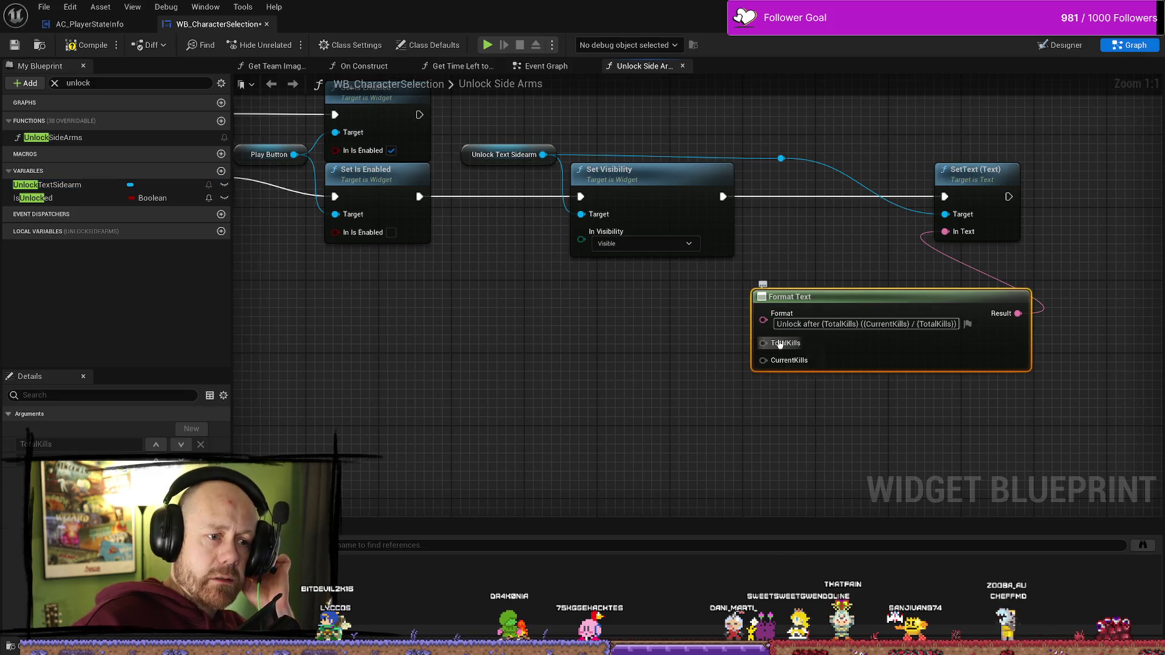
right_click(784, 344)
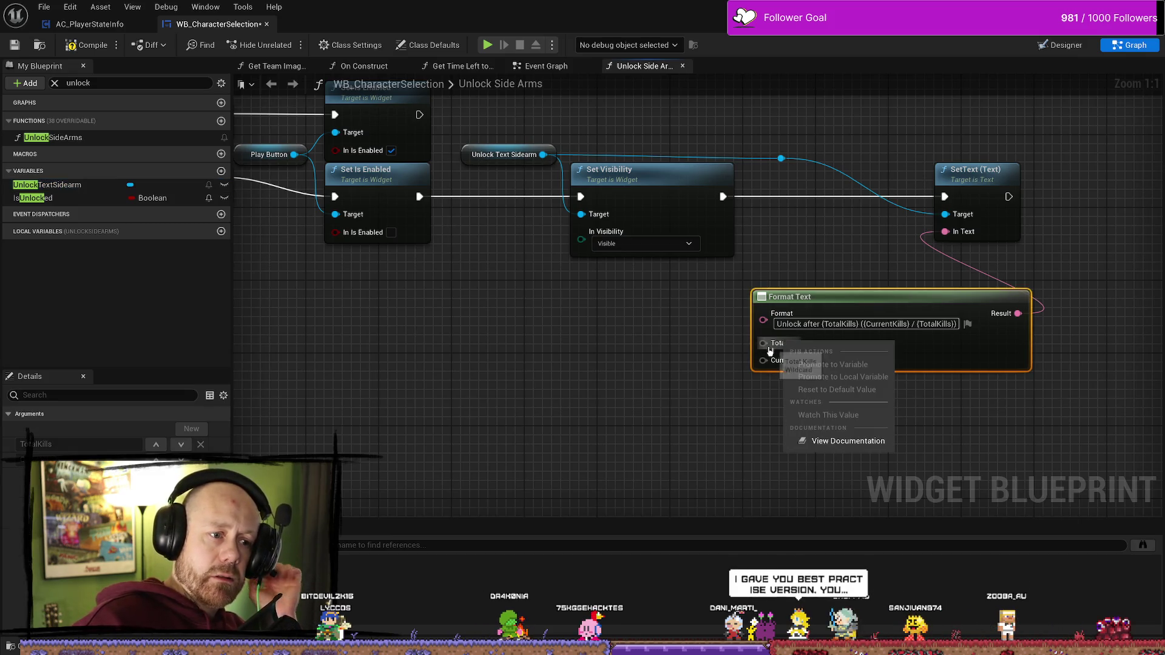
click(764, 343)
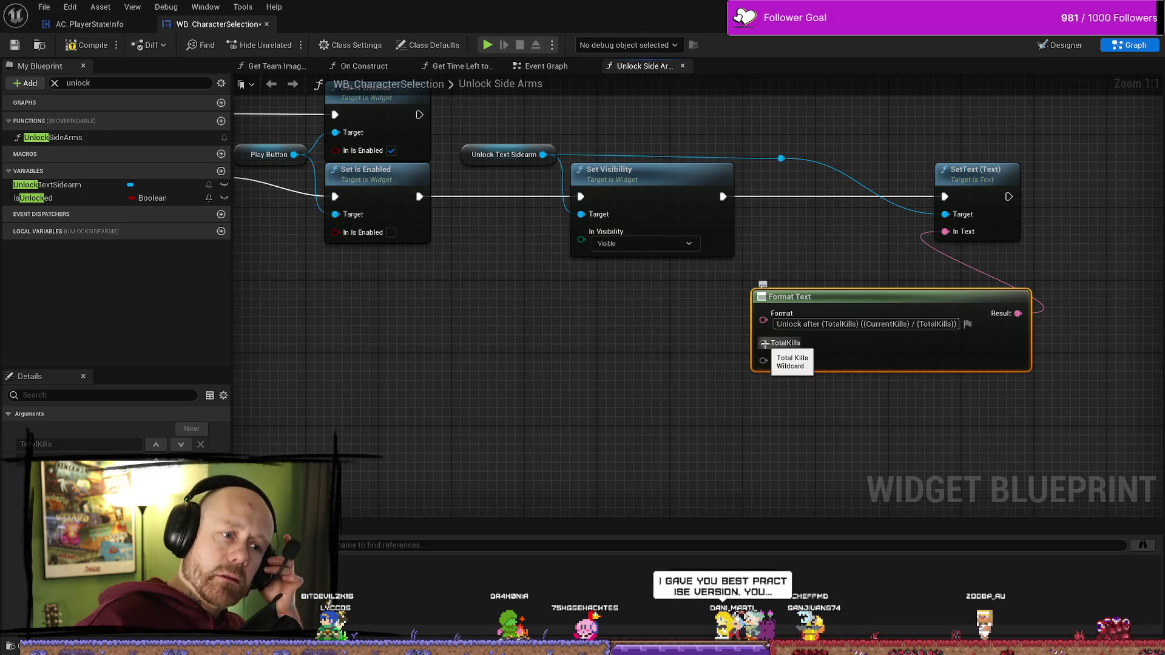
right_click(561, 393)
click(567, 358)
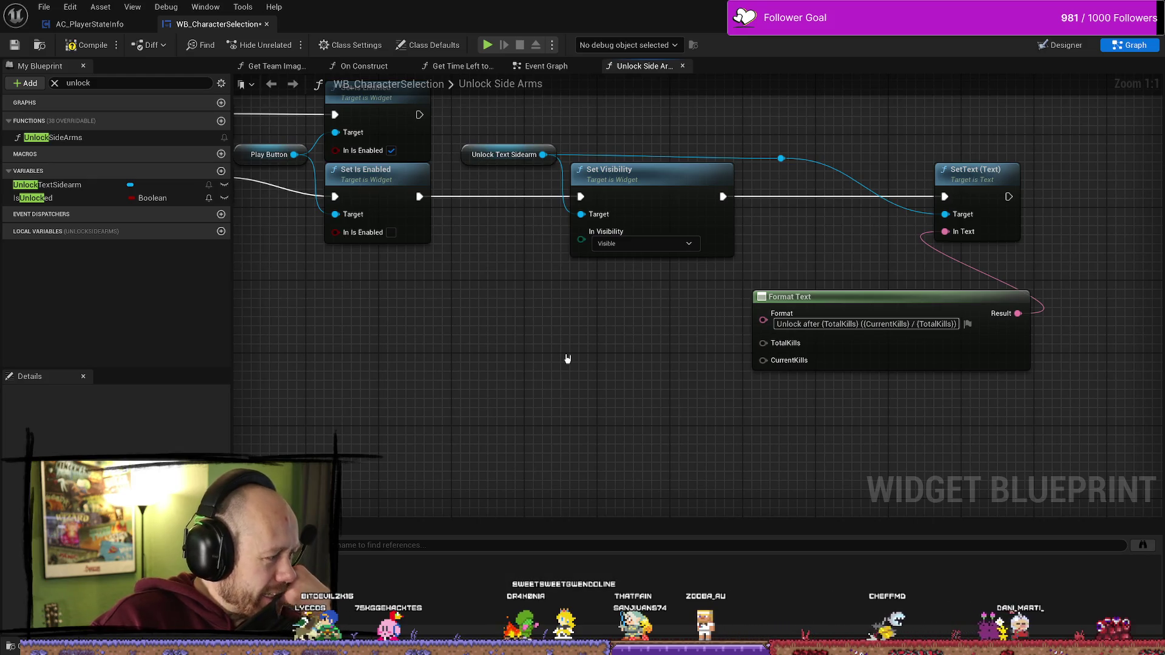
- Drag from TotalKills and search 'text' to browse the text conversion actions
mouse_move(783, 362)
mouse_down()
mouse_move(655, 346)
mouse_move(723, 345)
mouse_move(696, 334)
mouse_up()
text(tx)
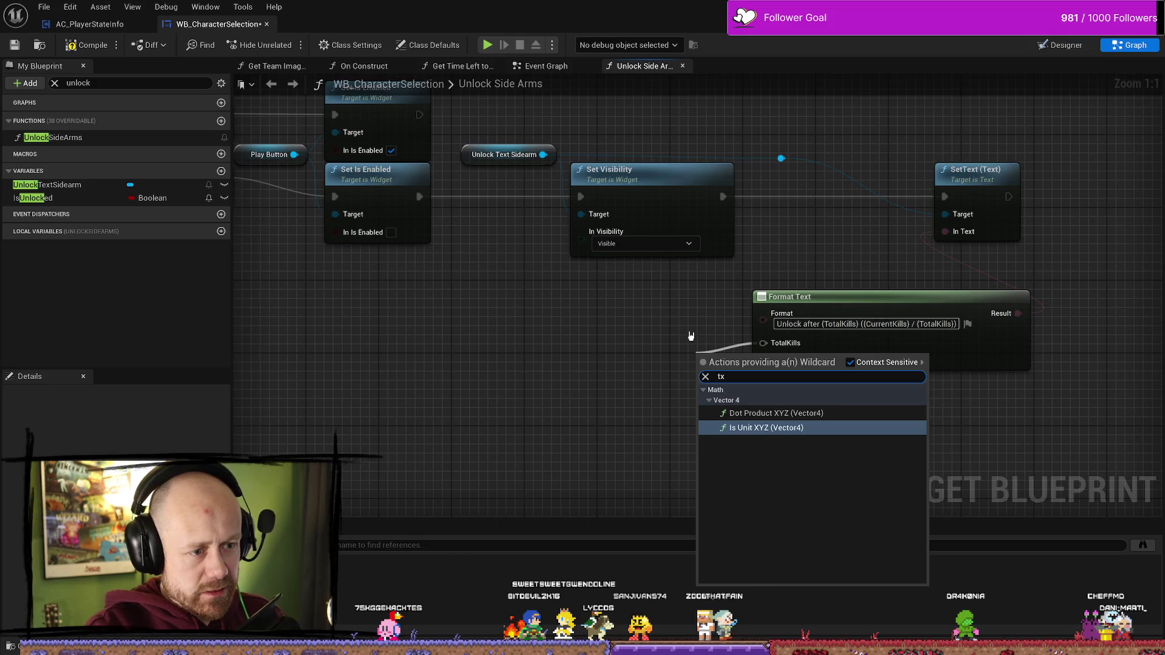
key(BackSpace)
text(ext)
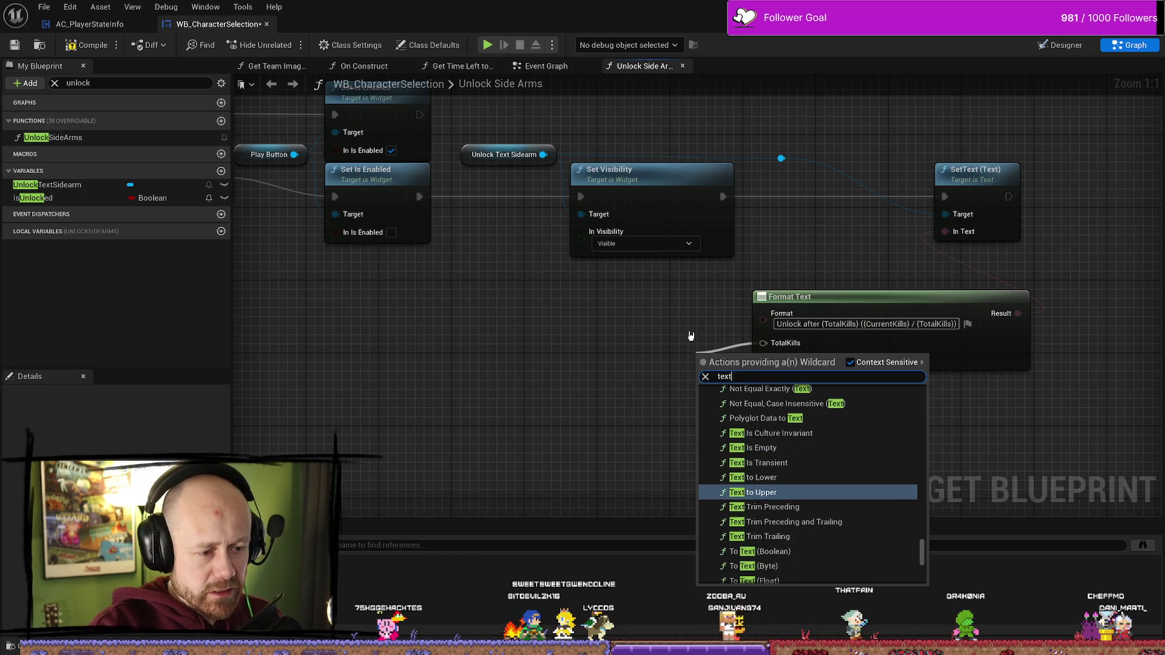
key(Down)
key(Down)
key(Down)
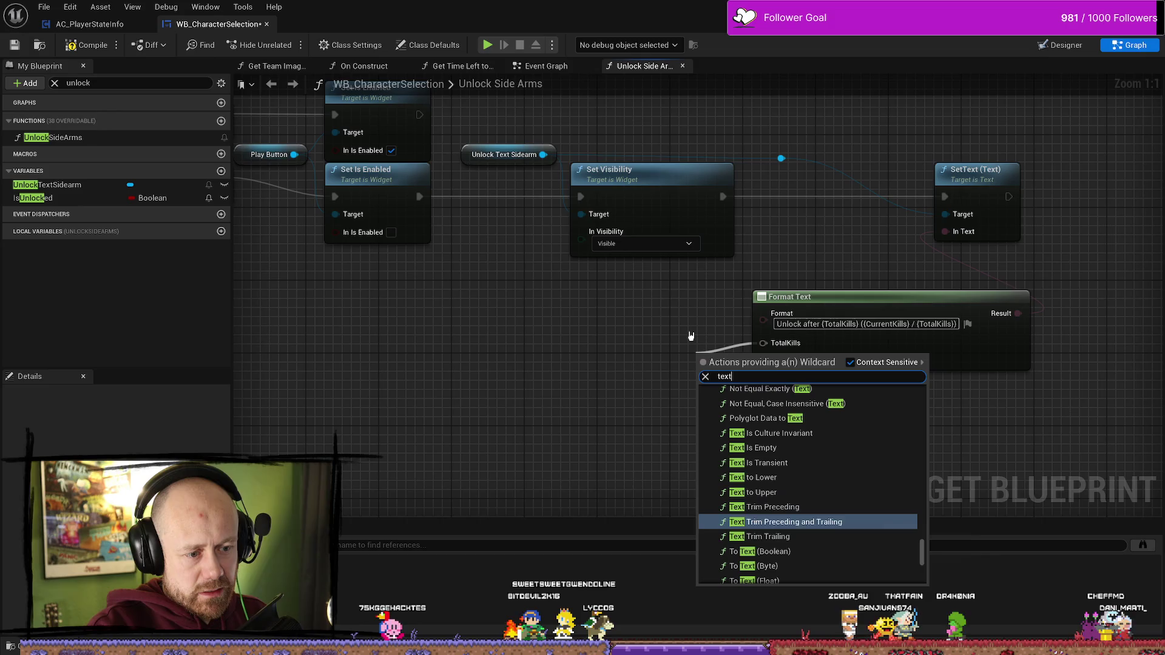
key(Down)
key(Down)
key(Up)
key(Up)
key(Down)
key(Down)
- Browse further matches, then dismiss the search and the full action list without adding a node
key(Down)
key(Down)
key(Down)
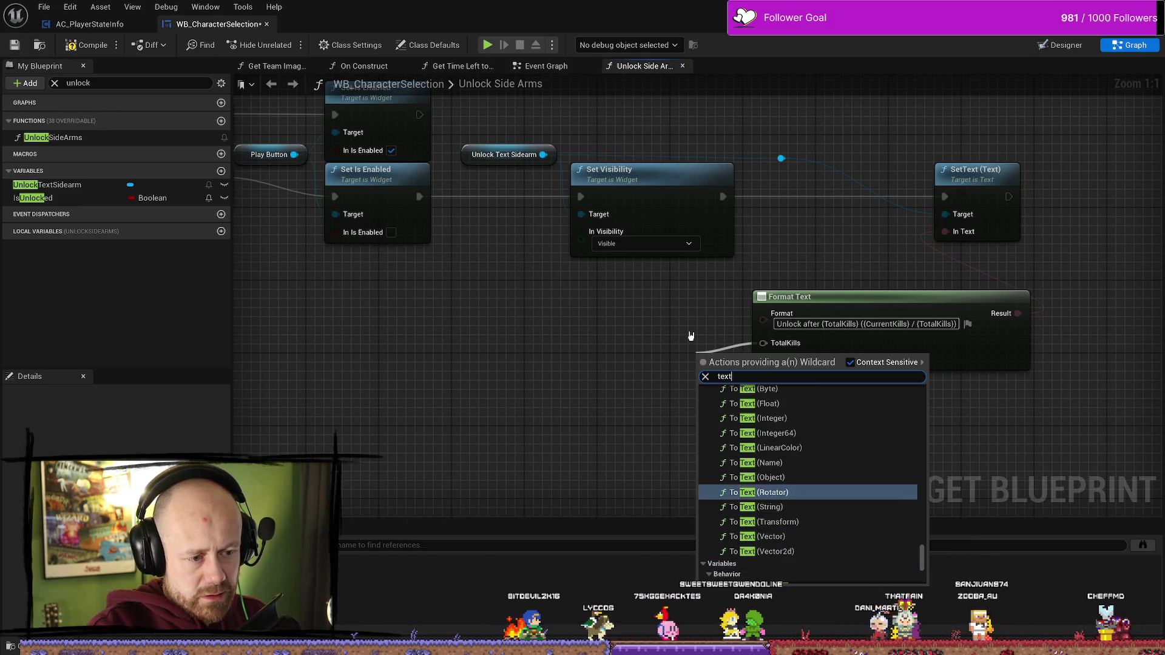
key(Down)
key(Down)
key(Down)
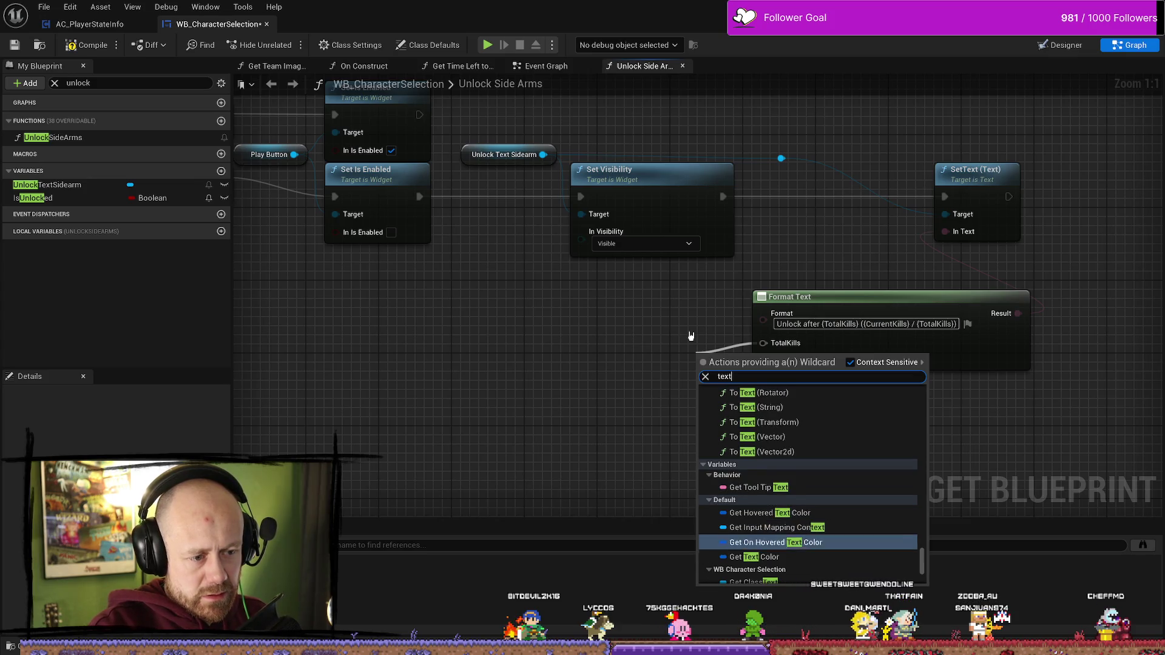
key(Down)
key(Down)
key(Down)
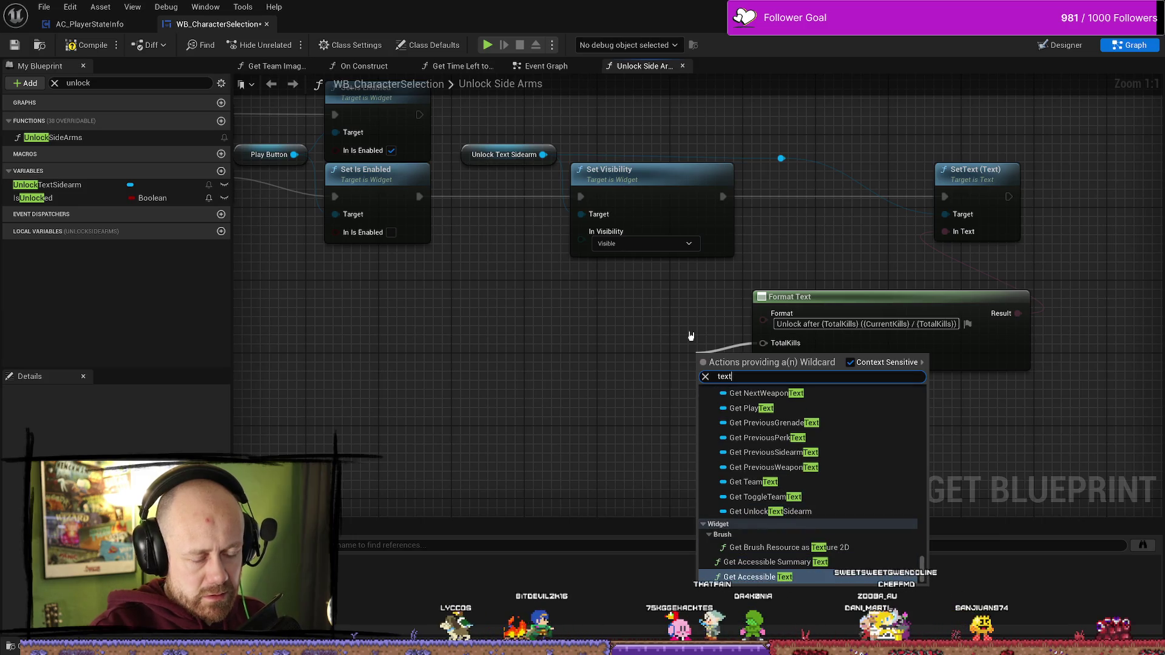
key(Escape)
right_click(636, 333)
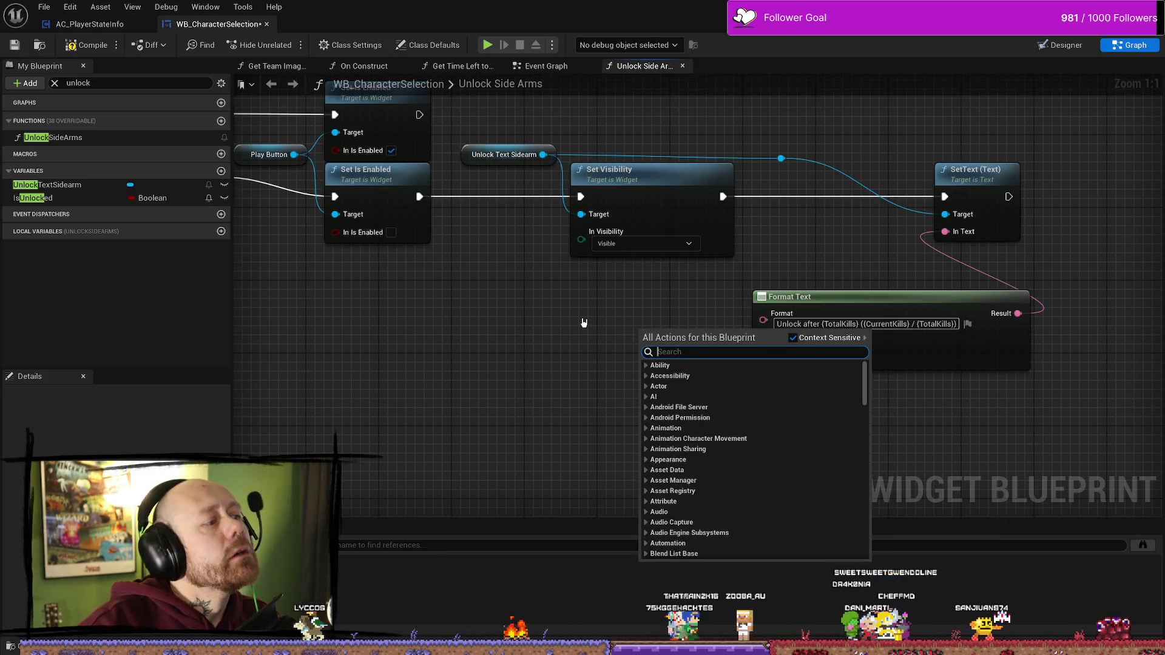
key(Escape)
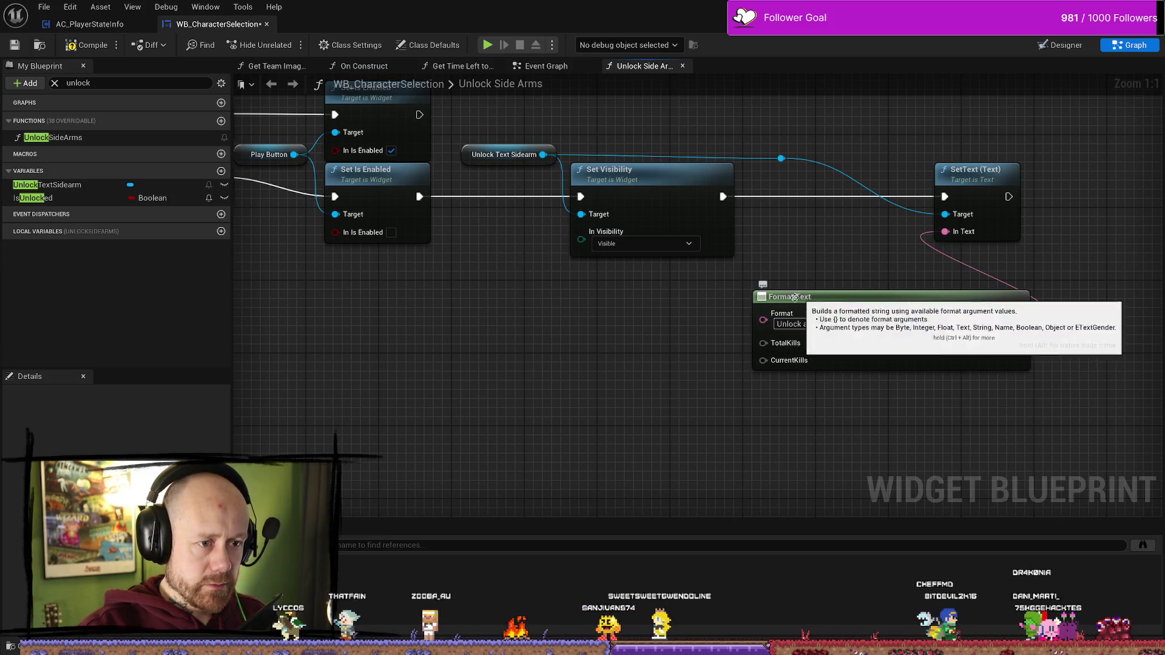
- Add a Format Text node with format '100' and wire its Result to TotalKills
right_click(633, 338)
text(fo)
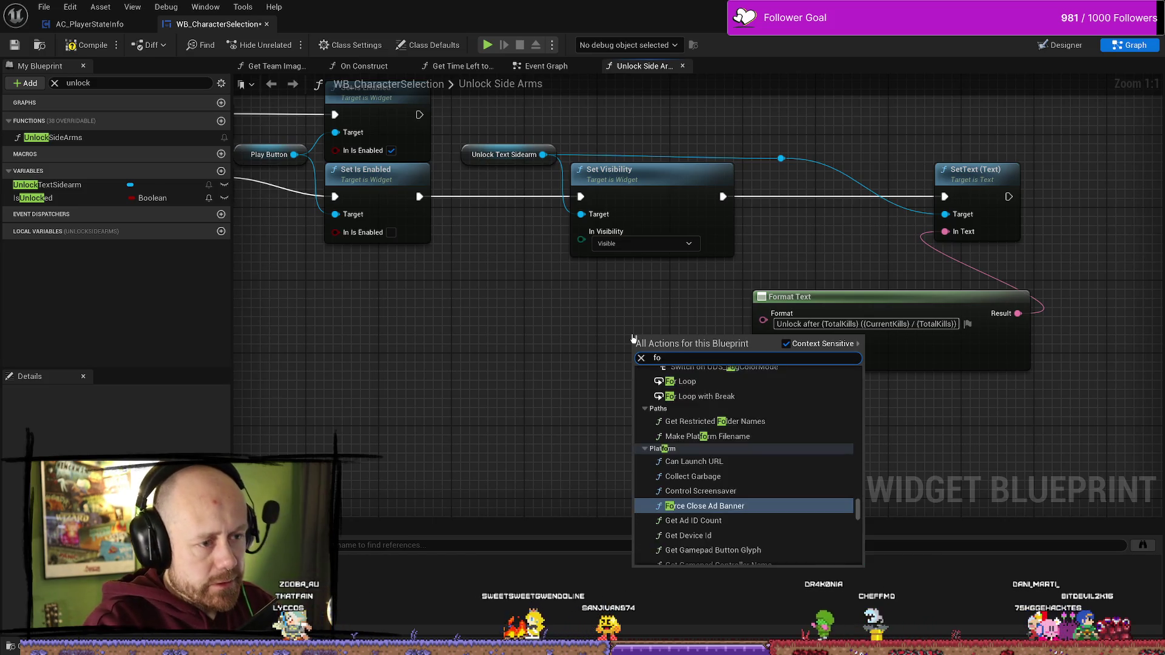
text(rmat tex)
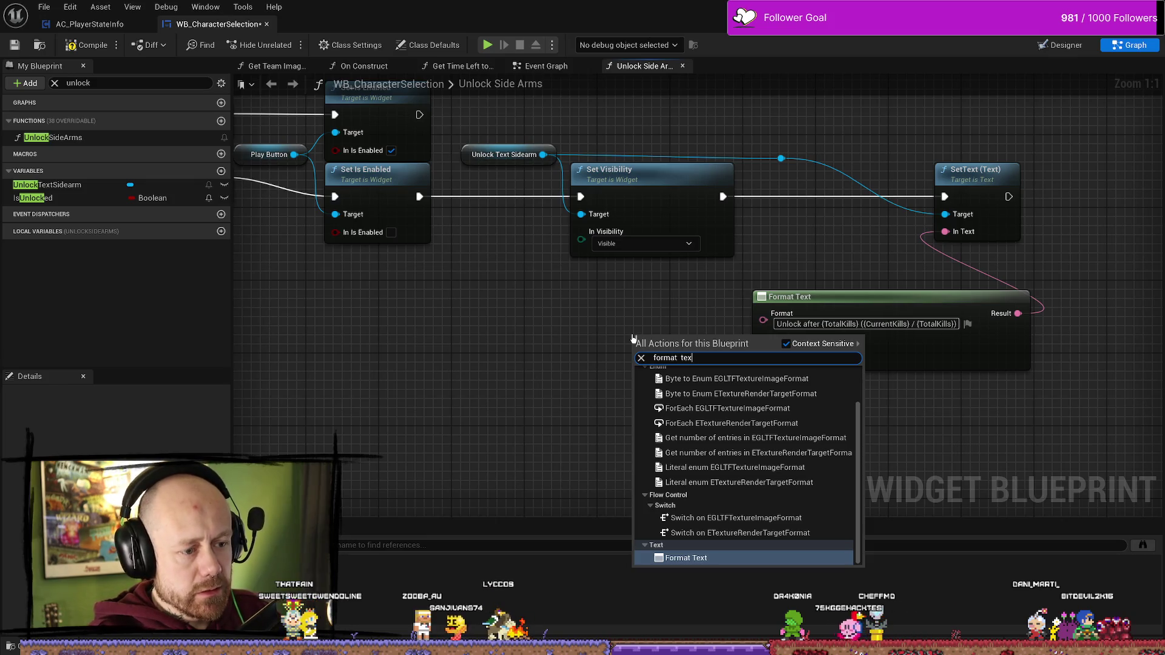
key(Return)
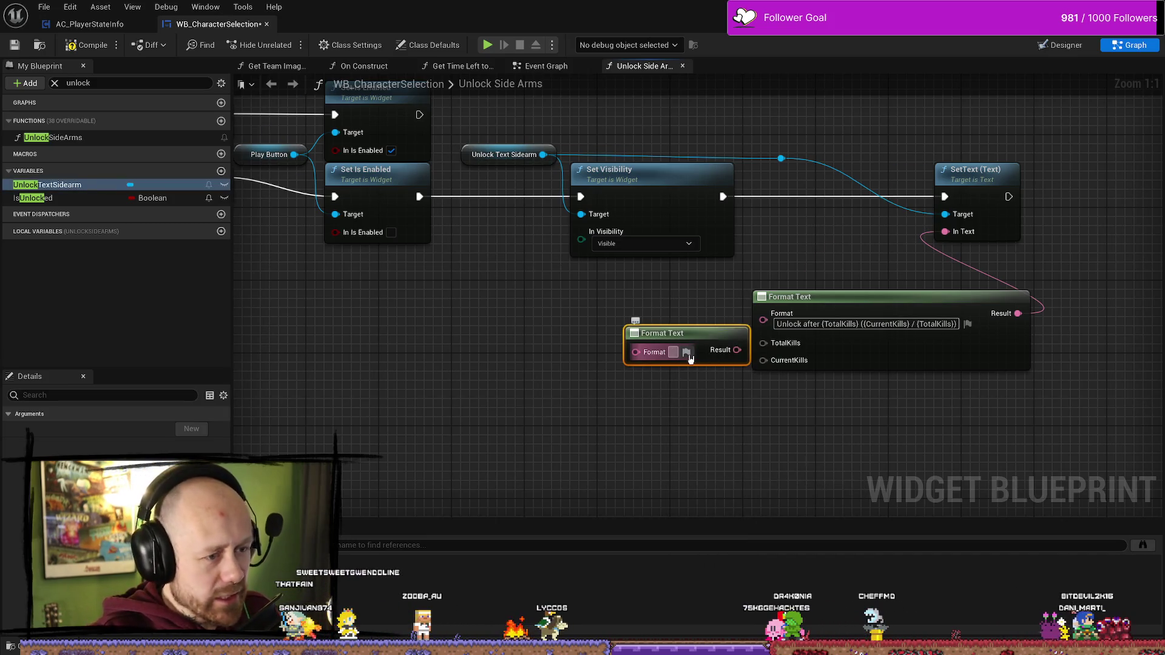
text(100)
drag(667, 333, 621, 333)
drag(701, 350, 767, 344)
- Pan left to the Branch and component nodes and select the player state lookup nodes
scroll(752, 340, down, 2)
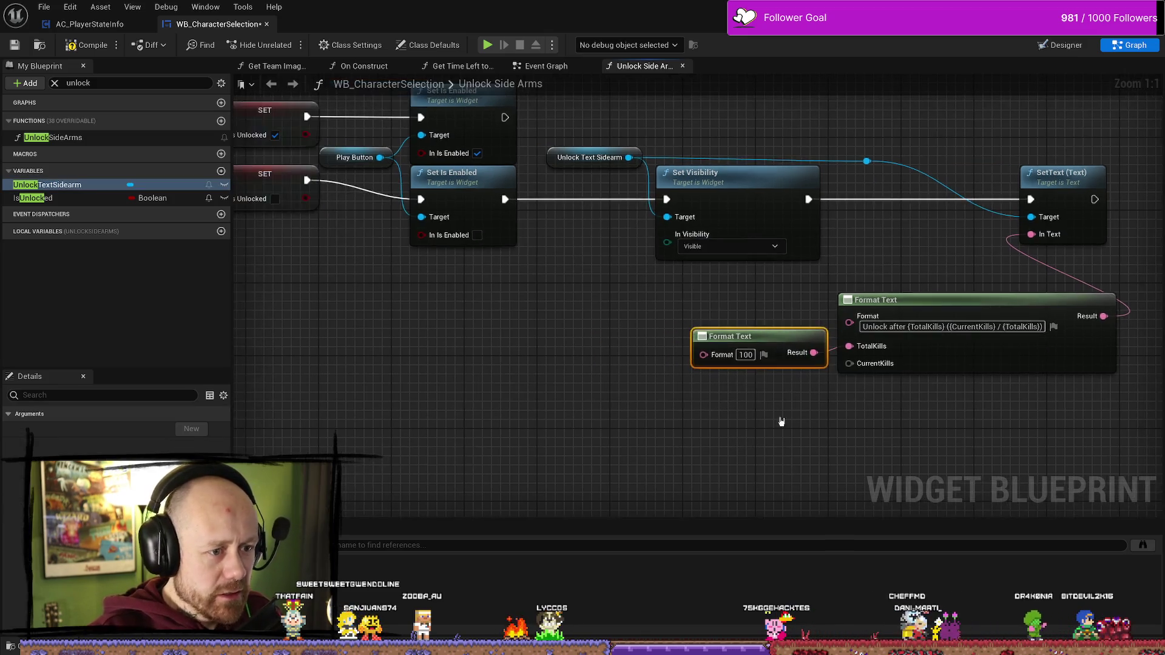
scroll(640, 369, down, 1)
drag(398, 369, 738, 356)
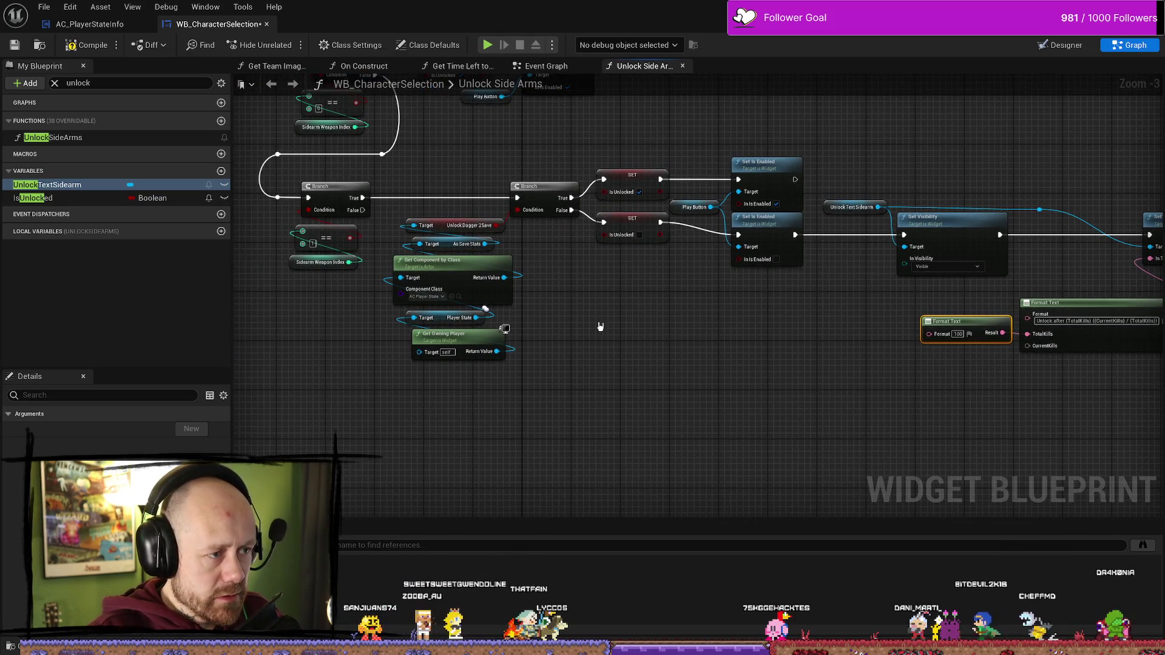
drag(617, 349, 597, 360)
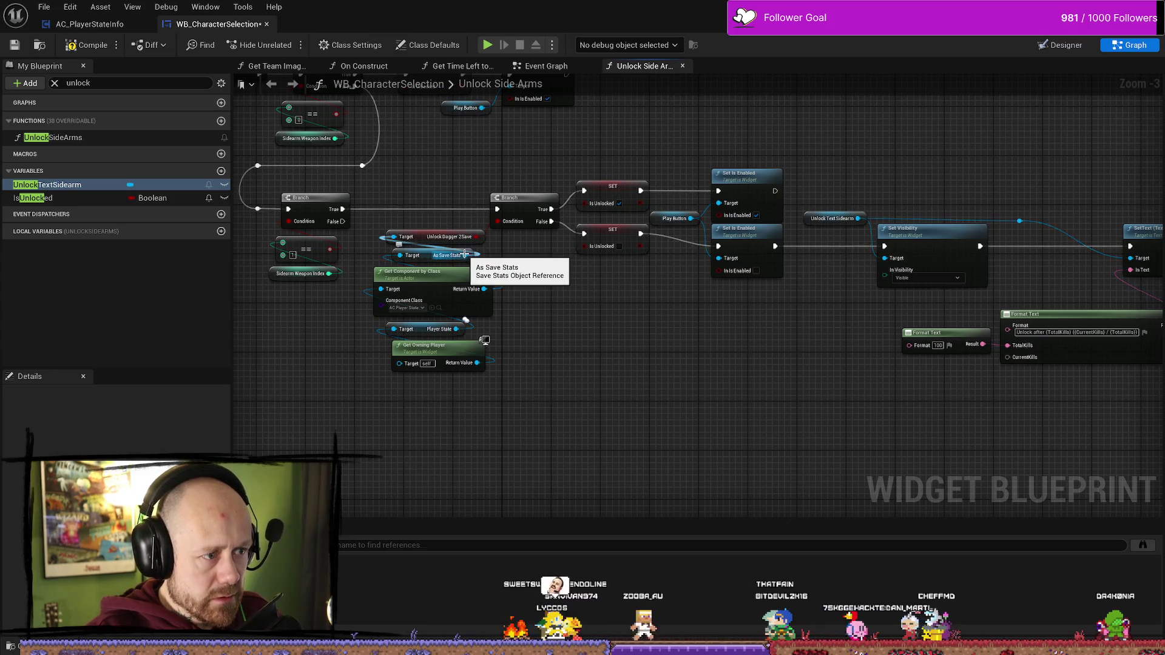
drag(467, 430, 415, 257)
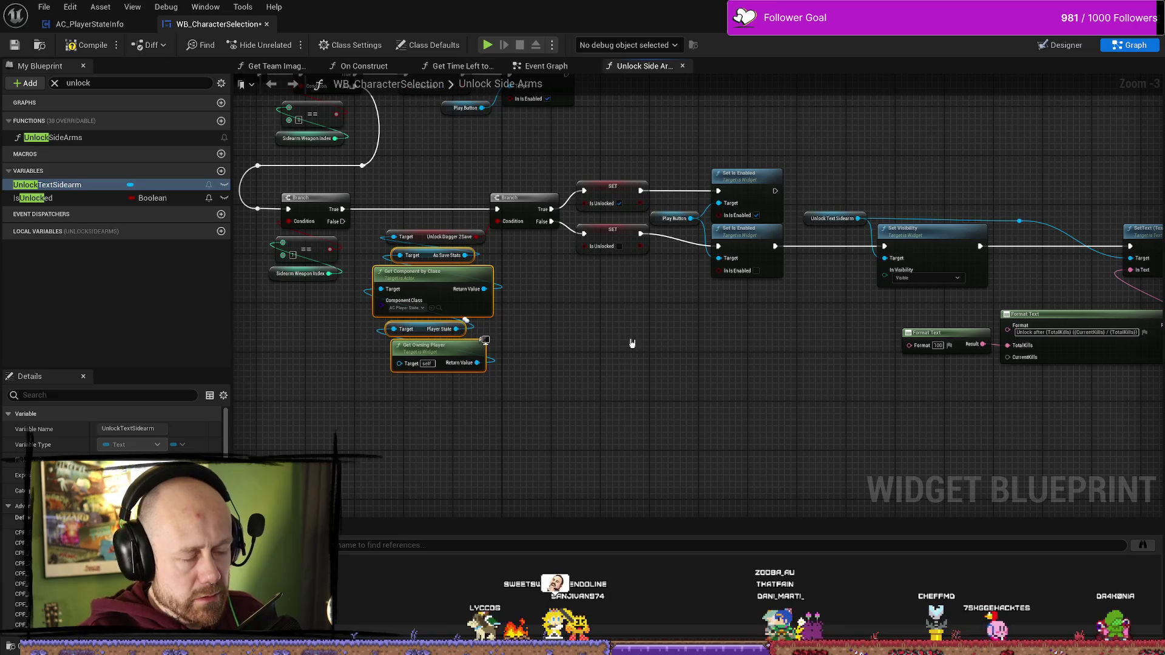
- Add a Get Kills node from As Save Stats and wire its Kills output into CurrentKills
click(628, 353)
key(ctrl+z)
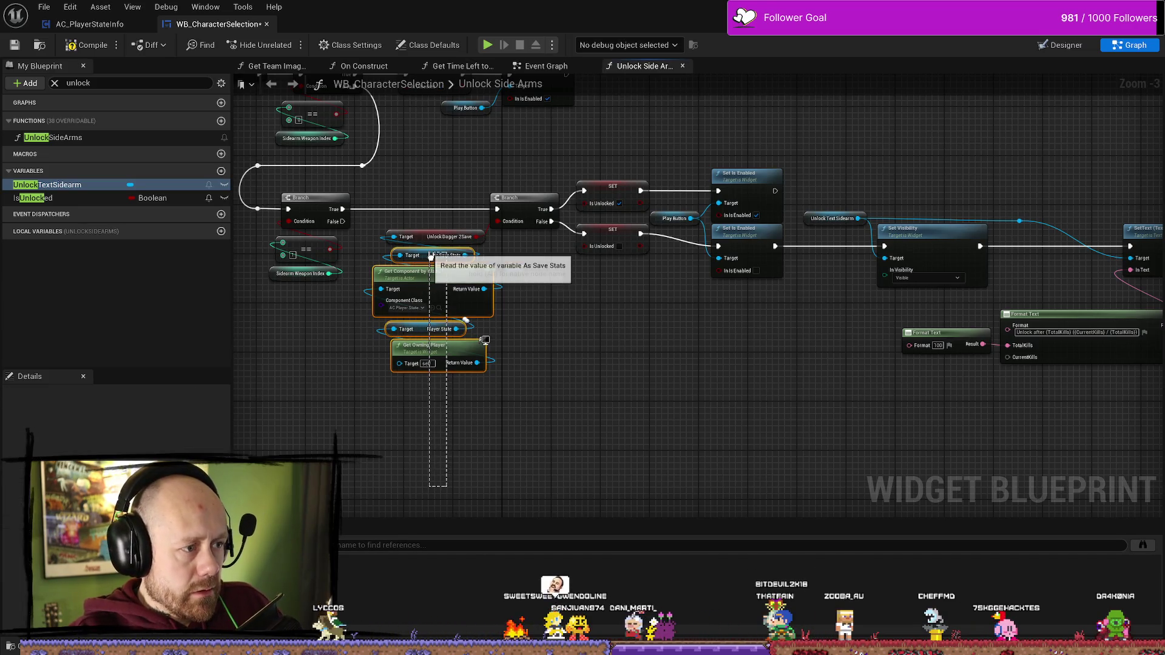
click(590, 303)
mouse_move(465, 255)
mouse_down()
mouse_move(630, 358)
mouse_move(625, 350)
mouse_up()
text(get kil)
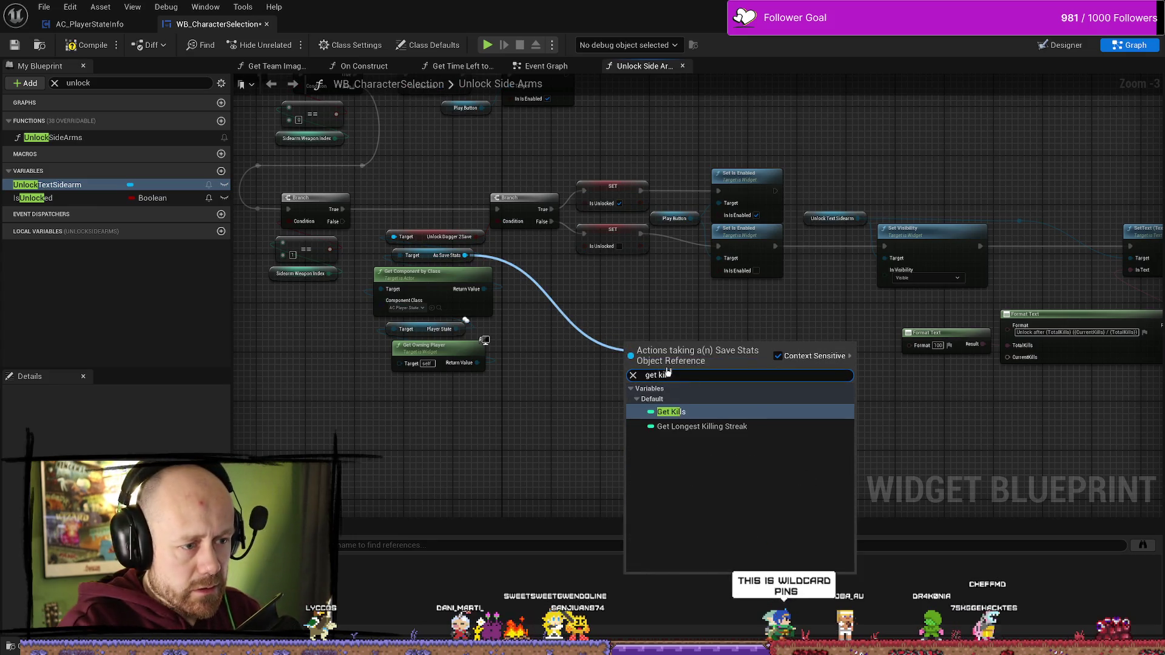
key(Return)
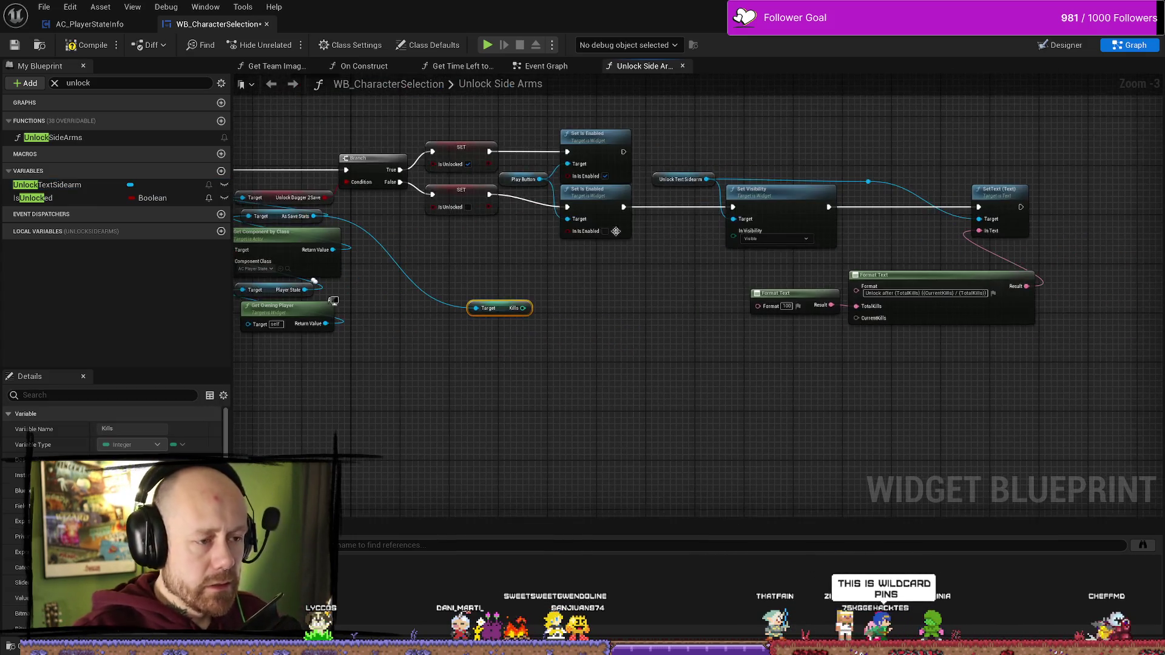
mouse_move(504, 310)
mouse_down()
mouse_move(595, 267)
mouse_move(837, 285)
mouse_move(857, 329)
mouse_move(863, 321)
mouse_up()
mouse_move(608, 293)
mouse_down()
mouse_move(755, 356)
mouse_move(723, 350)
mouse_up()
drag(766, 319, 754, 313)
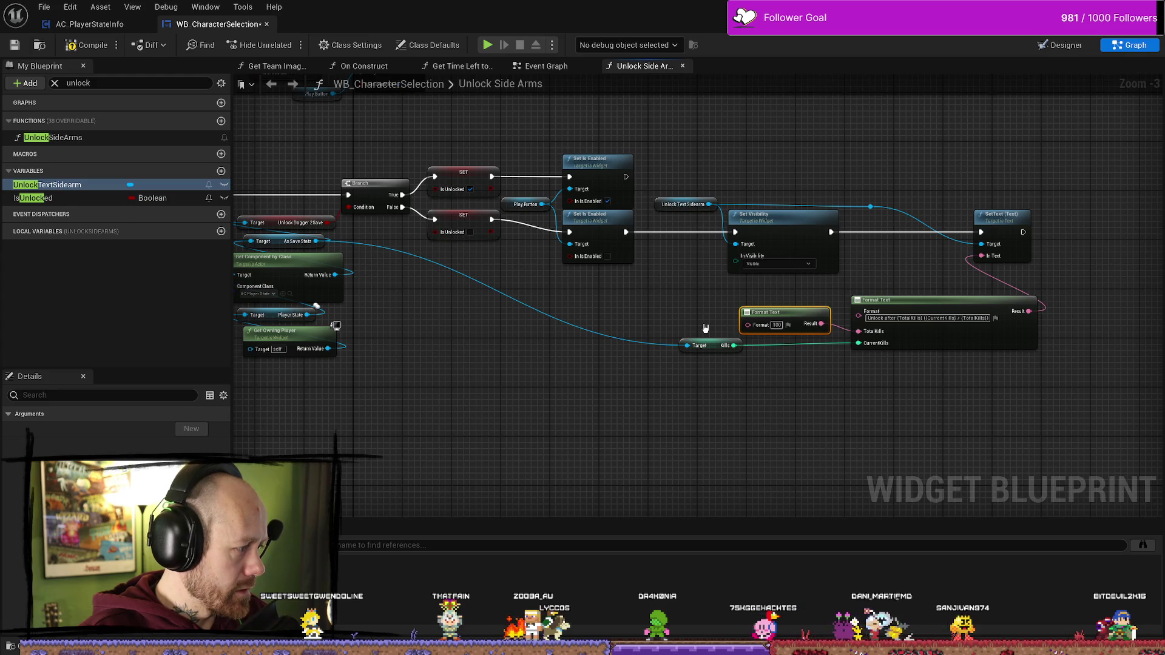
scroll(819, 384, up, 4)
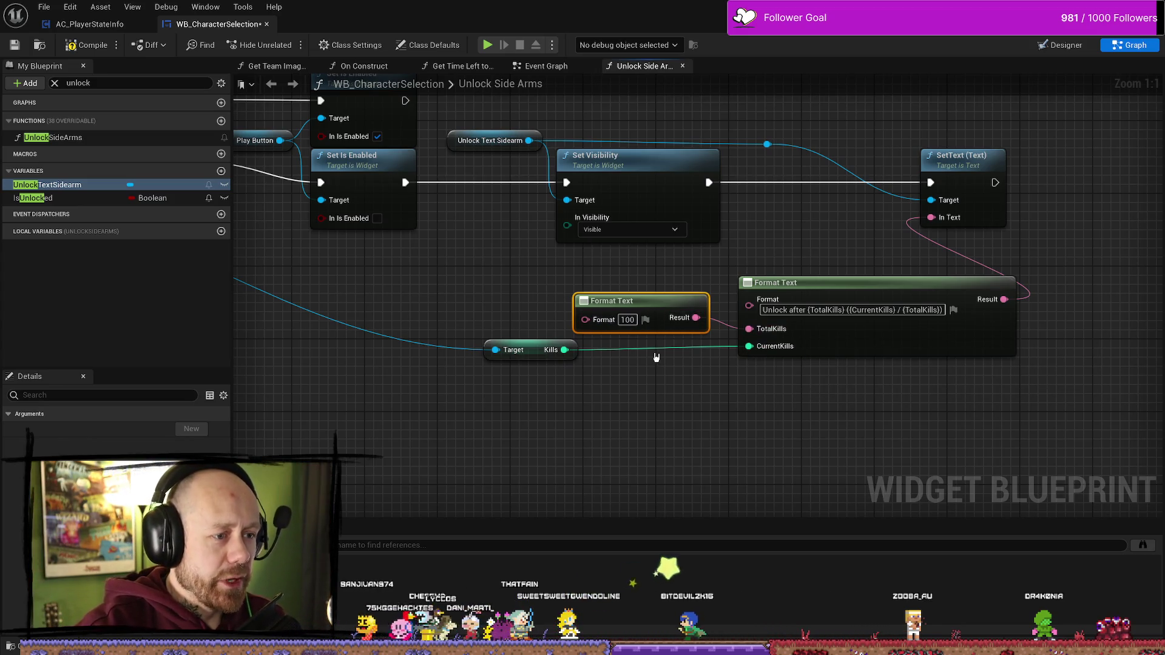
- Tidy the small '100' Format Text node's position and compile the widget blueprint
drag(626, 301, 608, 293)
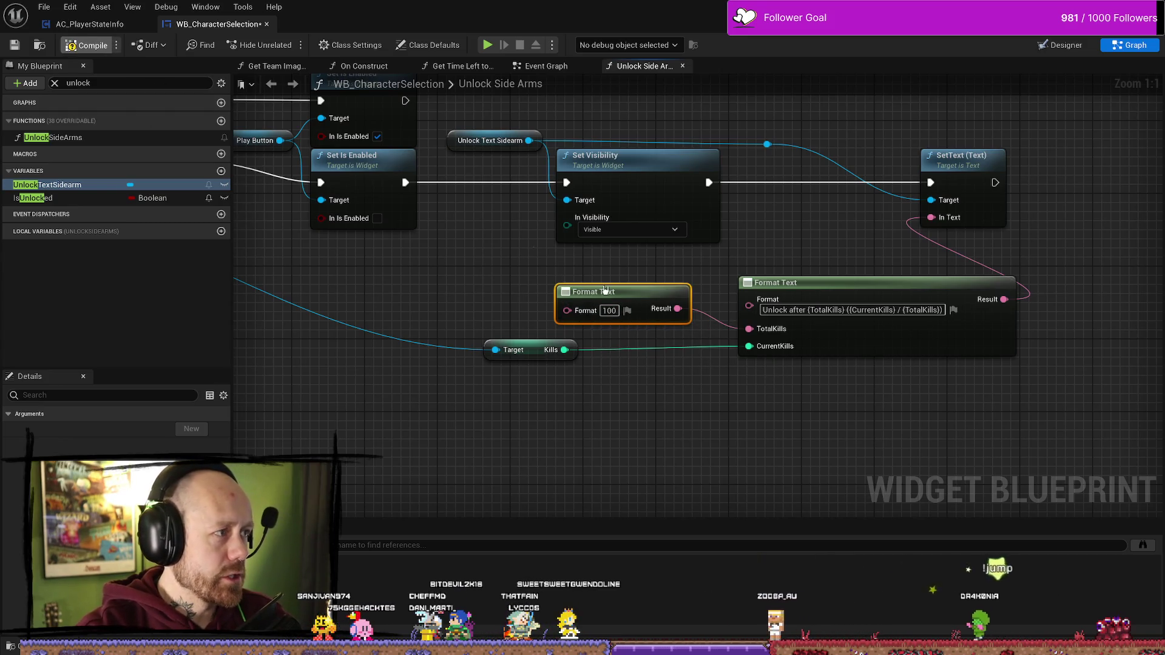
click(696, 382)
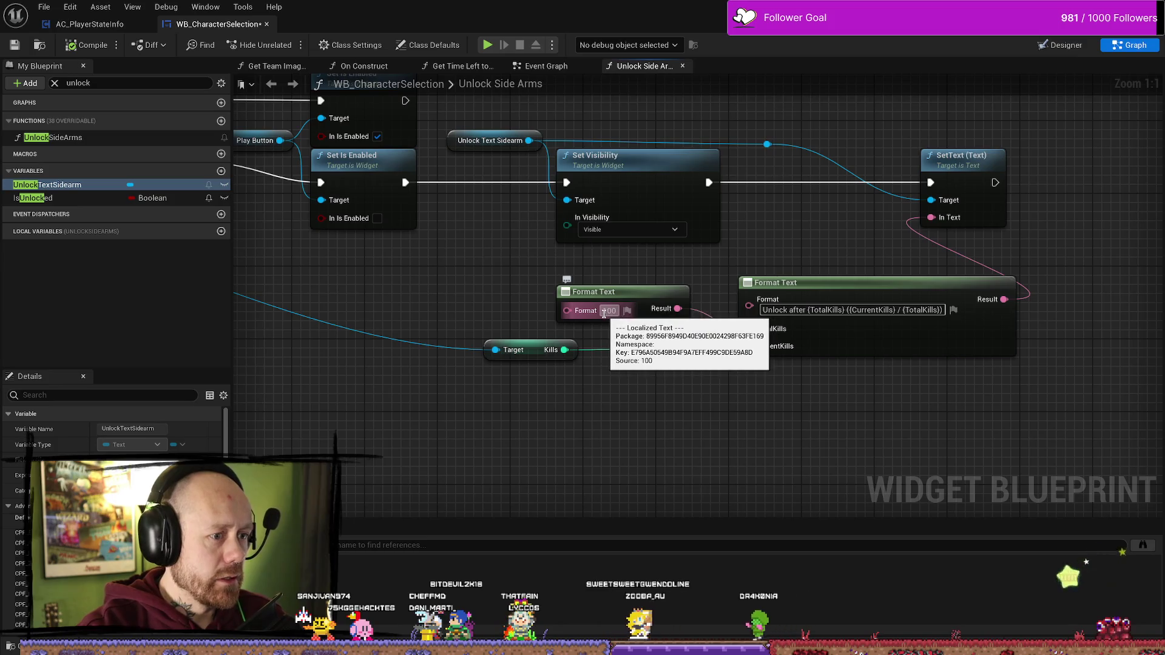
drag(580, 298, 567, 312)
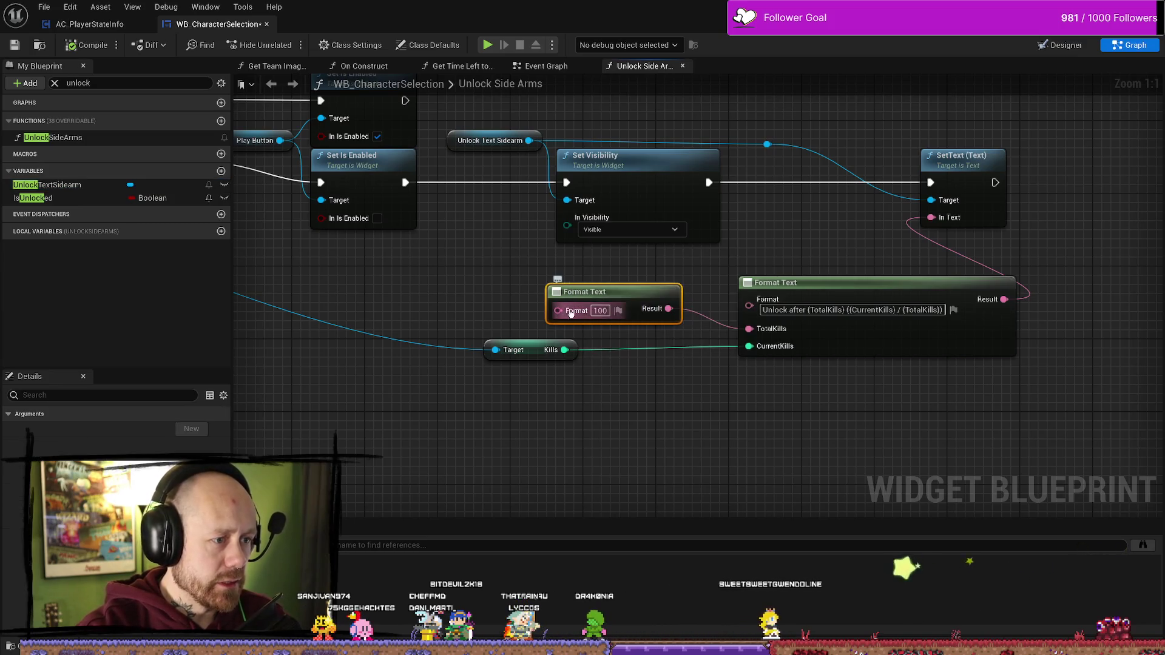
click(698, 406)
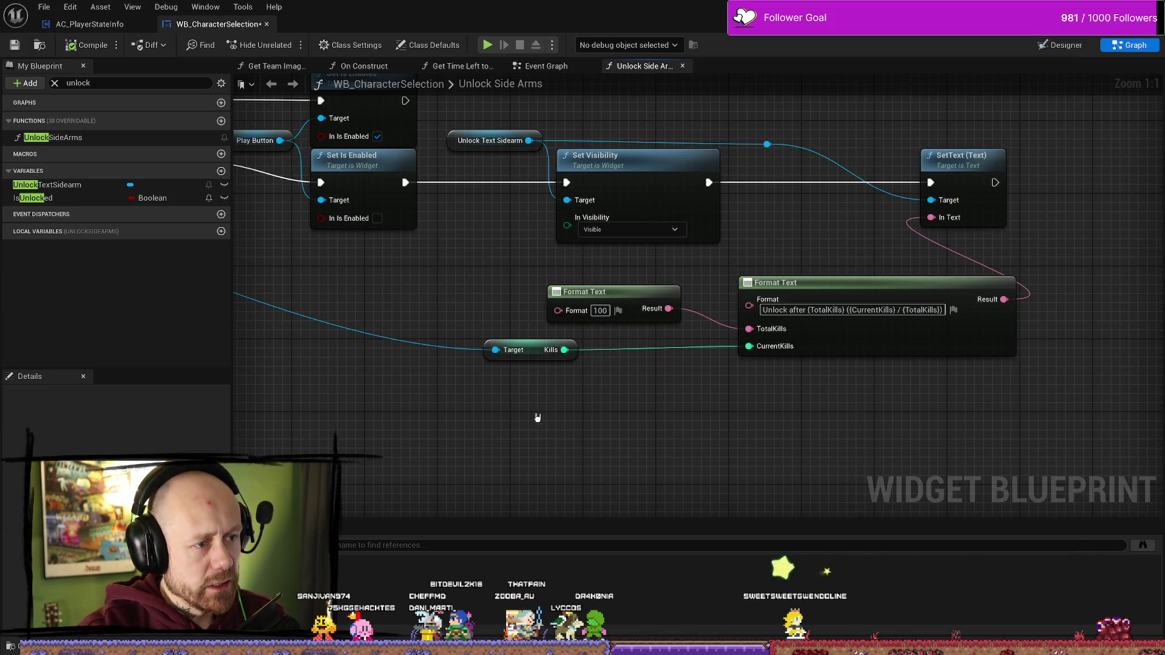
right_click(587, 455)
click(478, 479)
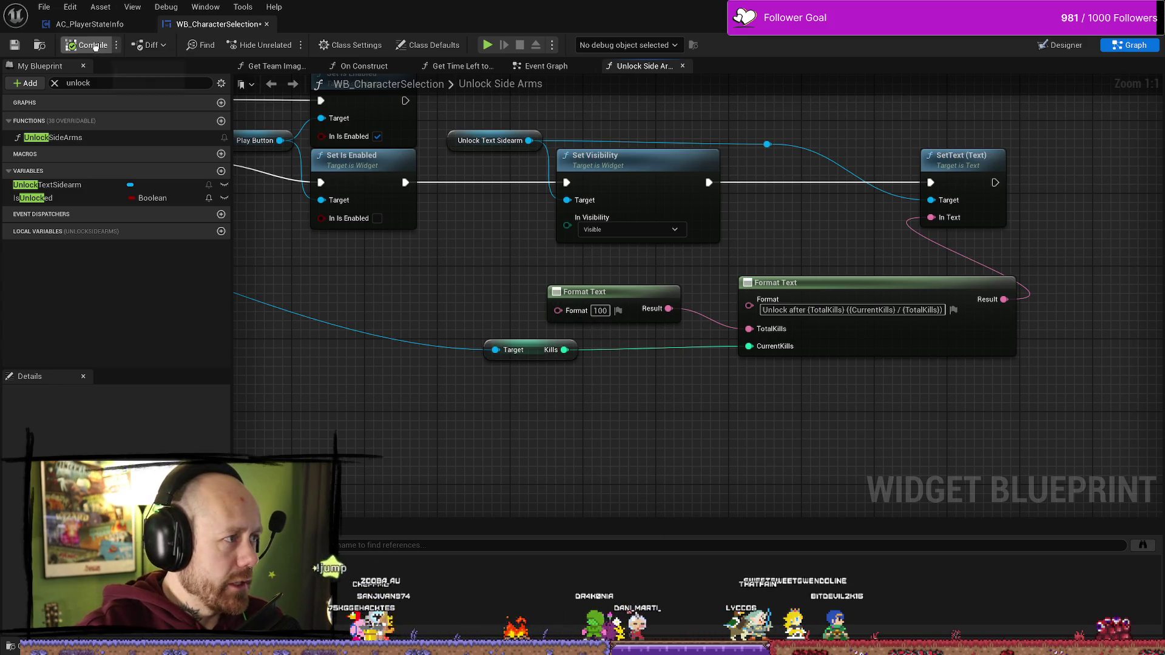
click(48, 185)
scroll(902, 202, down, 1)
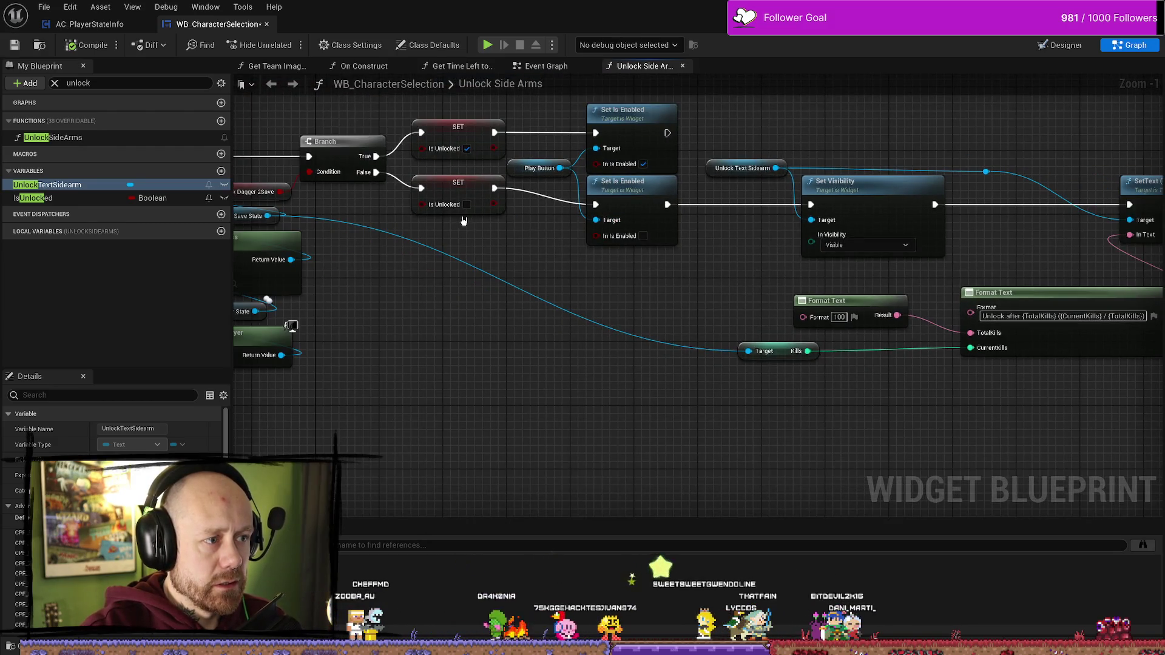
- Pan to the unlock branch nodes and save the widget blueprint
drag(543, 253, 444, 254)
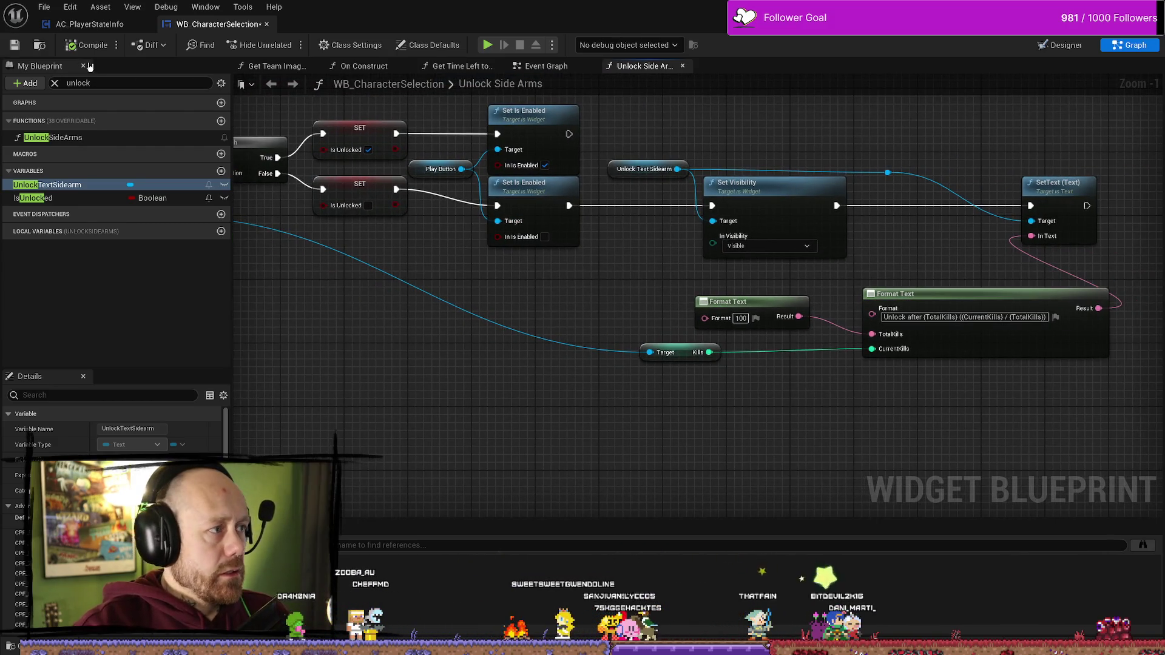
click(14, 48)
drag(645, 221, 644, 306)
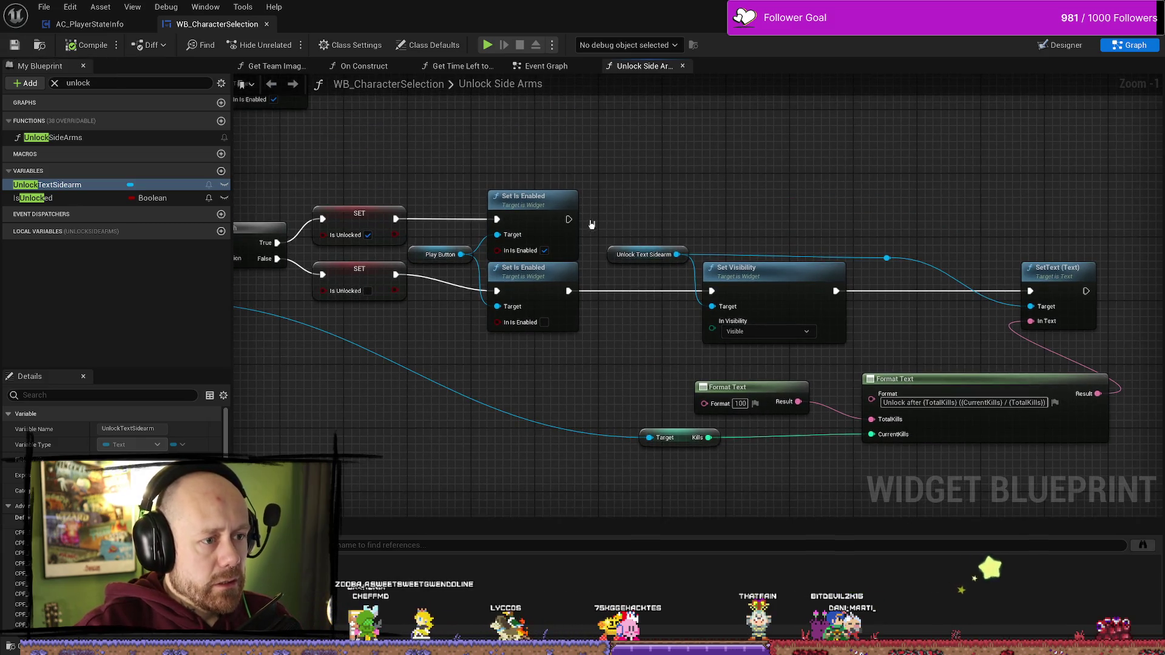
- Add a copied Set Visibility after Set Is Enabled, targeting Unlock Text Sidearm and set to Hidden
click(753, 285)
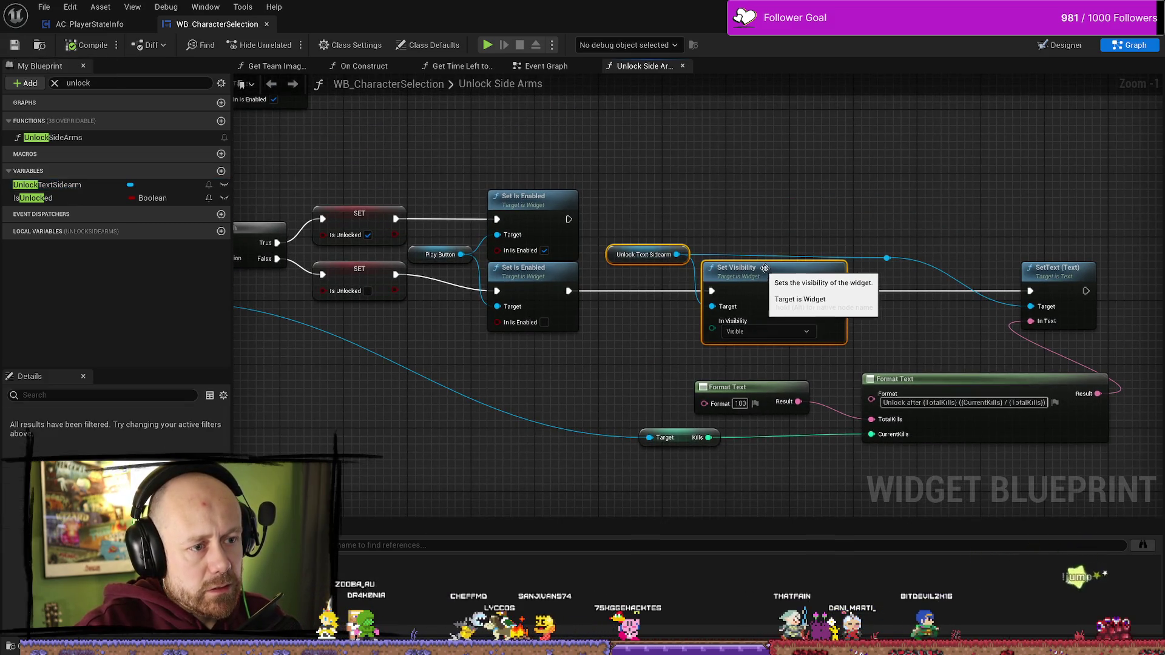
key(ctrl+v)
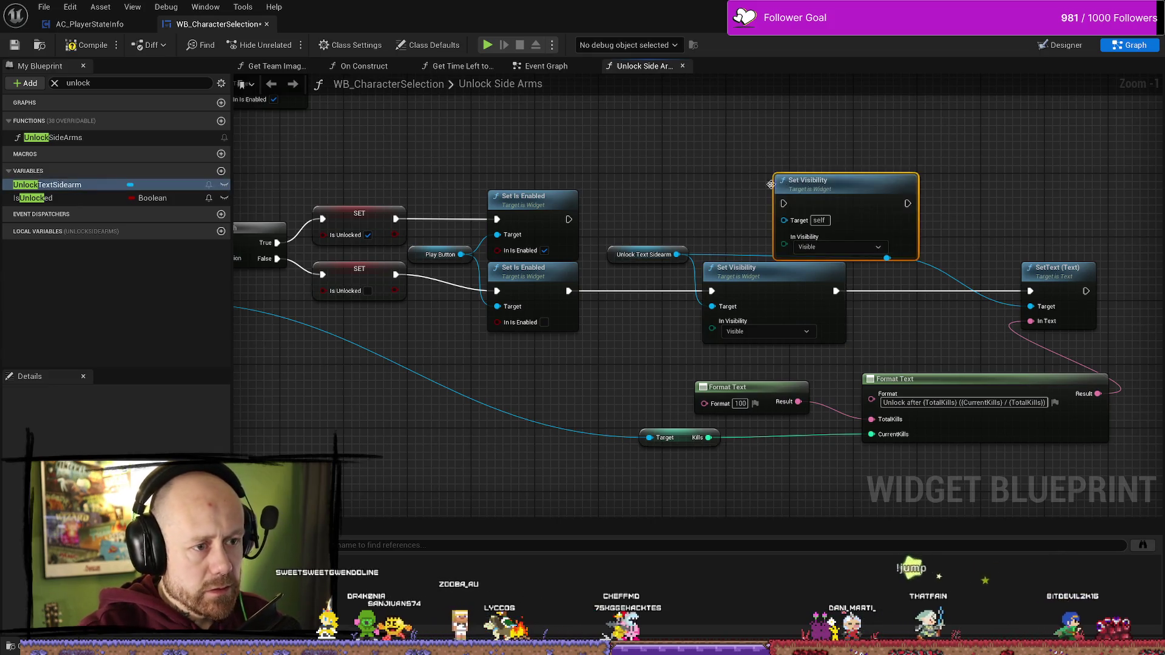
mouse_move(571, 221)
mouse_down()
mouse_move(783, 204)
mouse_move(733, 229)
mouse_up()
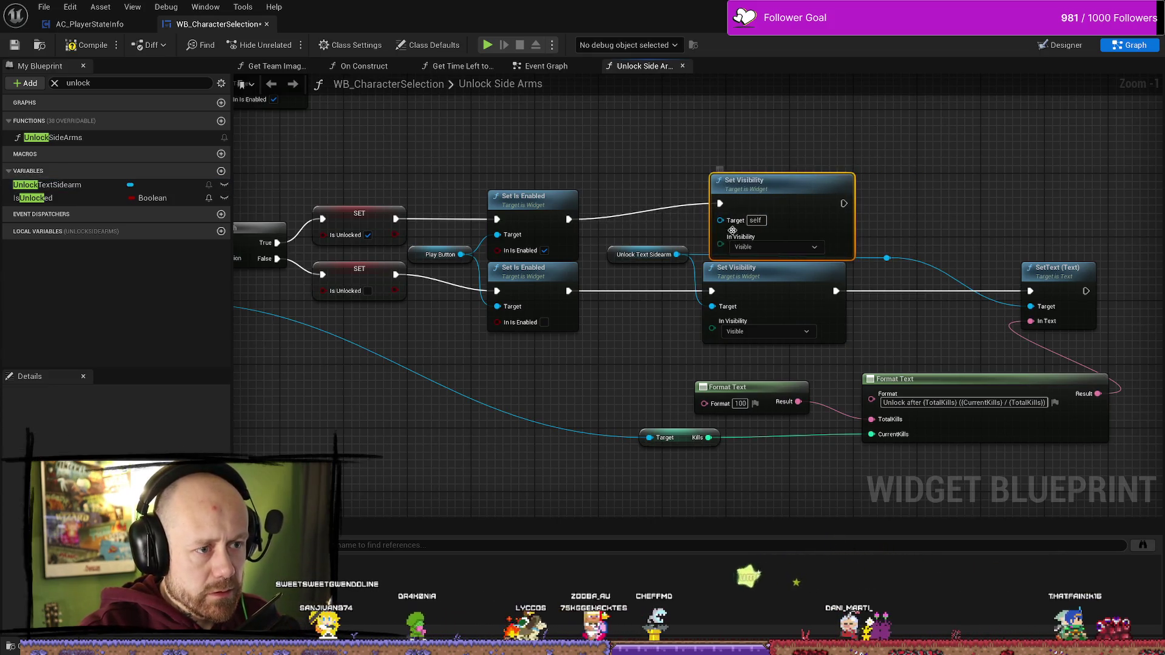
drag(677, 255, 720, 220)
mouse_move(765, 182)
mouse_down()
mouse_move(757, 151)
mouse_move(772, 176)
mouse_up()
click(767, 212)
click(752, 236)
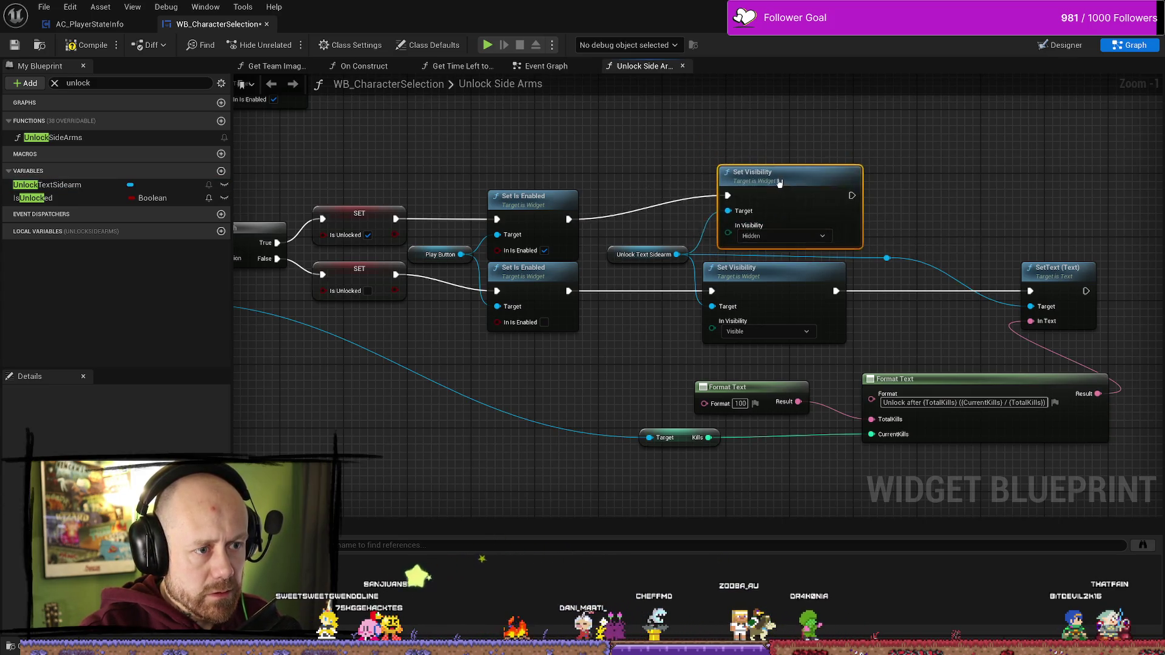
- Compile and save, then check the player state component asset and return to the widget
click(91, 45)
click(182, 184)
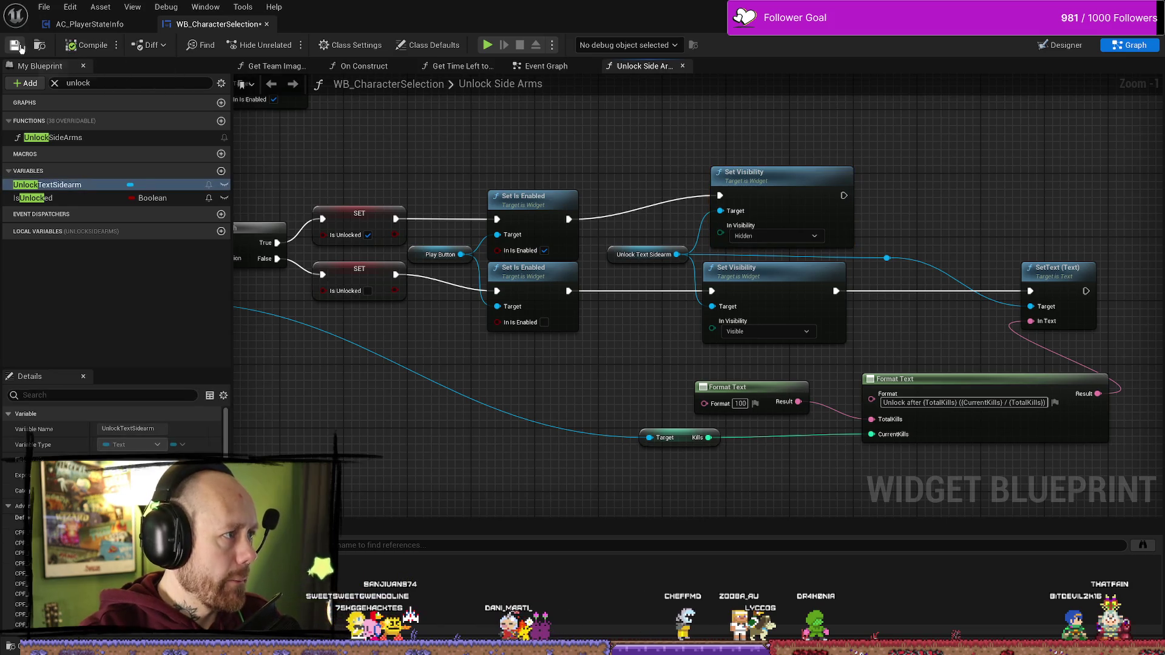
click(91, 24)
click(216, 24)
- Set UnlockTextSidearm's Visibility to Hidden, compile the widget, and select the spacer below the Assault Rifle row
click(1066, 45)
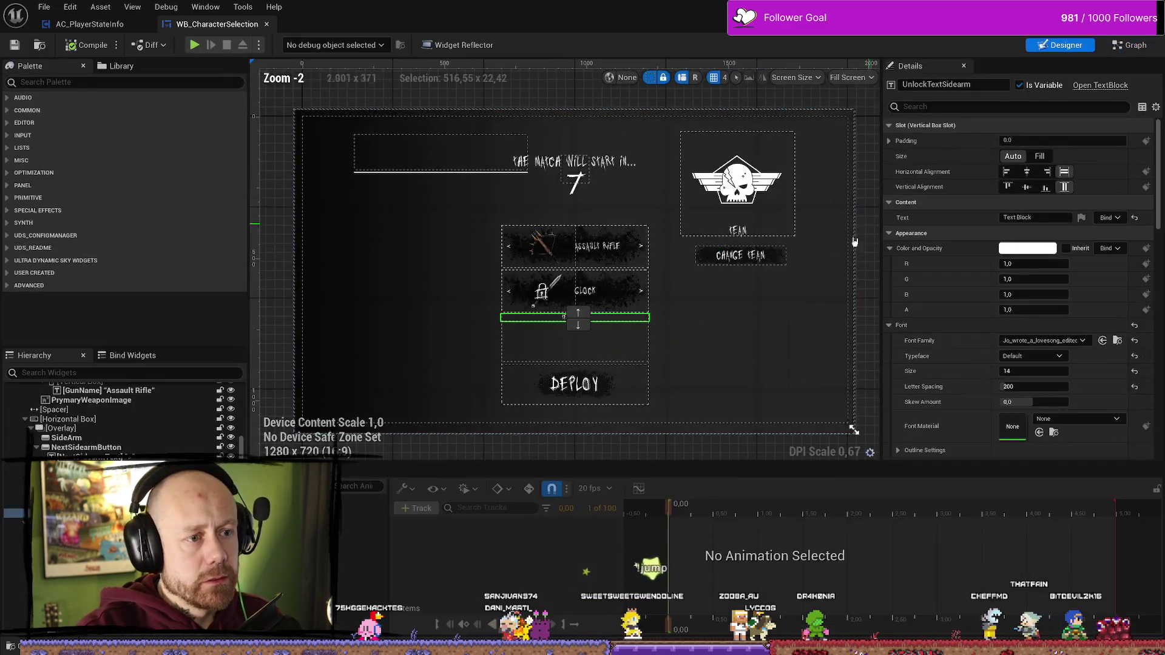
scroll(570, 332, up, 4)
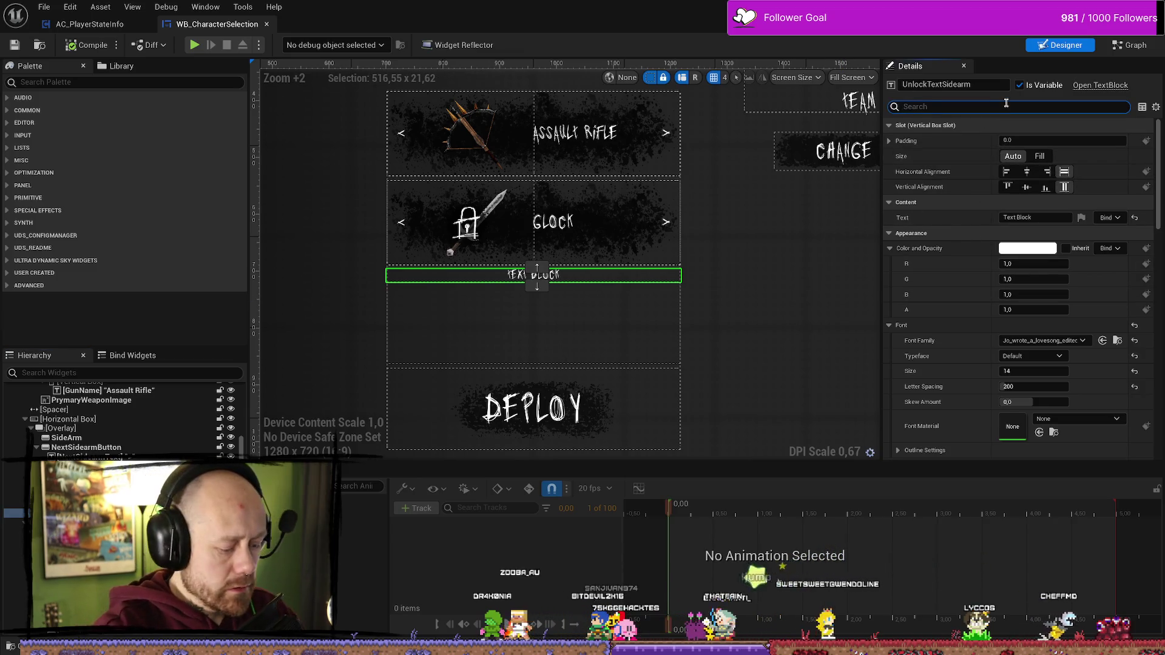
text(vis)
click(911, 107)
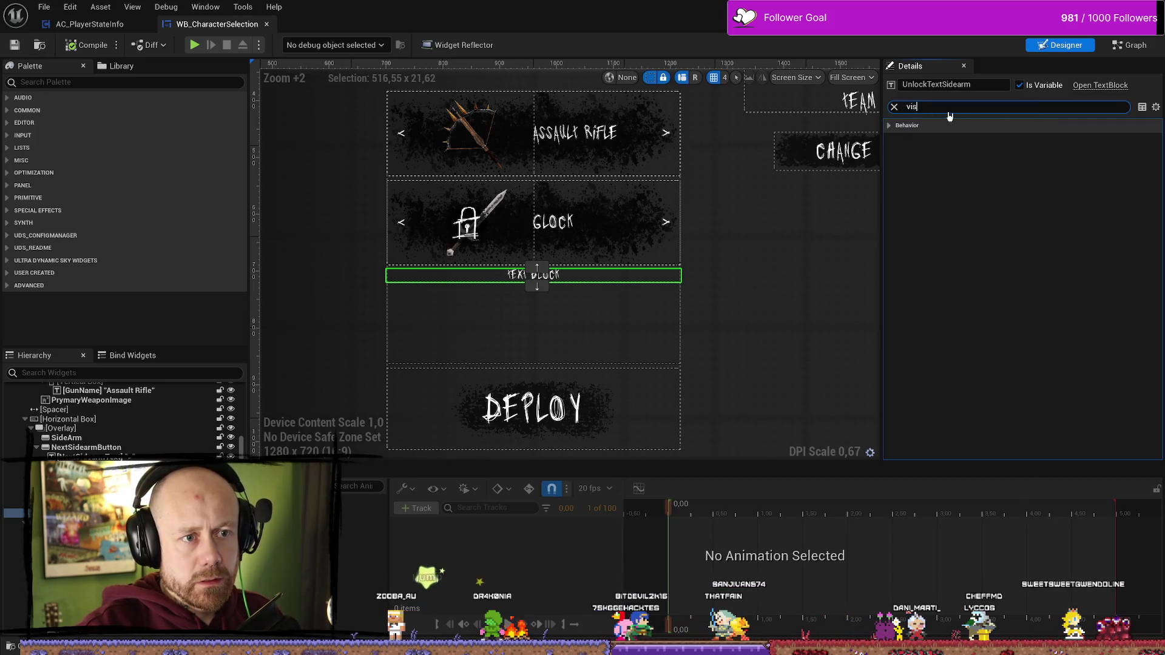
click(907, 125)
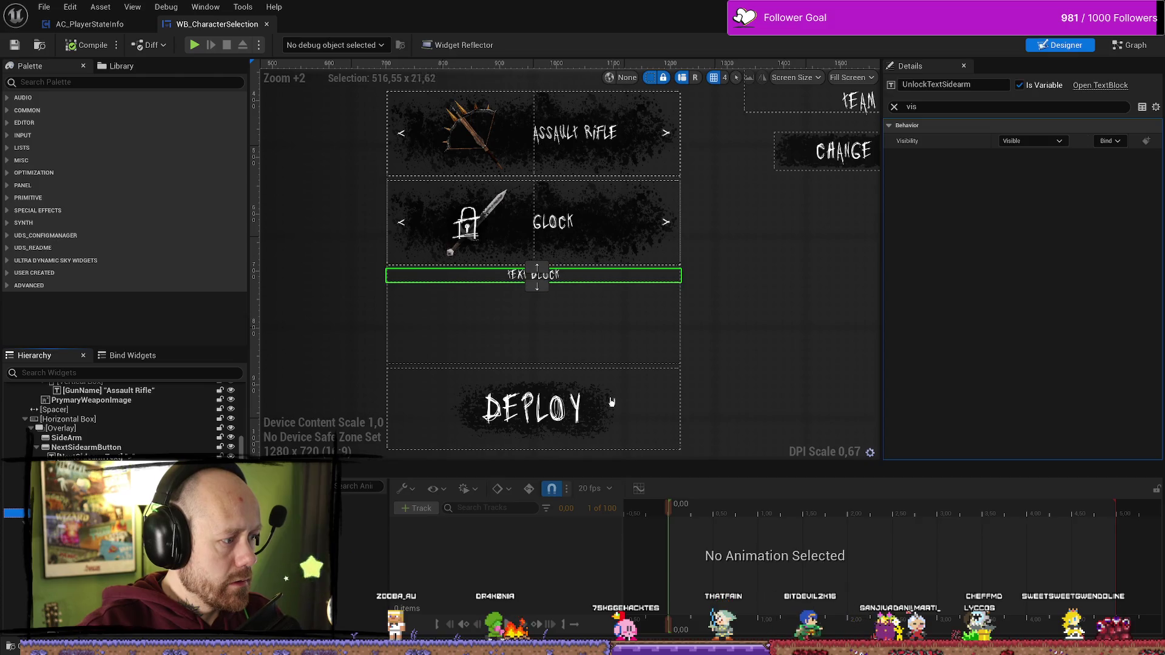
click(1046, 142)
click(1011, 173)
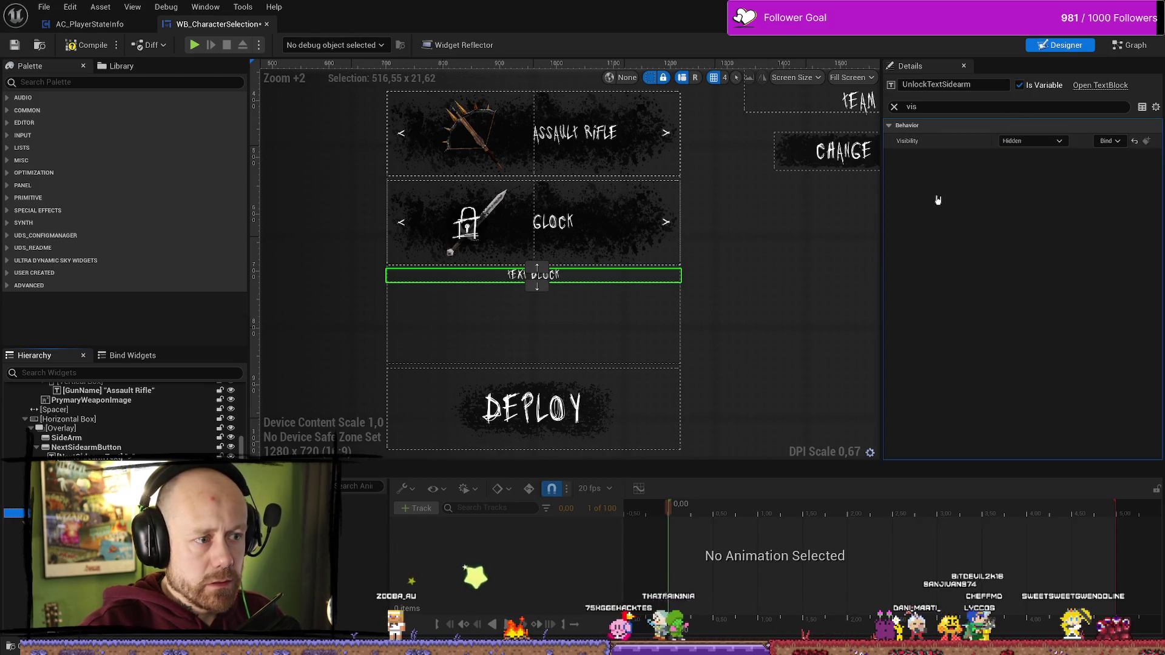
click(87, 45)
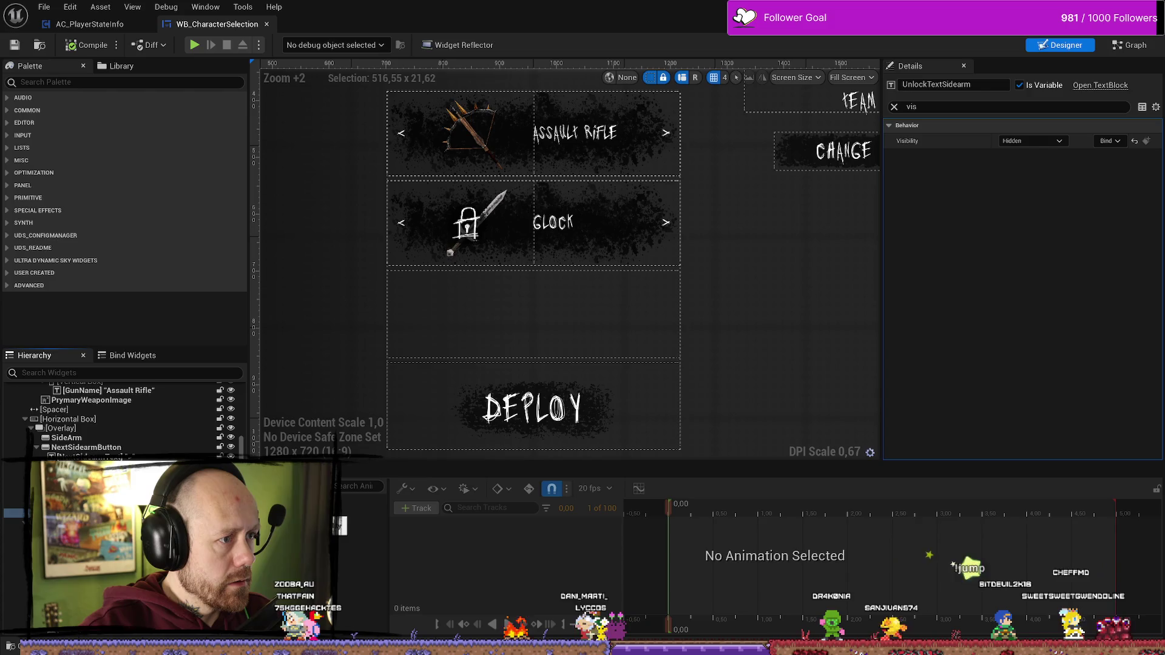
click(461, 177)
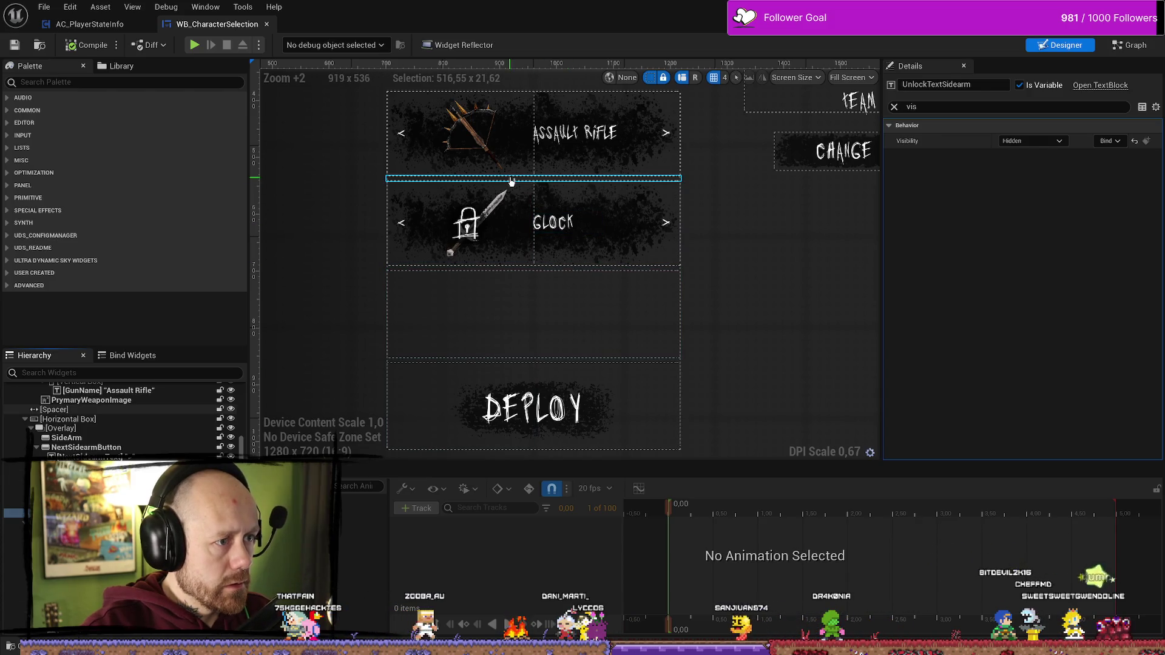
- Clear the Details filter and set Spacer_0's slot Size to Auto
click(894, 106)
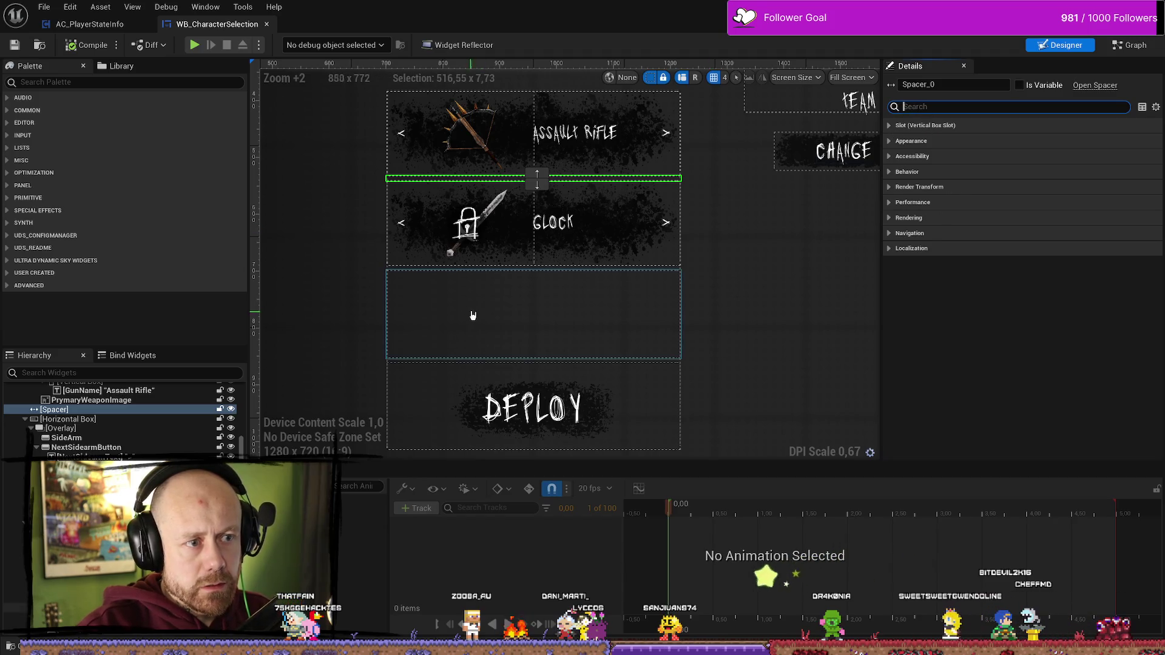
click(474, 131)
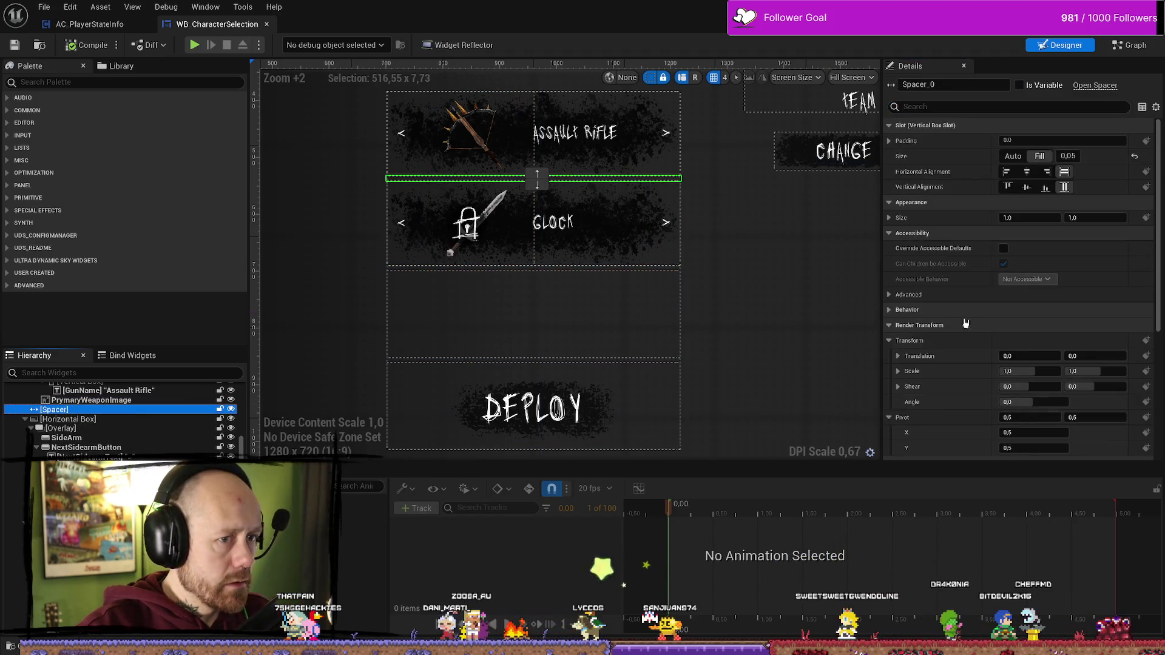
click(1013, 156)
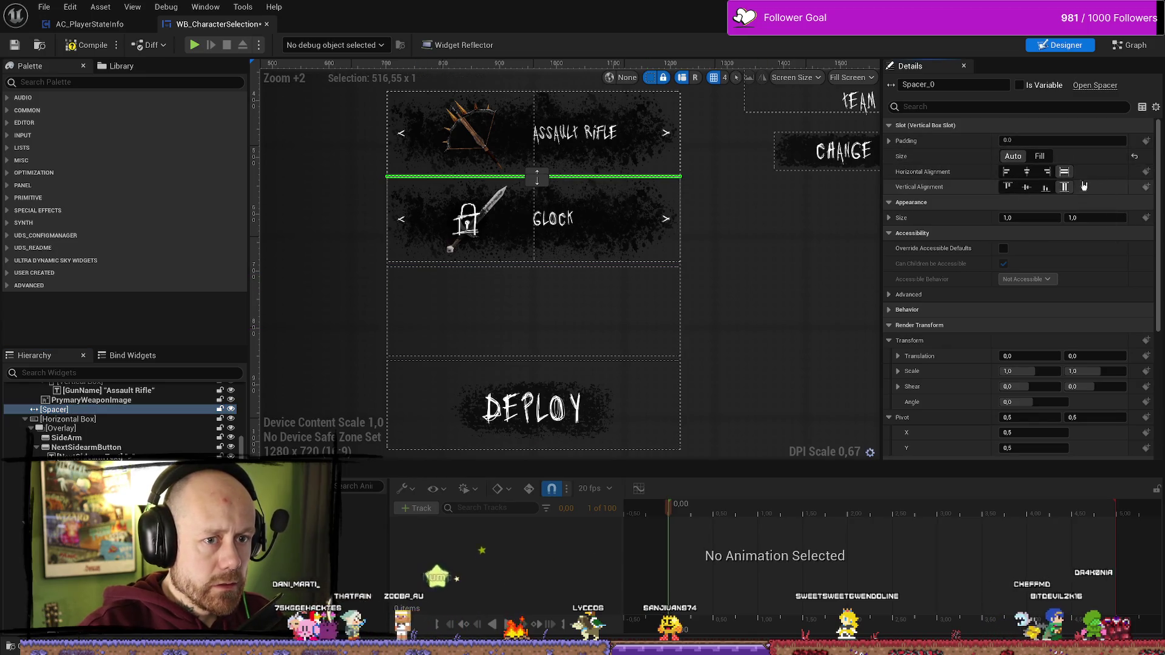
- Set the spacer's Appearance Size to 5 by 5 and recompile the character selection widget
click(1031, 213)
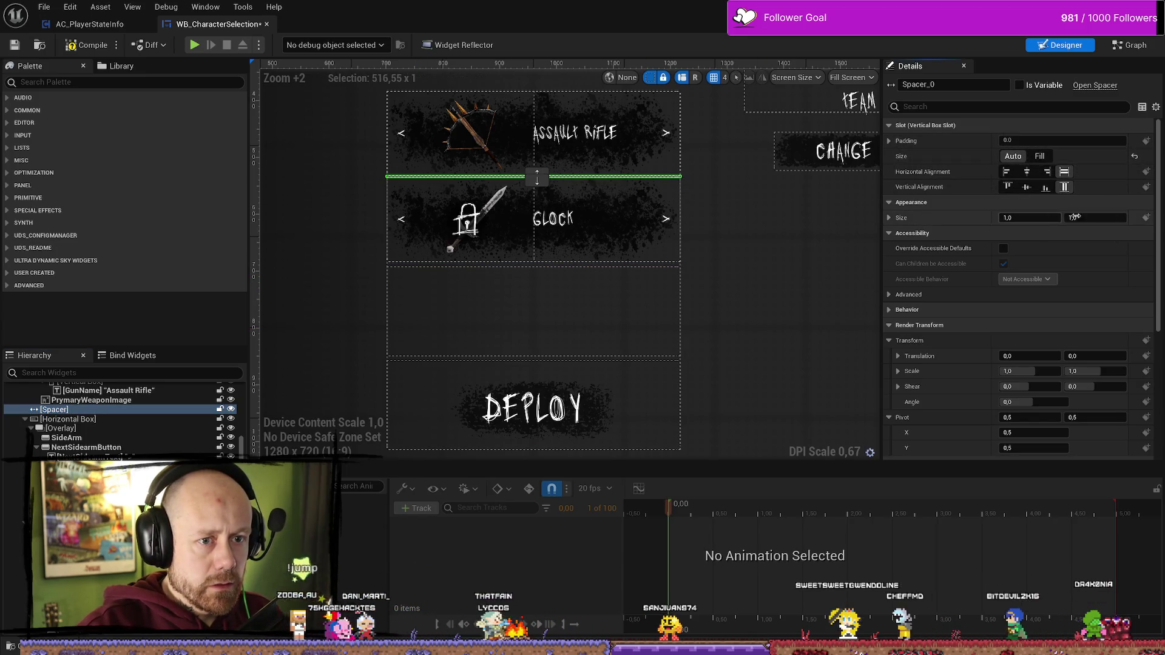
text(5)
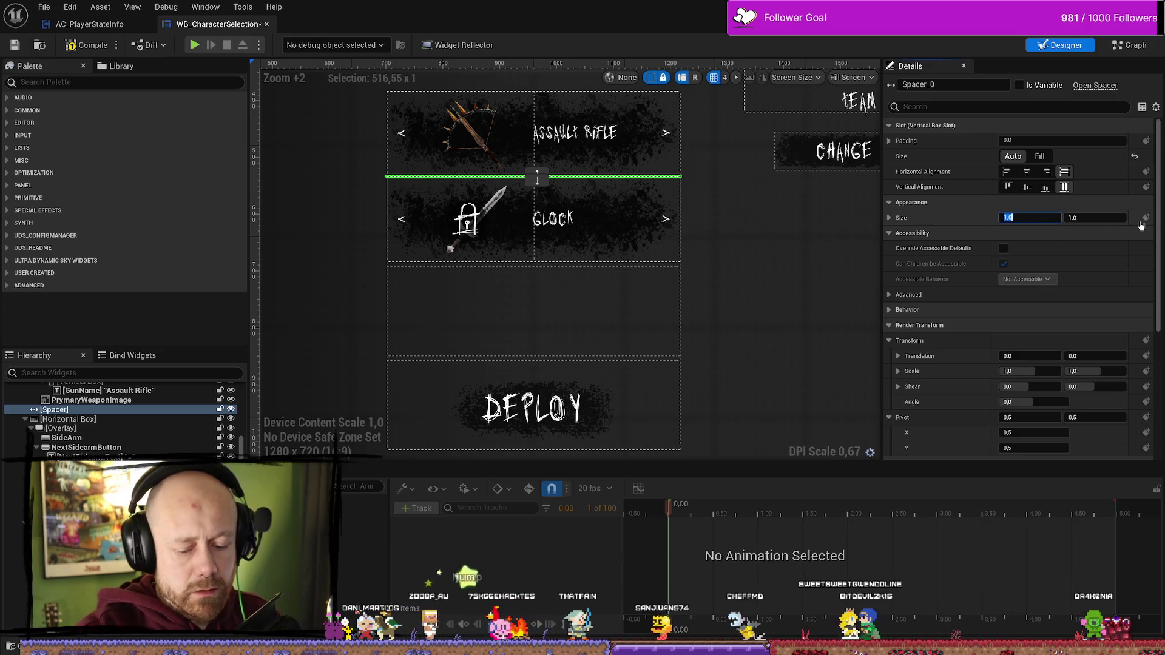
key(Tab)
text(5)
key(Return)
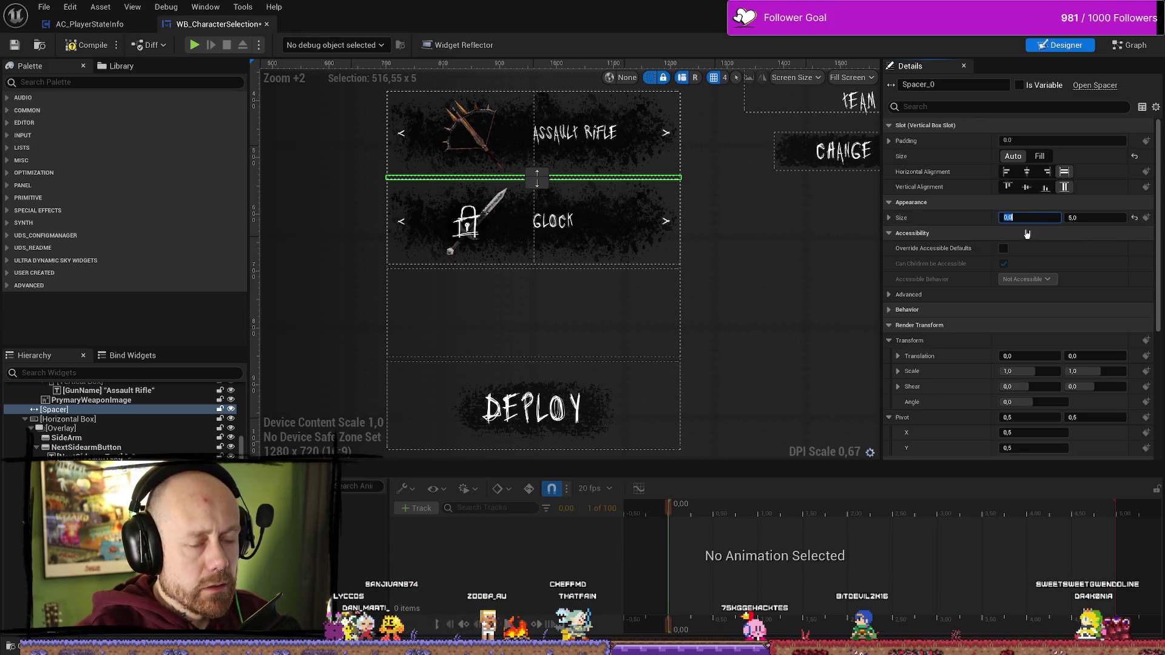
click(889, 217)
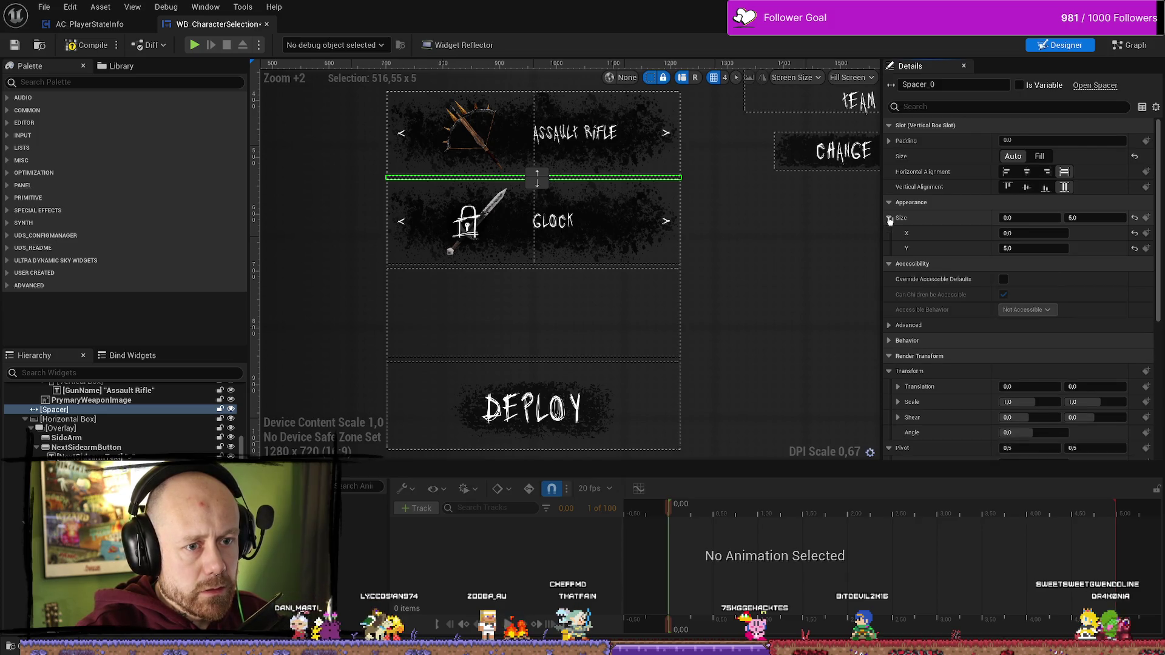
click(889, 219)
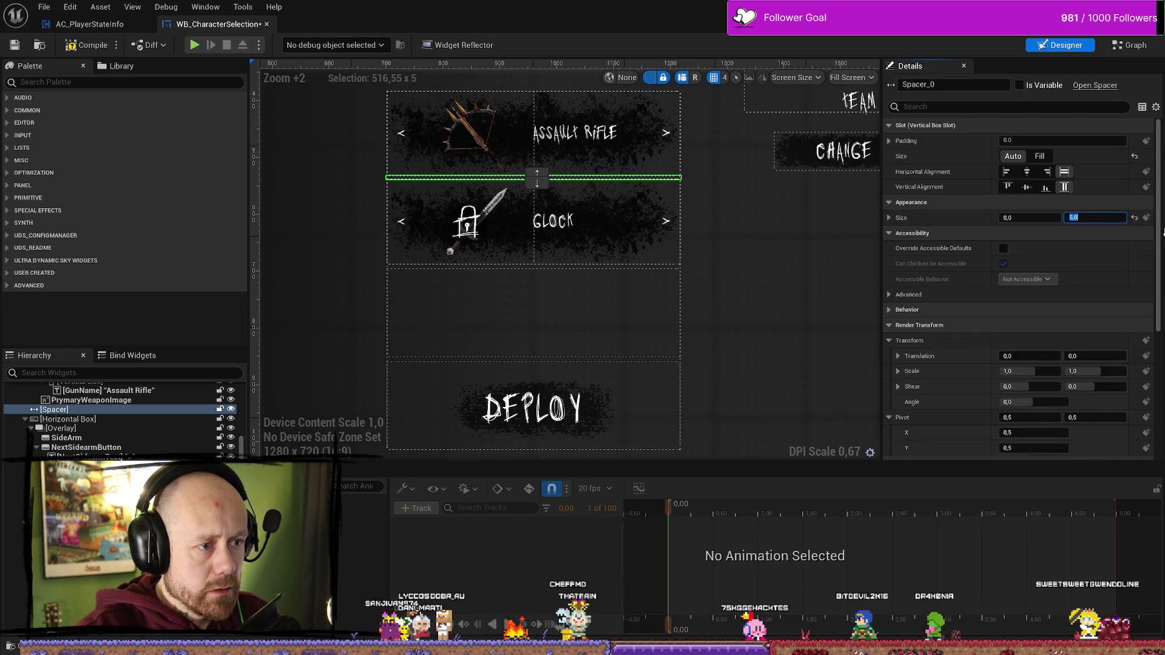
text(1)
key(Return)
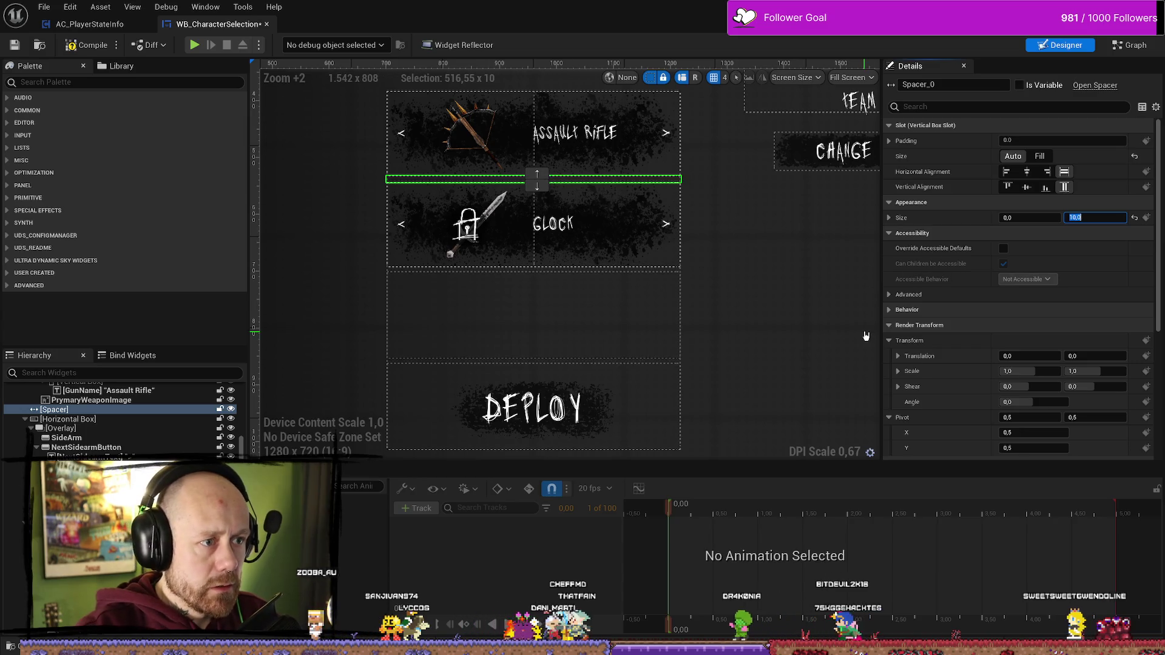
click(863, 333)
click(88, 45)
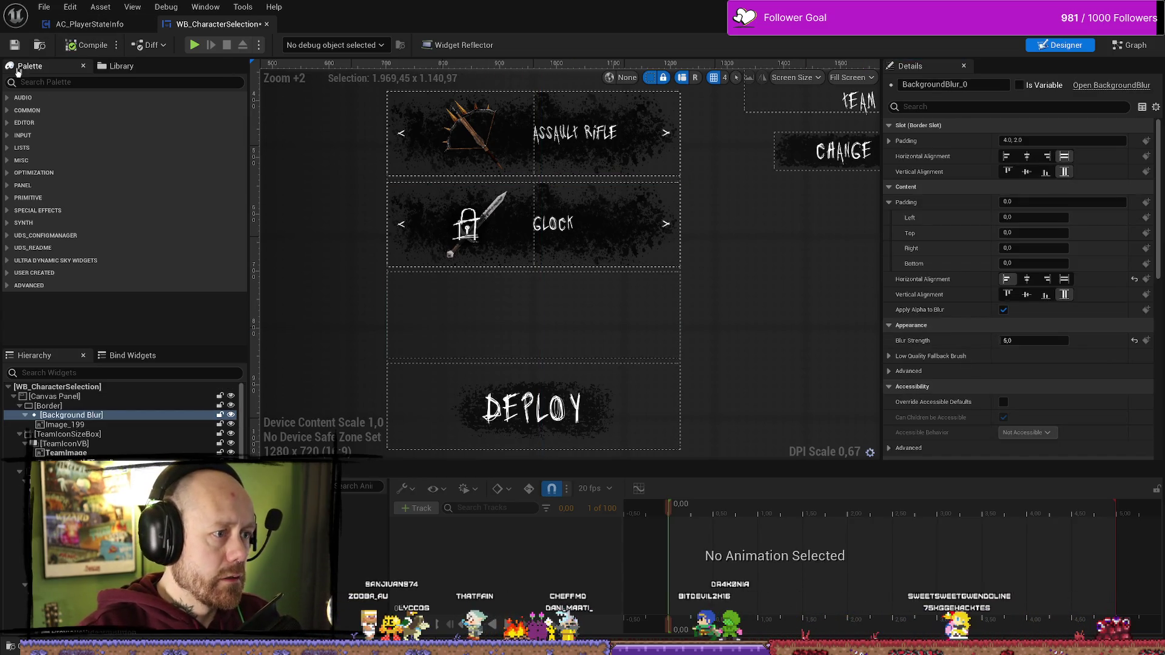
- Save the widget, toggle the UnlockTextSidearm preview eye on and off, and return to the MainMenu level editor
click(16, 44)
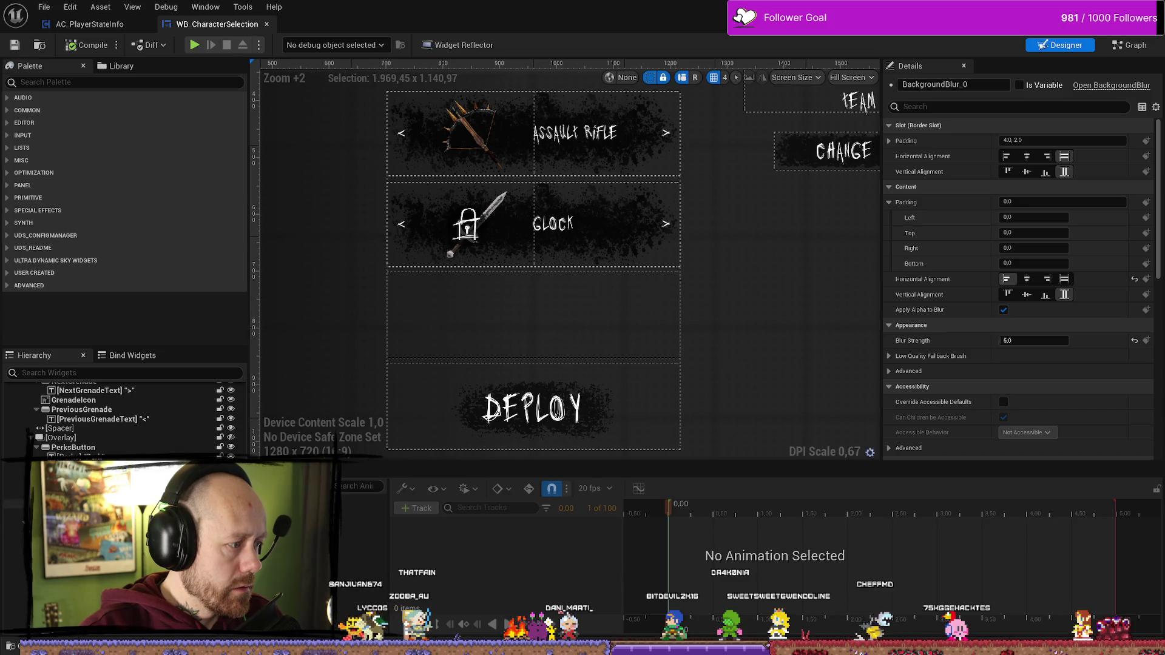
scroll(102, 444, up, 3)
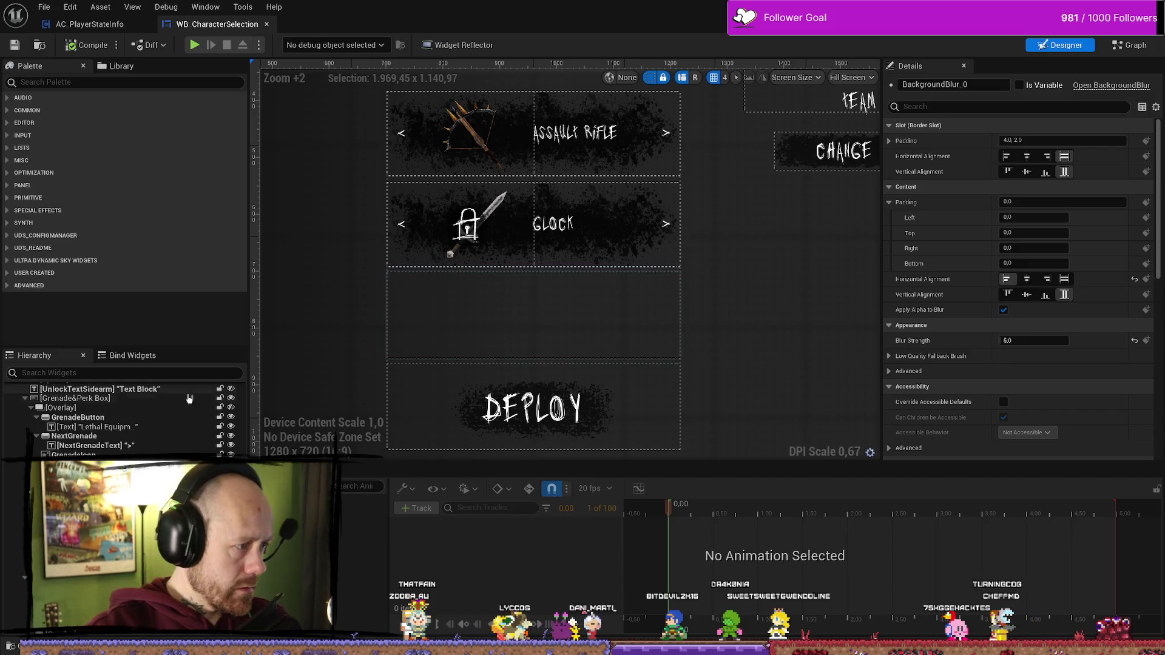
click(231, 389)
click(230, 388)
click(230, 389)
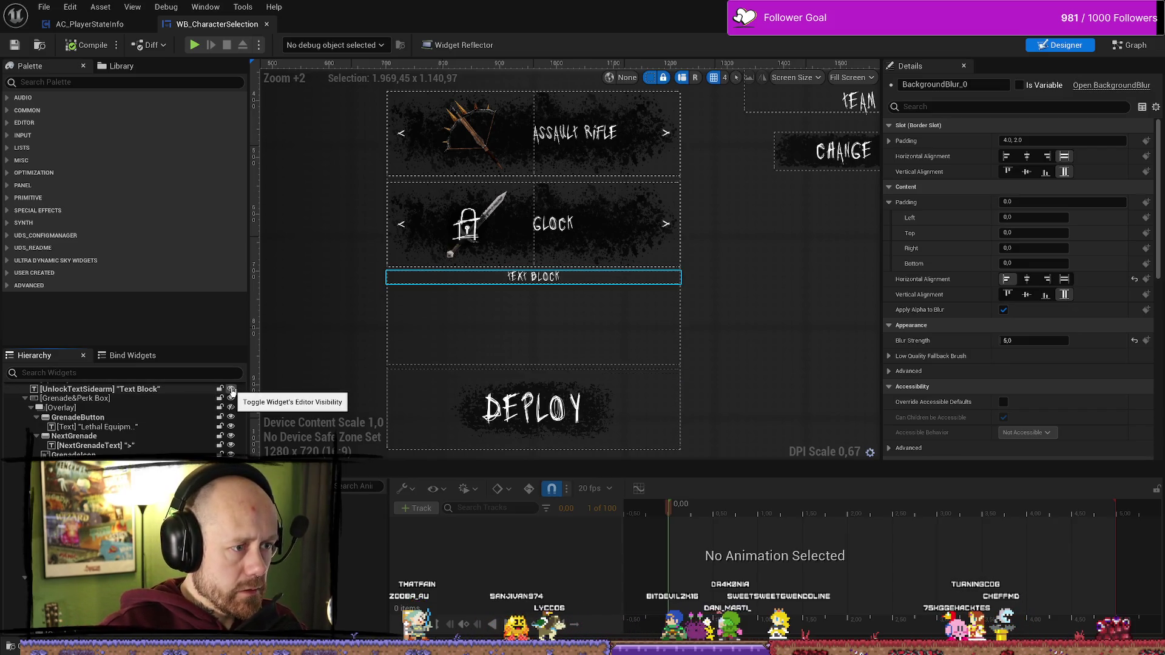
click(230, 389)
click(230, 389)
click(230, 389)
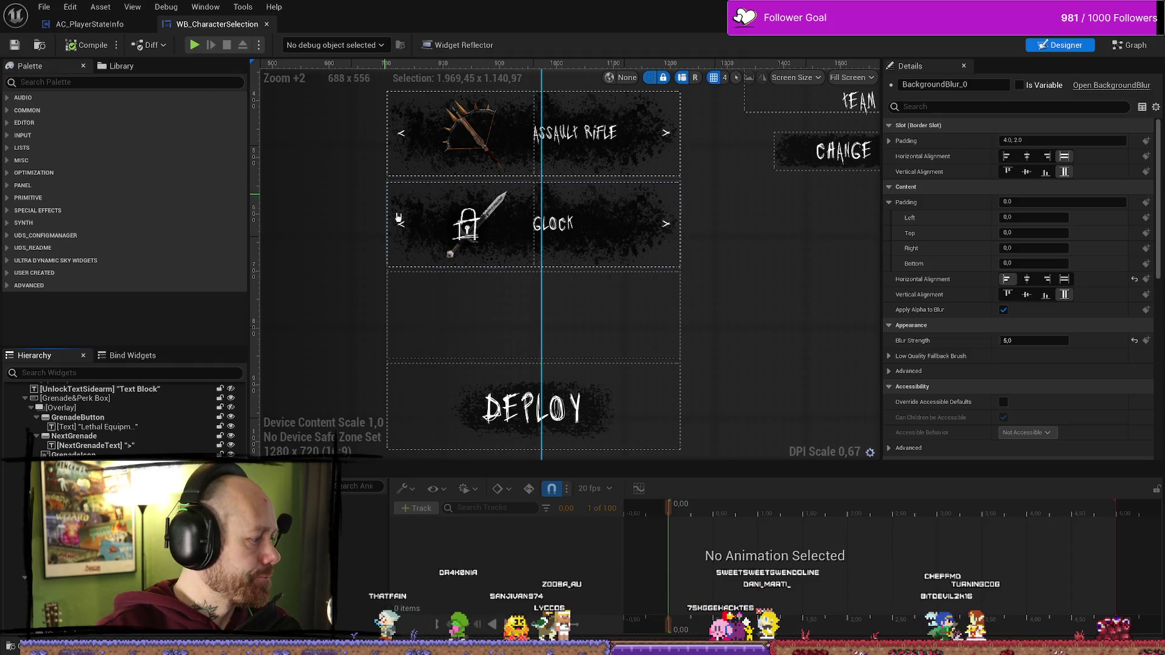
key(alt+Tab)
click(281, 49)
click(66, 403)
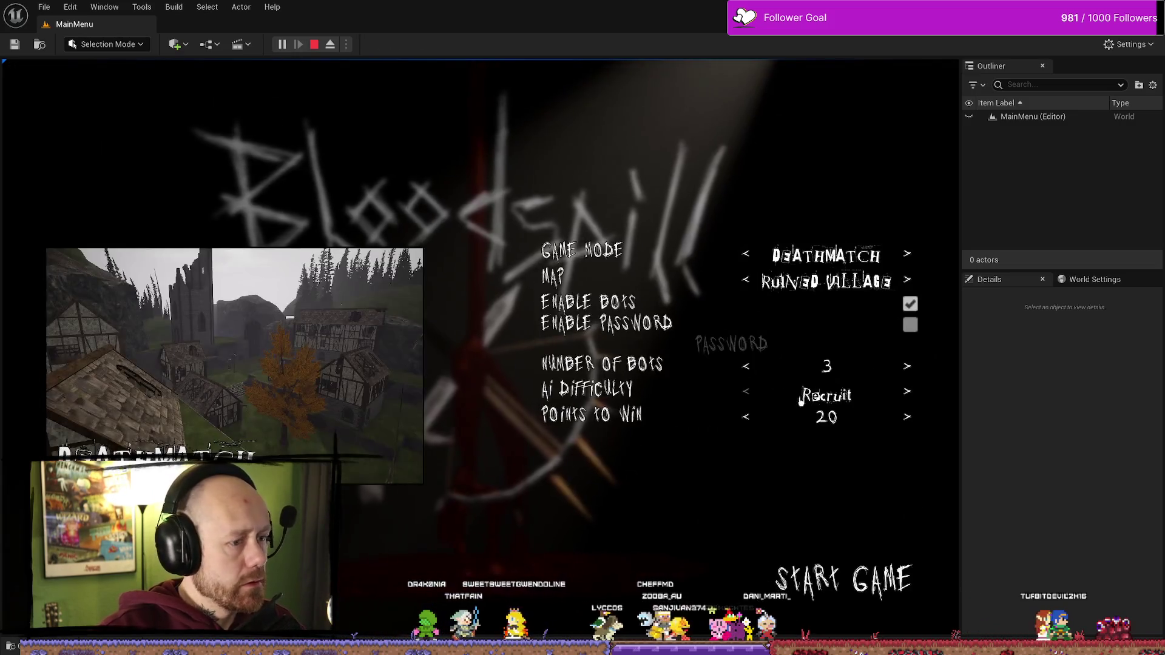
click(843, 577)
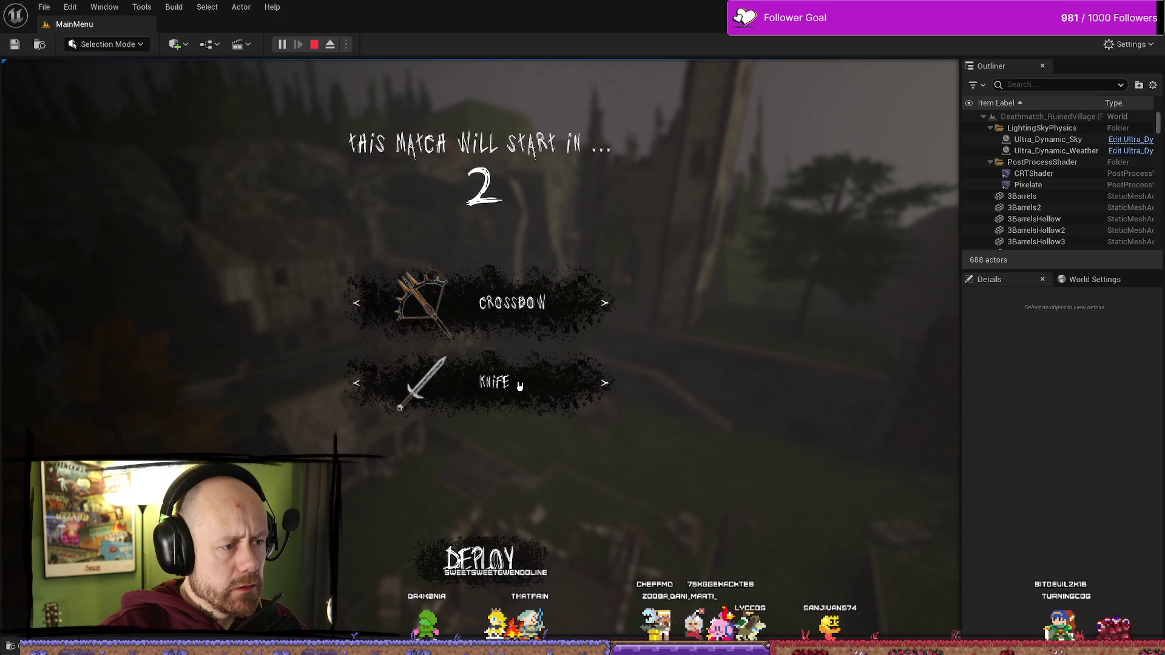
click(605, 383)
click(598, 384)
click(598, 383)
key(Escape)
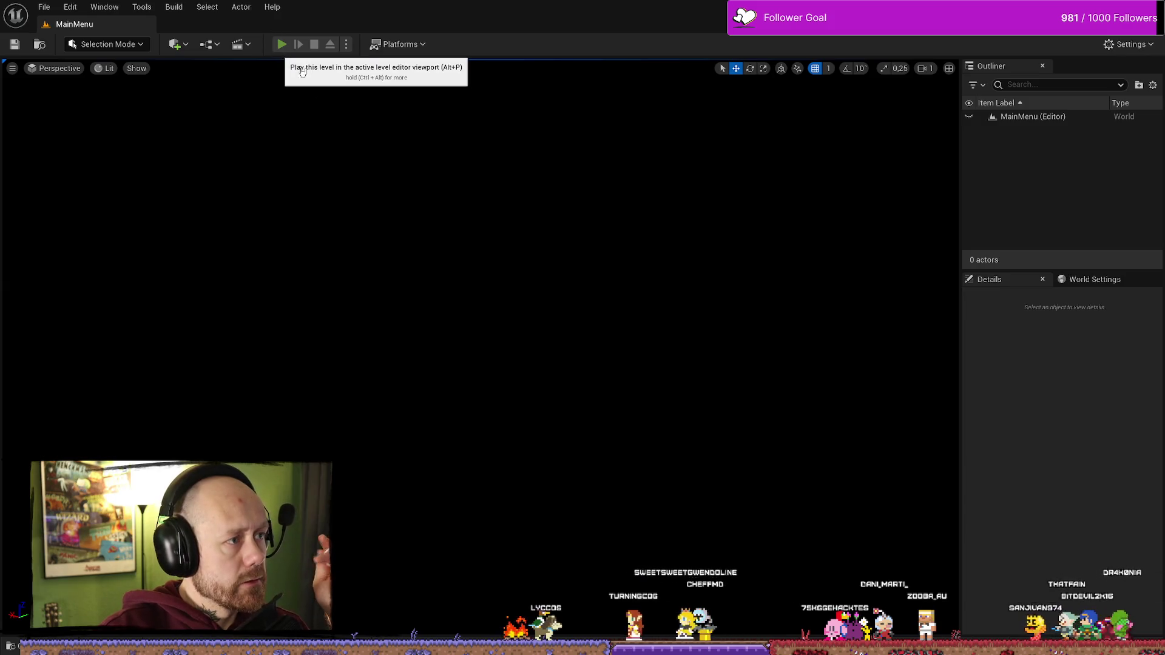
- Start a singleplayer Ruined Village deathmatch in PIE and pick the locked sidearm
click(282, 44)
click(154, 385)
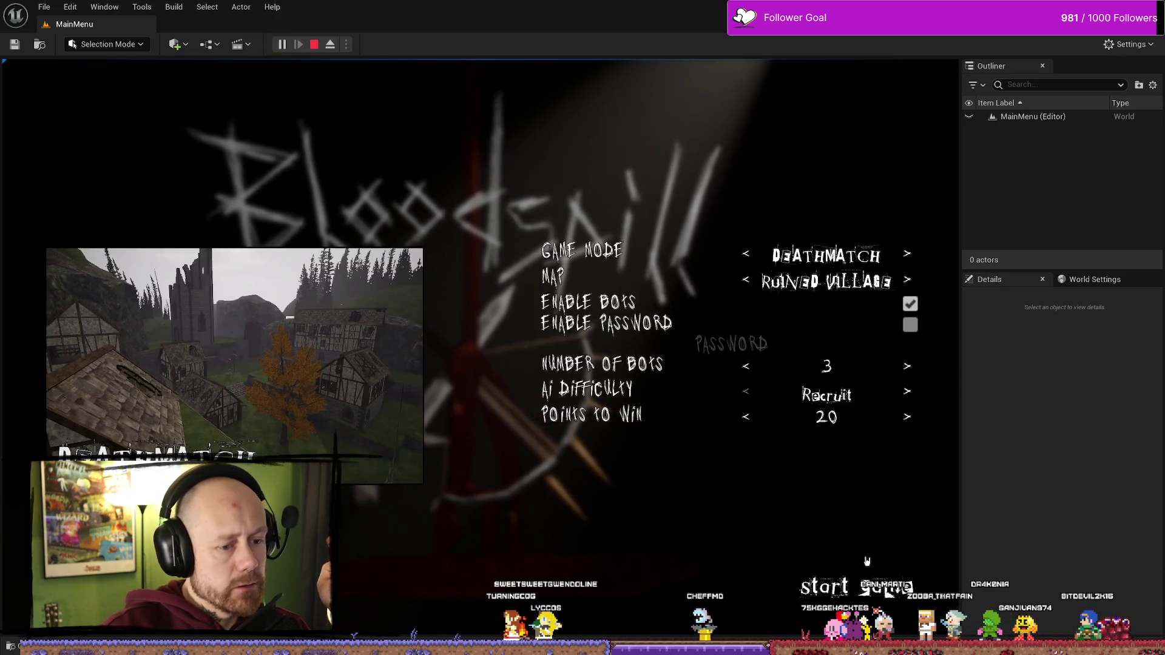
click(825, 576)
click(602, 384)
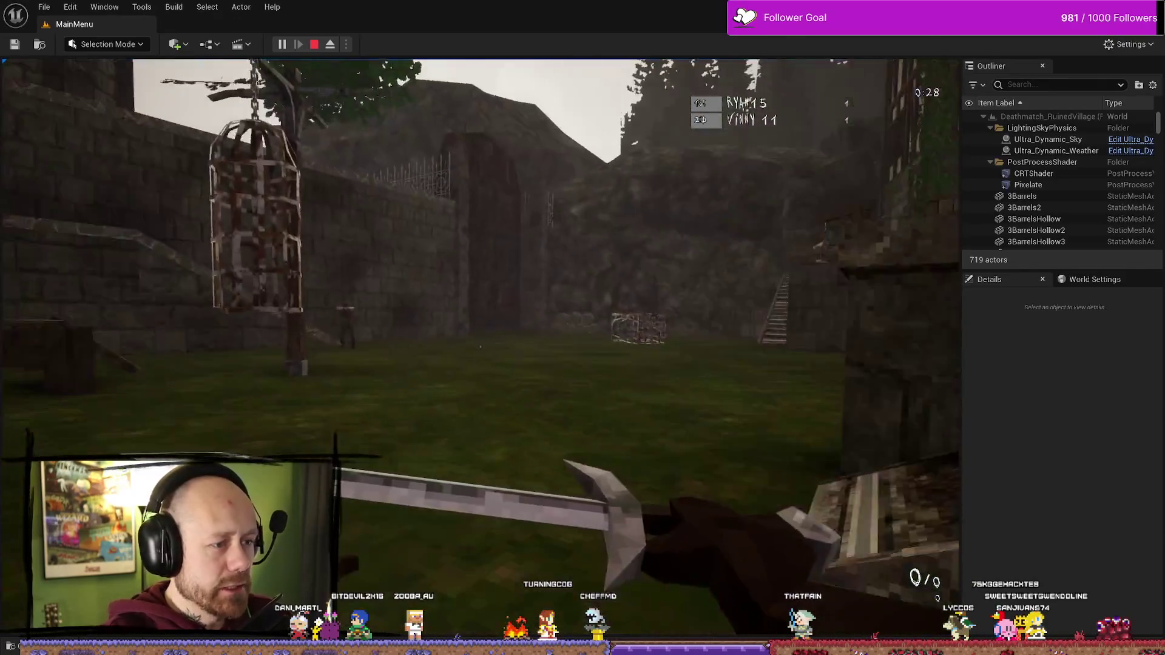
- Attack an enemy with the knife, then reopen the loadout menu while spectating
click(480, 347)
click(480, 347)
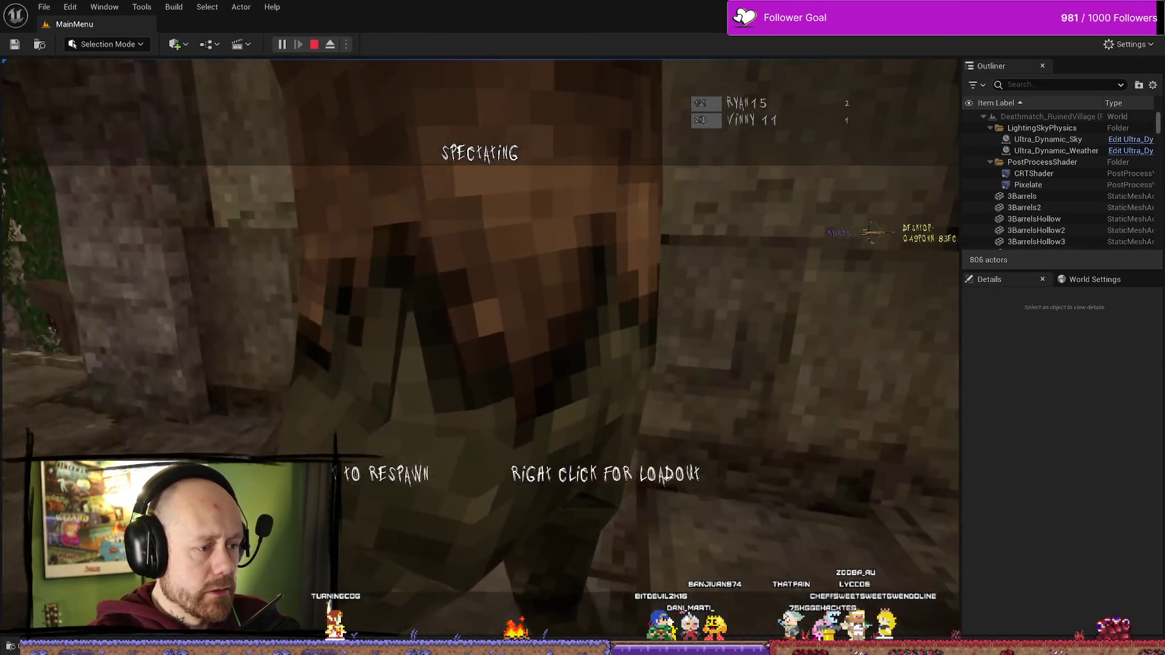
right_click(565, 451)
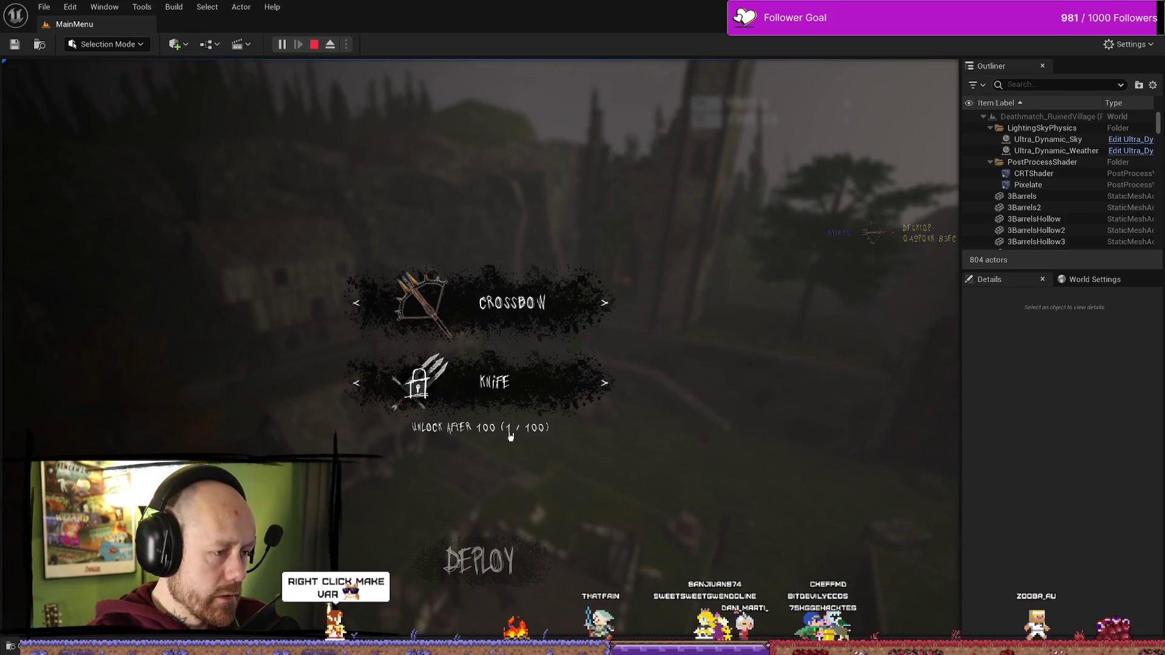
- Cycle the sidearm slot through its weapons to check the locked weapon's unlock text
click(599, 384)
click(598, 384)
click(594, 387)
click(593, 387)
click(593, 387)
click(594, 387)
click(594, 387)
click(593, 387)
click(593, 387)
click(593, 388)
click(593, 387)
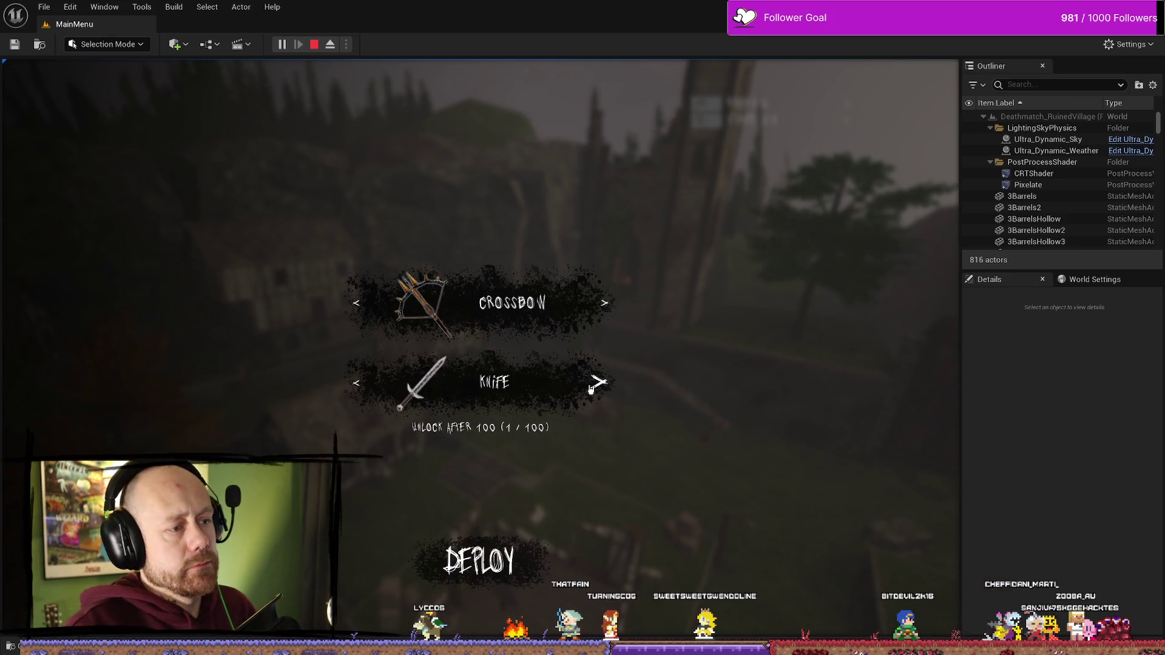
click(593, 387)
click(594, 387)
click(595, 387)
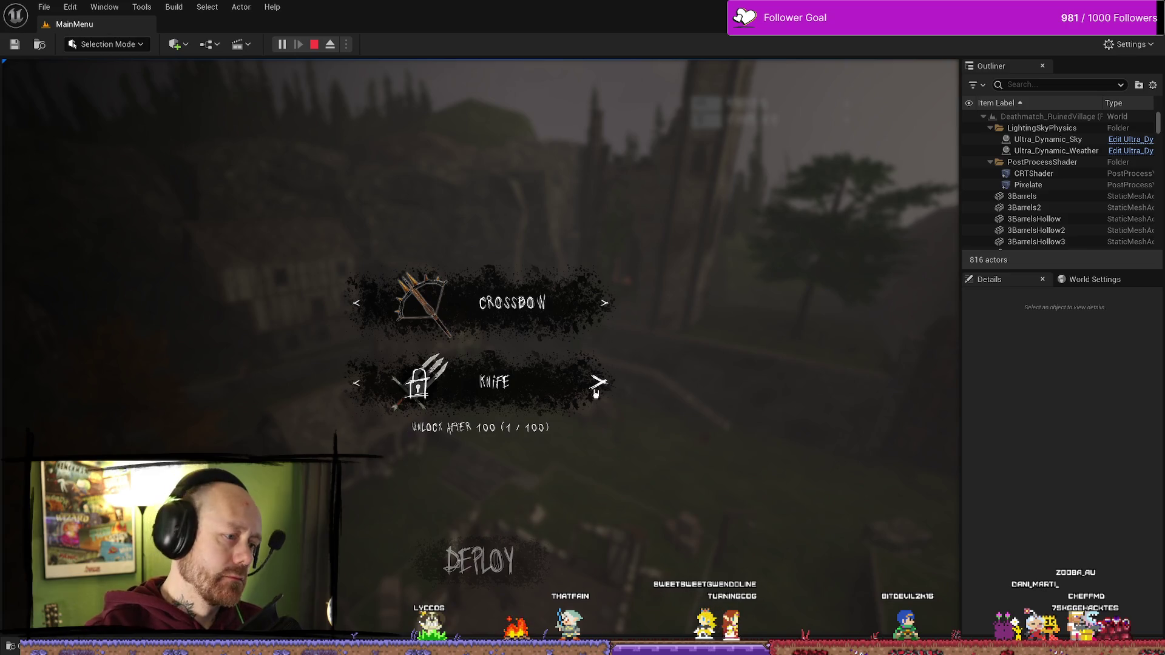
click(594, 389)
click(595, 389)
click(595, 389)
click(595, 388)
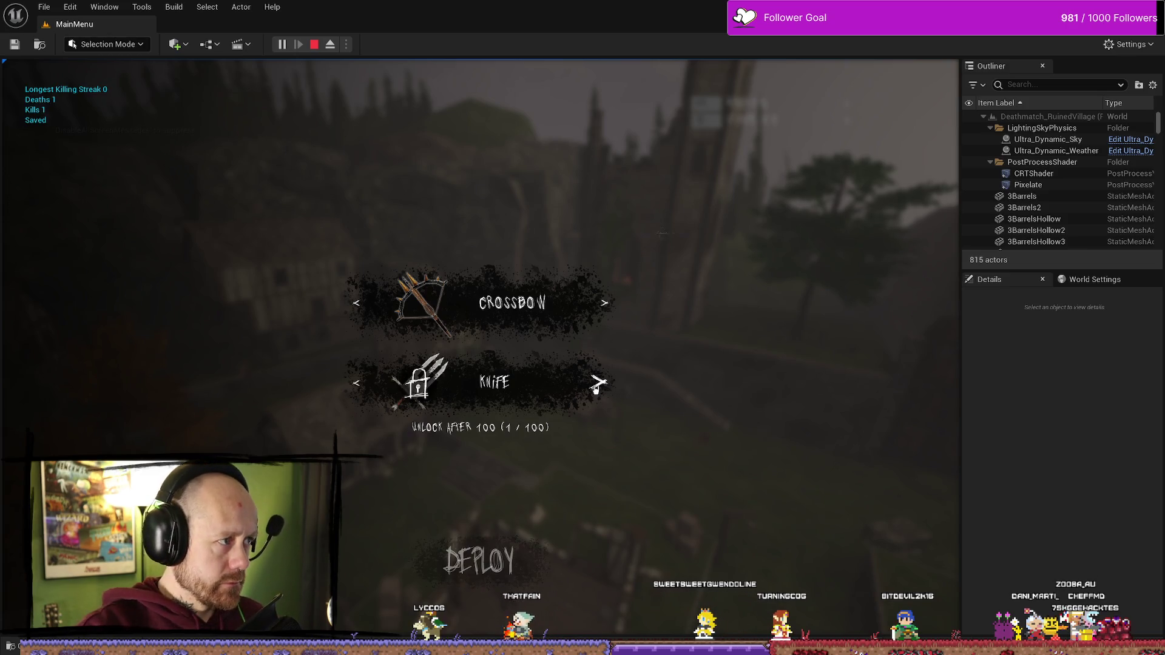
click(594, 390)
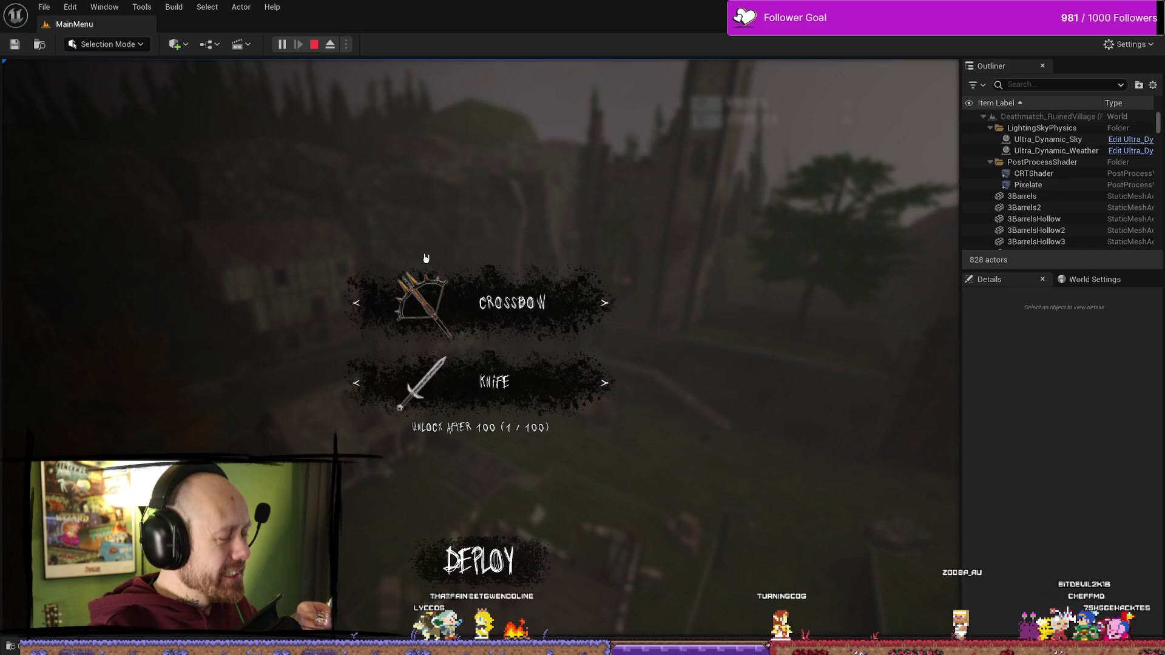
- Toggle the second slot between the knife and locked weapon, then stop the play session
click(610, 400)
click(606, 394)
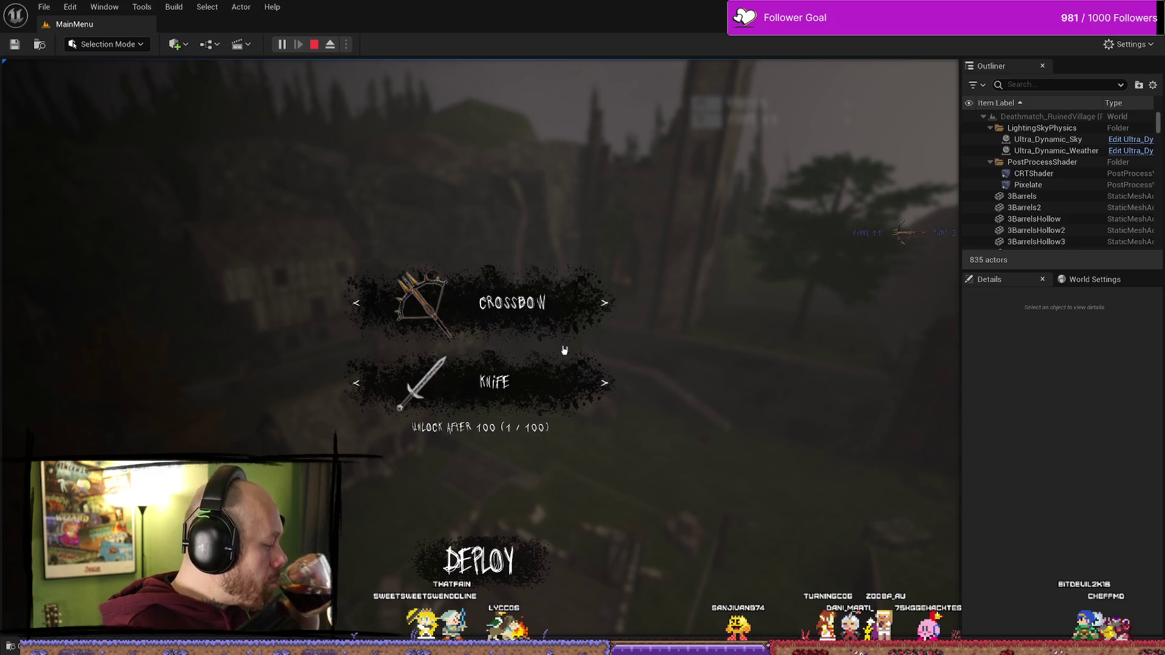
click(617, 390)
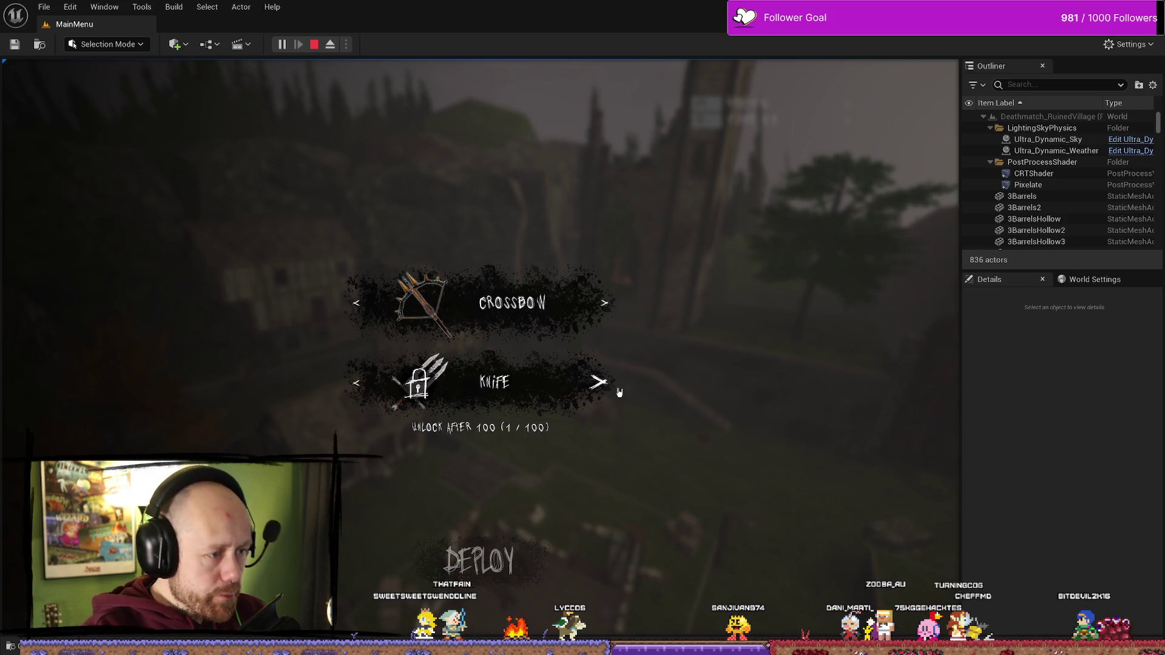
click(600, 383)
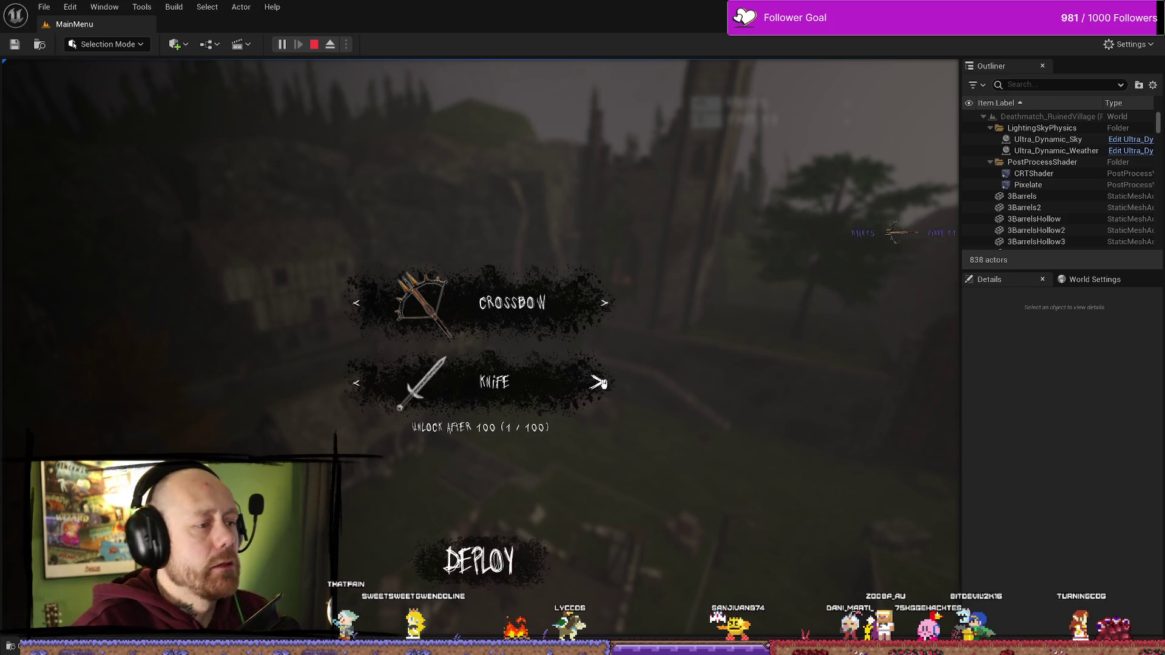
click(600, 383)
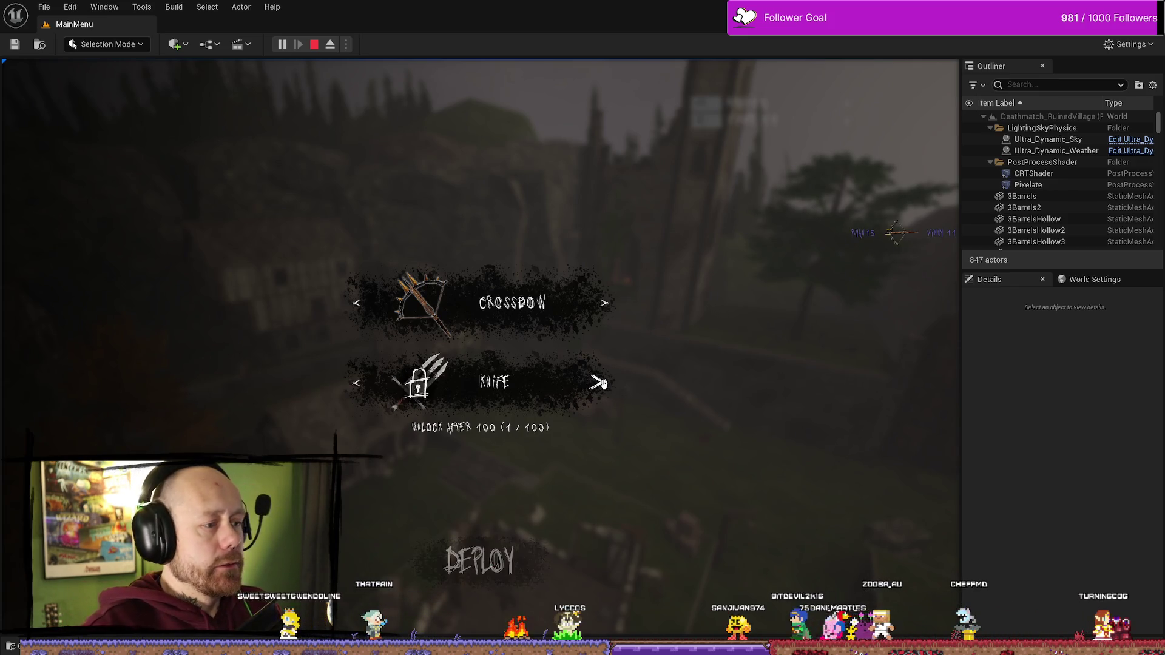
click(600, 384)
click(601, 383)
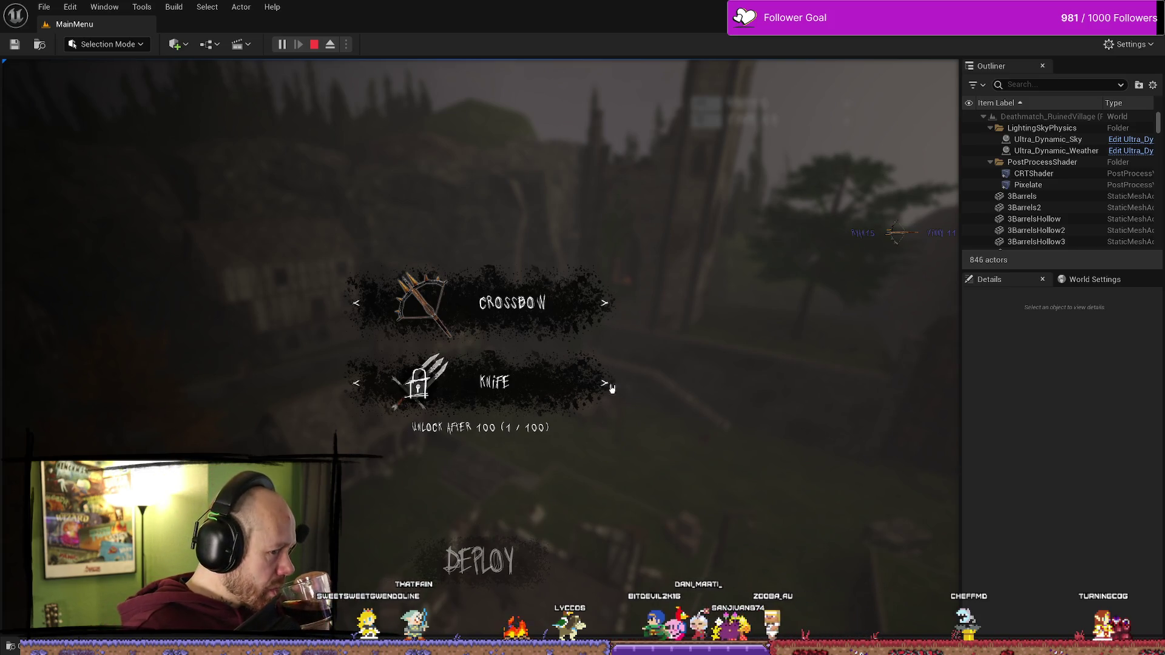
click(596, 384)
click(317, 45)
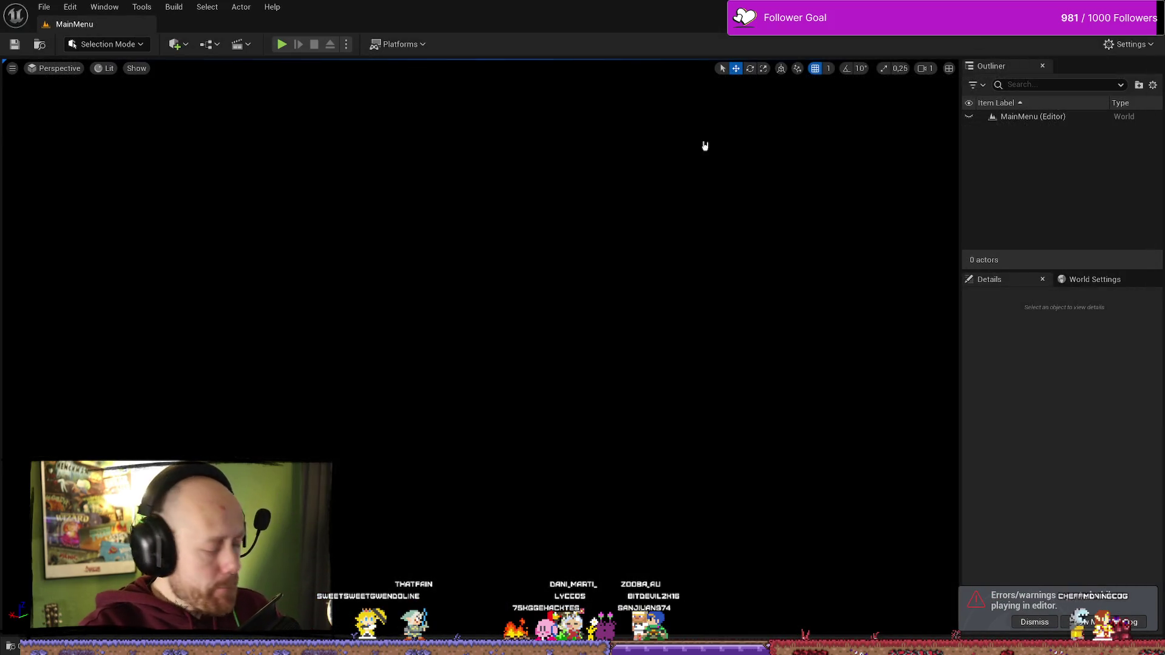
- Open WB_CharacterSelection from the Content Drawer and pan its graph to the Format Text nodes
key(ctrl+space)
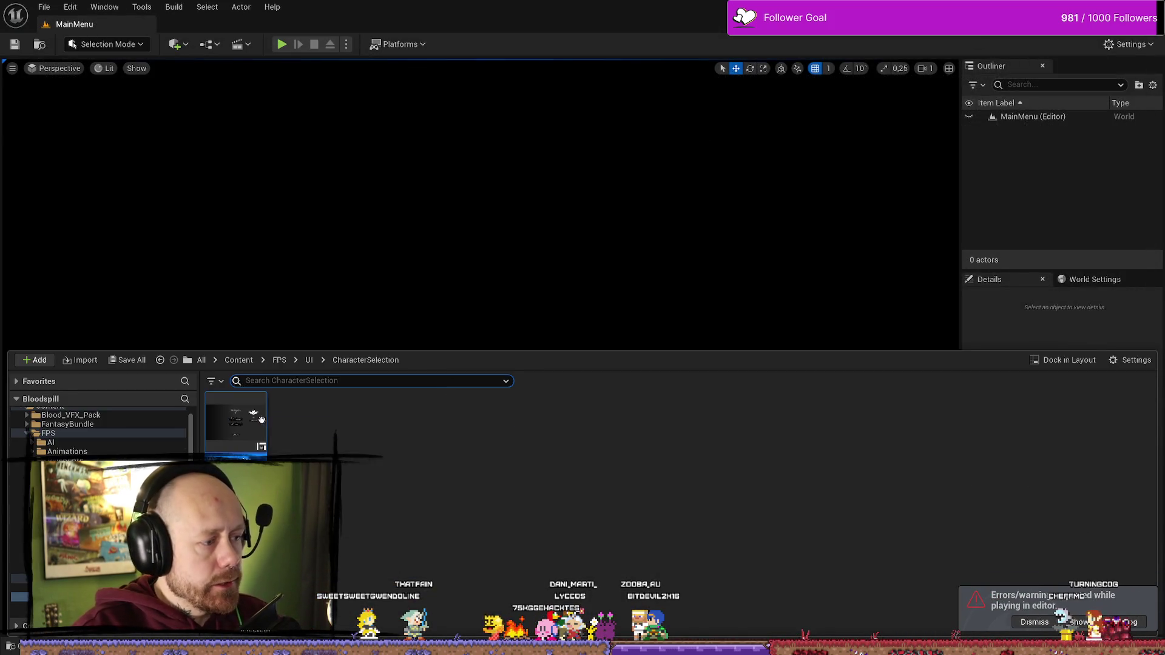
double_click(262, 419)
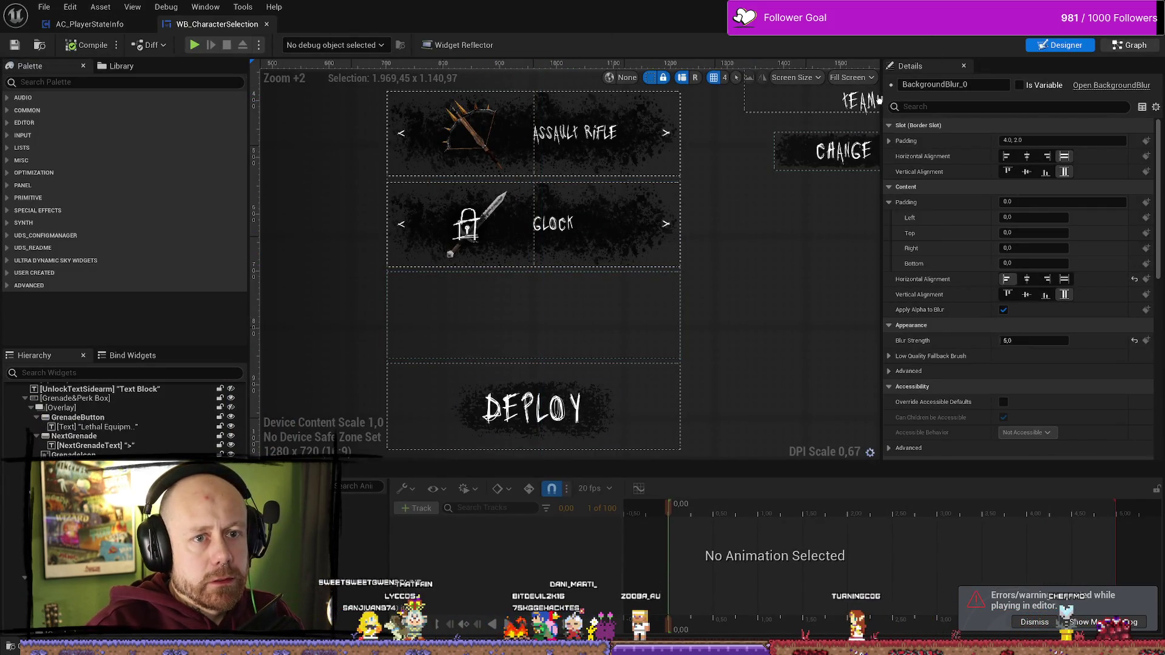
click(1130, 45)
drag(704, 401, 607, 378)
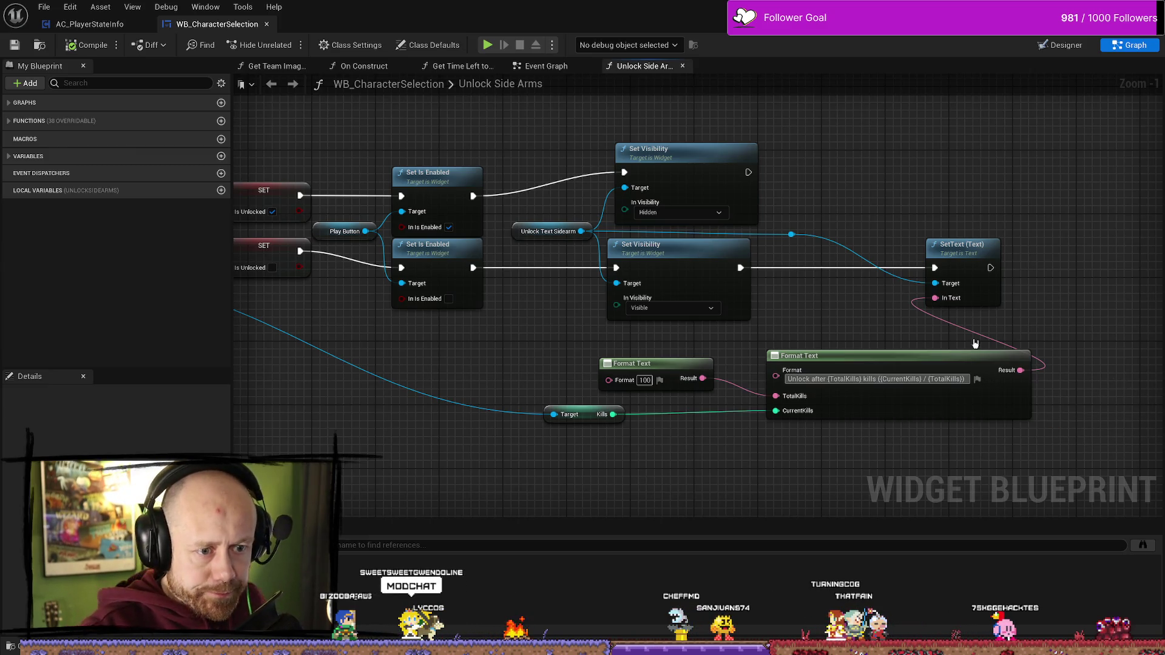
- Commit the format 'Unlock after {TotalKills} kills ({CurrentKills} / {TotalKills})' and select the small Format Text node
key(Return)
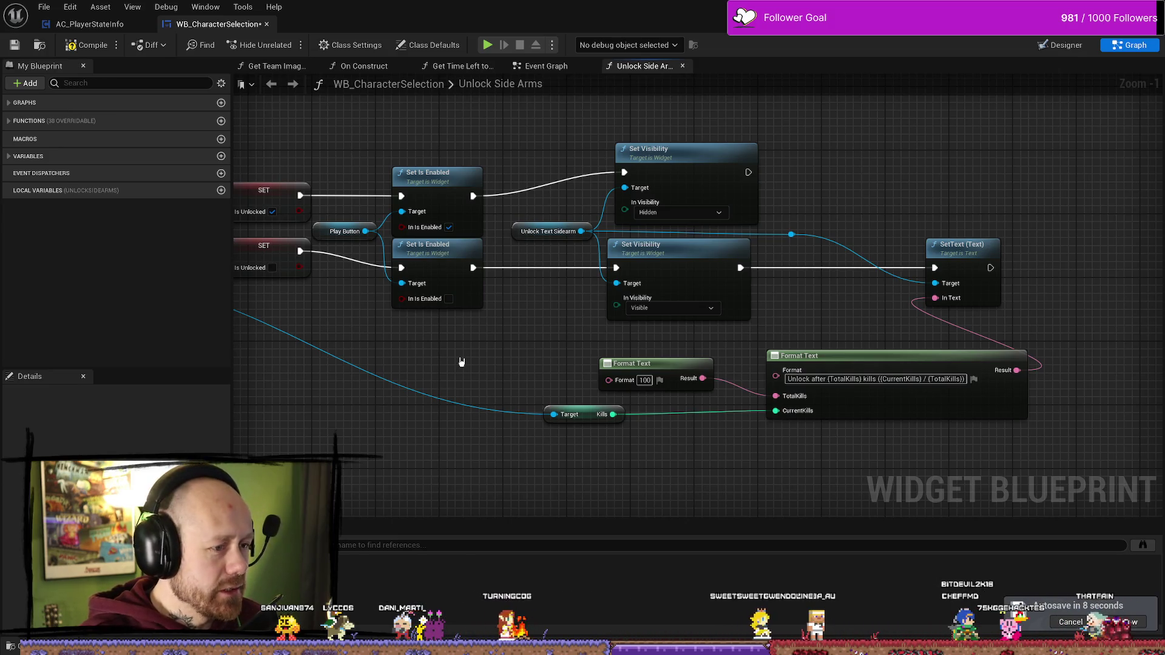
click(659, 384)
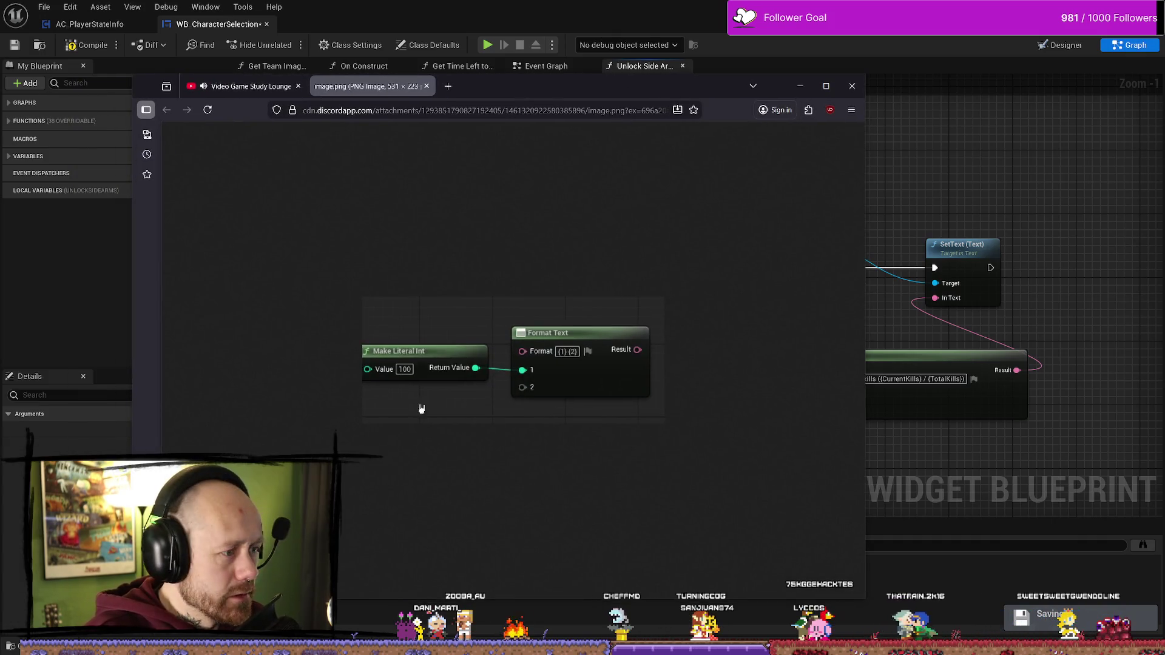
- Move the reference image window aside to compare, close it, and bring the Trello window forward
mouse_move(700, 93)
mouse_down()
mouse_move(174, 171)
mouse_move(592, 122)
mouse_move(649, 87)
mouse_move(176, 138)
mouse_move(397, 140)
mouse_up()
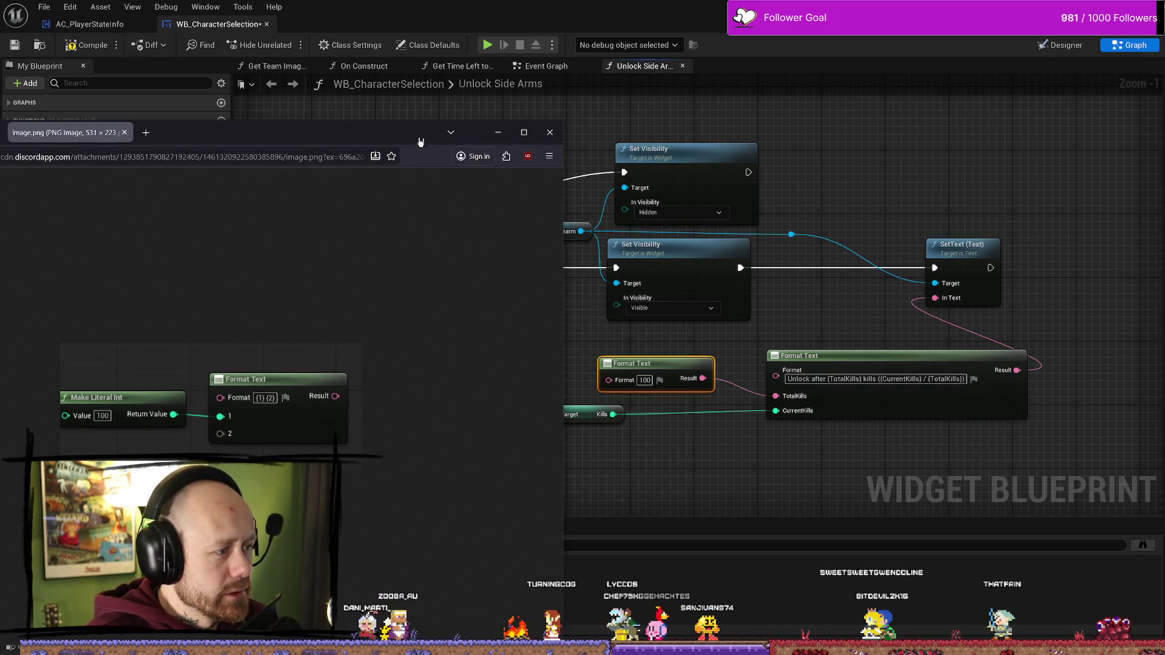
click(550, 132)
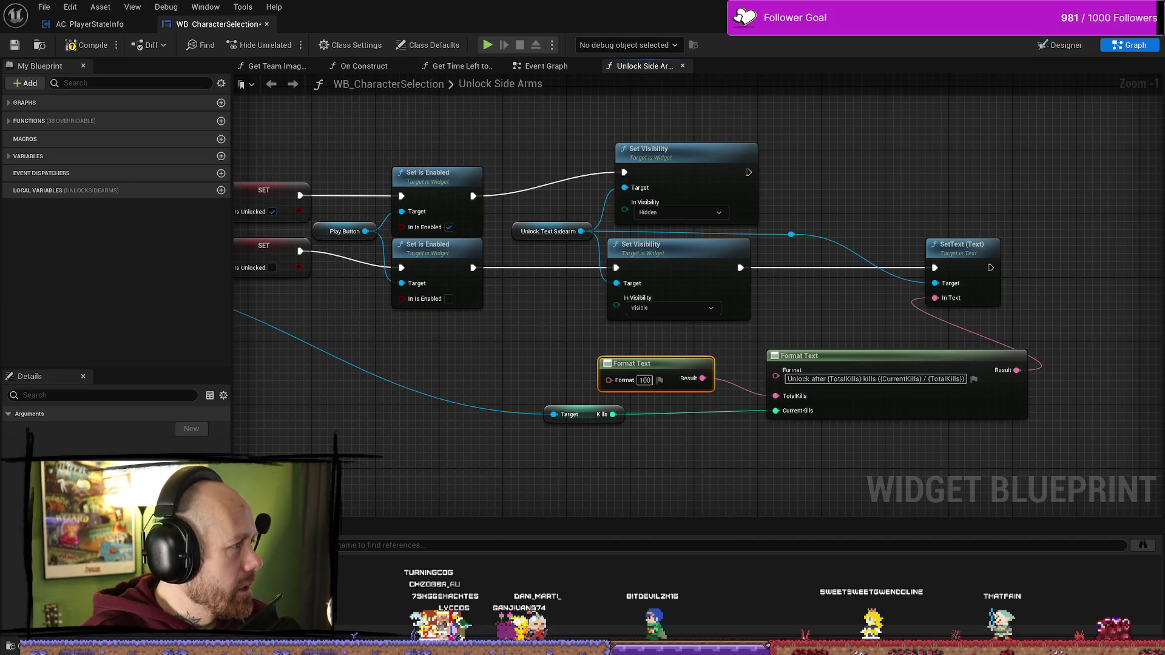
key(alt+Tab)
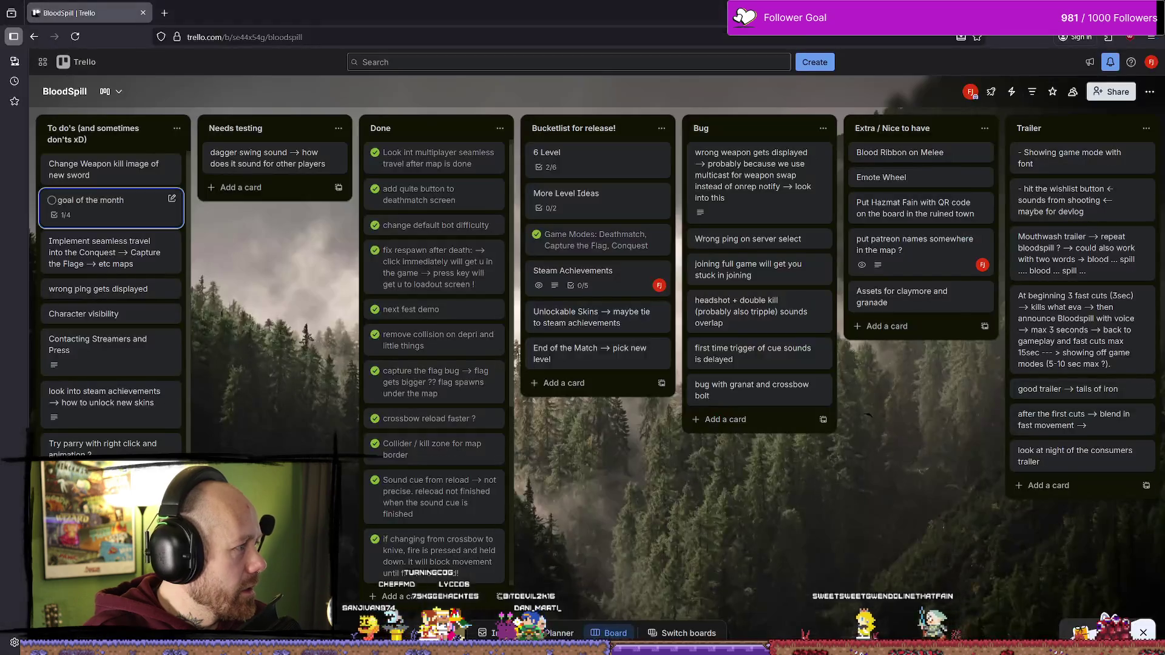
- Open and close a new tab over the BloodSpill Trello board, then bring up the YouTube soundtrack window
click(163, 15)
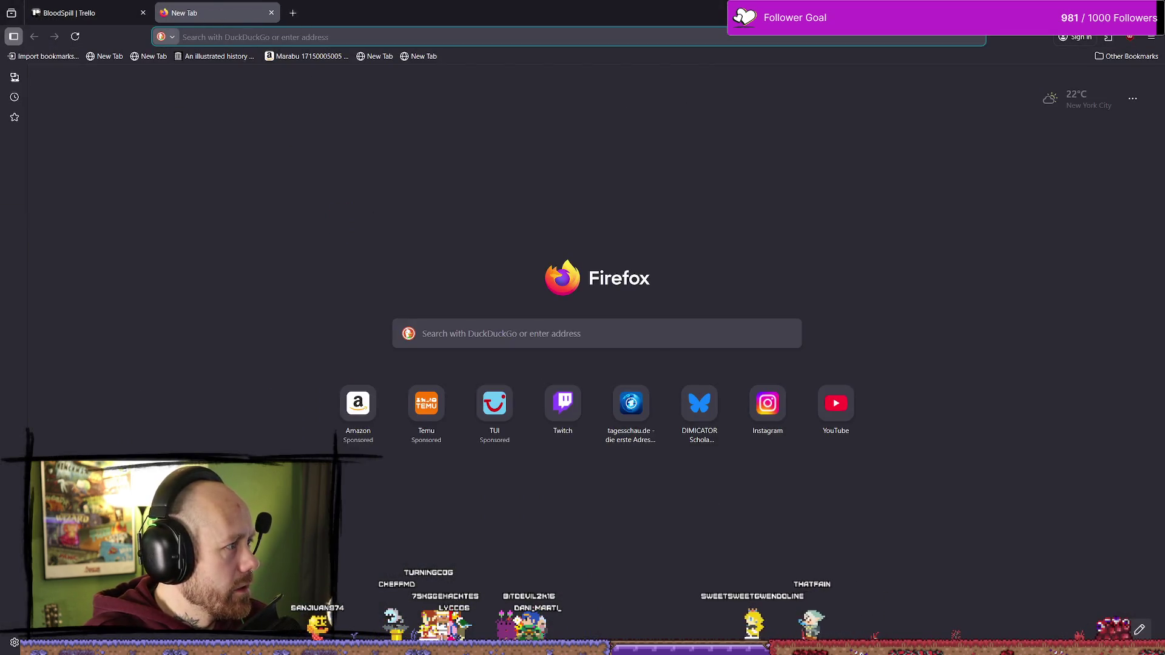
key(ctrl+w)
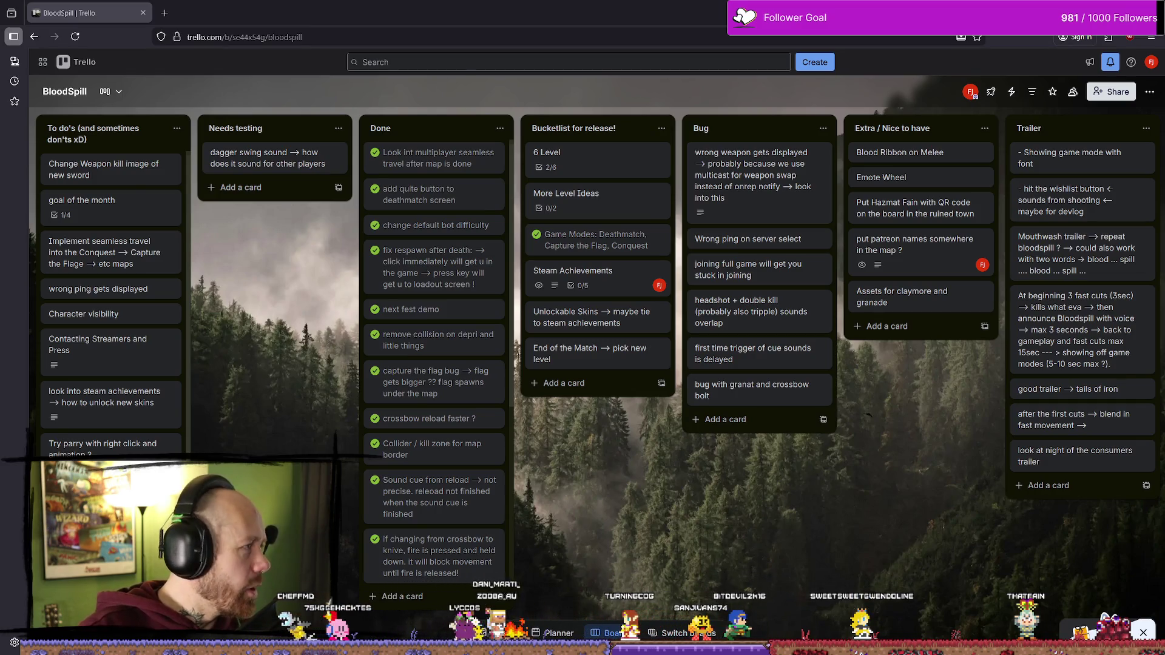
key(alt+Tab)
scroll(572, 330, down, 3)
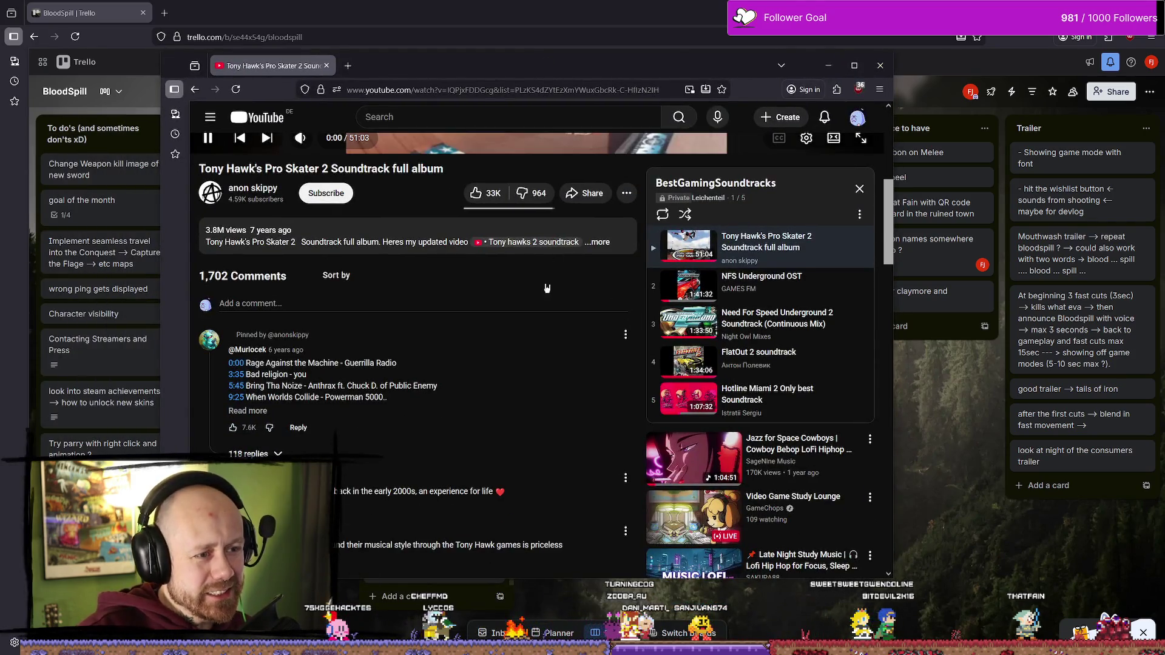
- Pause the Tony Hawk's Pro Skater 2 soundtrack, scroll the page, then return to the Unreal blueprint editor
scroll(508, 297, up, 3)
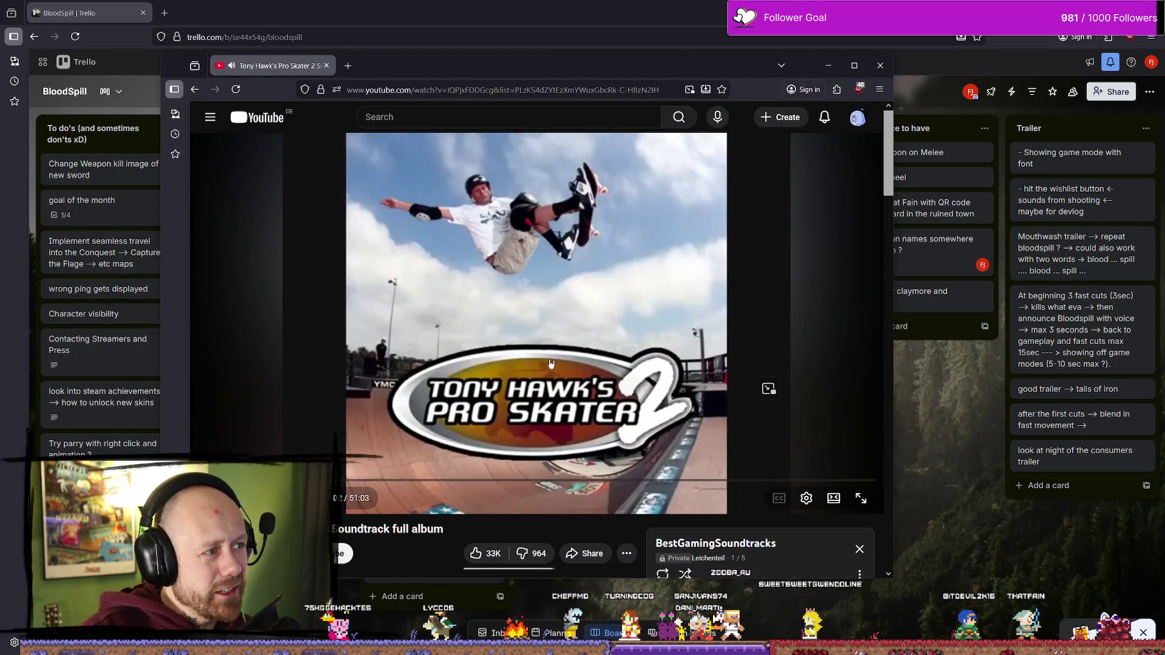
click(551, 363)
scroll(264, 163, up, 2)
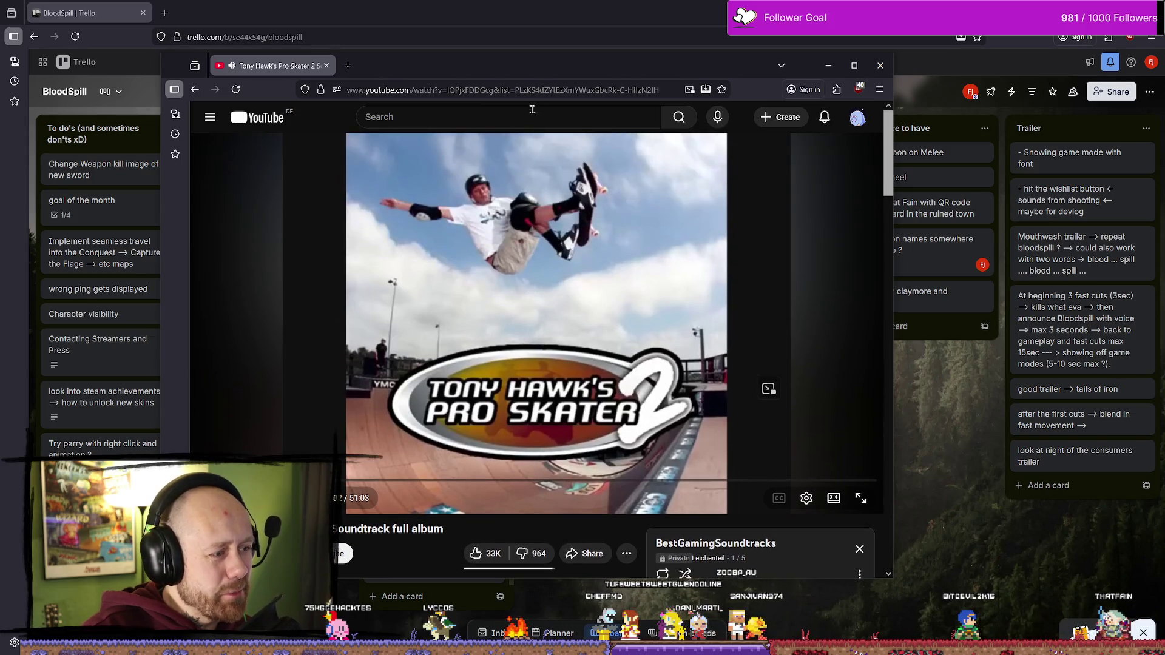
scroll(723, 263, down, 3)
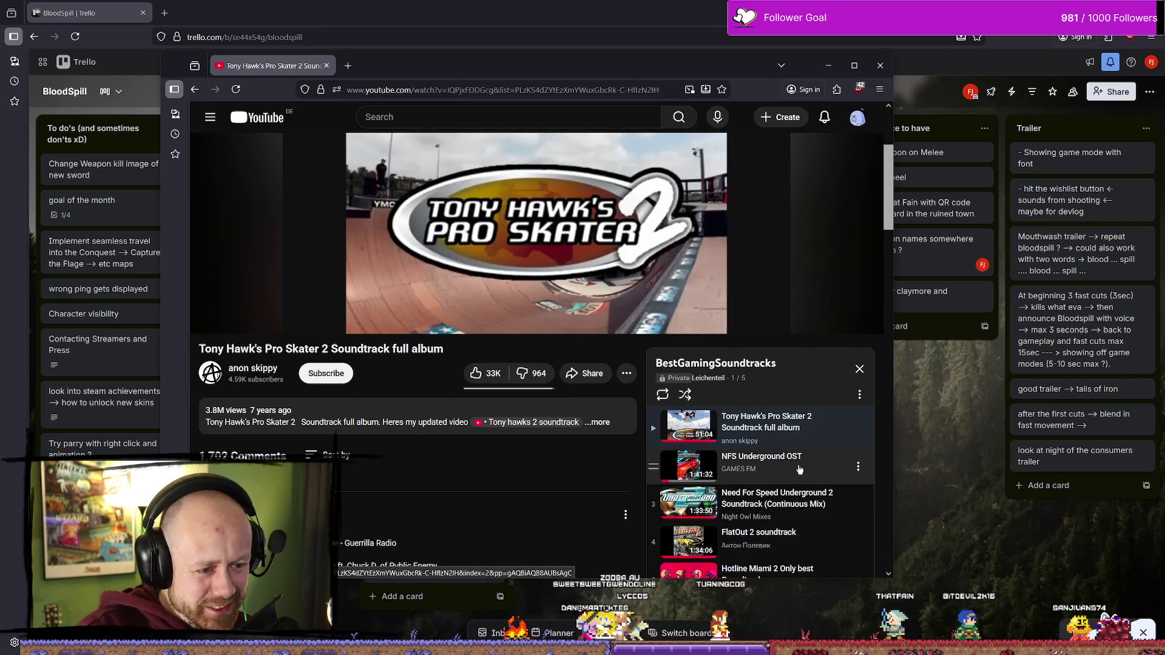
scroll(797, 469, down, 1)
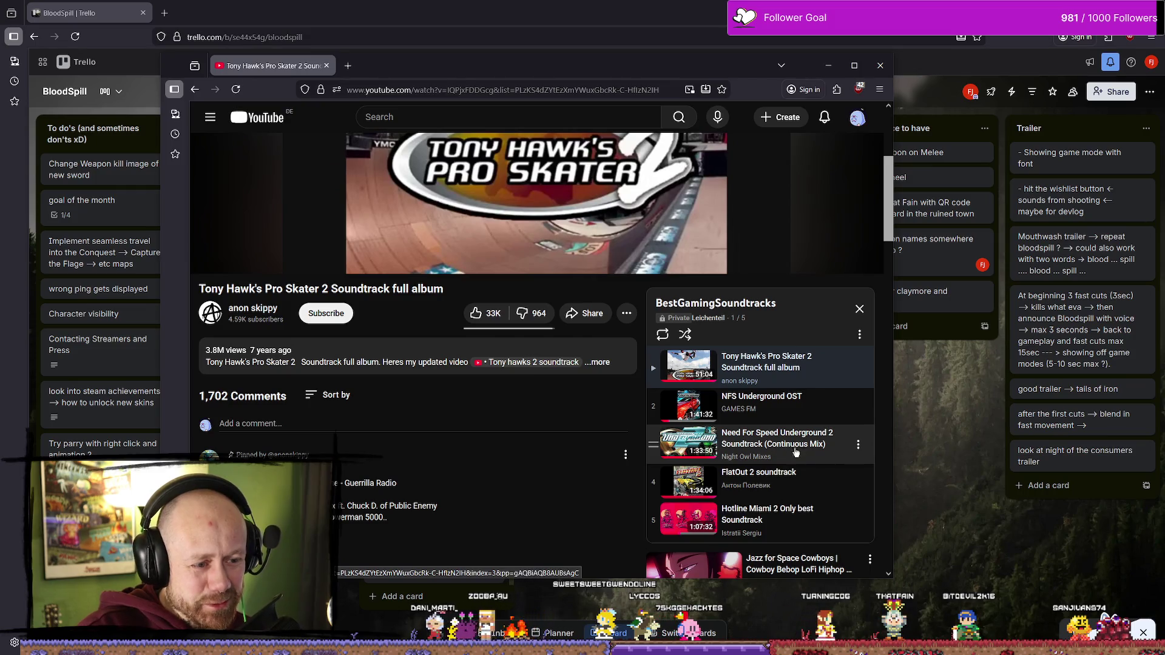
scroll(802, 485, down, 1)
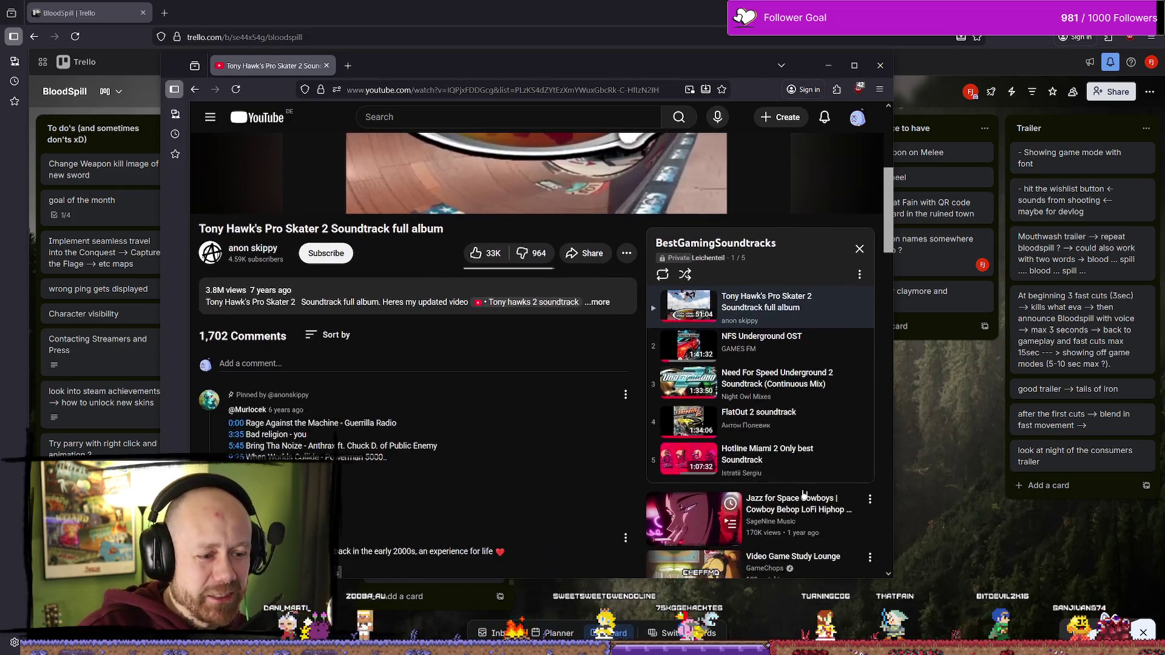
key(alt+Tab)
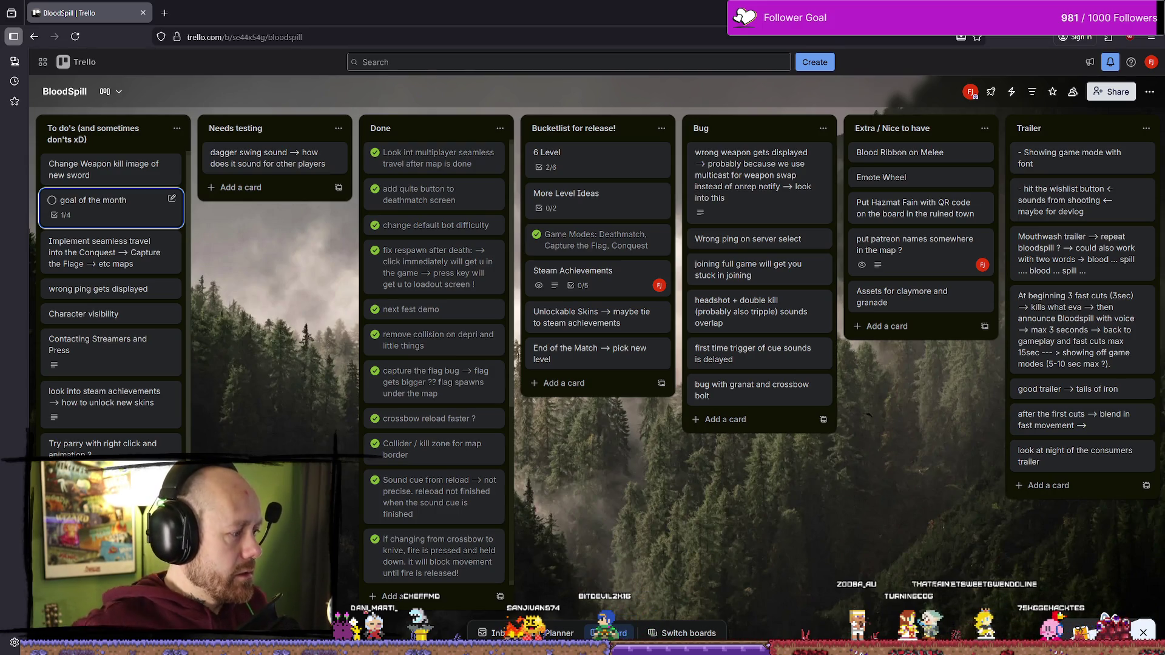
key(alt+Tab)
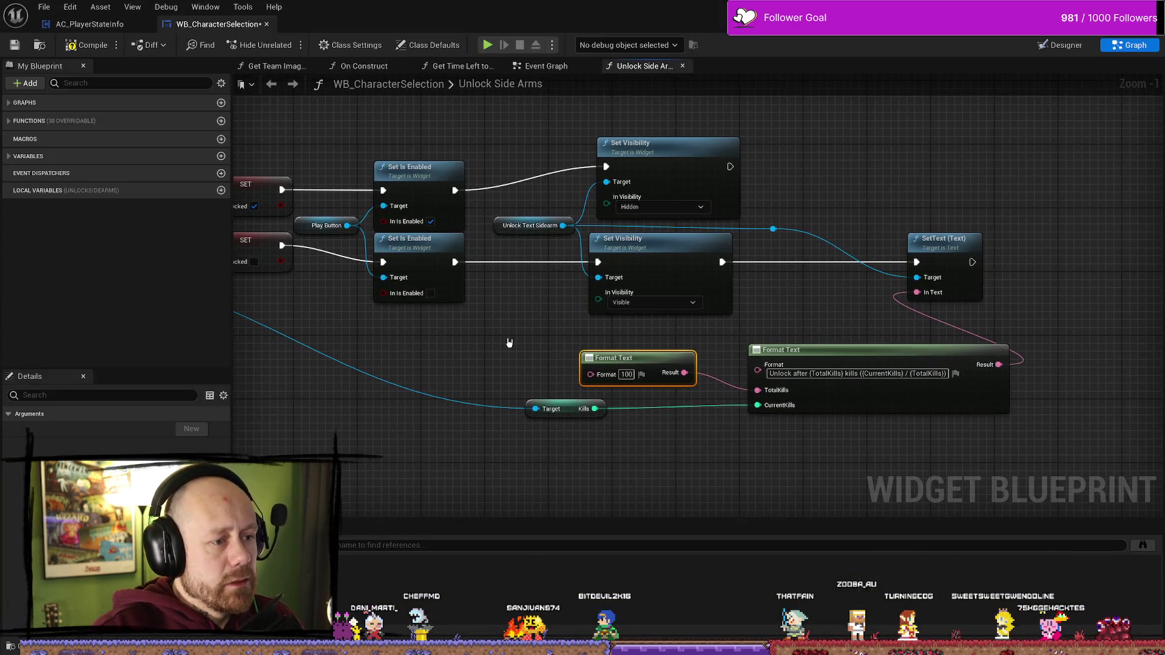
- Replace the small overlapping Format Text node with a Make Literal Text node
right_click(508, 341)
text(litt)
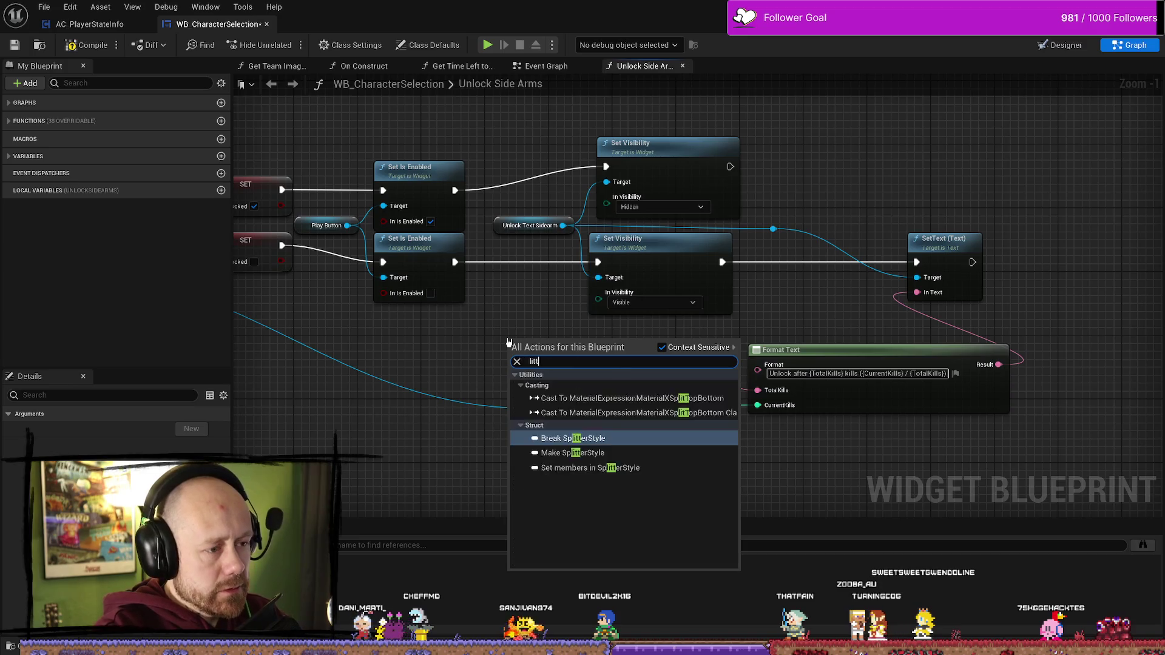
key(BackSpace)
text(e)
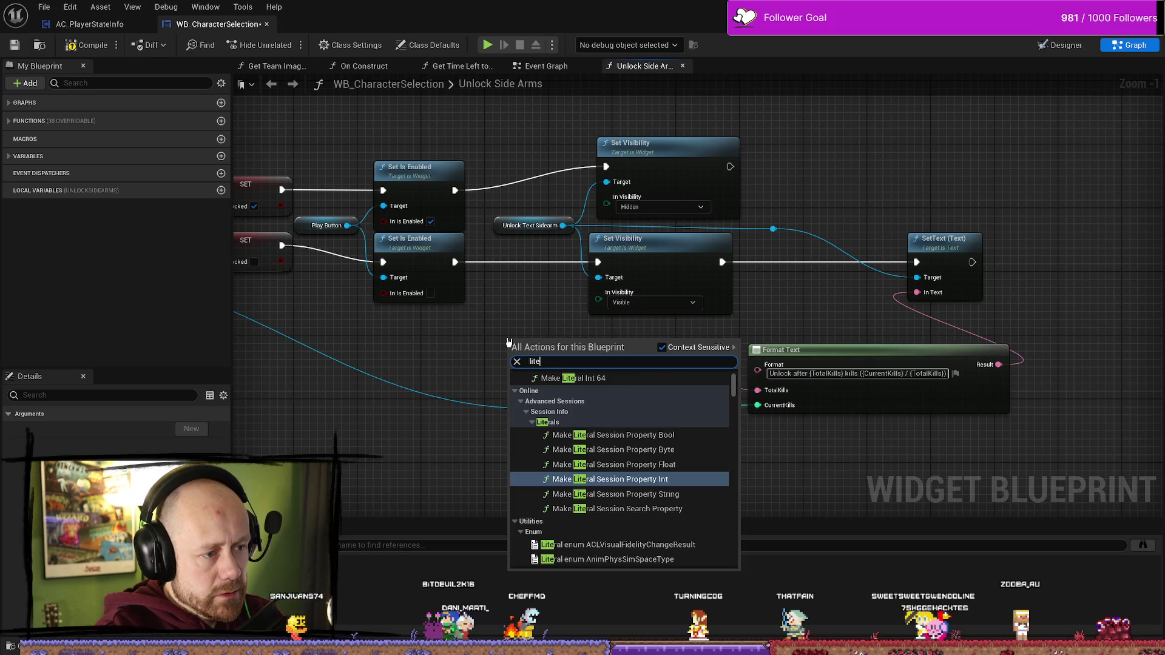
key(BackSpace)
key(BackSpace)
key(BackSpace)
text(make li)
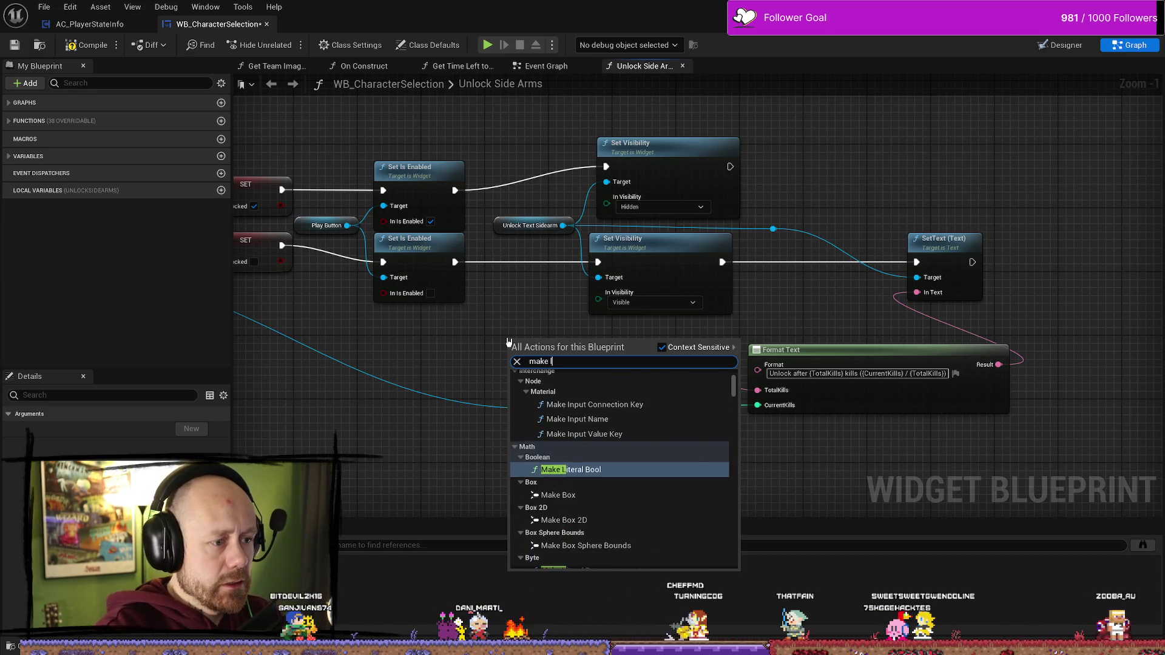
key(Return)
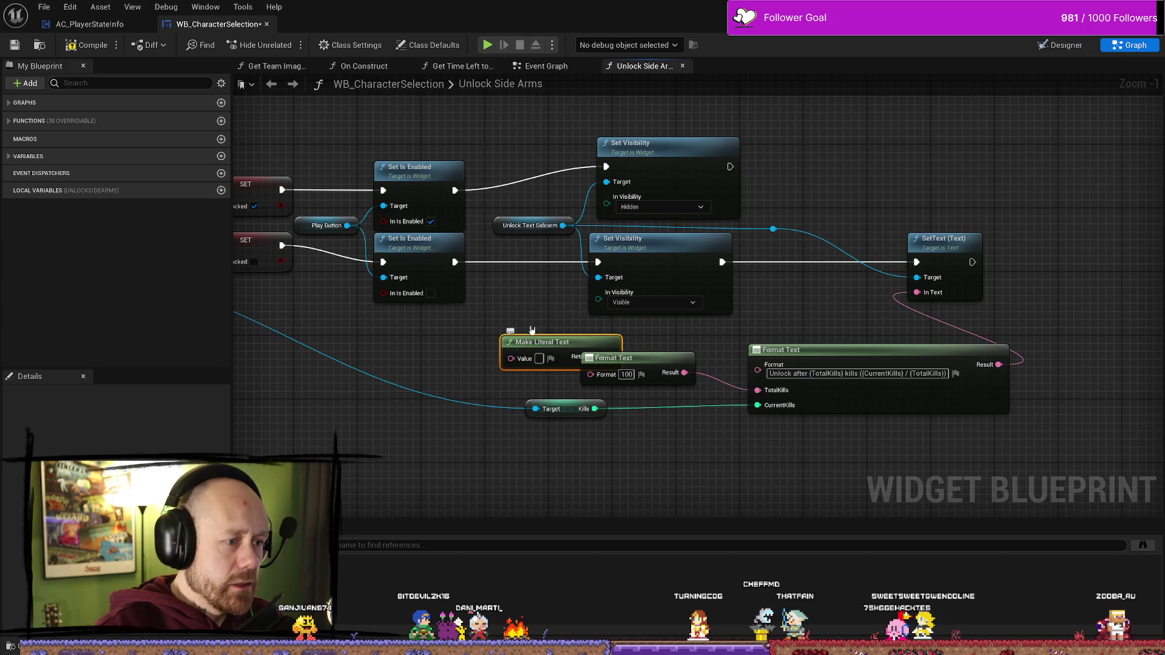
key(Delete)
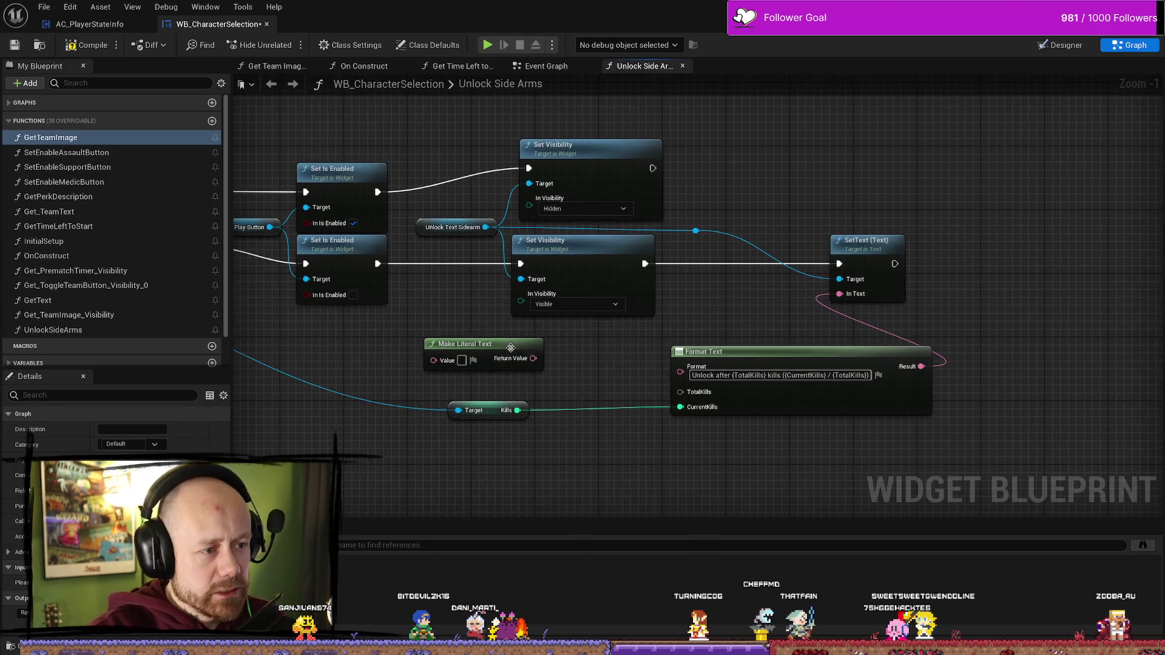
scroll(607, 364, up, 1)
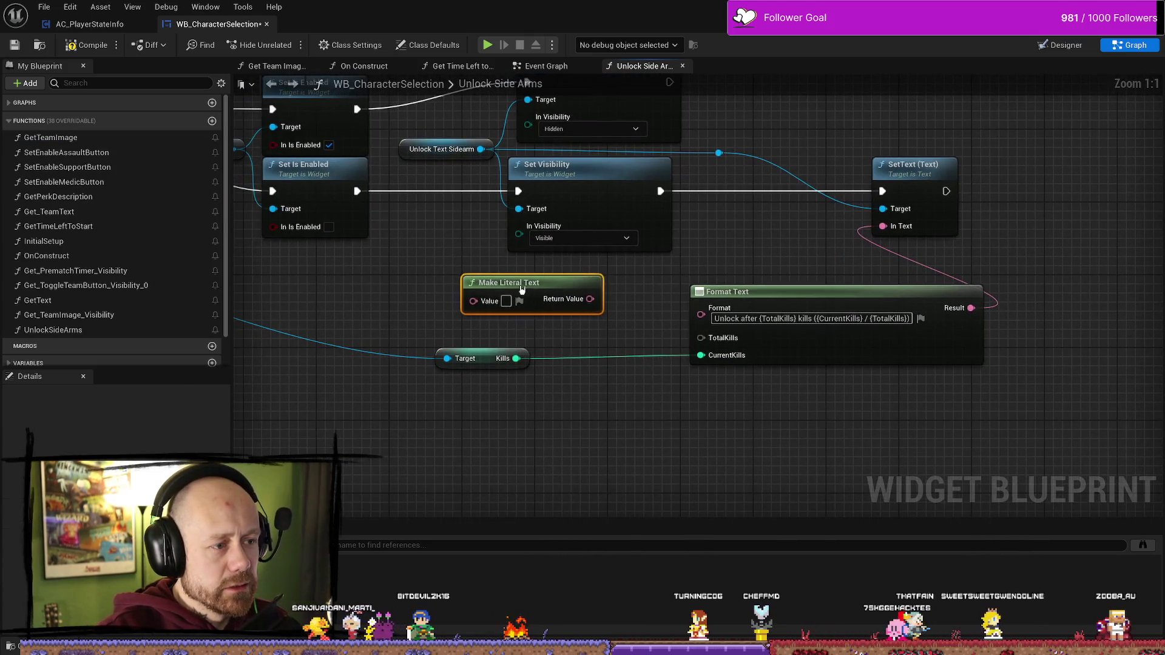
drag(484, 287, 493, 296)
- Set the literal's value to 100 and wire it into Format Text's TotalKills input
click(515, 310)
text(10)
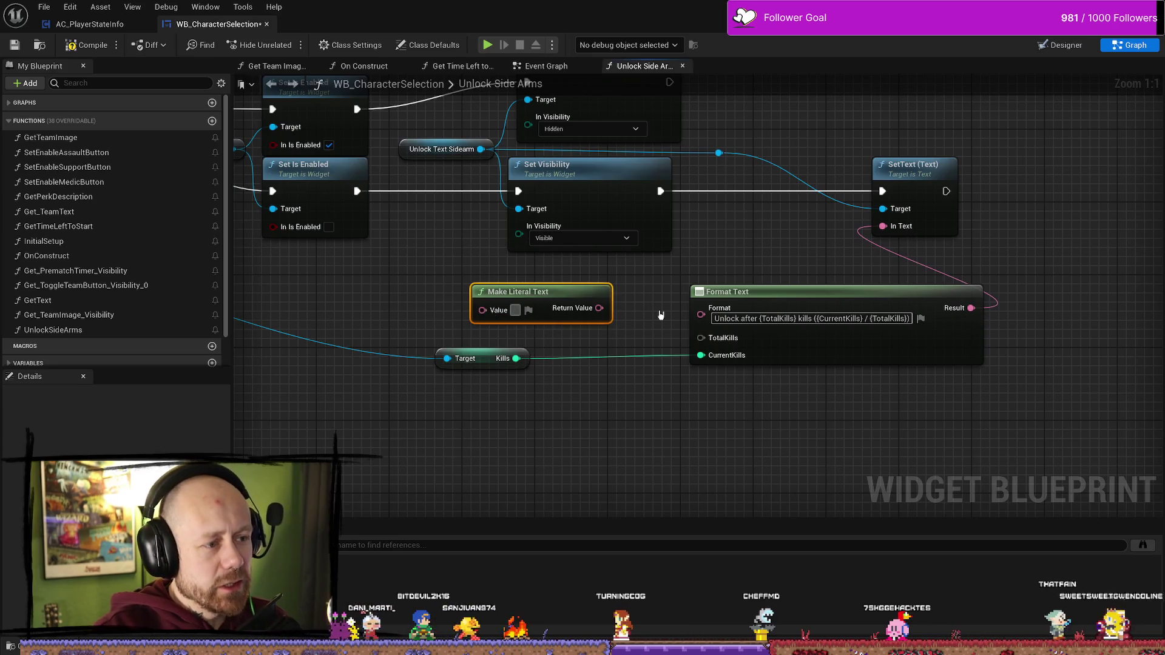
text(0)
mouse_move(612, 308)
mouse_down()
mouse_move(691, 323)
mouse_move(700, 337)
mouse_up()
drag(498, 367, 526, 368)
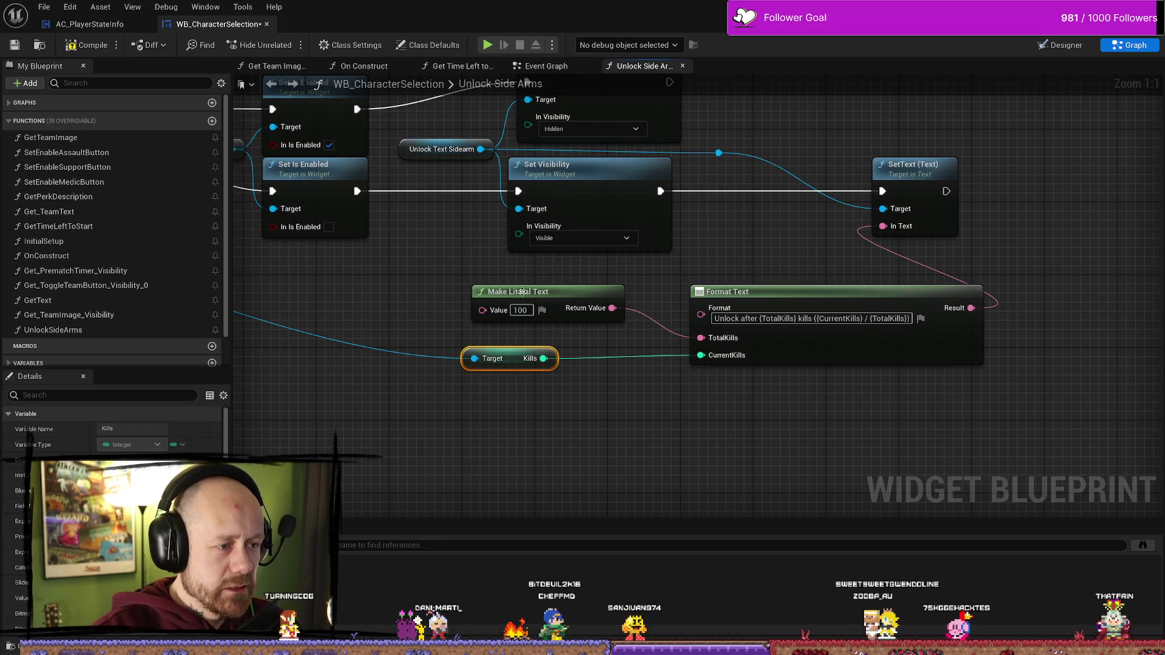
drag(526, 293, 551, 294)
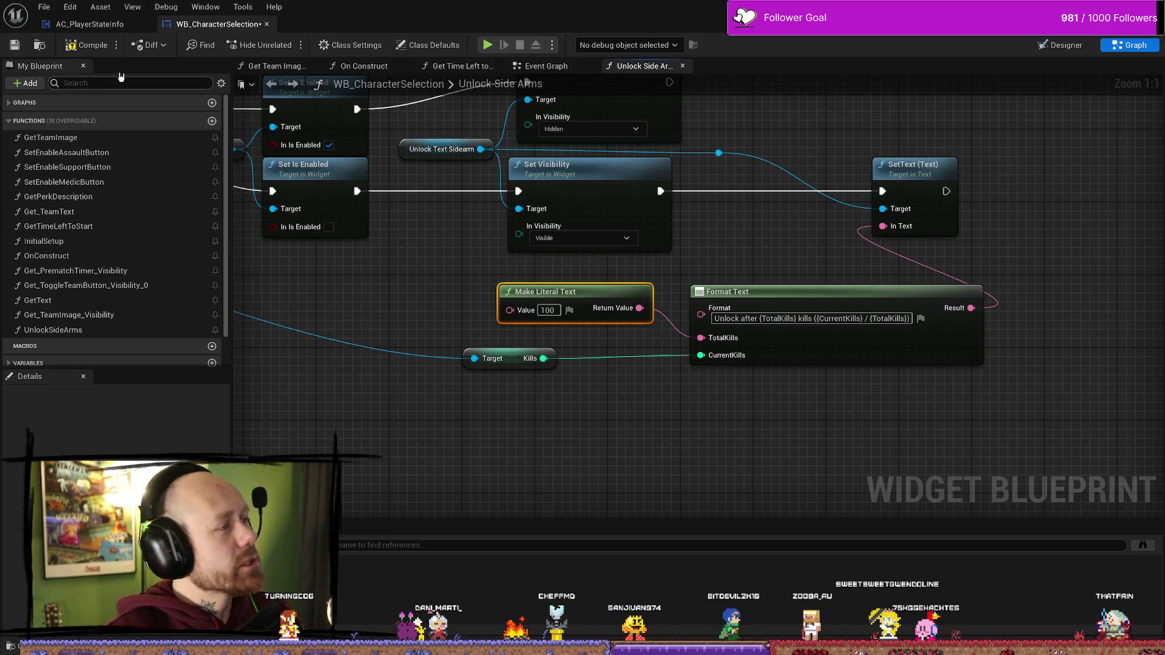
- Compile the widget blueprint and launch a Play In Editor session
key(F7)
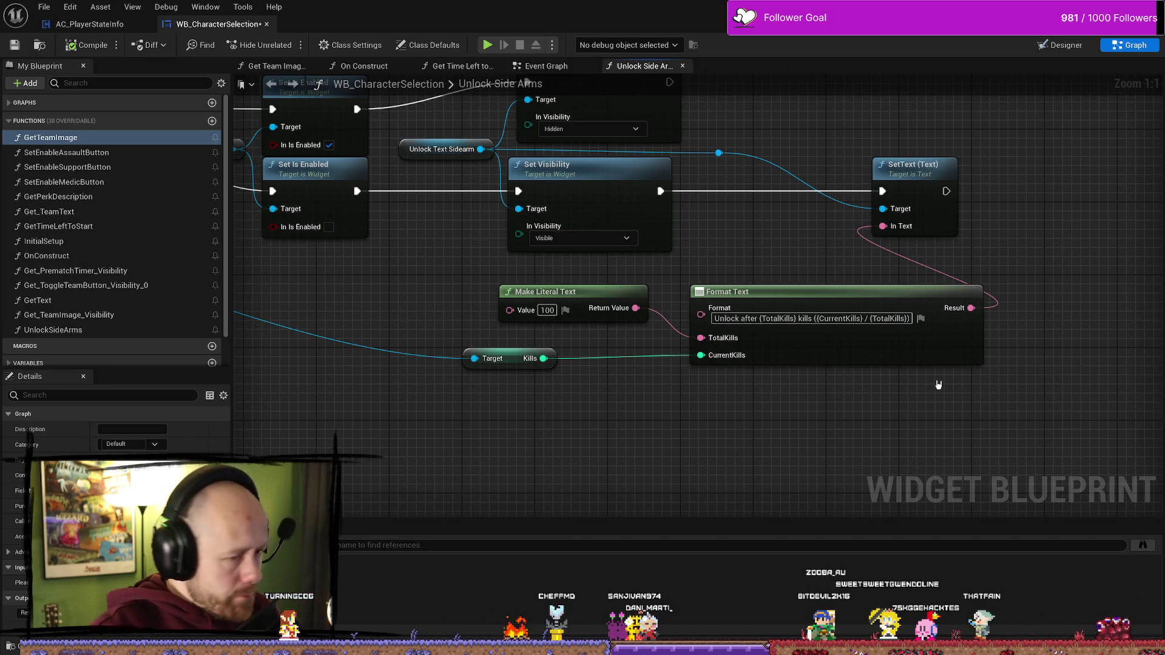
drag(938, 385, 902, 418)
drag(738, 265, 813, 372)
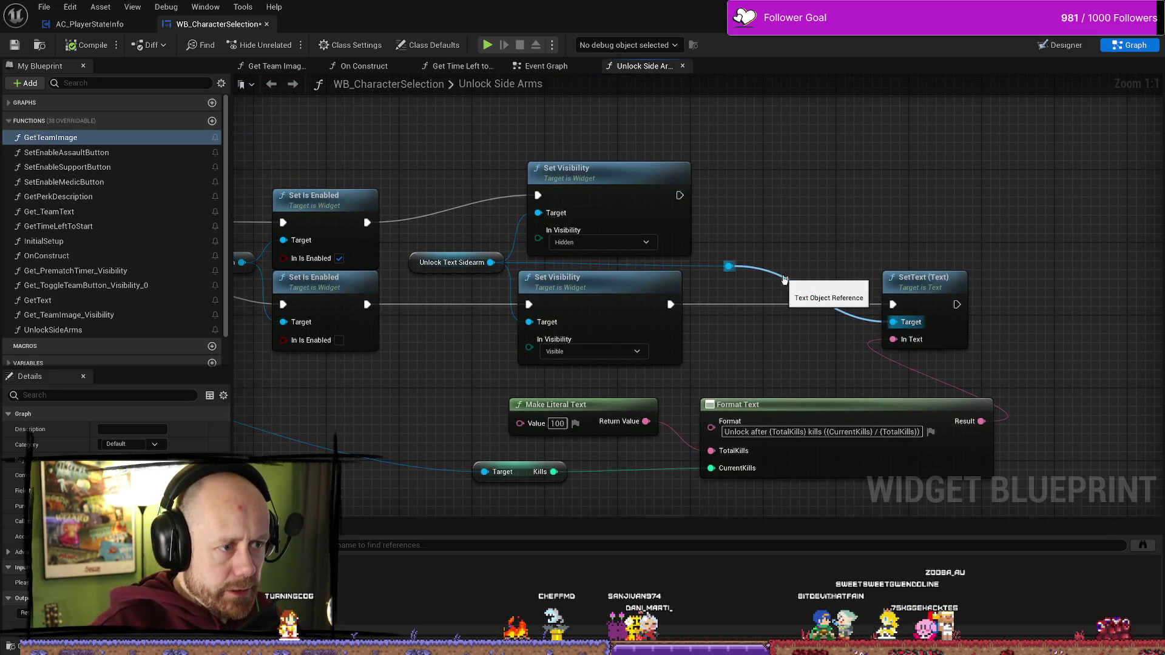
click(85, 45)
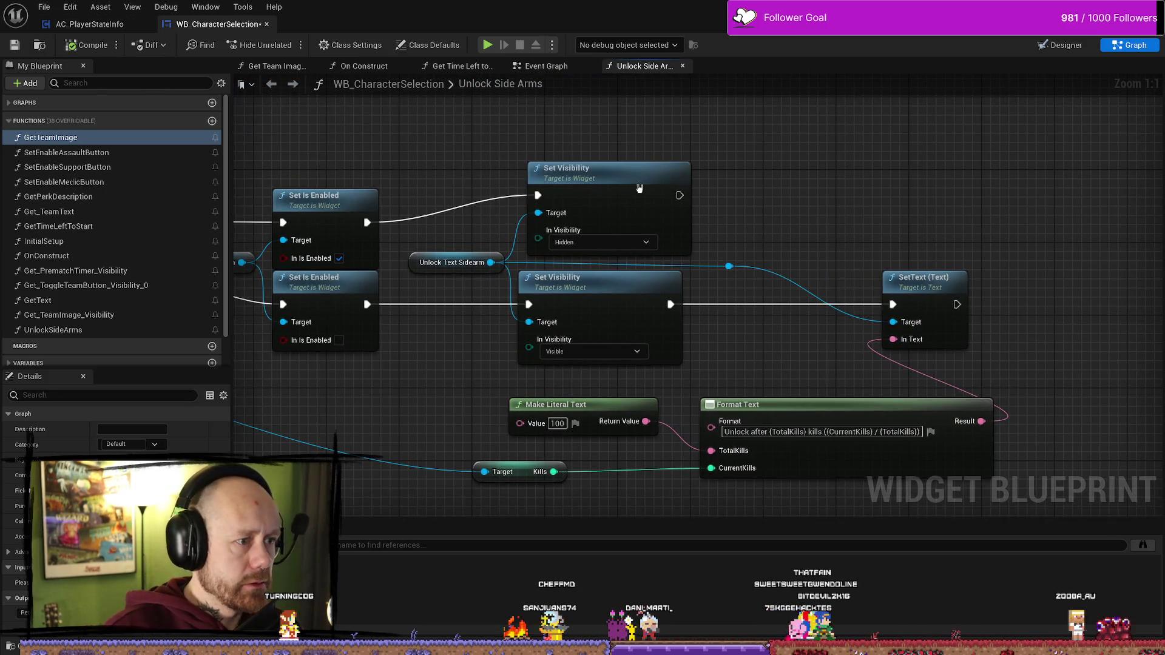
scroll(329, 152, down, 3)
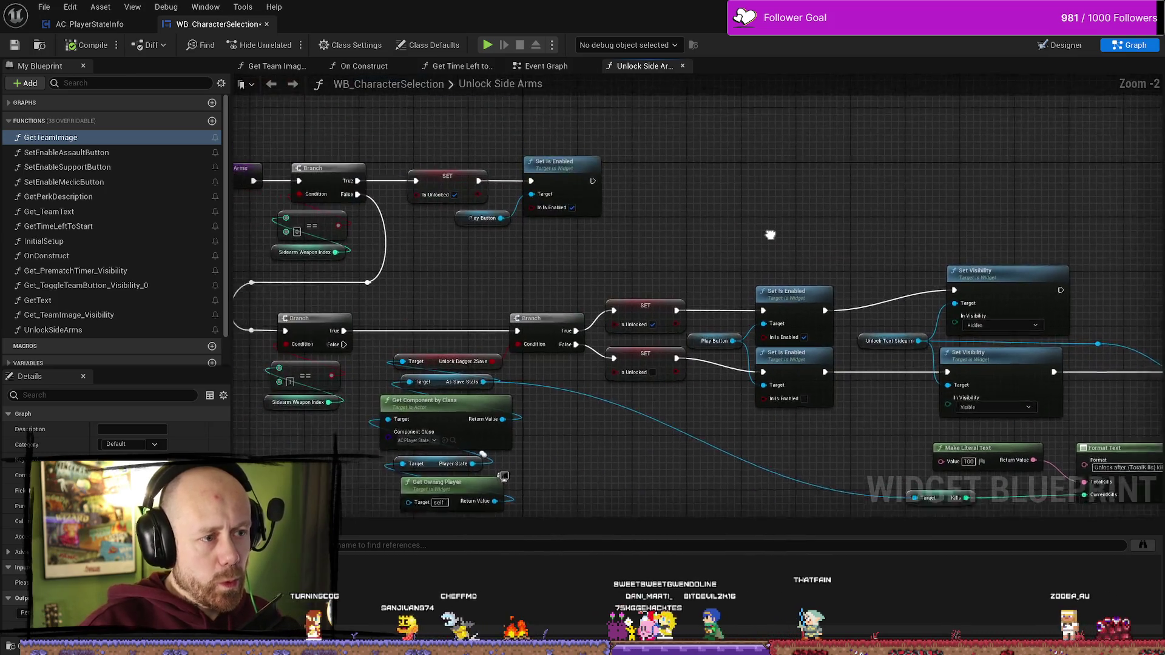
drag(631, 293, 683, 290)
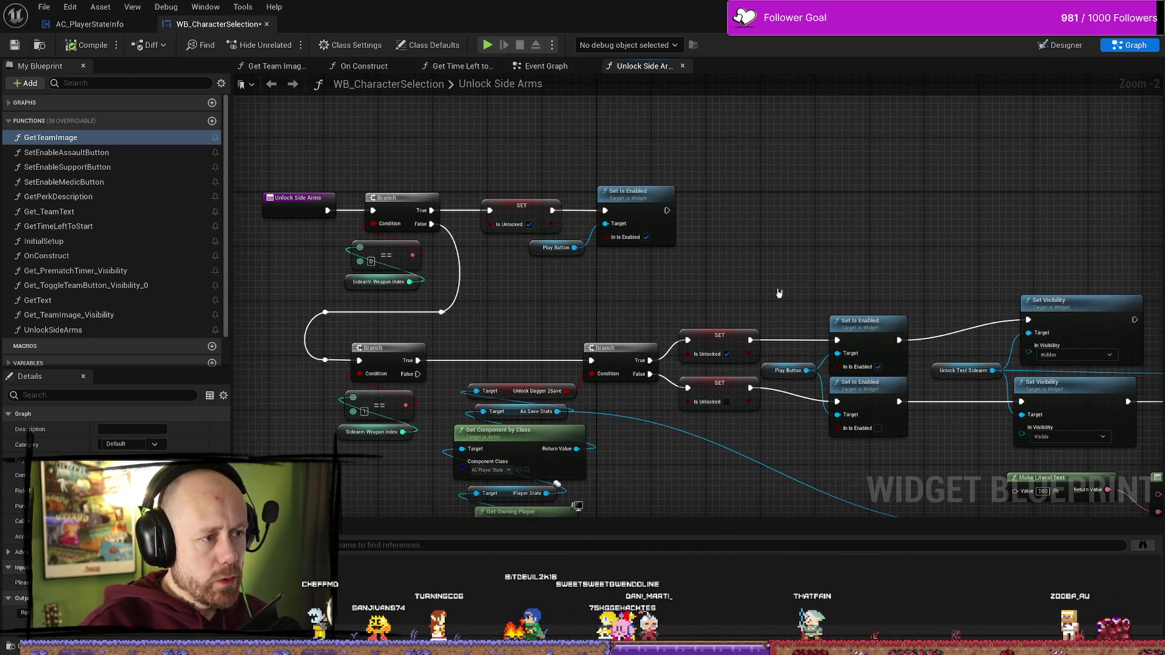
key(alt+p)
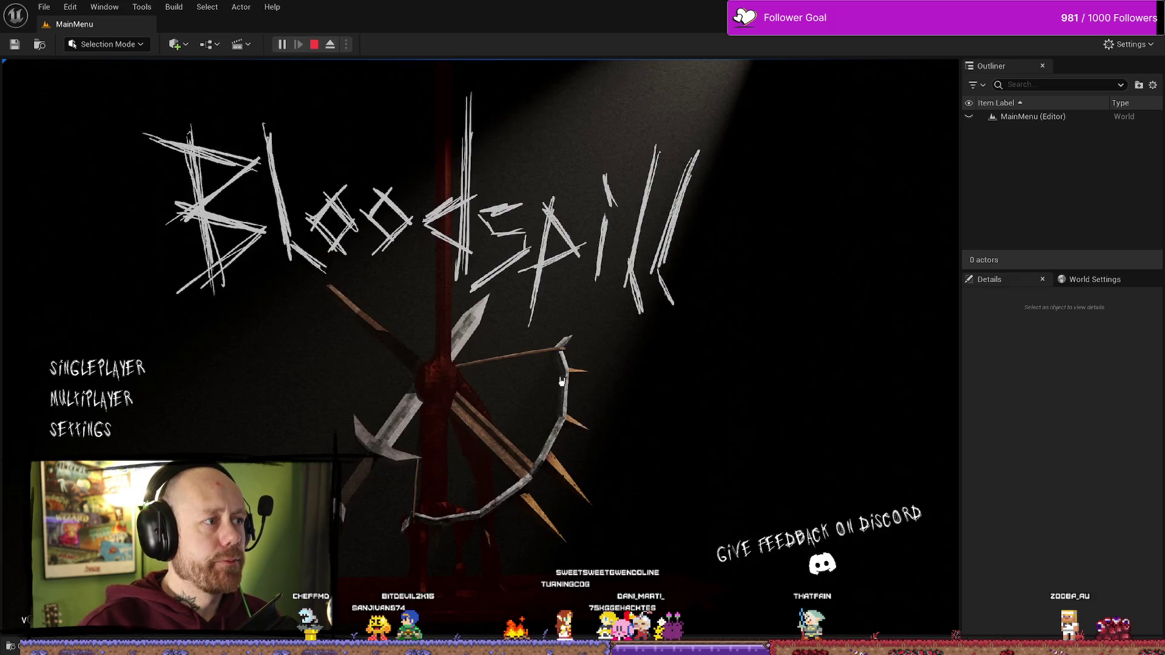
- Start a singleplayer game, cycle sidearms to see the knife's 'Unlock after 100 kills (1 / 100)', then stop
click(97, 368)
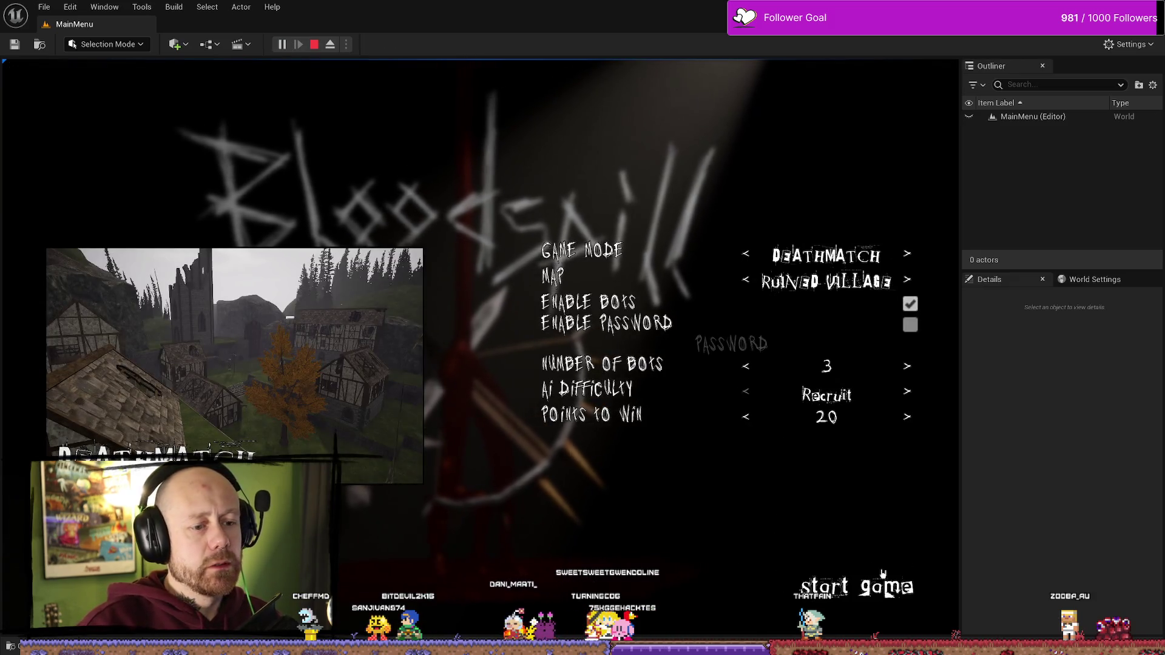
click(840, 579)
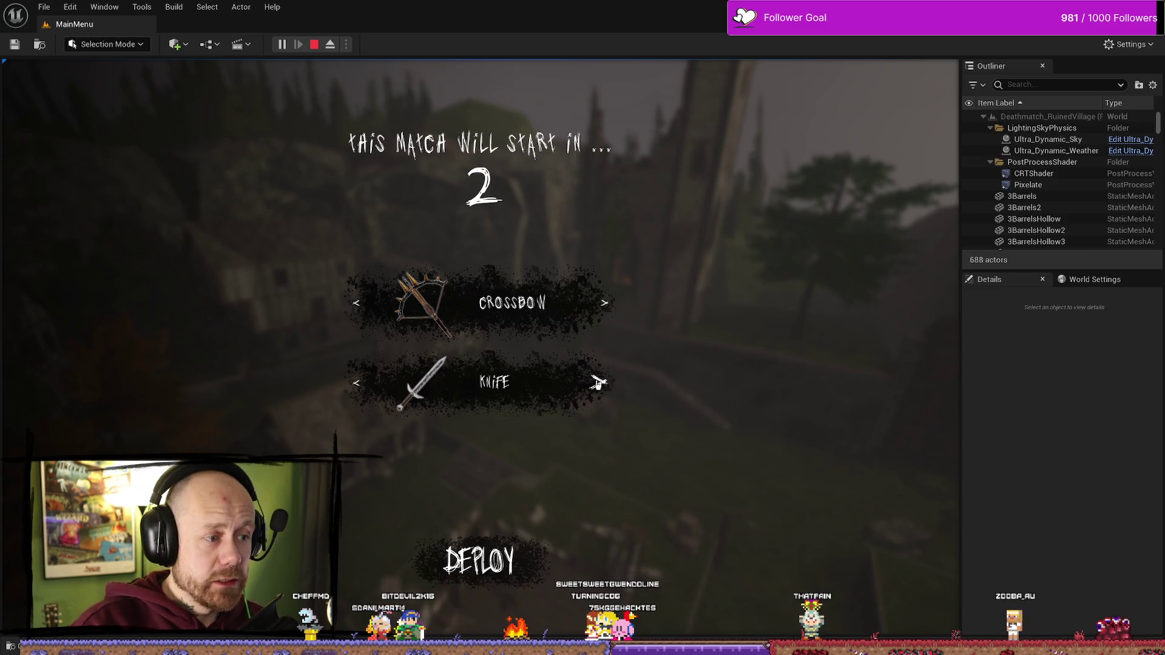
click(598, 382)
click(598, 382)
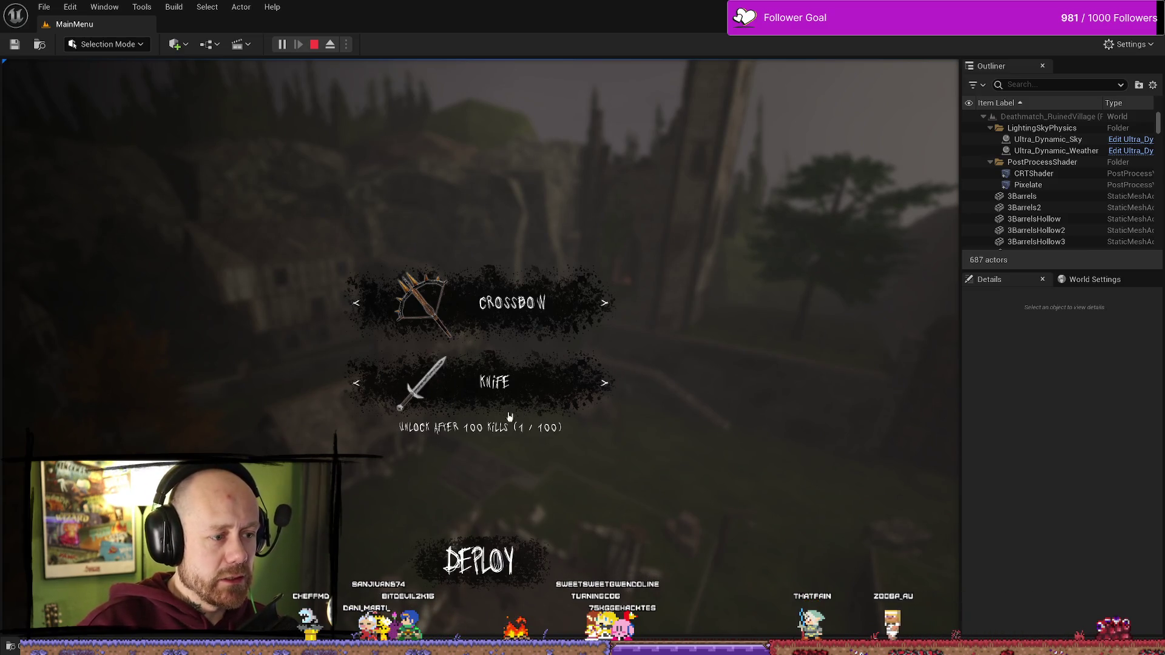
click(598, 383)
click(598, 383)
click(598, 382)
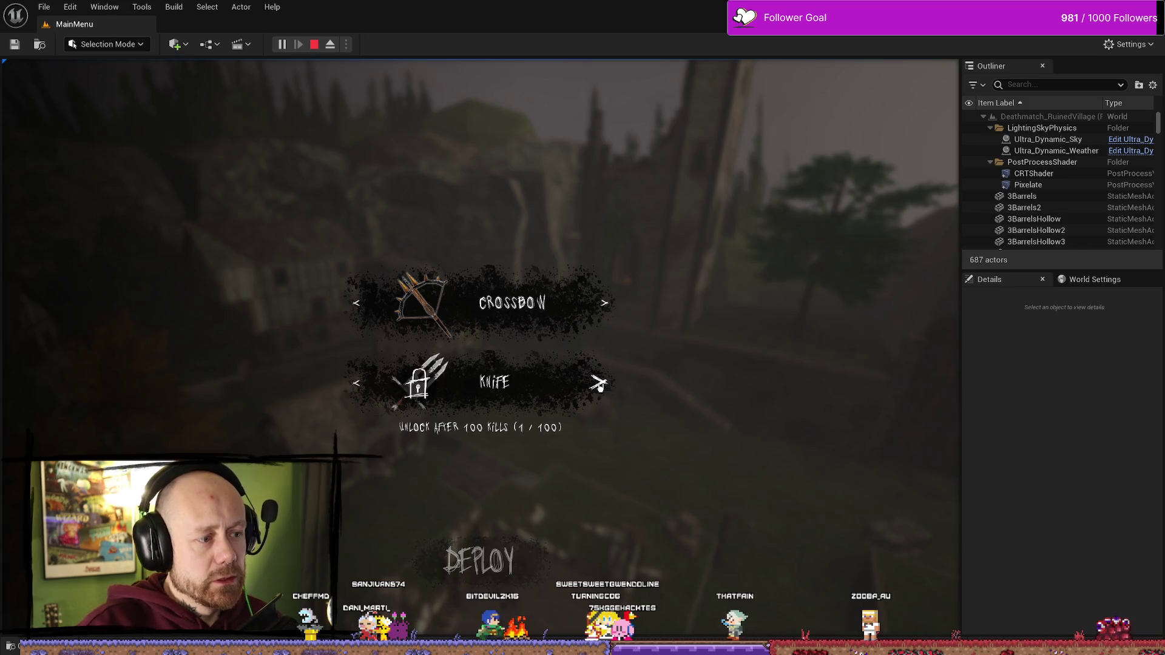
click(598, 382)
click(598, 382)
click(598, 382)
click(598, 384)
click(598, 384)
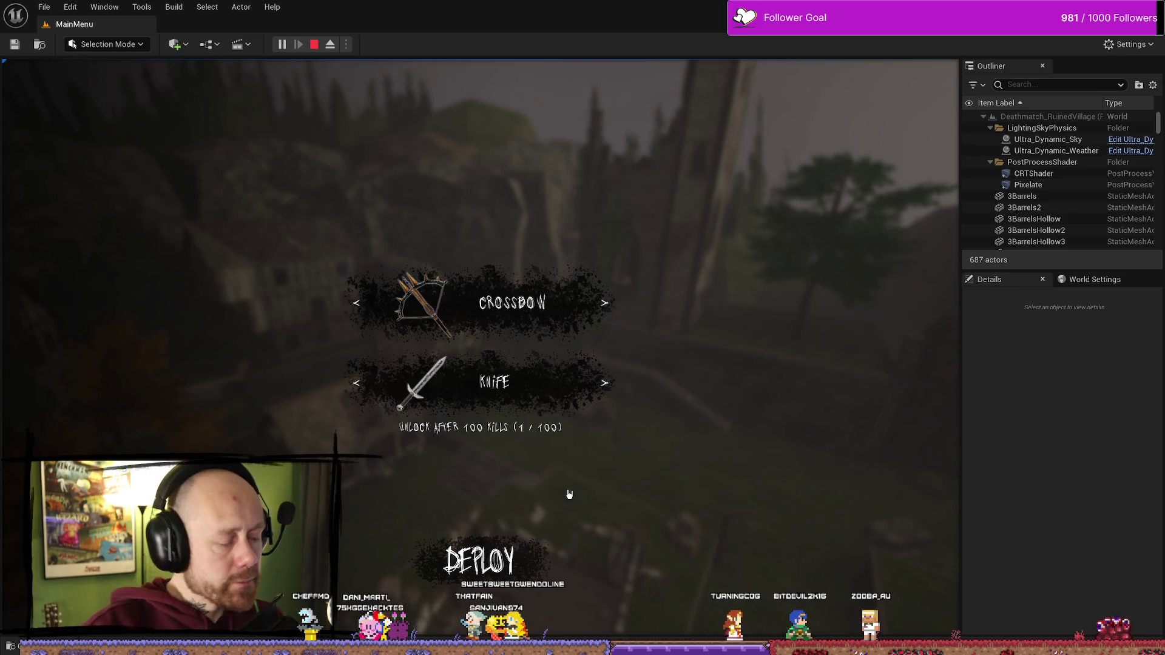
key(Escape)
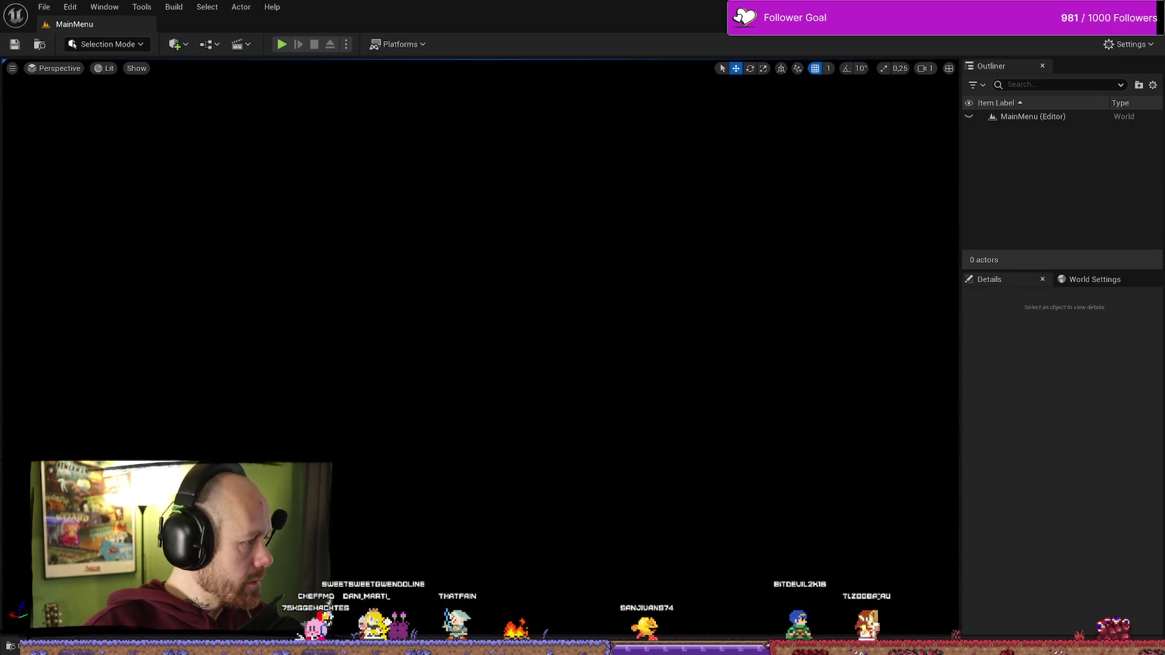
key(alt+Tab)
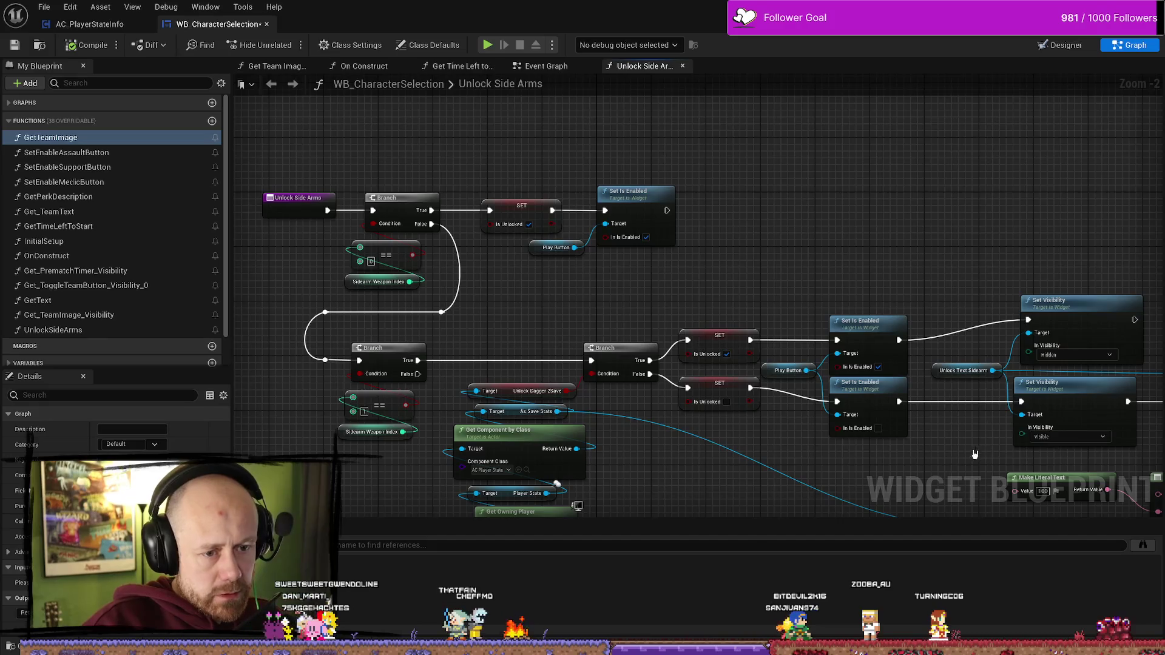
- Duplicate Unlock Text Sidearm and its hidden Set Visibility onto the unlocked Set Is Enabled path
scroll(959, 315, up, 2)
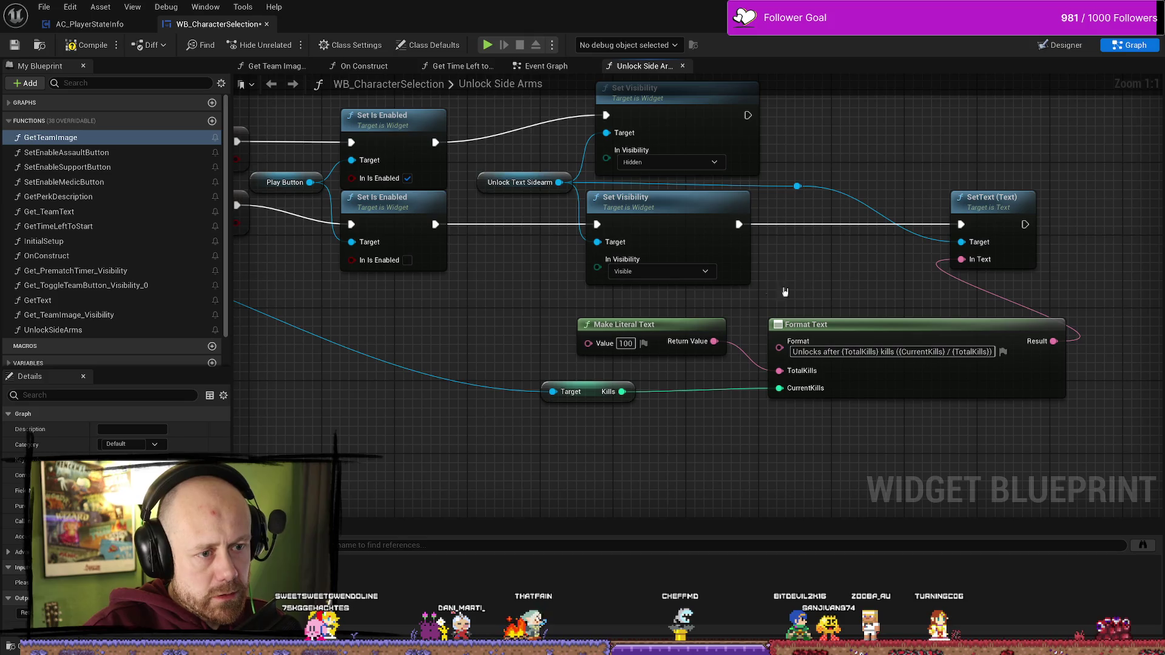
scroll(802, 292, down, 3)
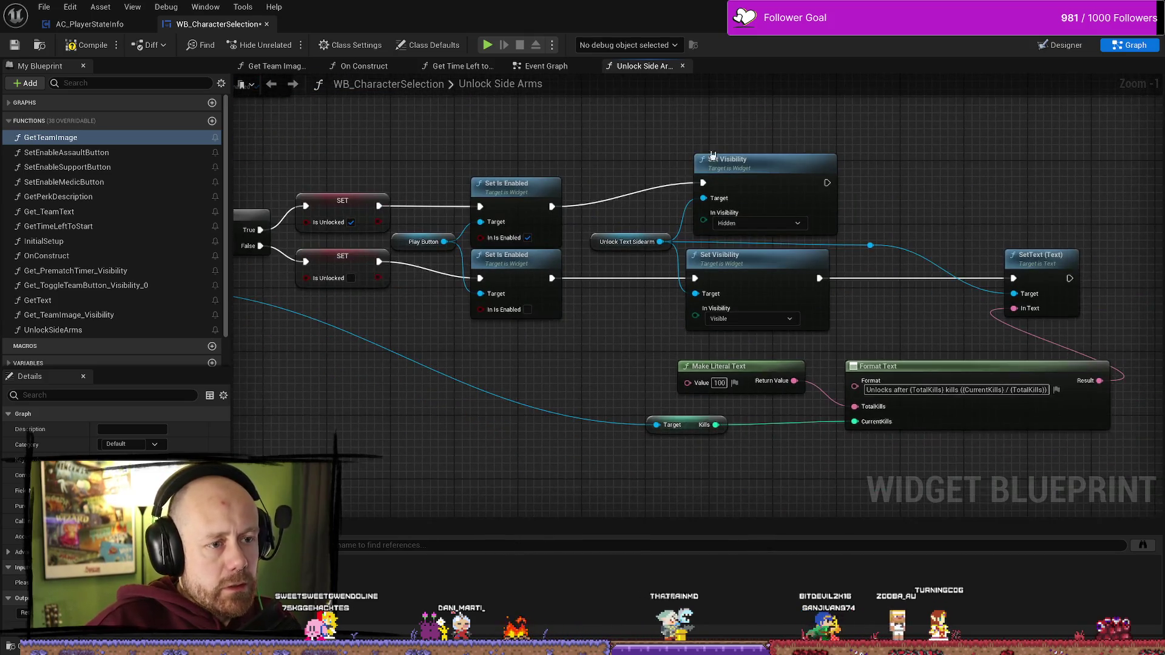
drag(719, 148, 724, 255)
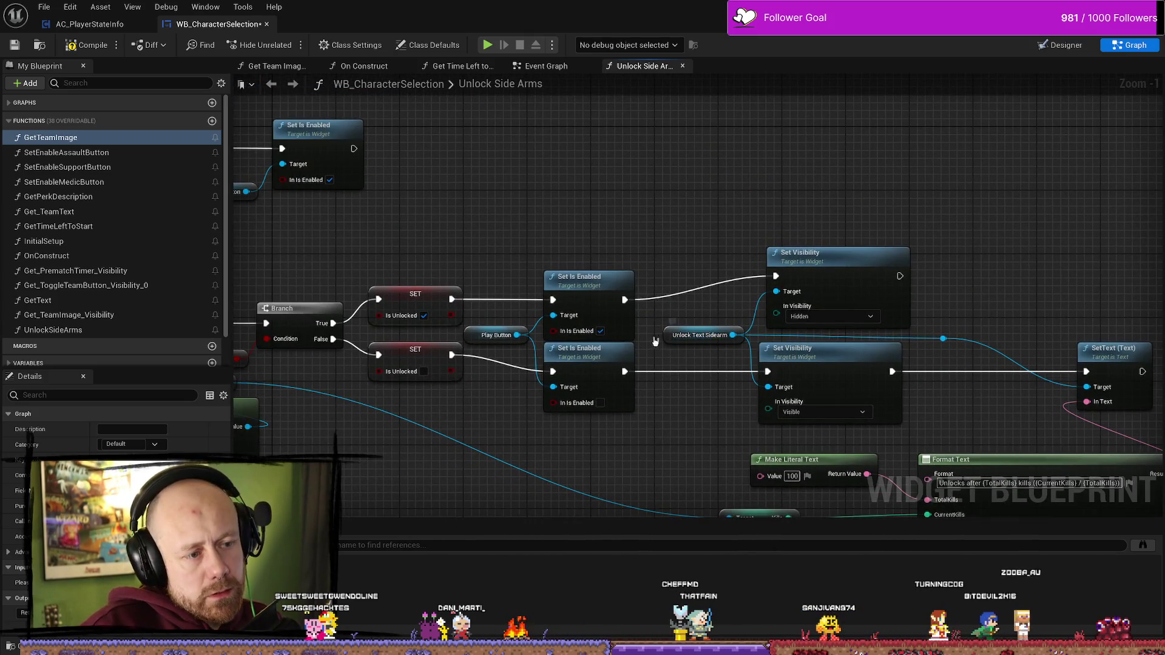
click(704, 335)
ctrl+click(801, 253)
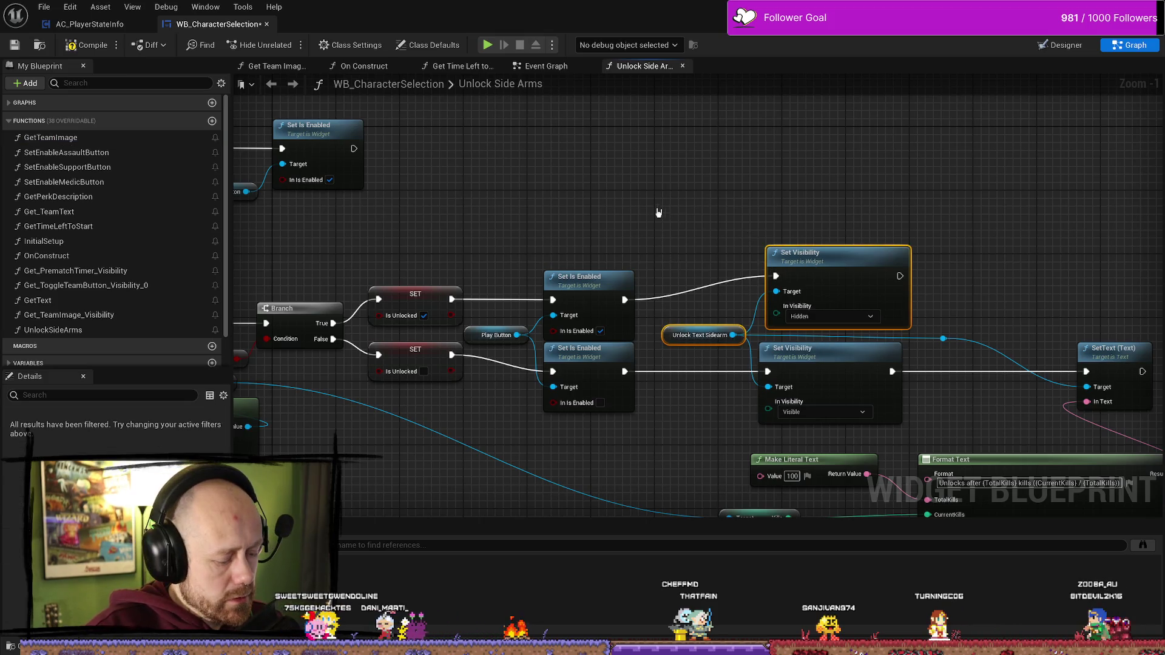
drag(663, 214, 831, 340)
key(ctrl+v)
drag(704, 235, 697, 236)
drag(656, 294, 696, 251)
drag(765, 209, 653, 248)
click(653, 237)
- Review the Unlock Side Arms graph and reconnect Kills to the CurrentKills input
drag(619, 316, 771, 231)
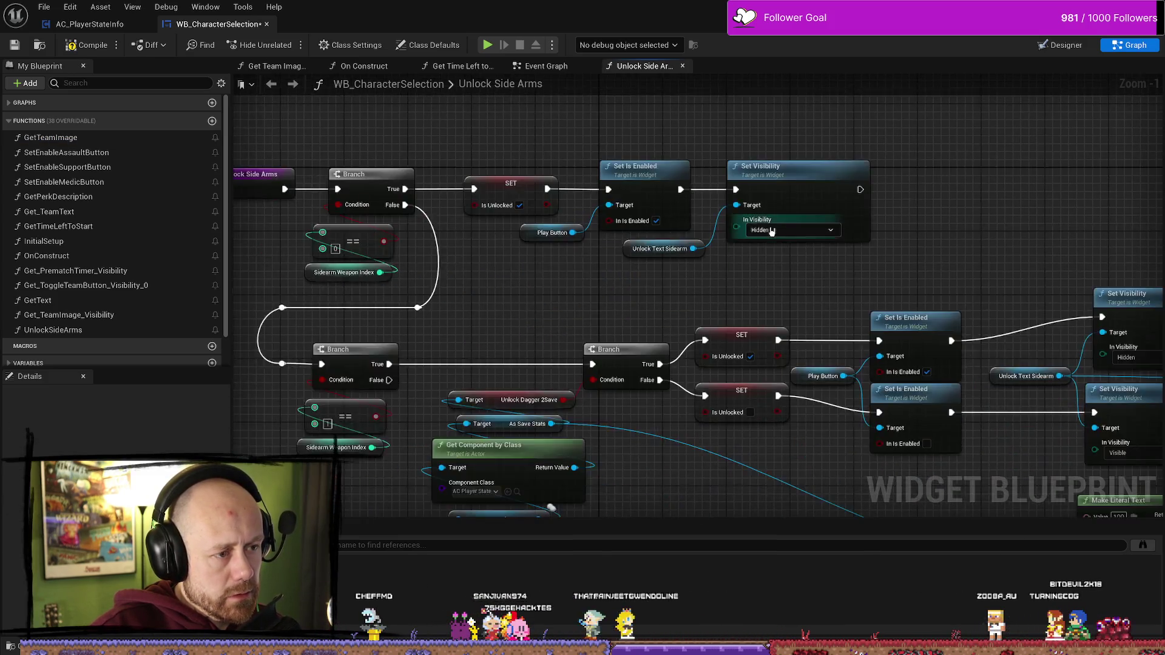
scroll(771, 231, down, 1)
click(644, 249)
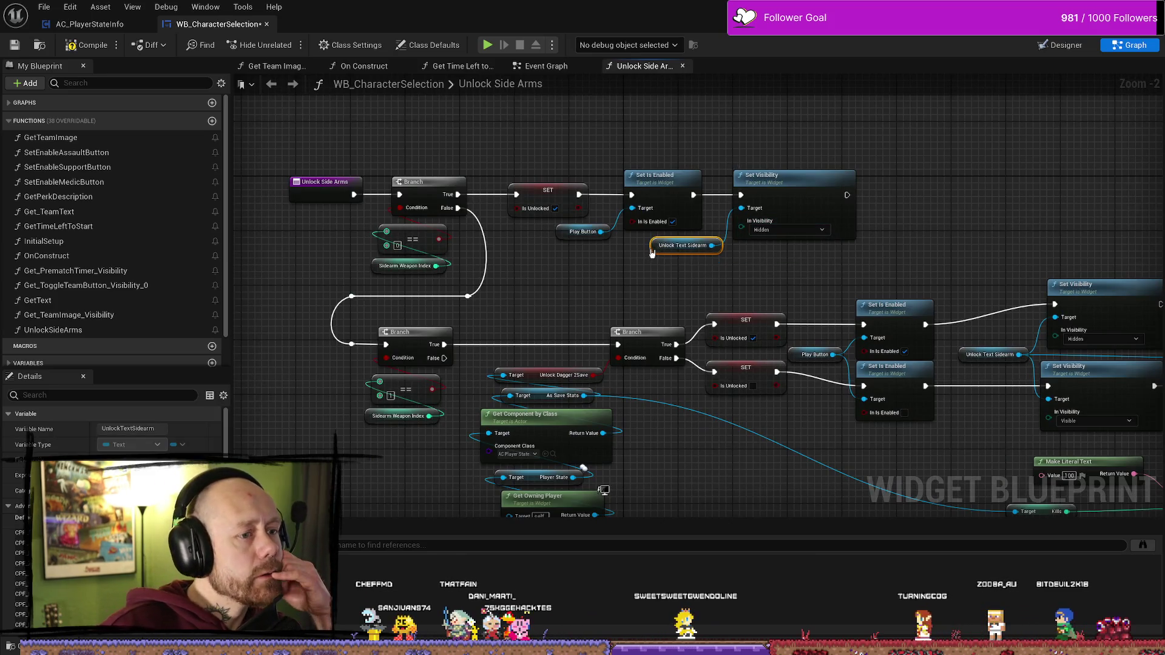
drag(844, 284, 749, 283)
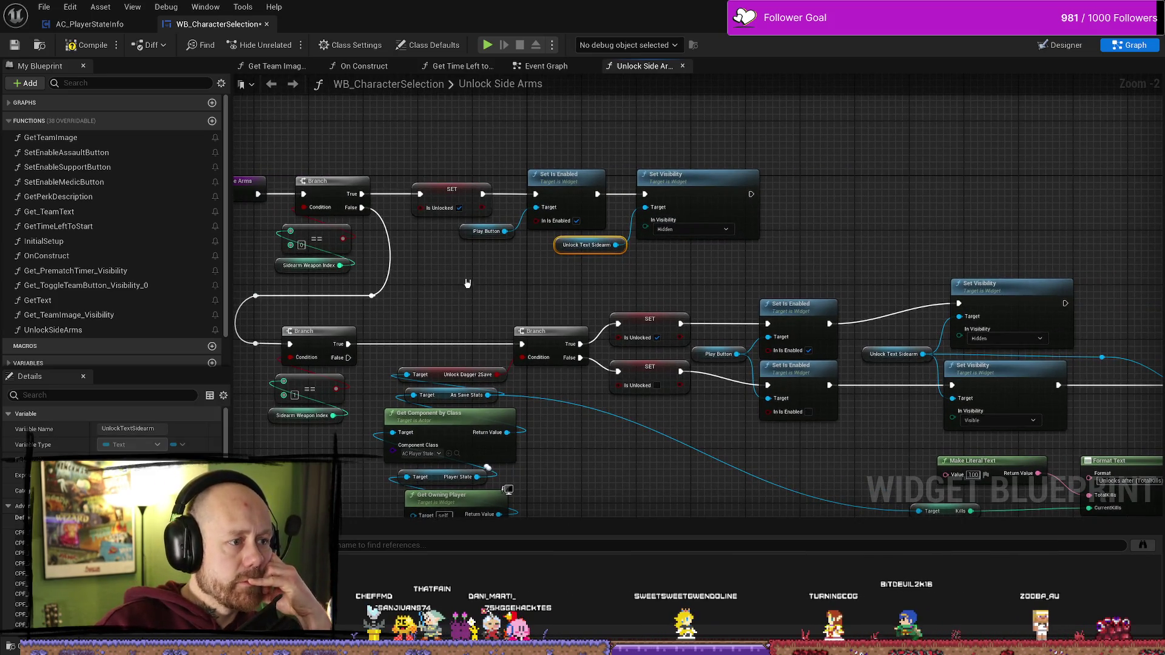
drag(570, 334, 541, 263)
drag(824, 386, 716, 337)
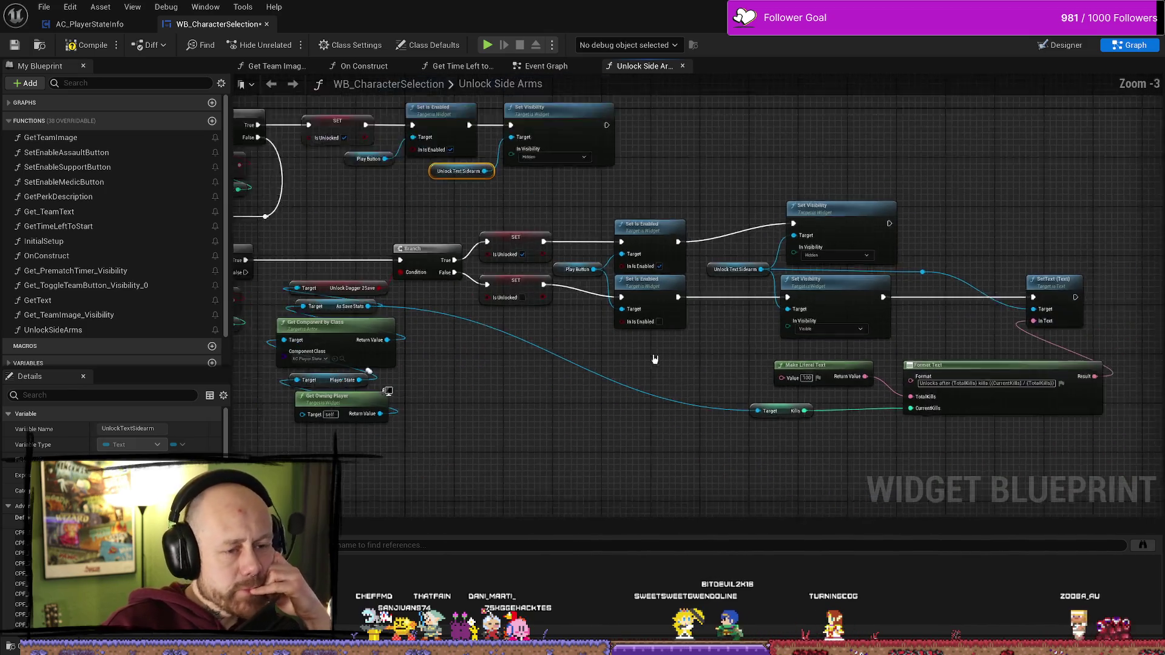
scroll(716, 338, down, 1)
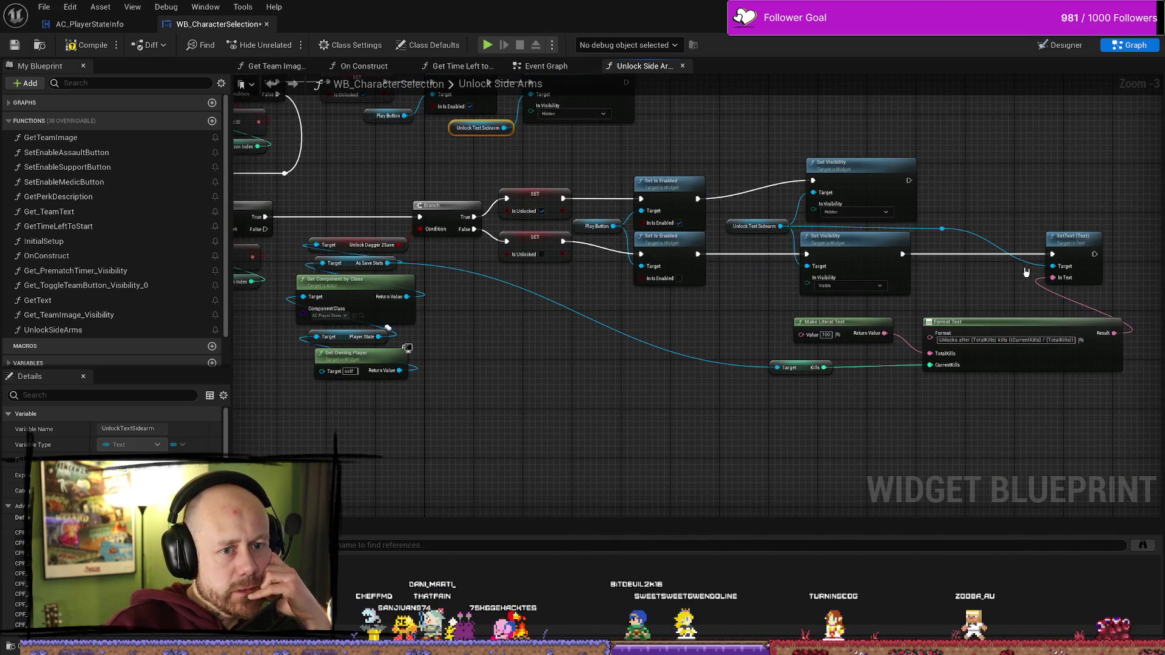
drag(737, 331, 827, 328)
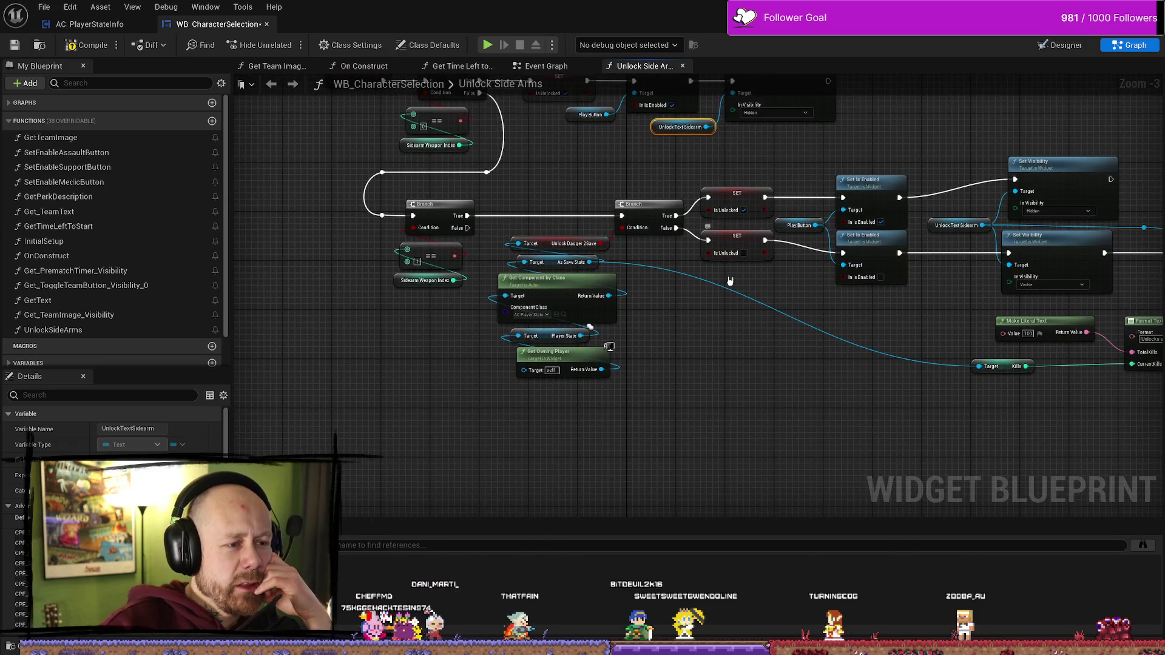
scroll(779, 298, down, 1)
drag(850, 313, 702, 330)
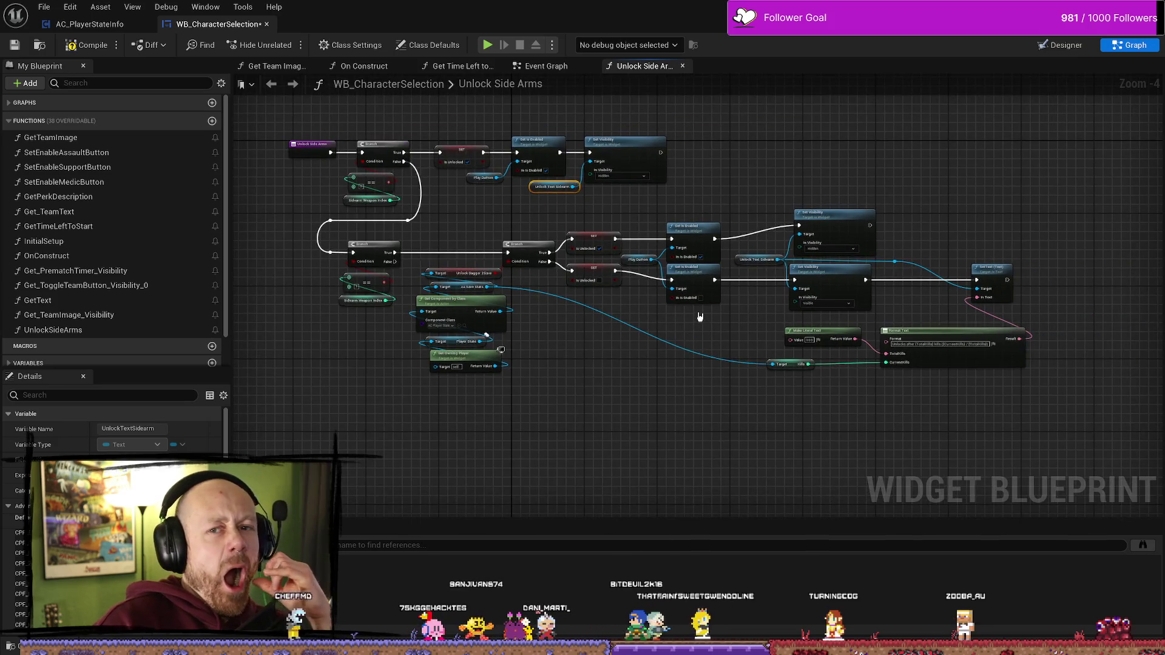
scroll(851, 310, up, 3)
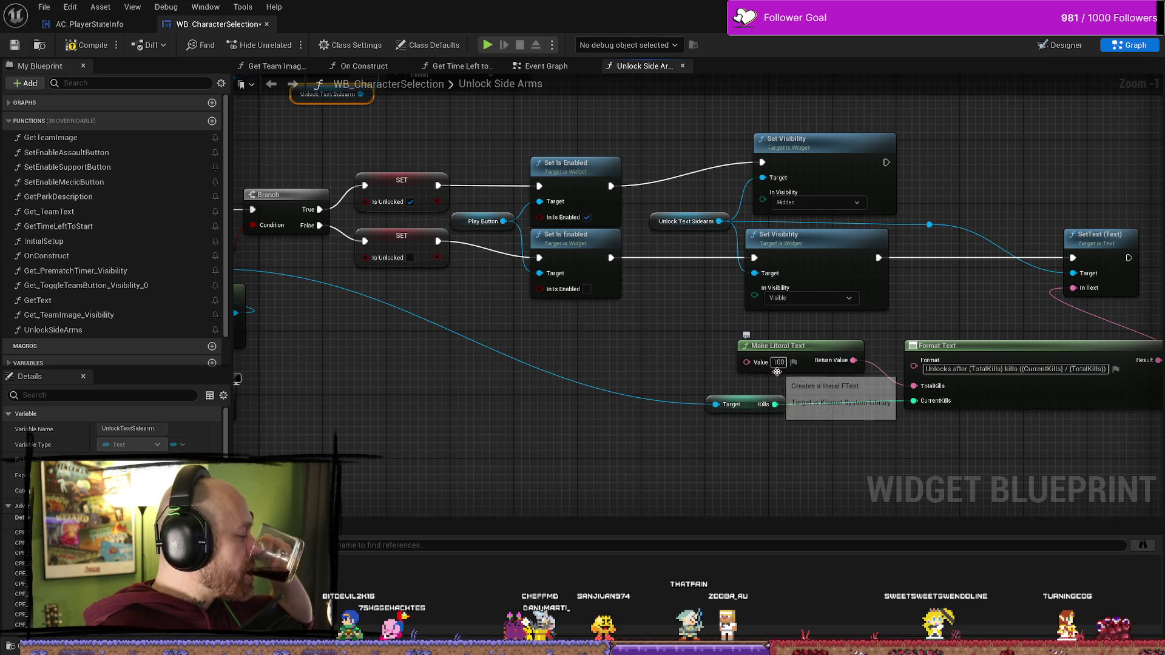
drag(774, 402, 912, 400)
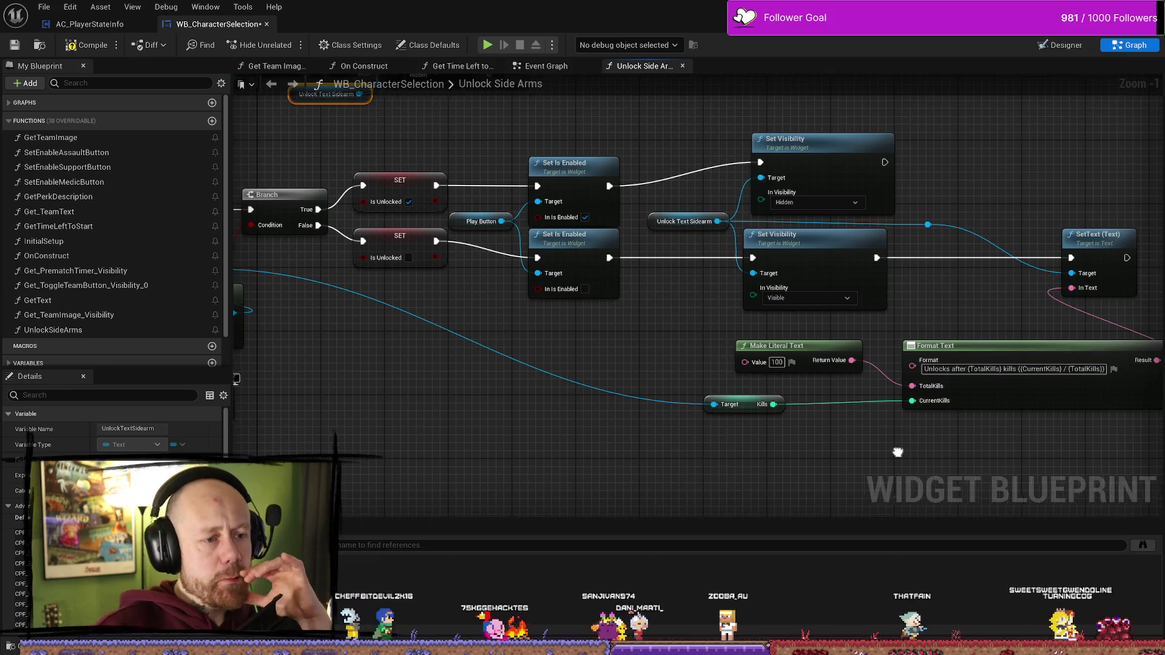
- Compile and save the WB_CharacterSelection widget blueprint
drag(900, 442, 741, 434)
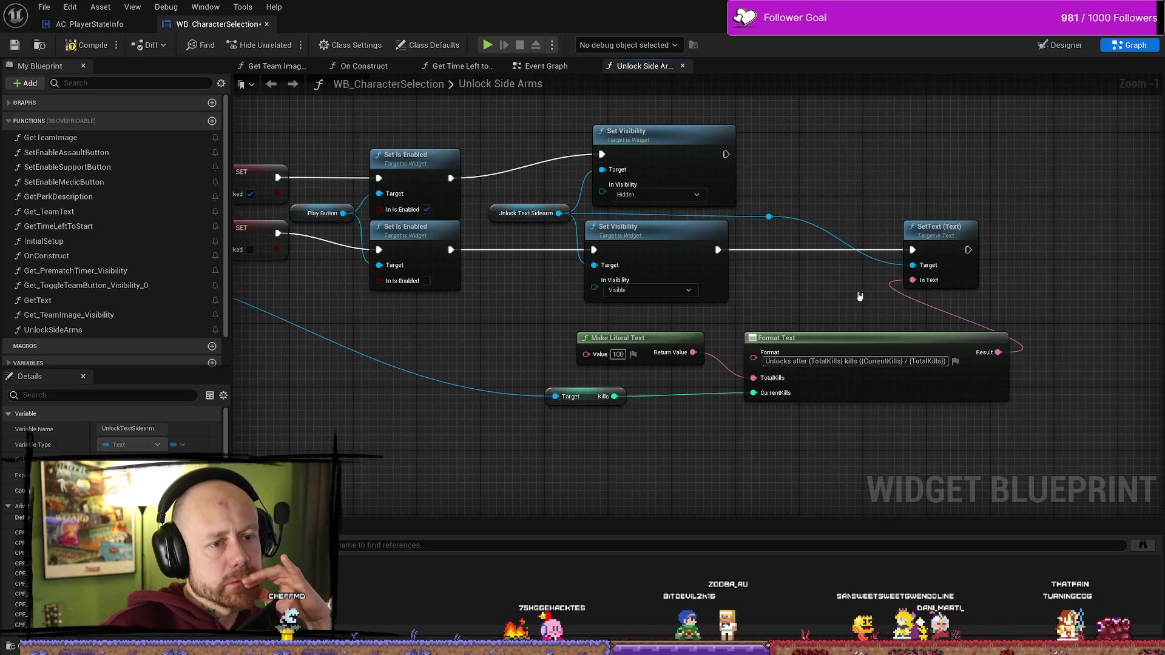
drag(863, 294, 925, 281)
mouse_move(562, 313)
mouse_down()
mouse_move(760, 295)
mouse_move(766, 335)
mouse_up()
click(91, 45)
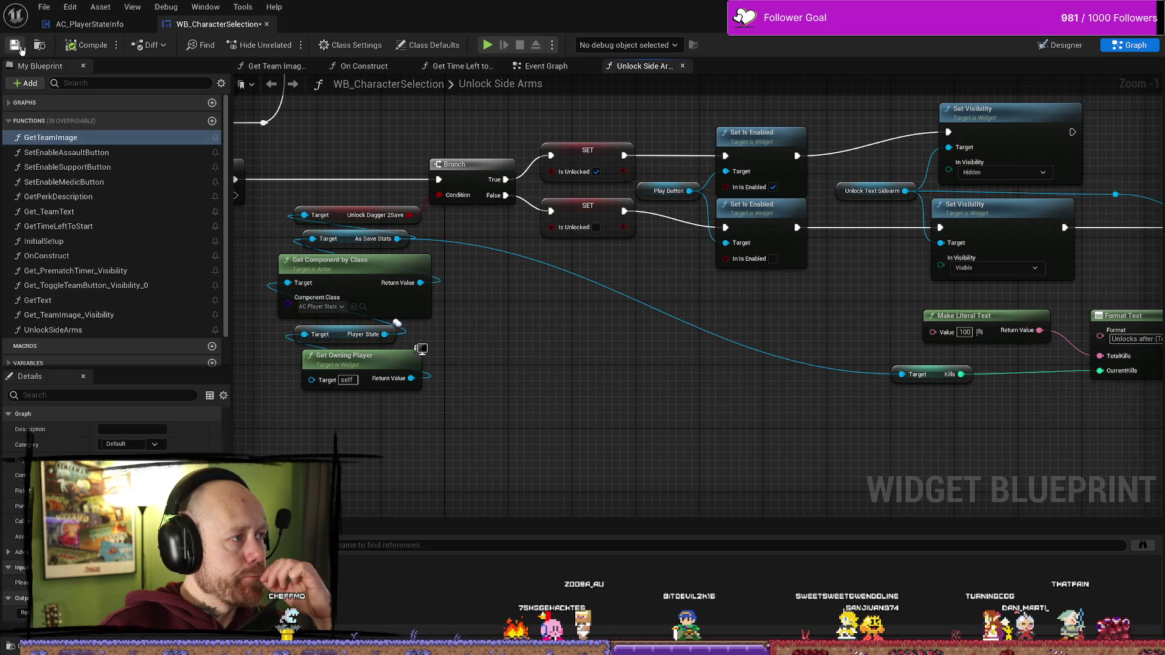
click(1066, 45)
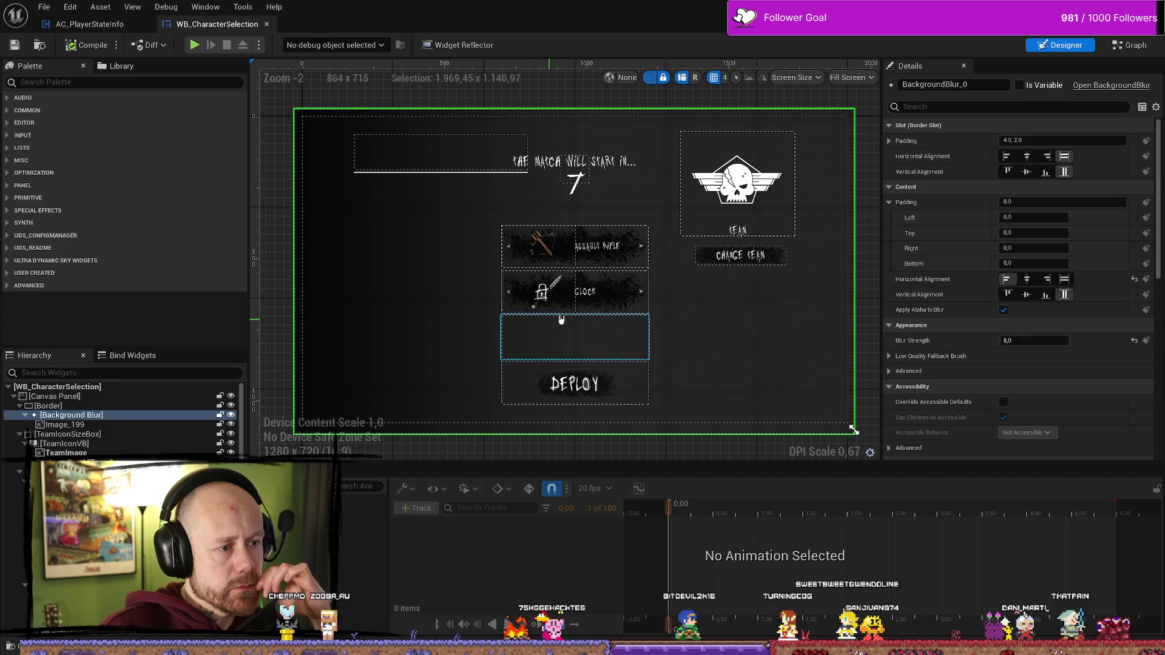
scroll(122, 418, down, 5)
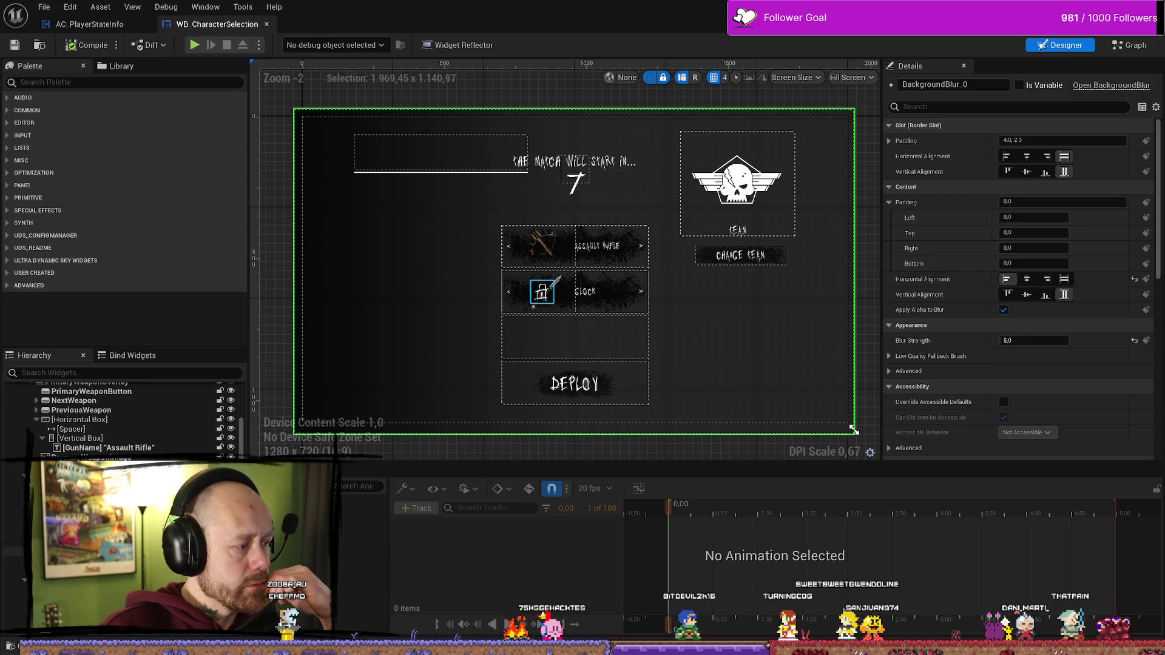
scroll(121, 419, up, 5)
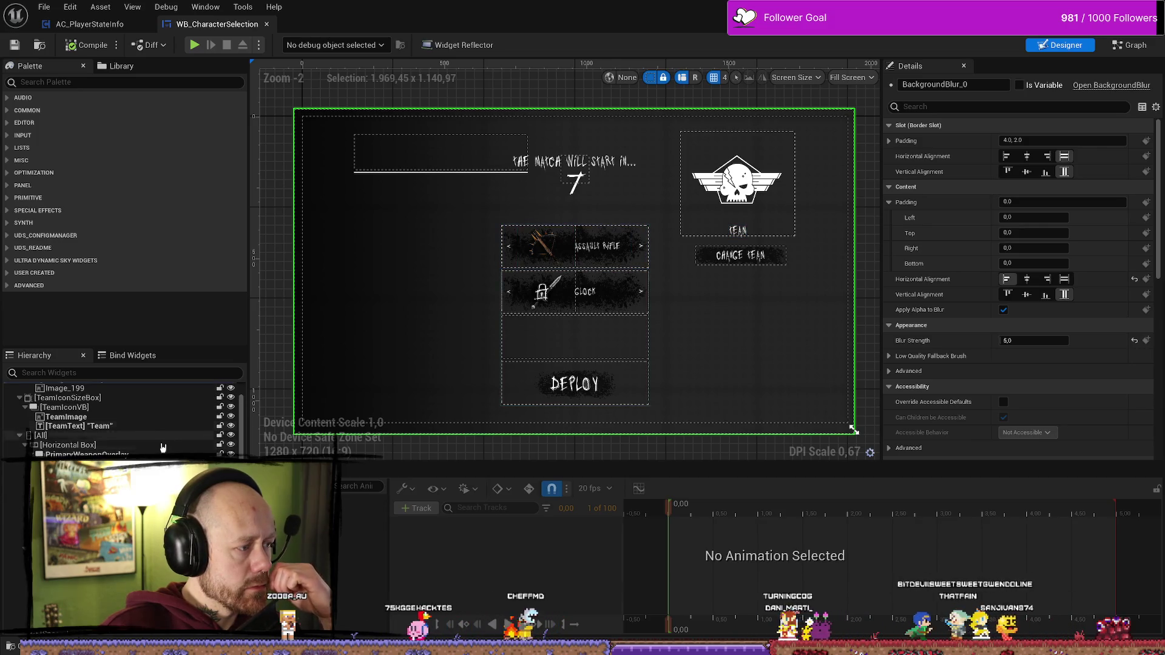
scroll(121, 419, up, 3)
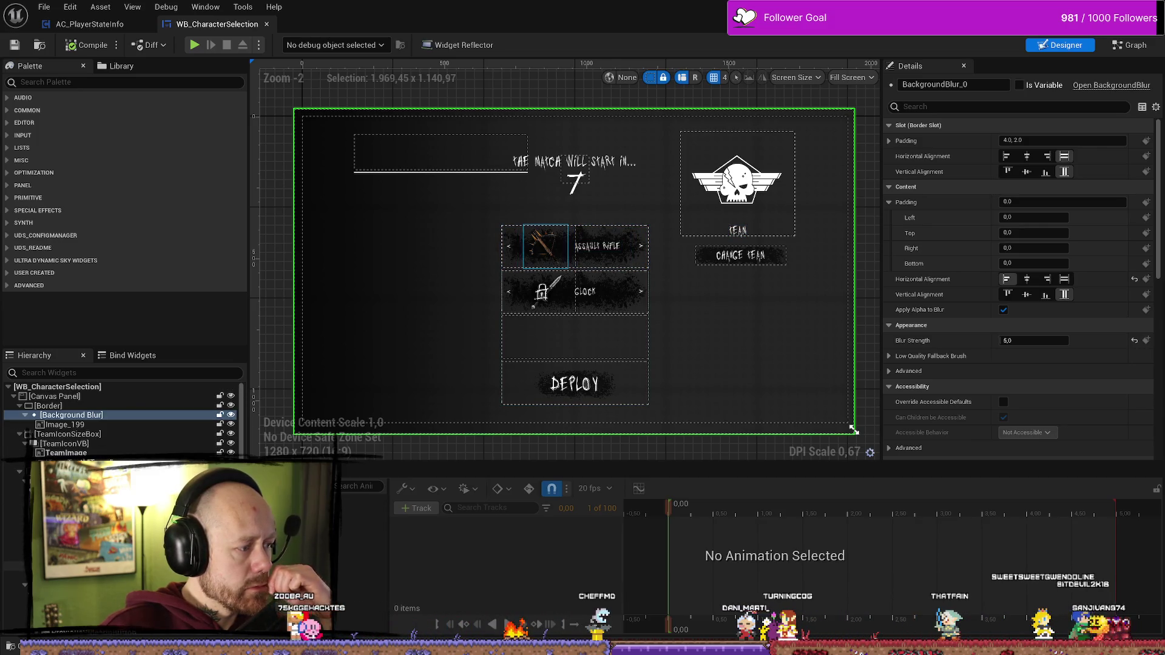
scroll(121, 419, down, 10)
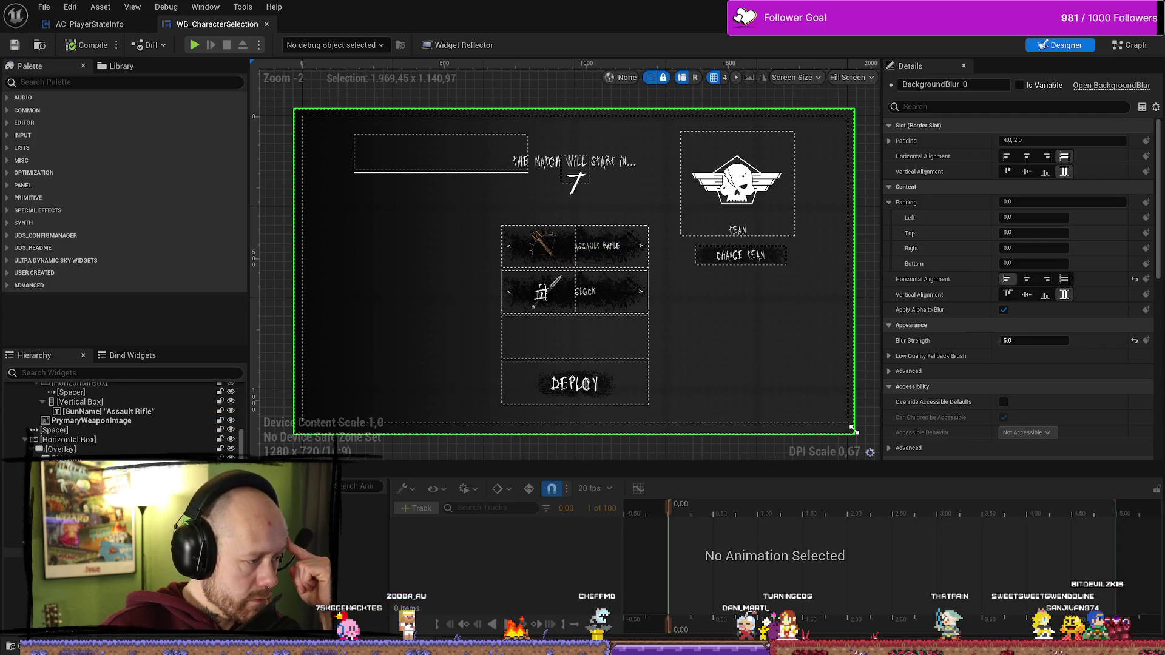
scroll(122, 419, down, 3)
text(und)
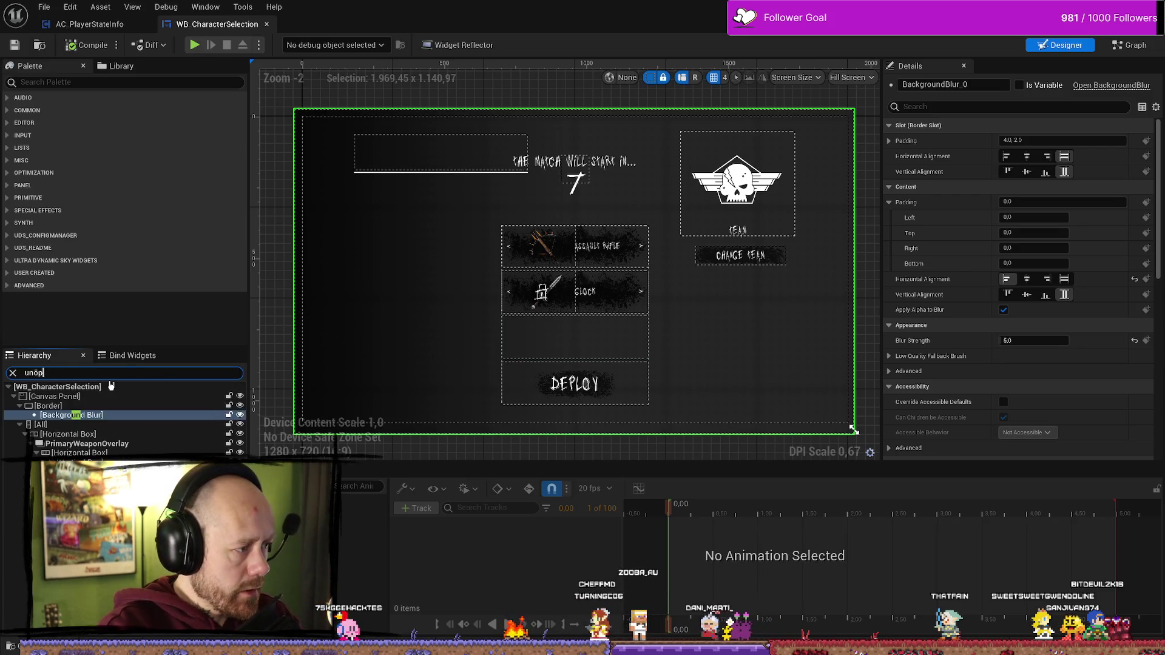
text(öp)
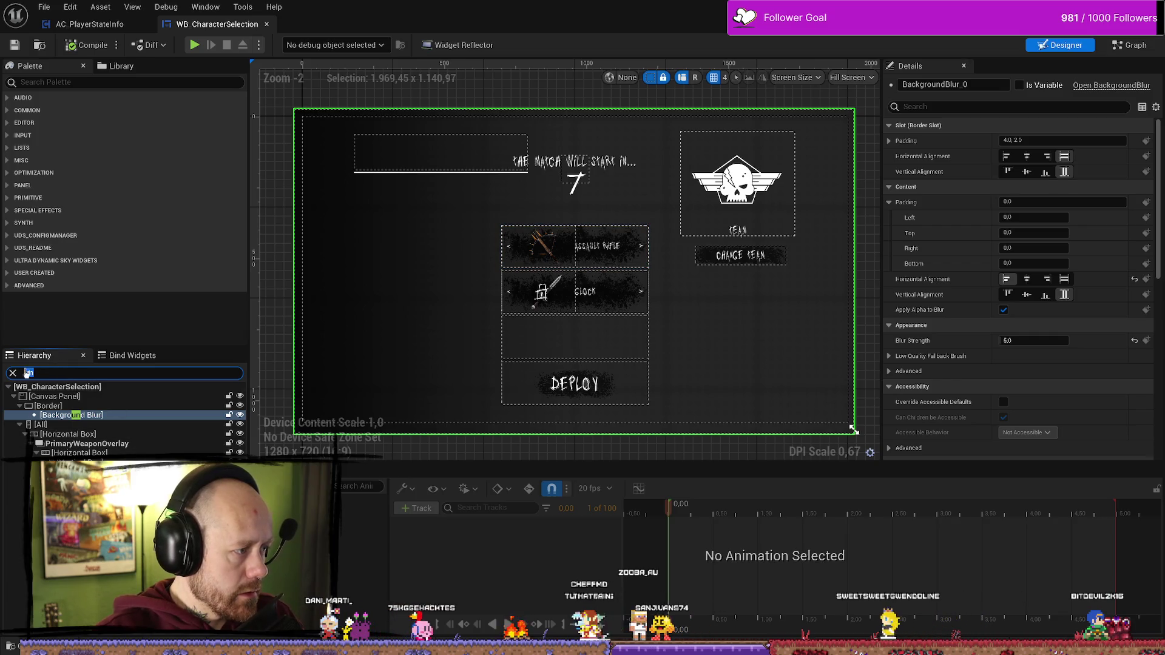
key(BackSpace)
key(BackSpace)
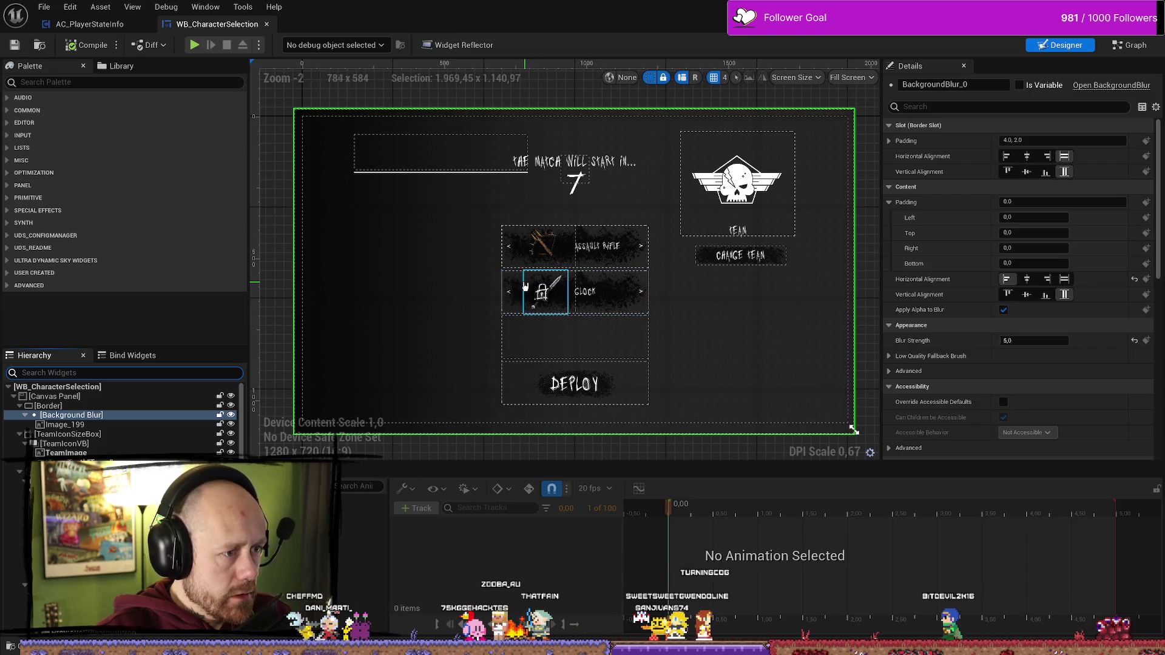
click(534, 306)
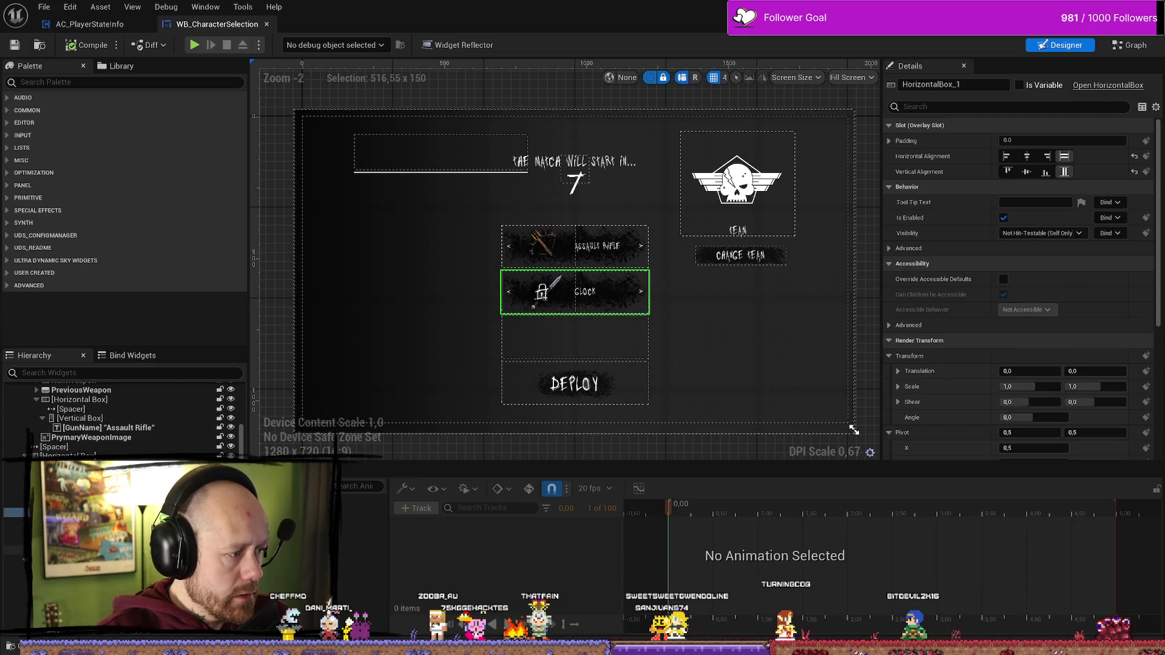
- Set the UnlockTextSidearm text block's font size to 20
click(534, 307)
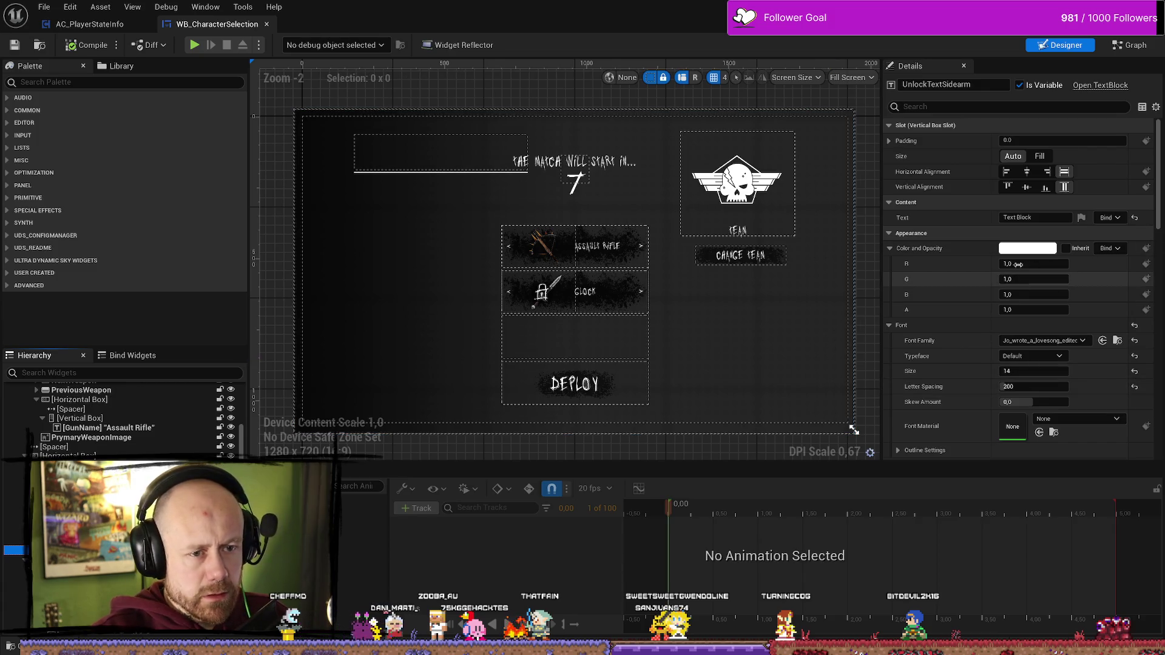
scroll(983, 364, down, 1)
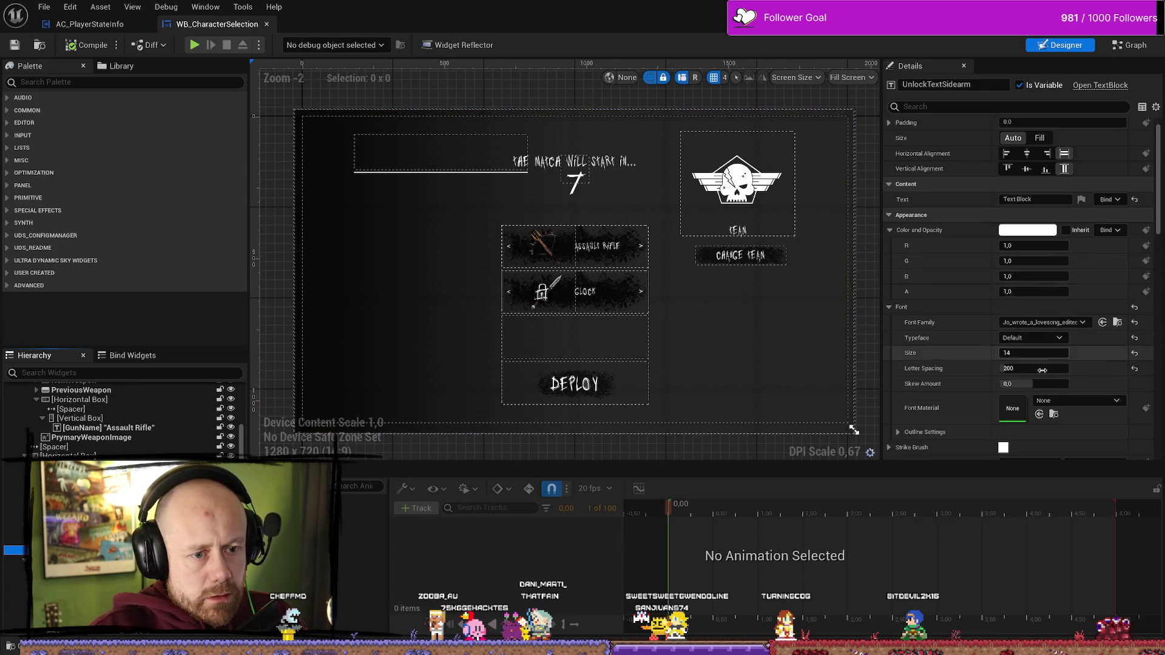
click(1060, 369)
click(1024, 353)
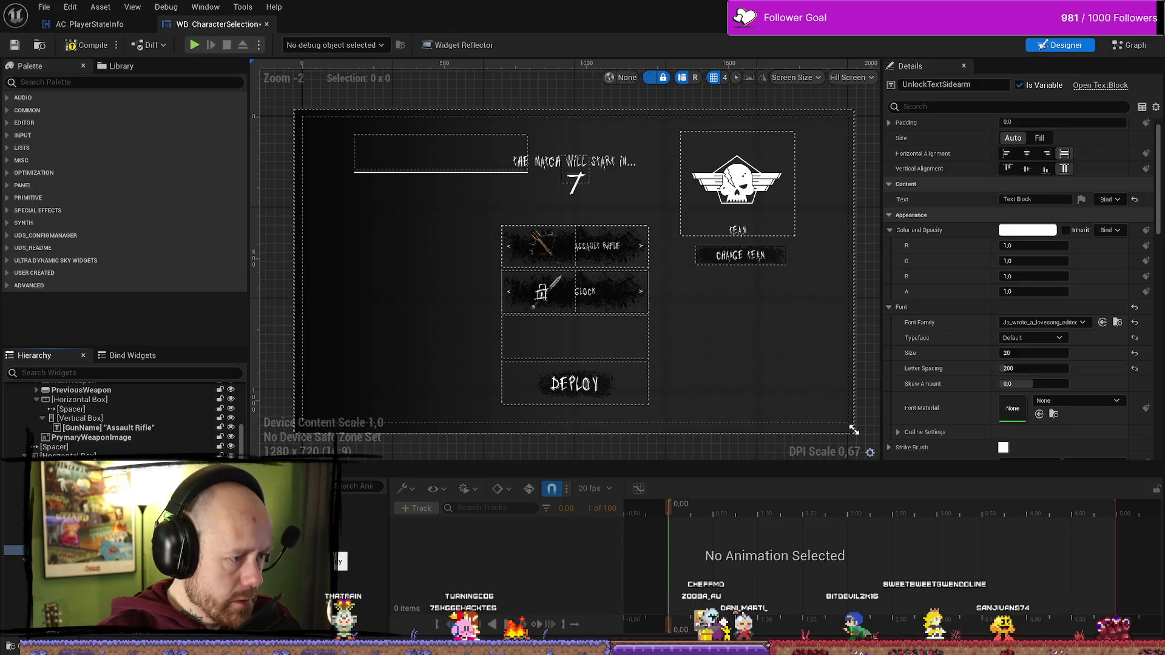
text(20)
key(Return)
click(1024, 354)
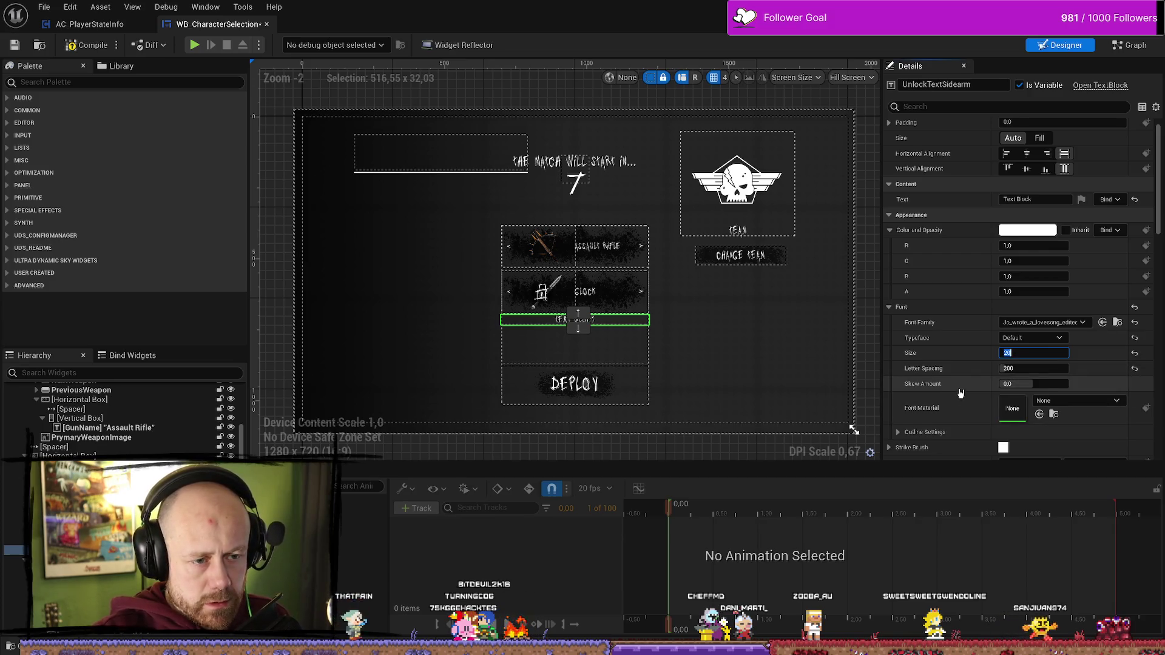
- Give the text an outline size of 1, then compile and start Play In Editor
scroll(946, 388, down, 2)
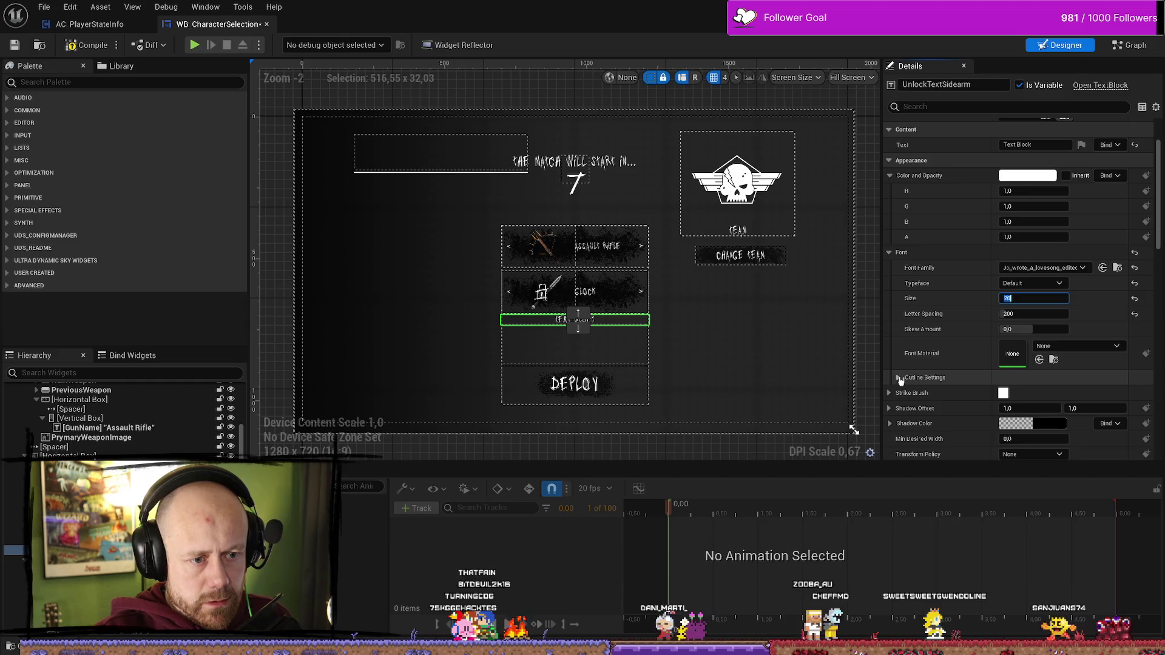
click(898, 377)
scroll(970, 364, down, 2)
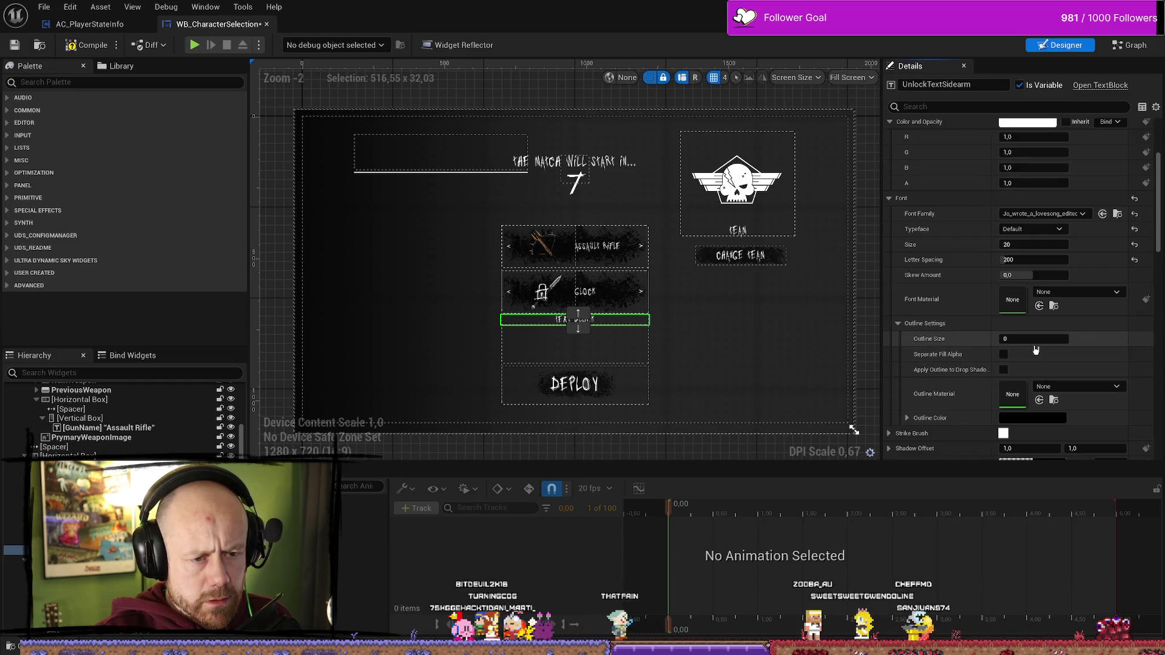
scroll(979, 359, down, 1)
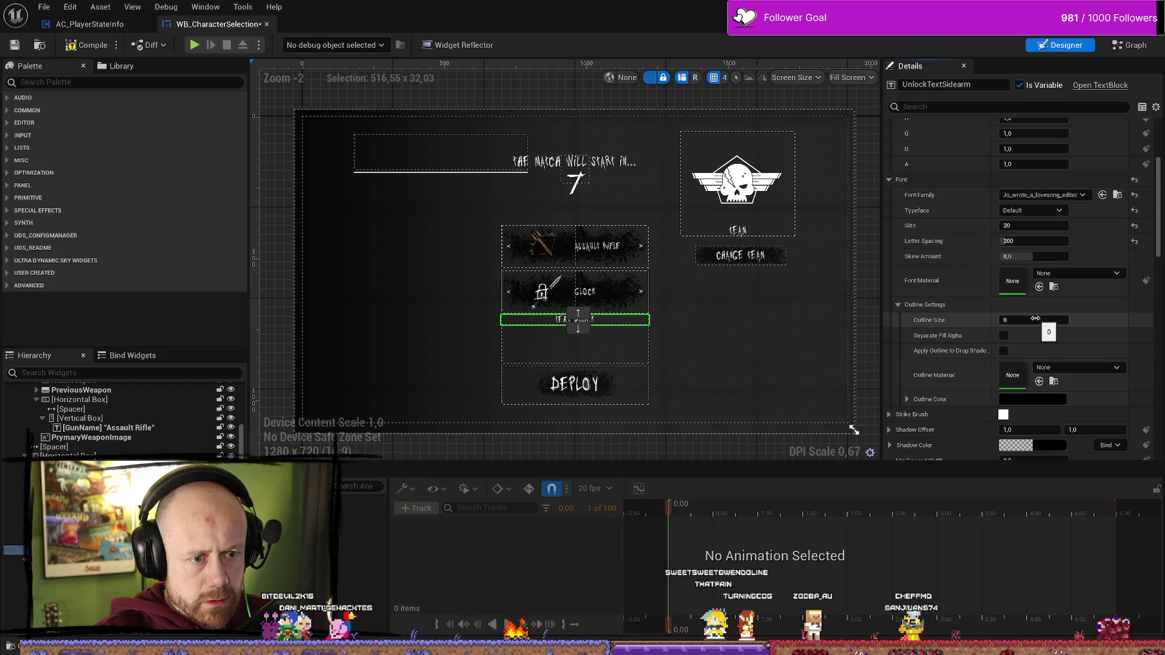
text(1)
key(Return)
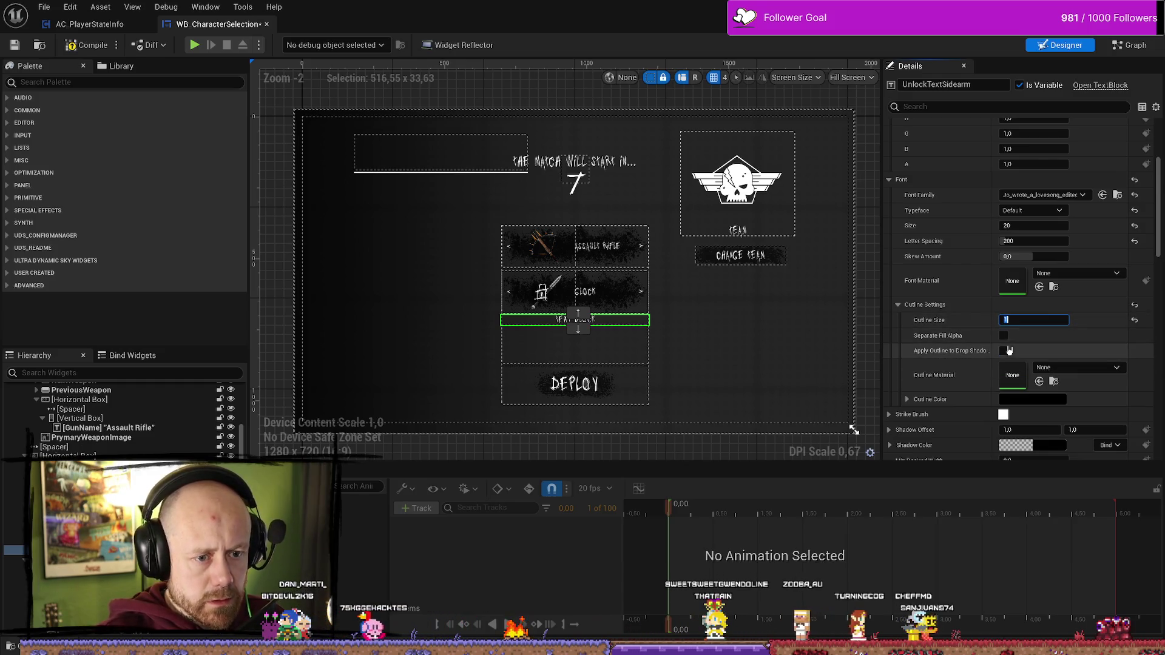
click(908, 399)
click(1032, 399)
key(Escape)
scroll(961, 349, down, 2)
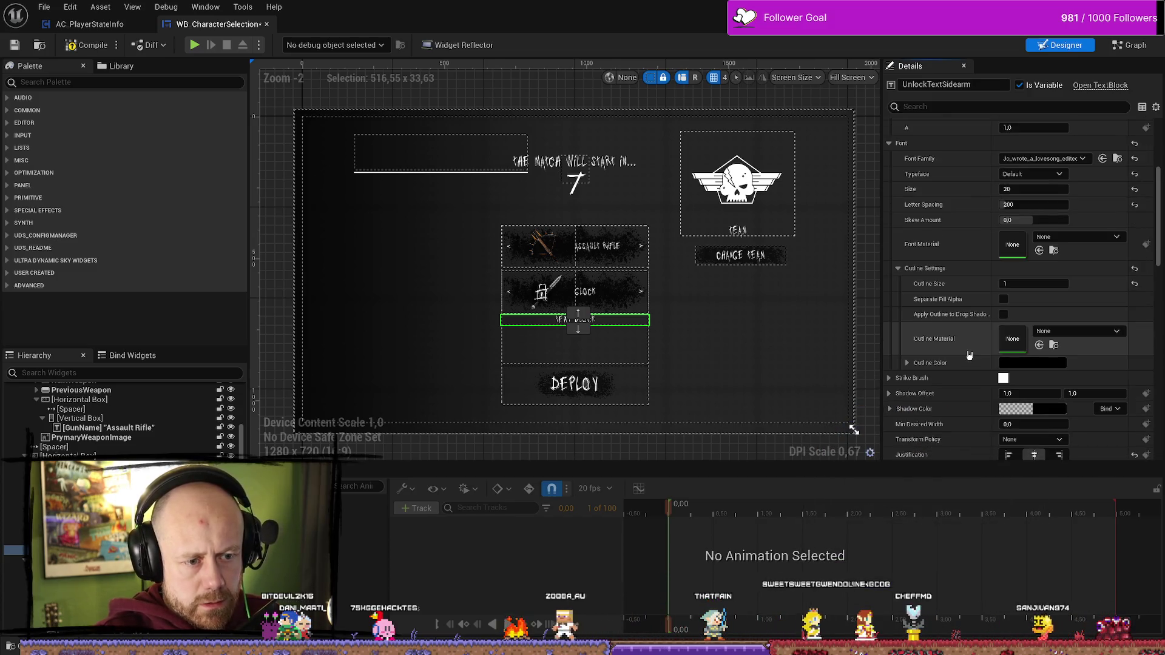
click(86, 45)
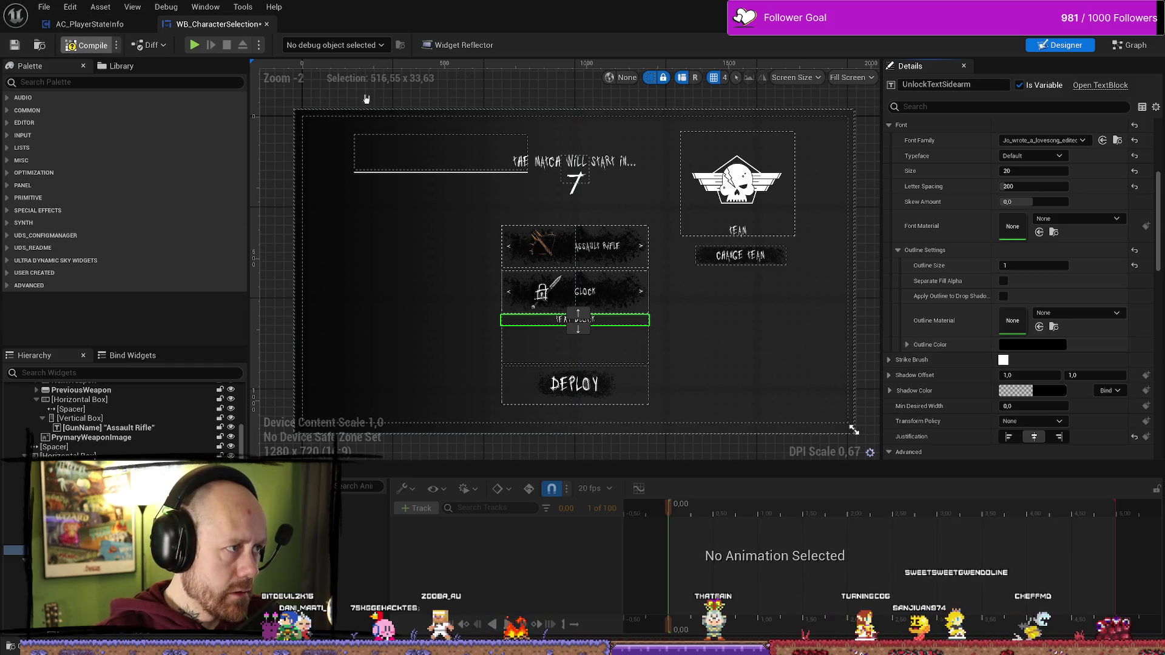
key(alt+p)
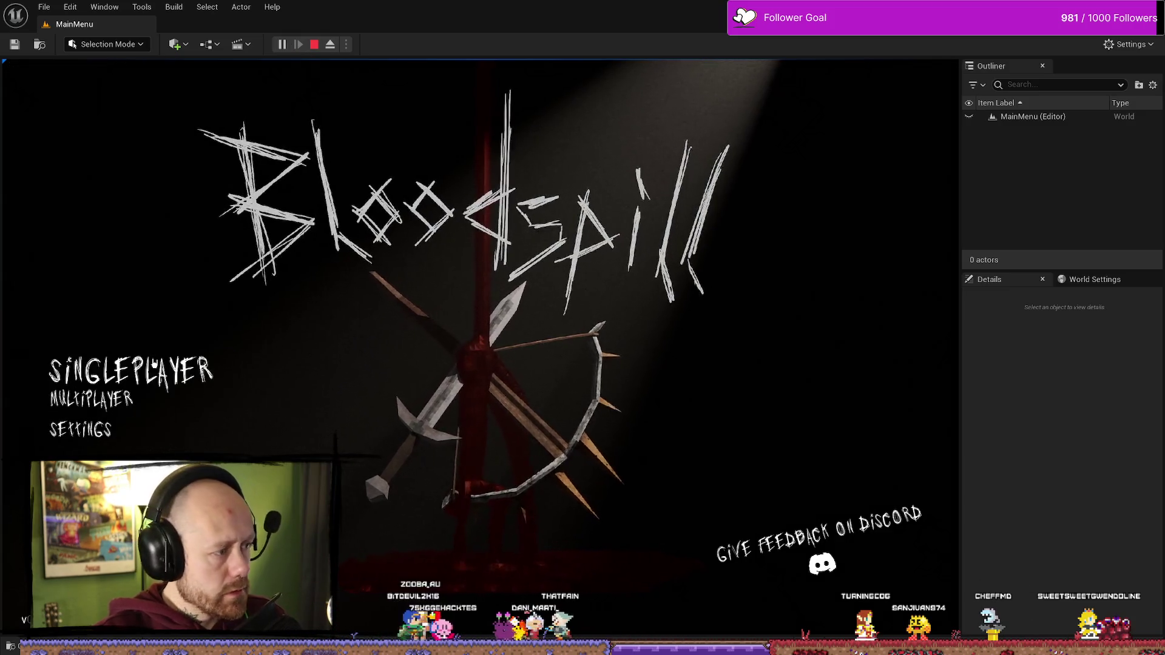
- Start a singleplayer match, cycle sidearms to view the 100-kill unlock text, and deploy
click(97, 368)
click(857, 583)
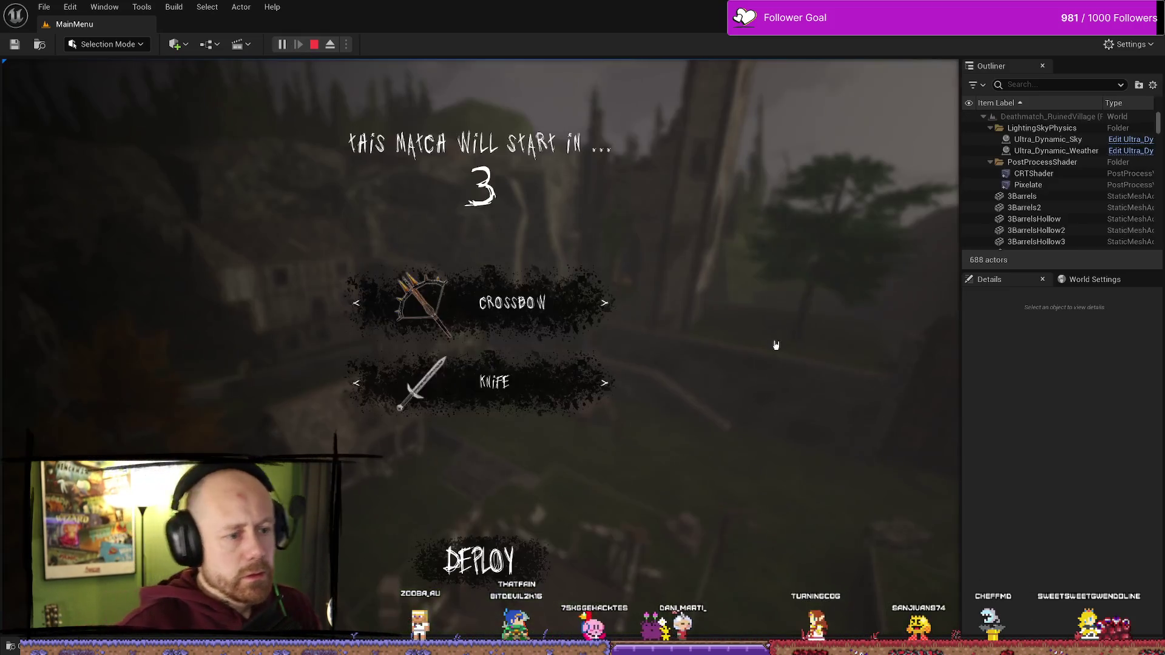
click(603, 381)
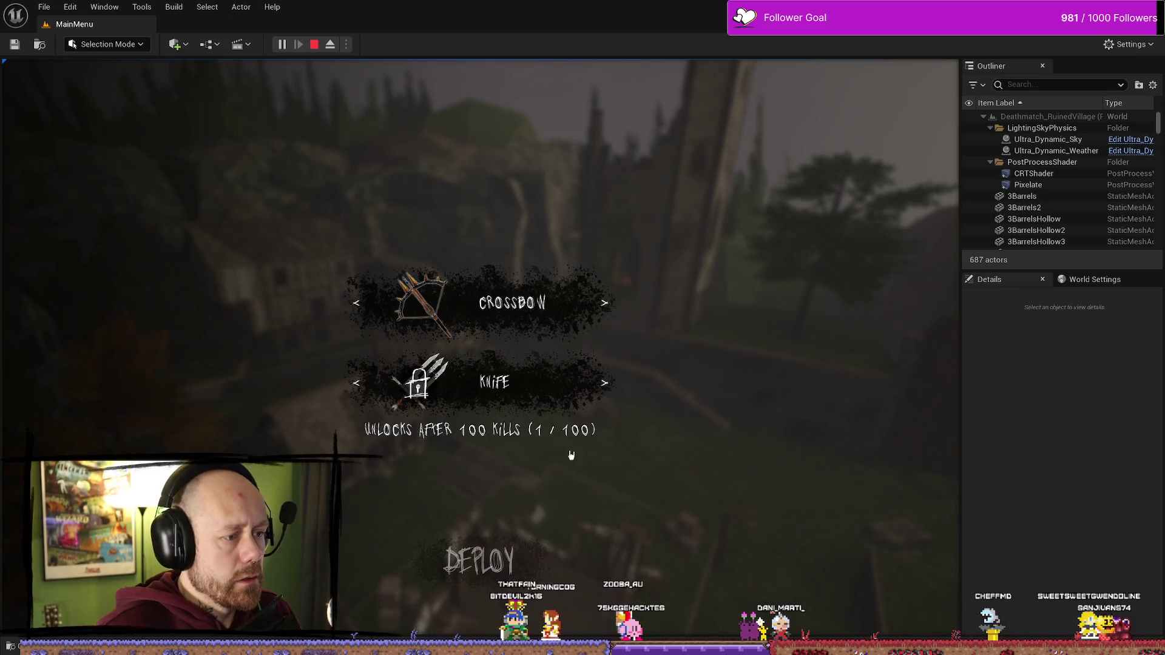
click(601, 382)
click(609, 389)
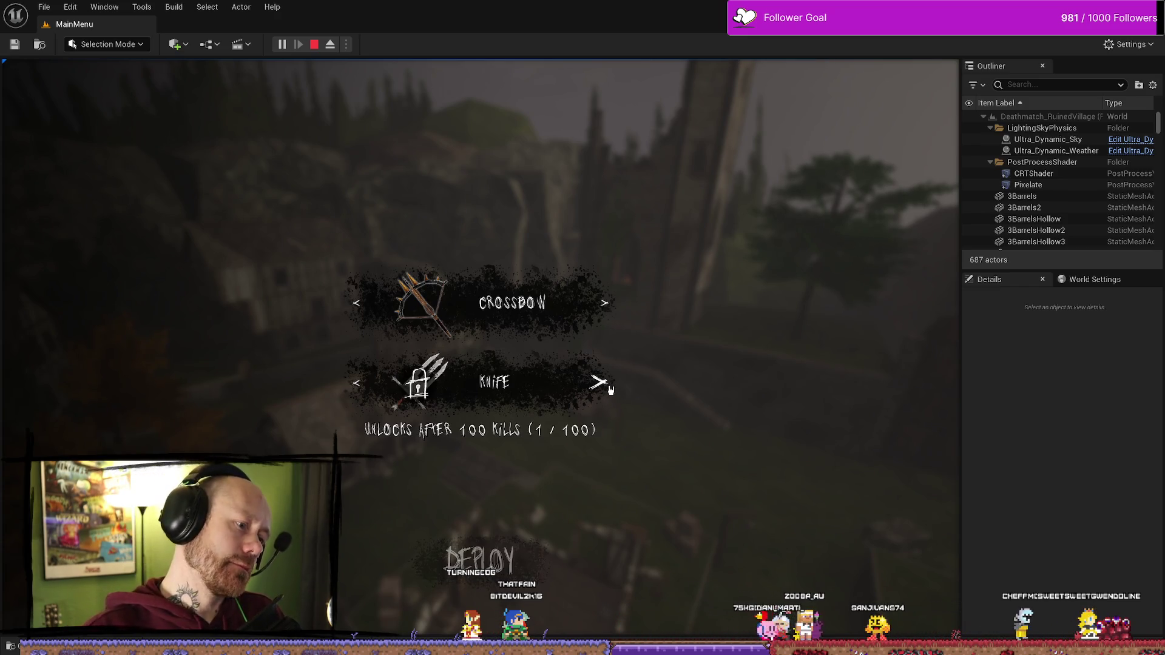
click(610, 390)
click(610, 389)
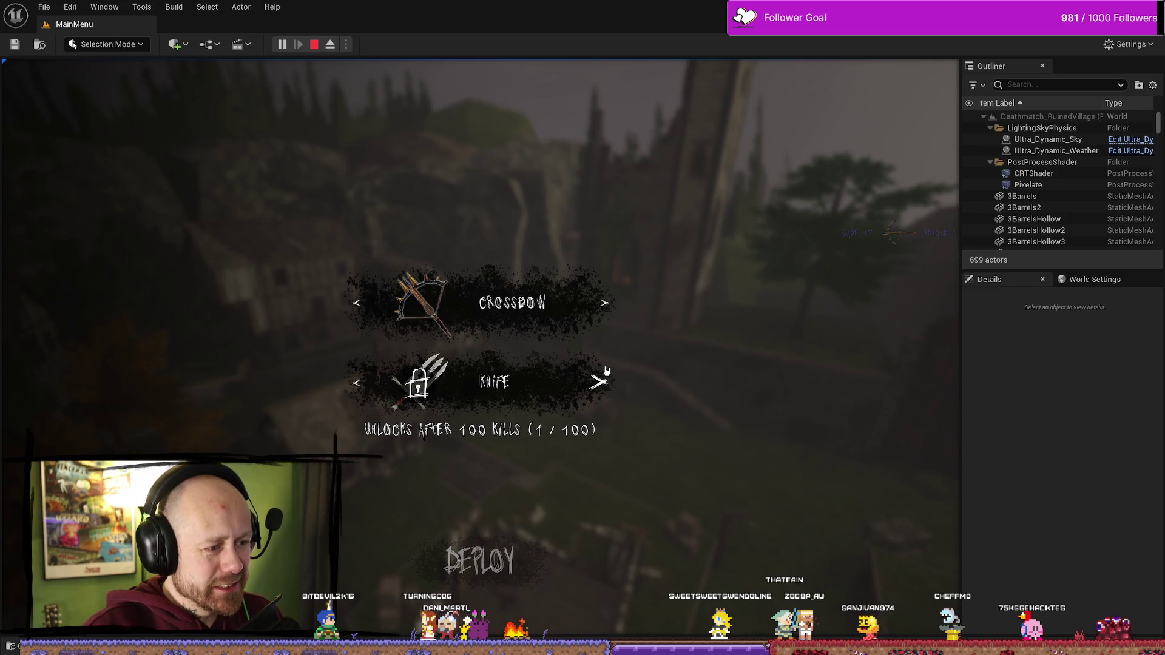
click(480, 564)
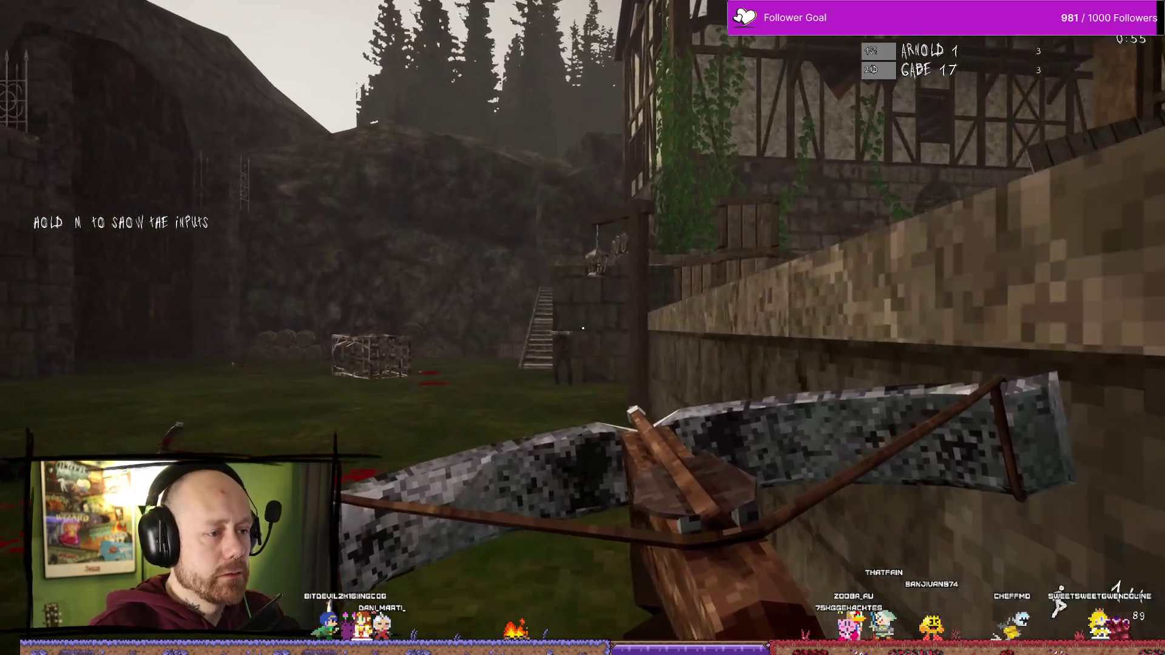
- Fight enemies with the crossbow, respawn via the loadout screen, then end the play session
click(583, 328)
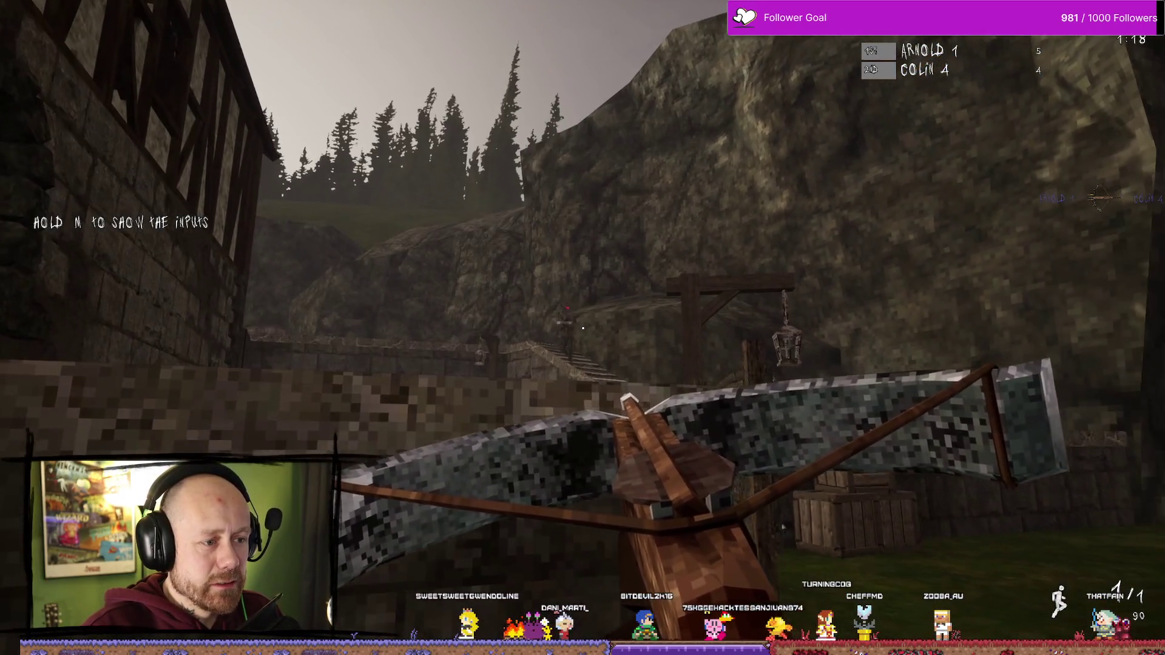
click(582, 327)
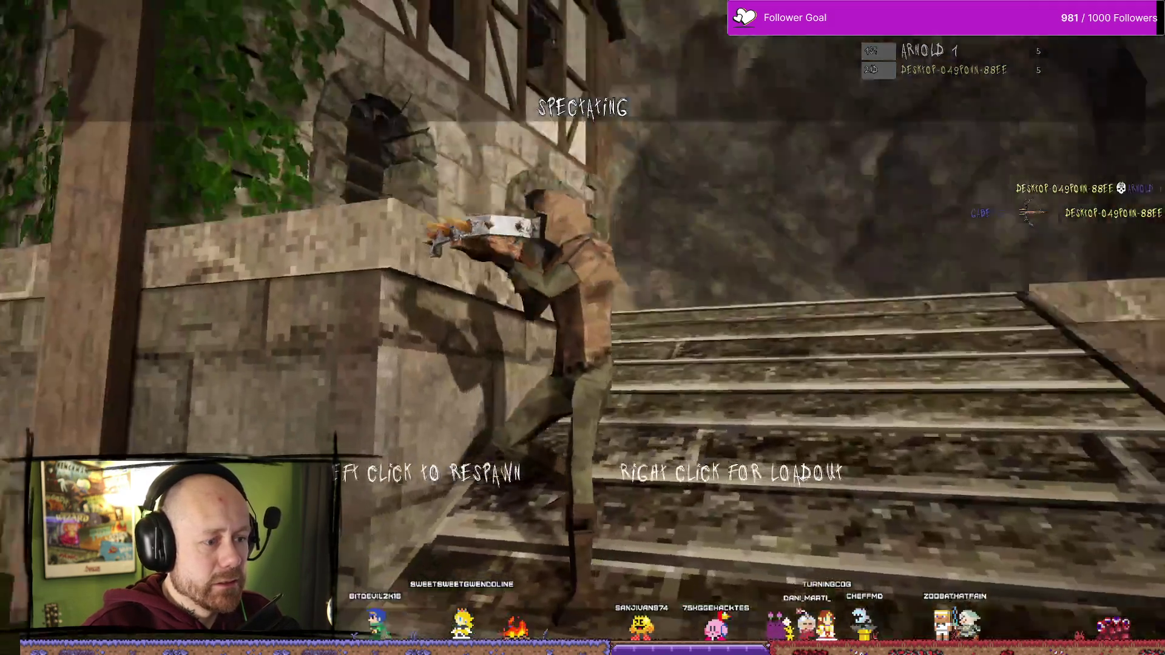
right_click(39, 361)
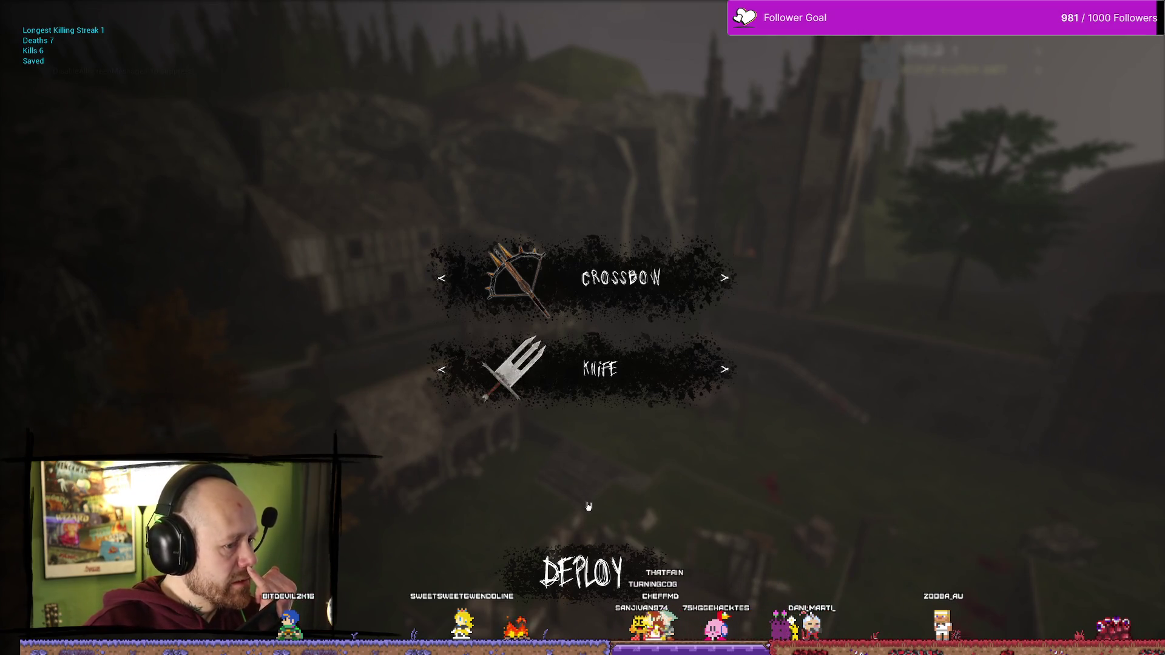
key(w)
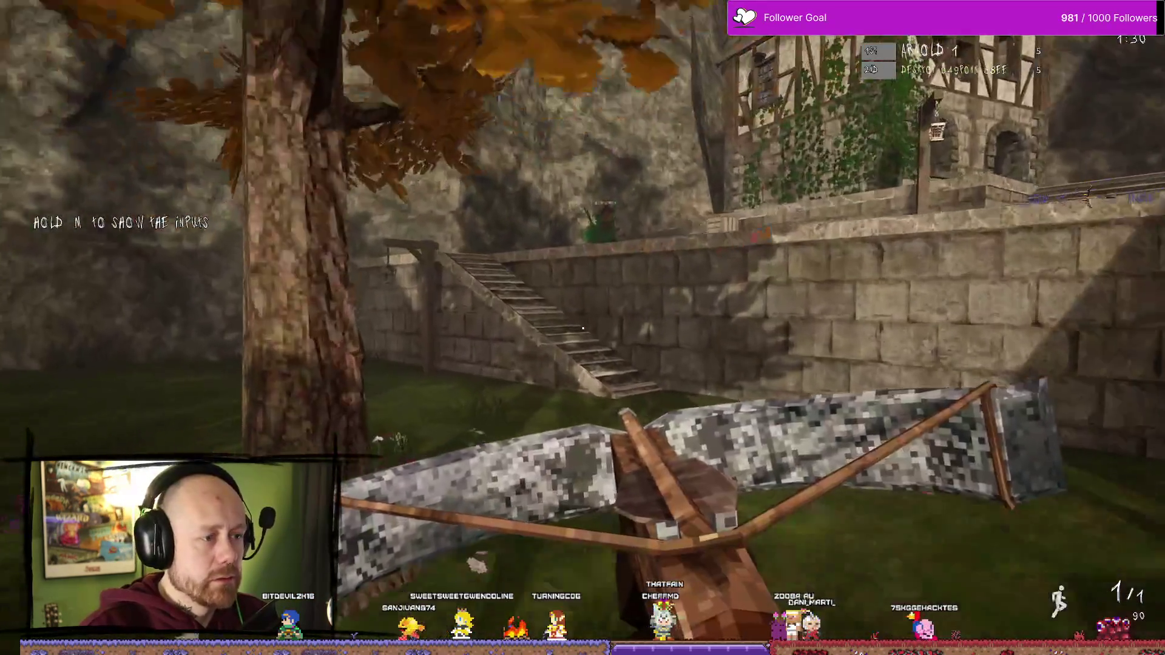
click(582, 328)
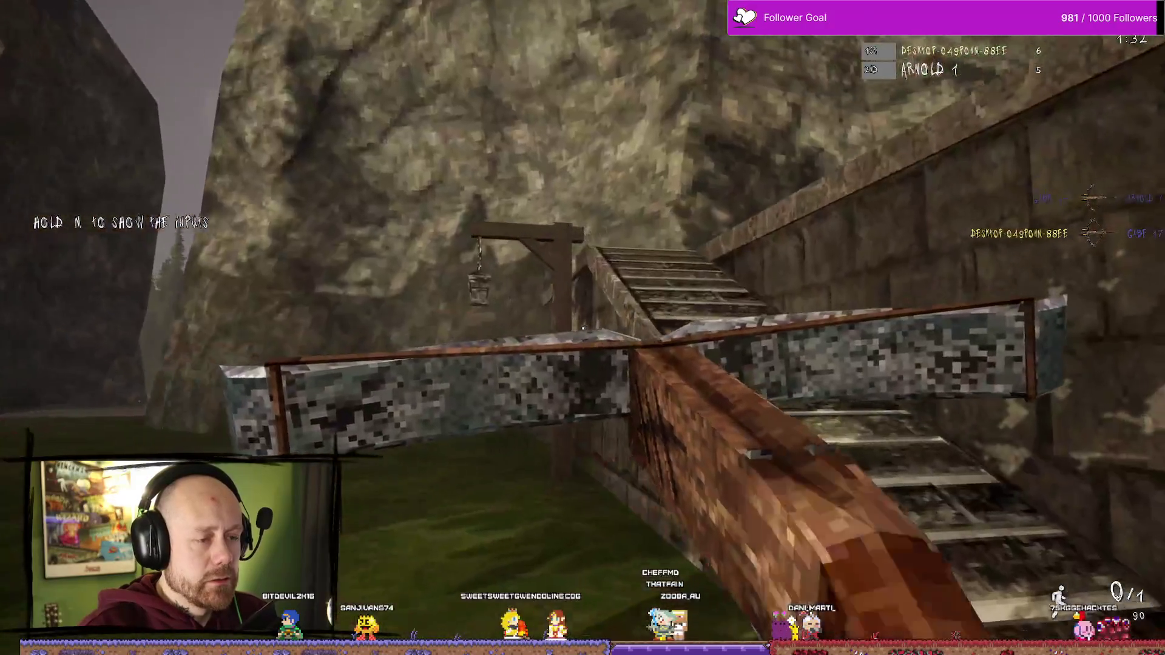
key(r)
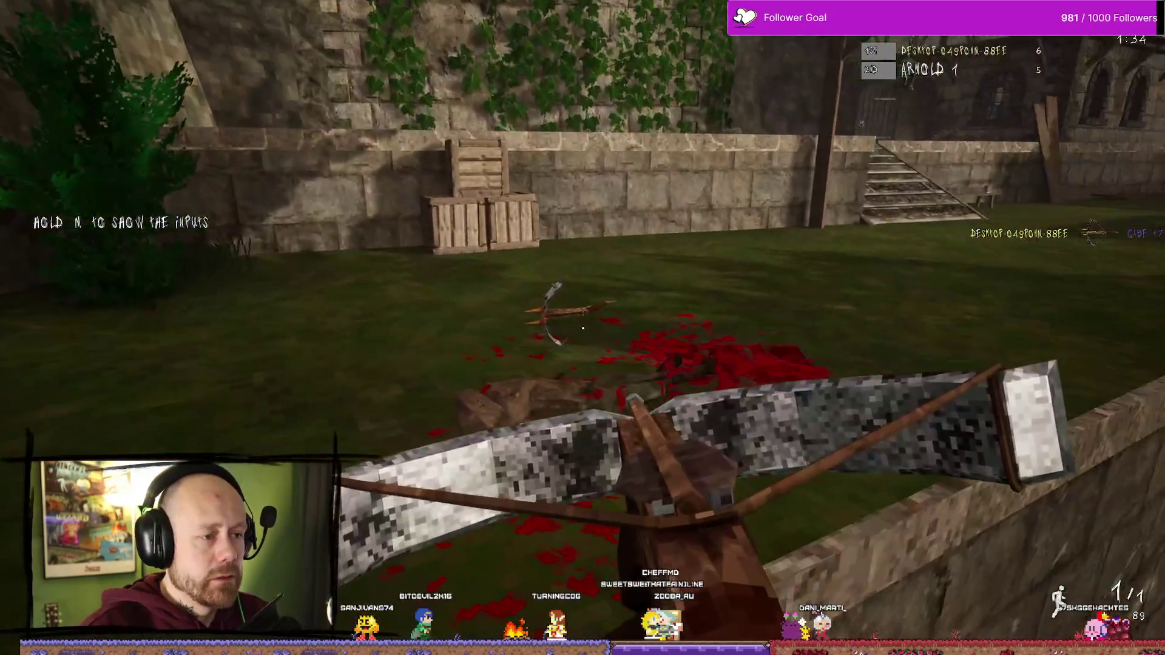
key(Escape)
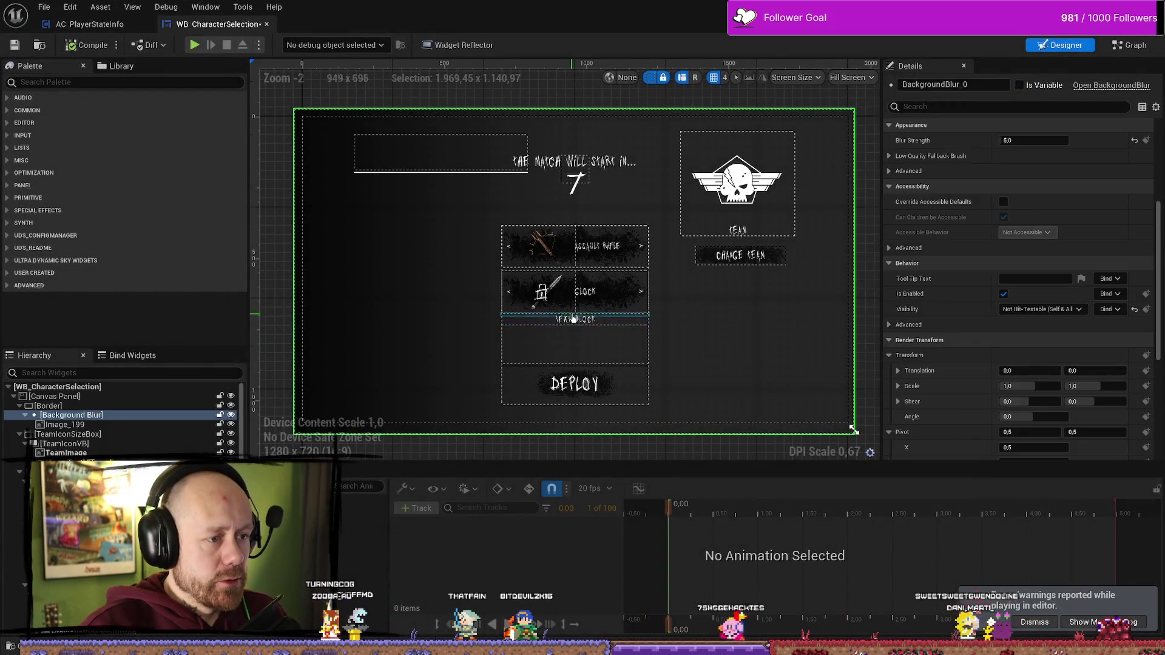
- Set Spacer_1 between the Glock row and the unlock text to a size of 10
scroll(573, 318, up, 3)
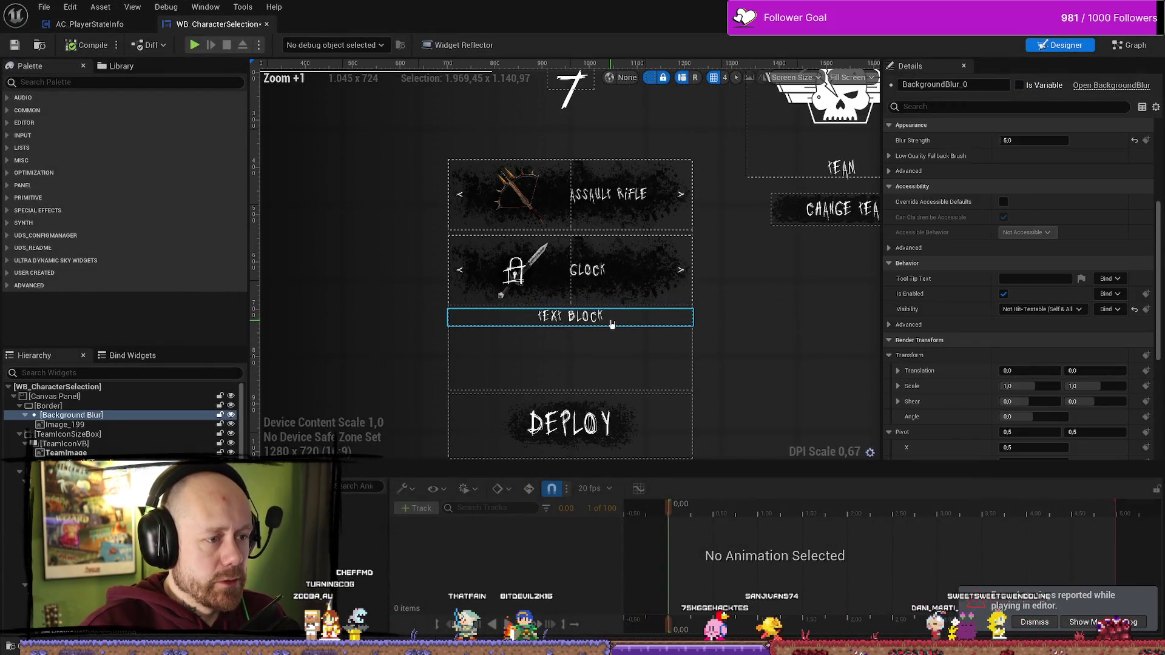
click(613, 235)
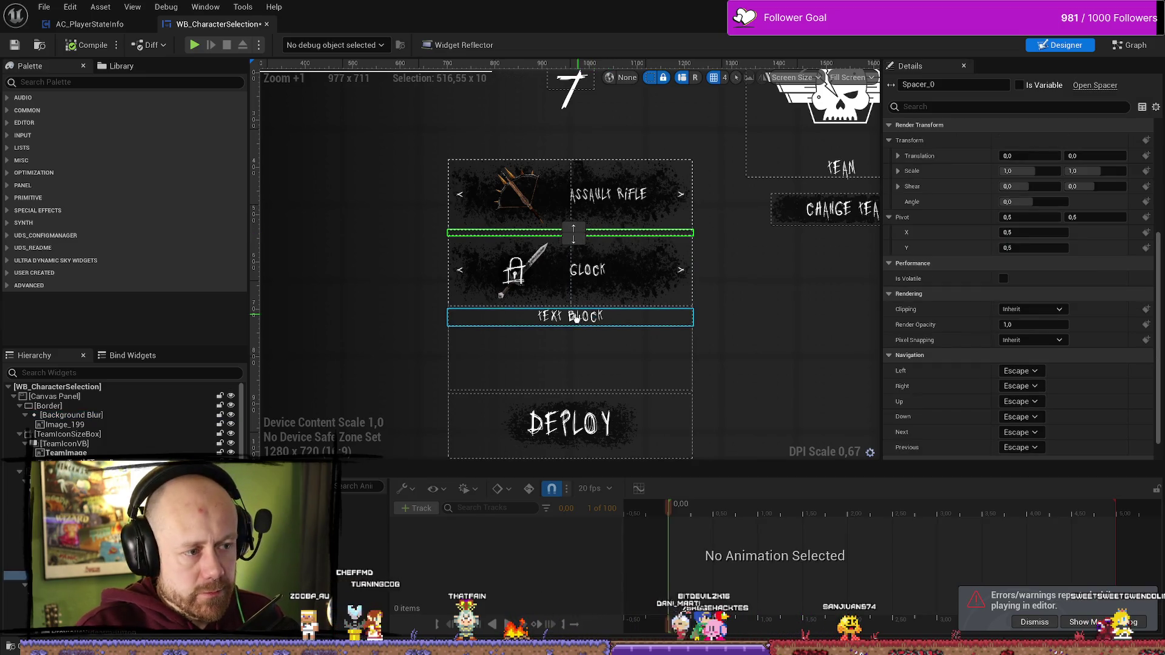
click(613, 307)
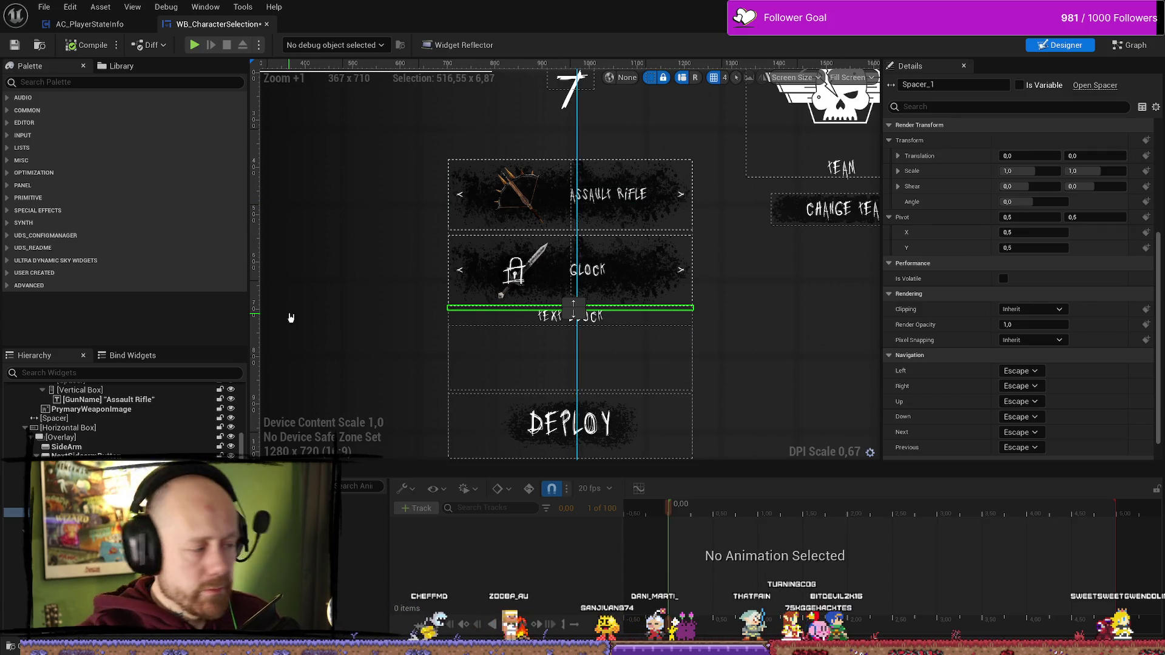
scroll(947, 155, up, 5)
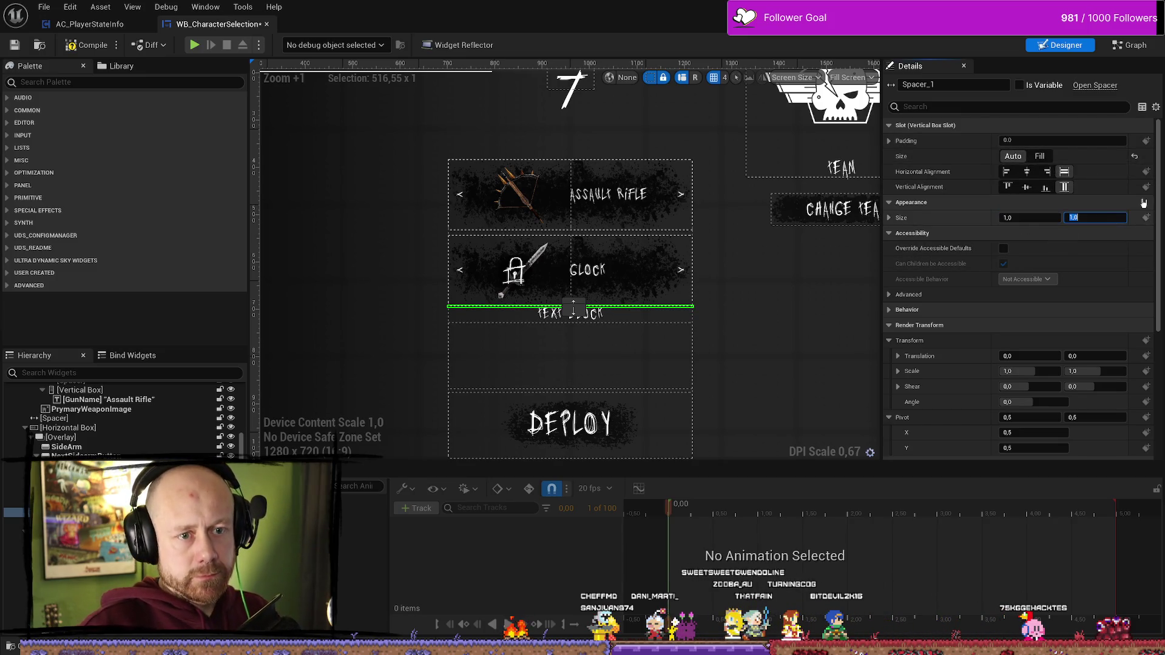
key(Return)
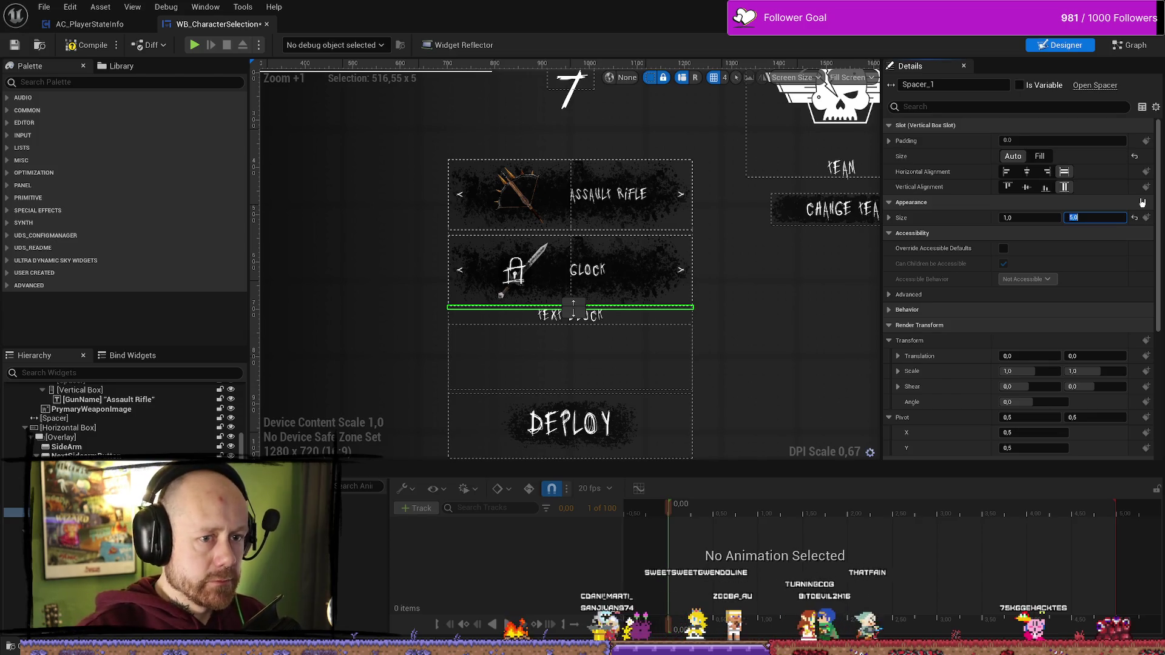
text(10)
key(Return)
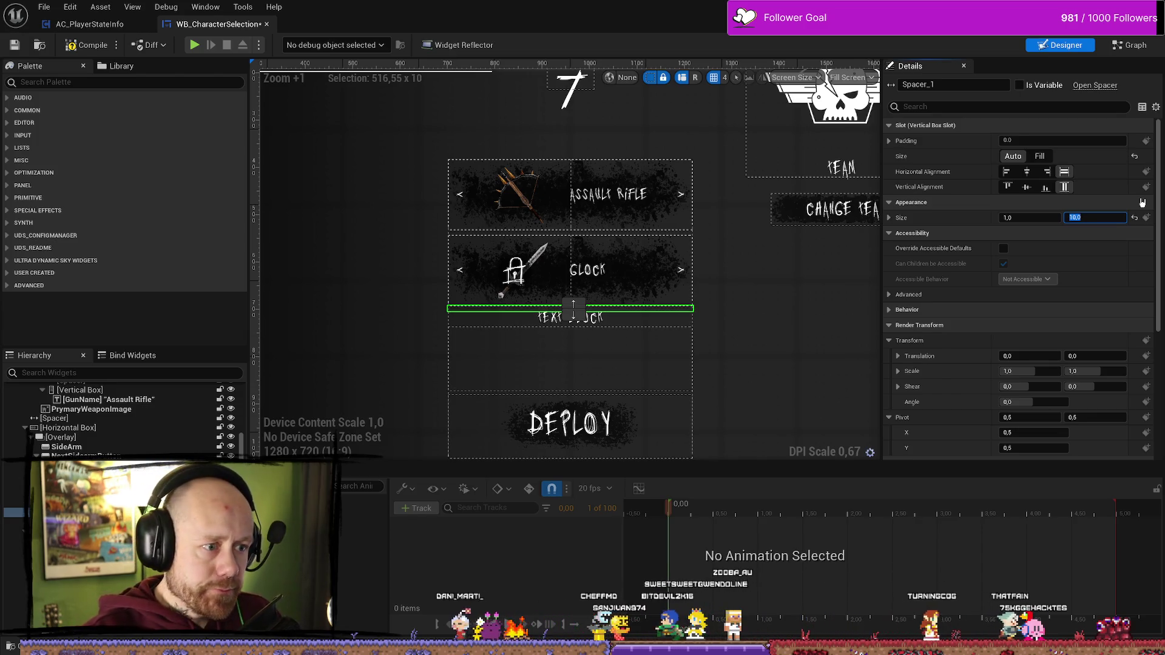
click(793, 333)
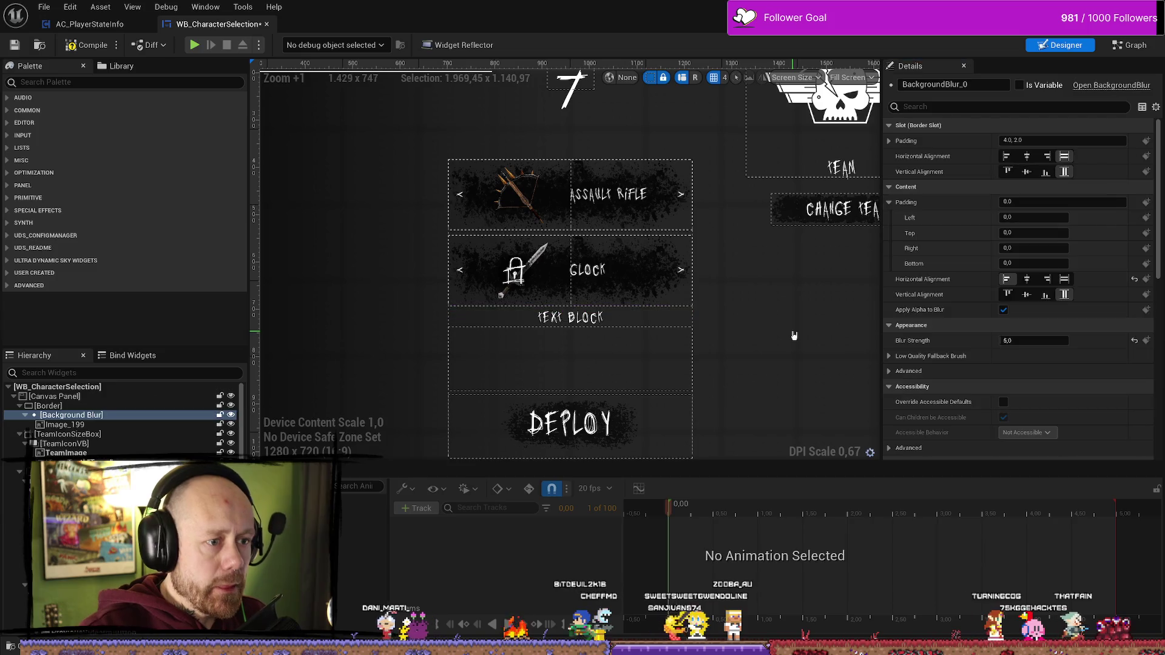
- Copy the UnlockTextSidearm block and paste it at Spacer_0, creating UnlockTextSidearm_1
click(599, 234)
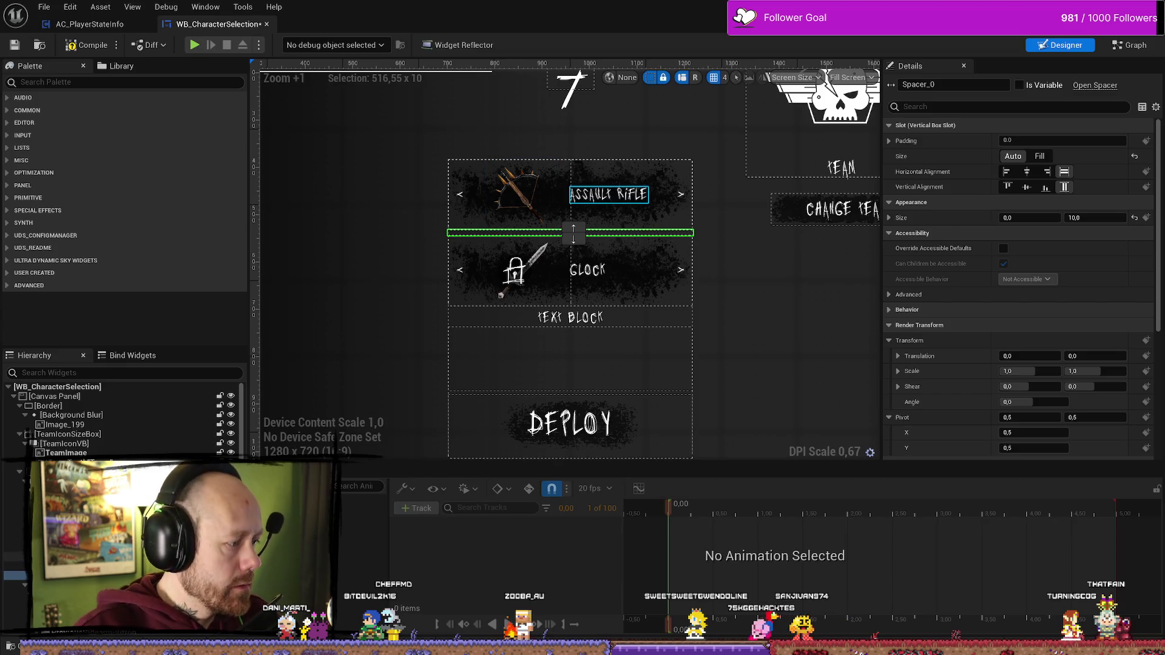
scroll(122, 418, down, 2)
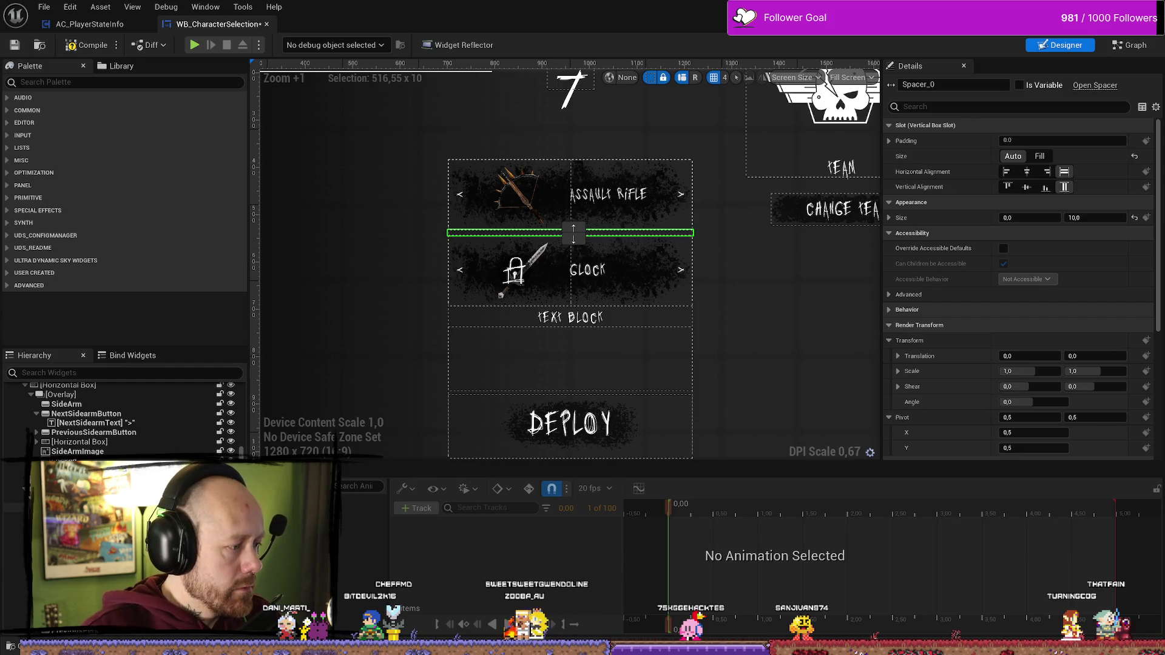
scroll(121, 418, down, 2)
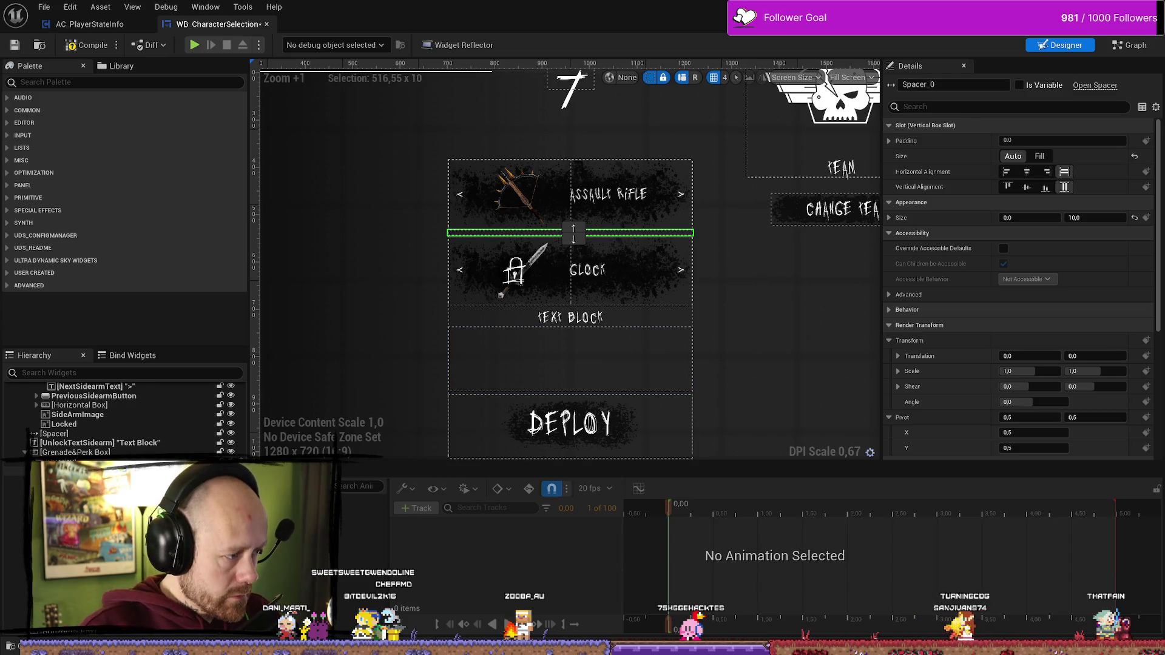
scroll(122, 418, up, 5)
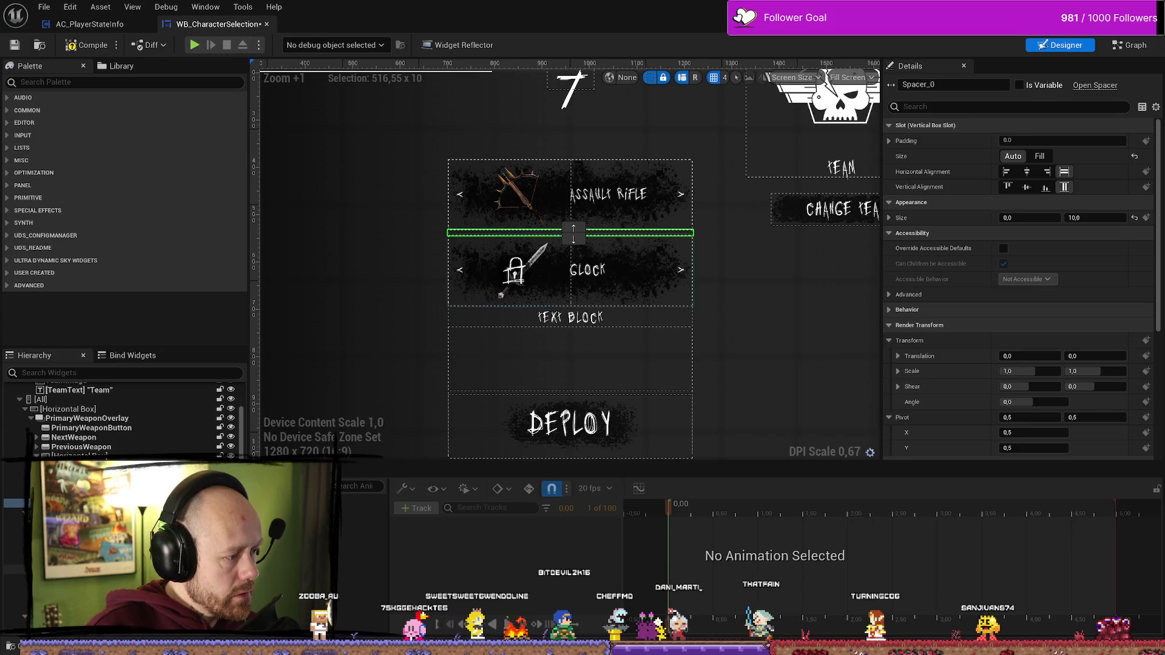
scroll(122, 418, down, 3)
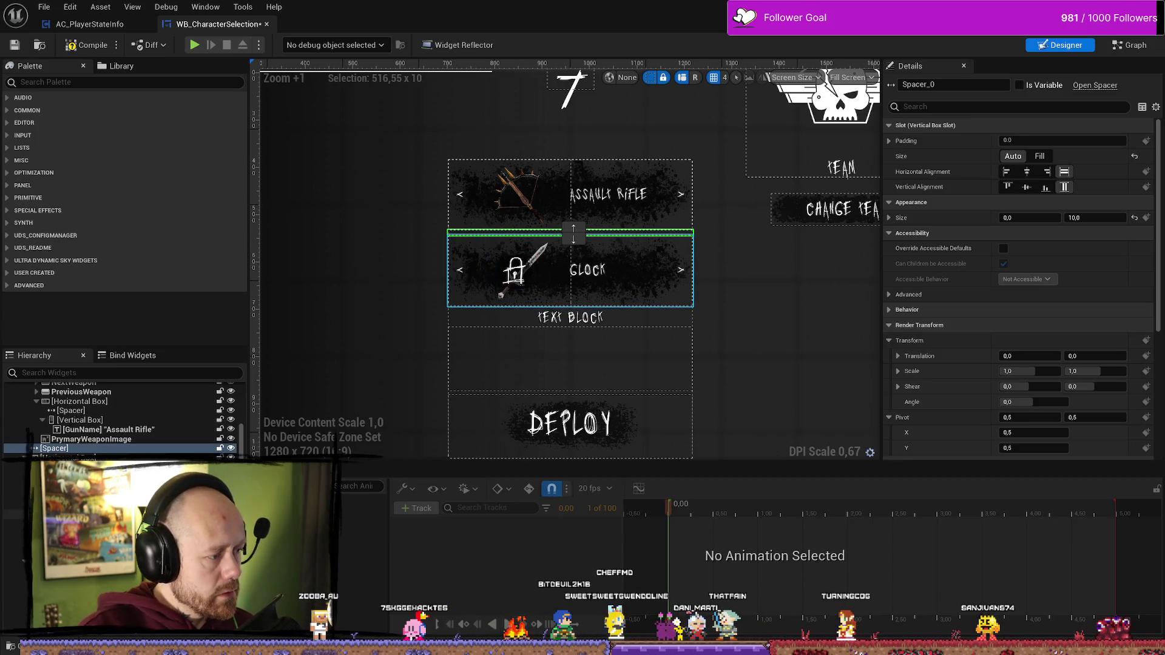
scroll(122, 419, down, 2)
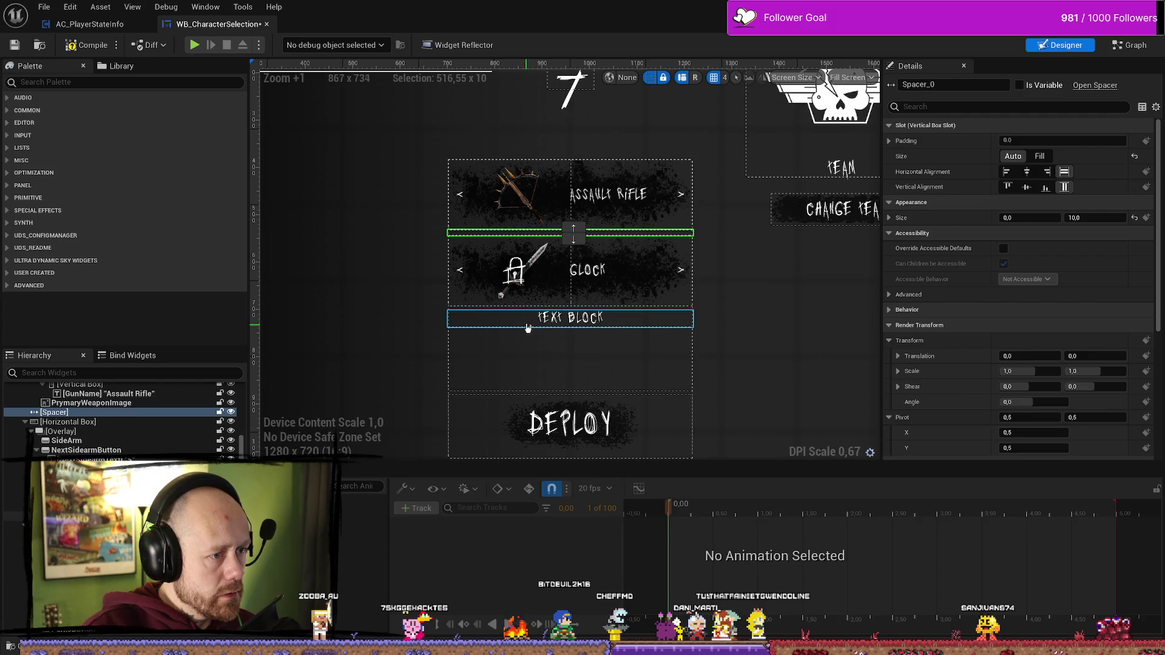
click(549, 322)
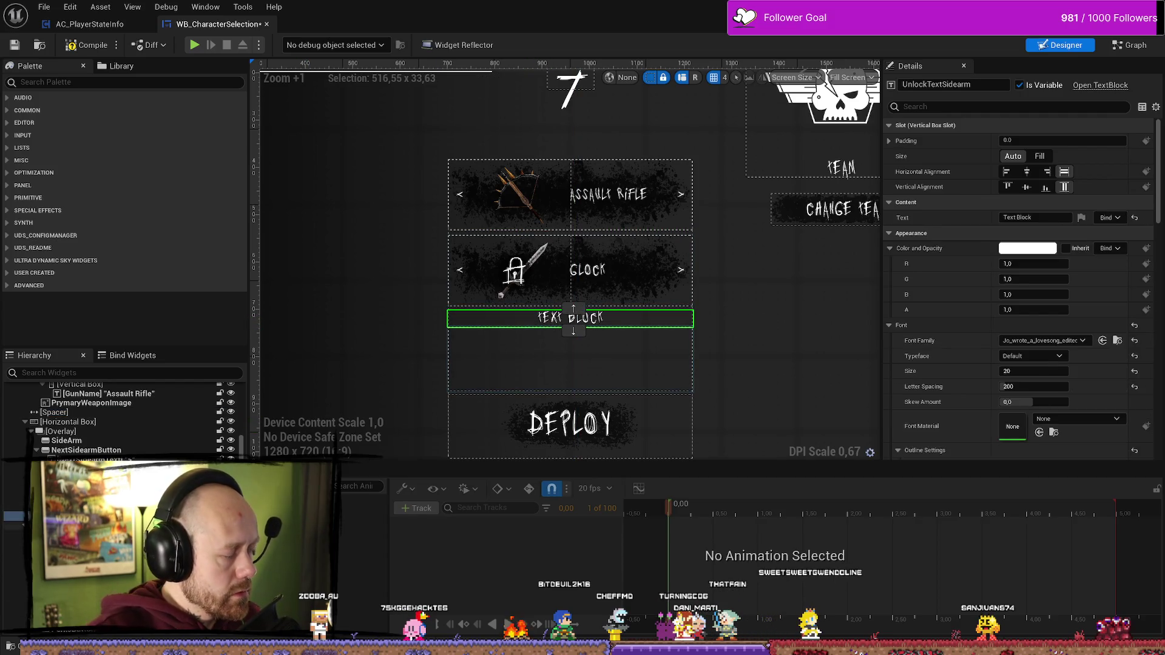
scroll(121, 418, up, 5)
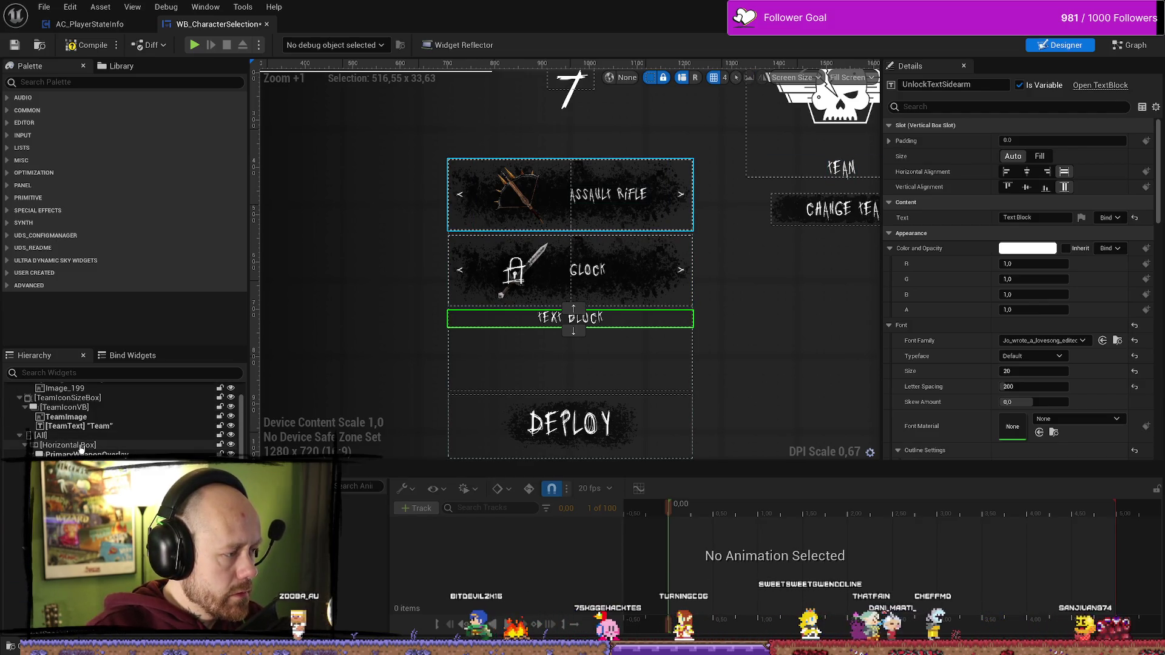
click(15, 539)
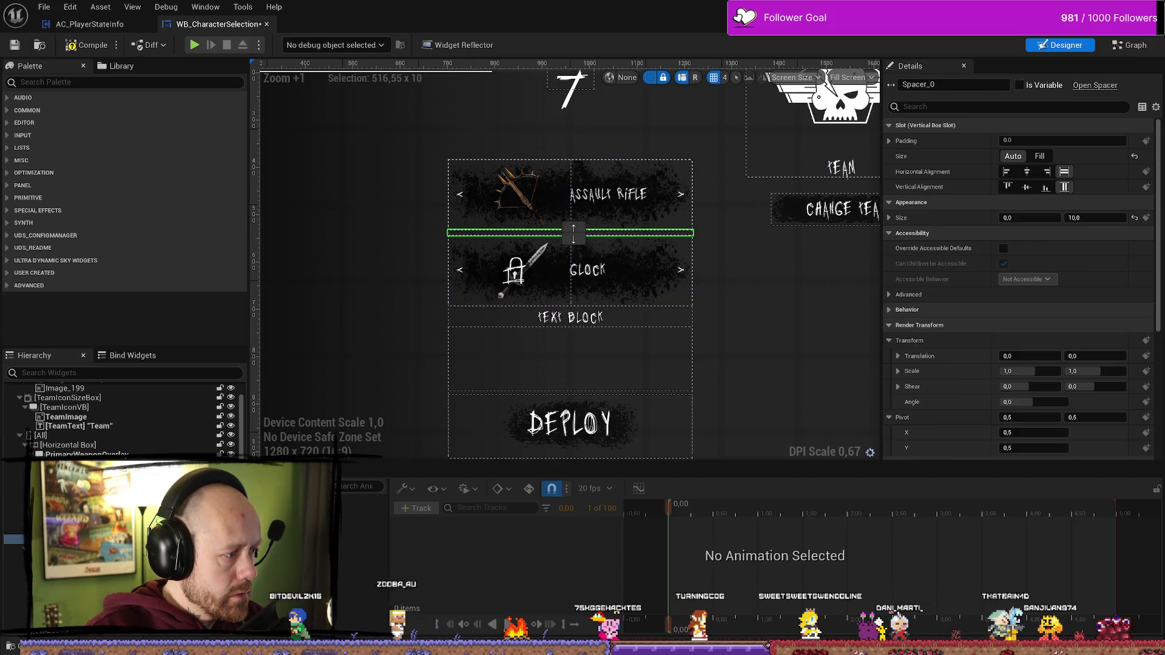
key(ctrl+v)
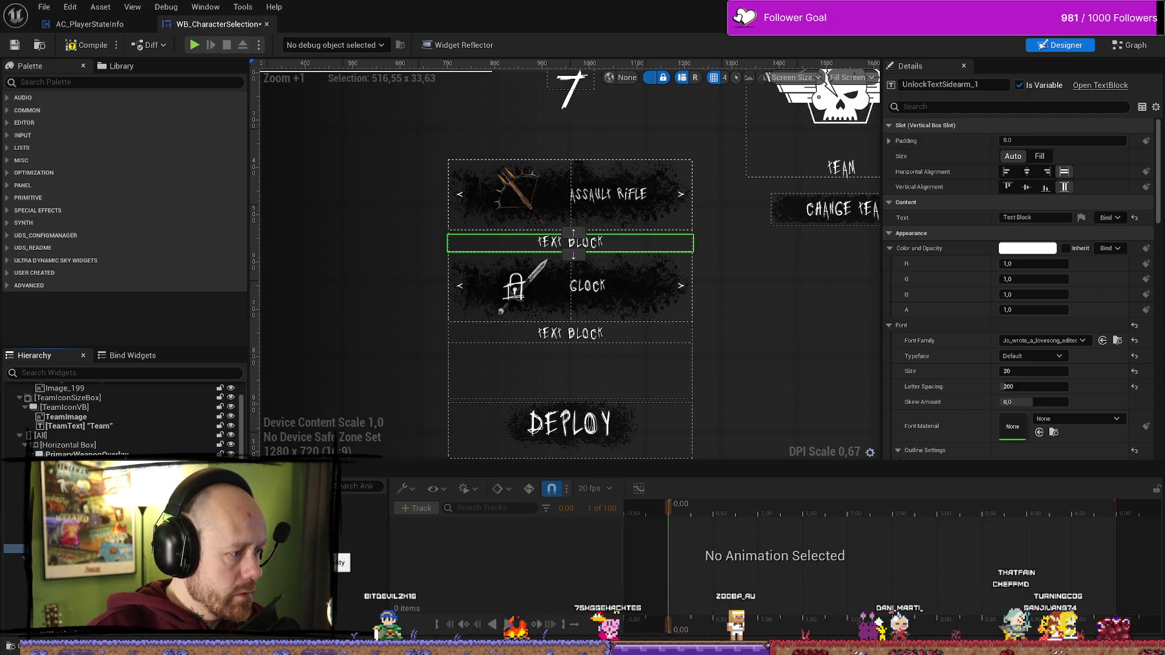
key(ctrl+y)
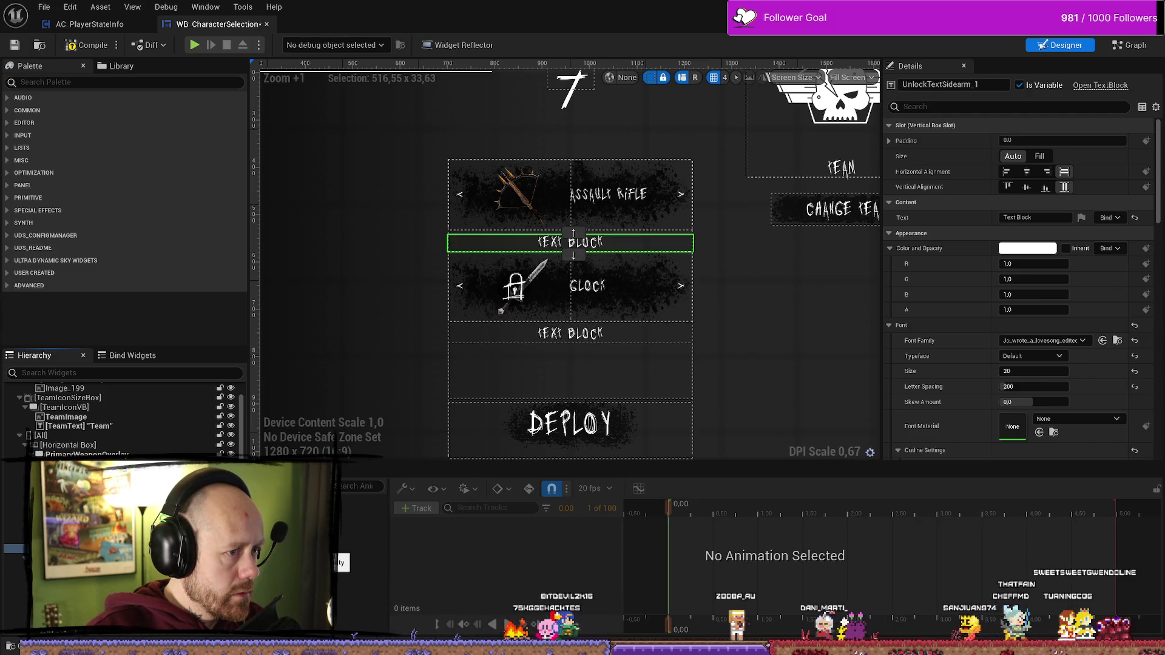
key(ctrl+z)
key(ctrl+y)
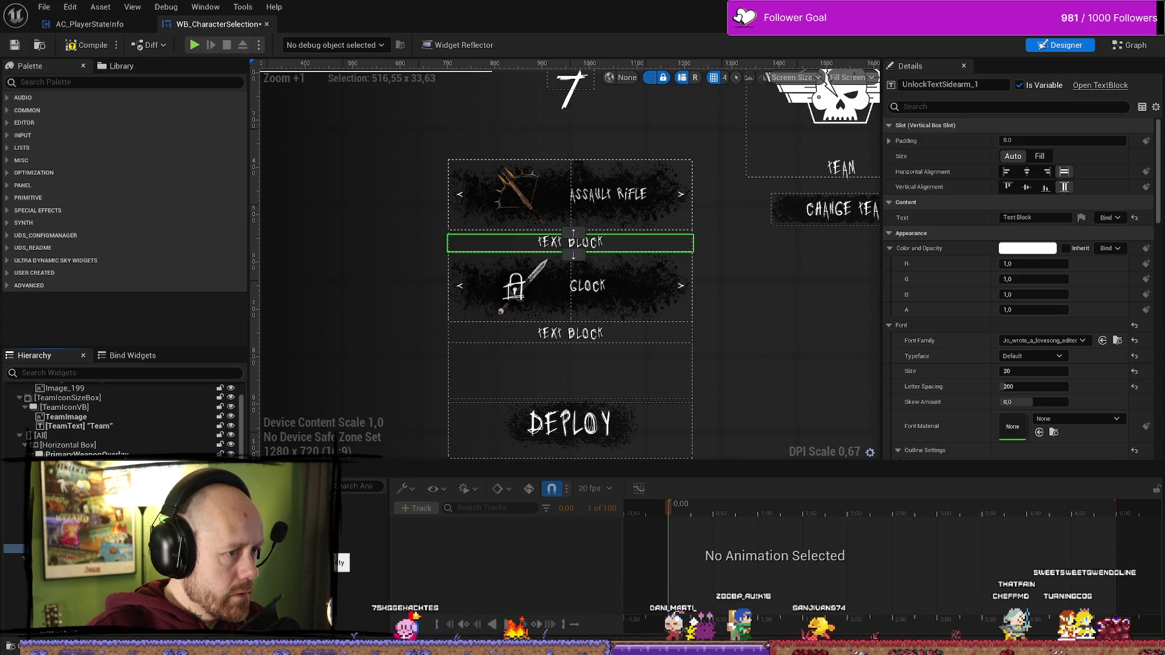
key(ctrl+z)
key(ctrl+y)
key(ctrl+z)
key(ctrl+y)
key(ctrl+z)
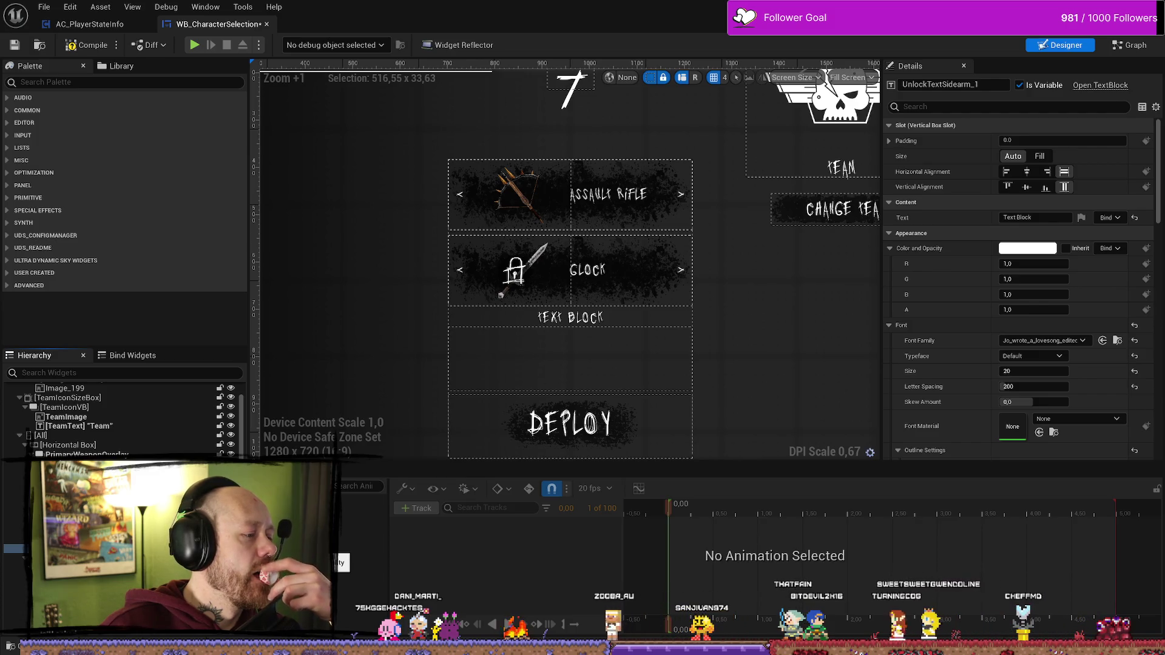
key(ctrl+y)
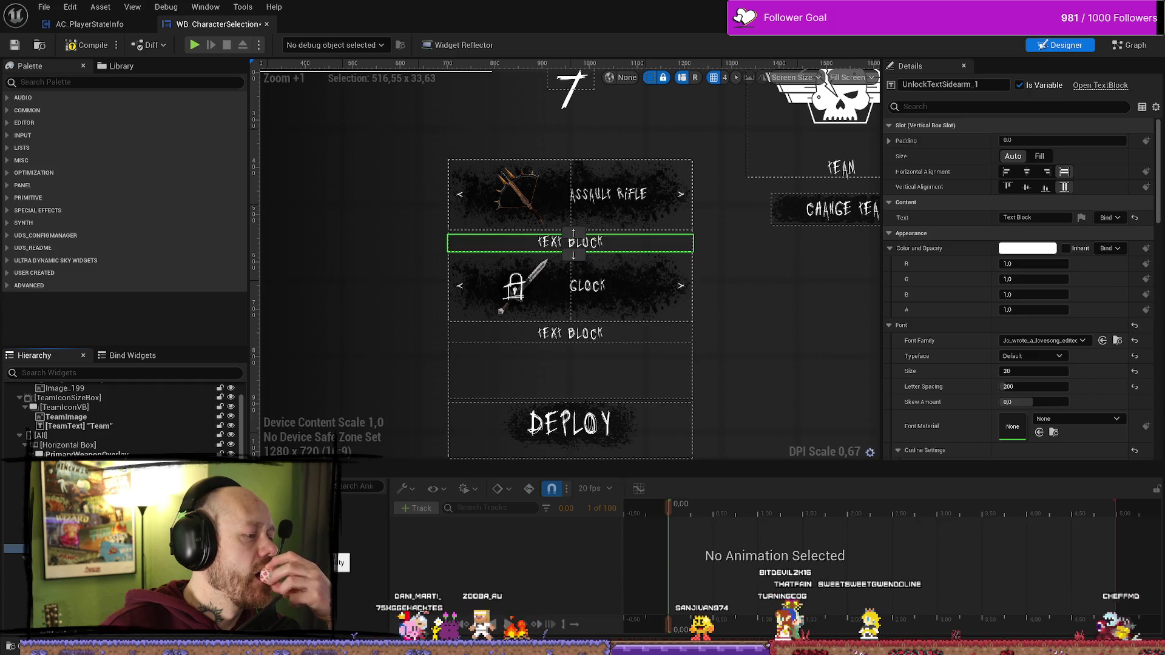
key(ctrl+z)
key(ctrl+y)
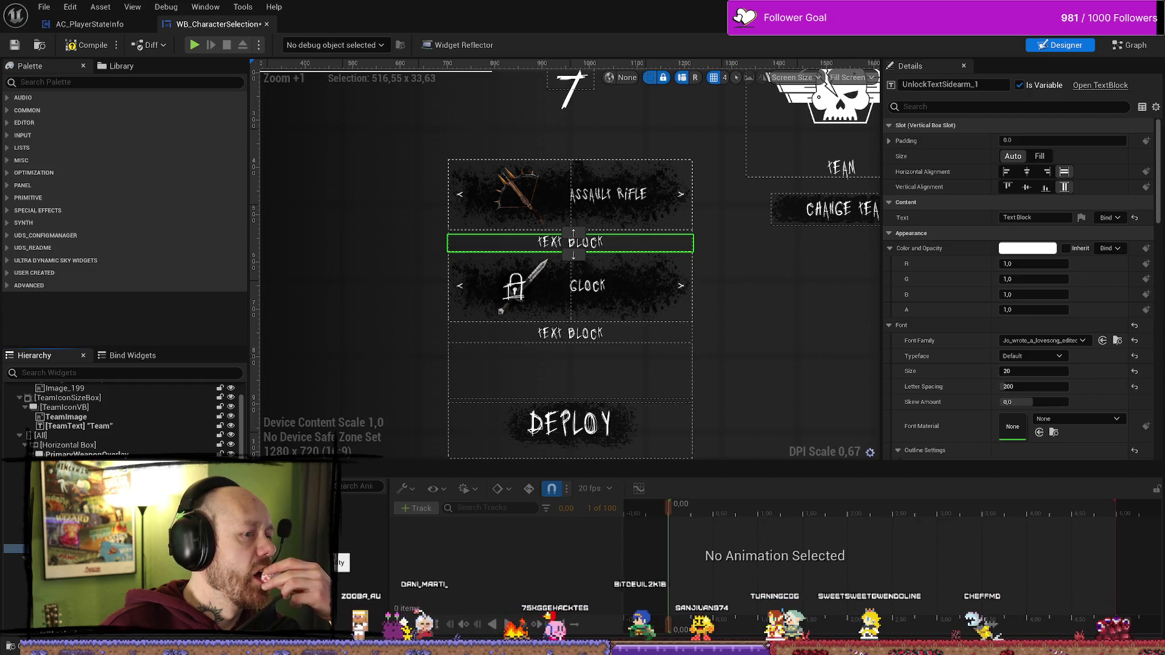
key(ctrl+z)
key(ctrl+y)
key(ctrl+z)
key(ctrl+y)
key(ctrl+z)
key(ctrl+y)
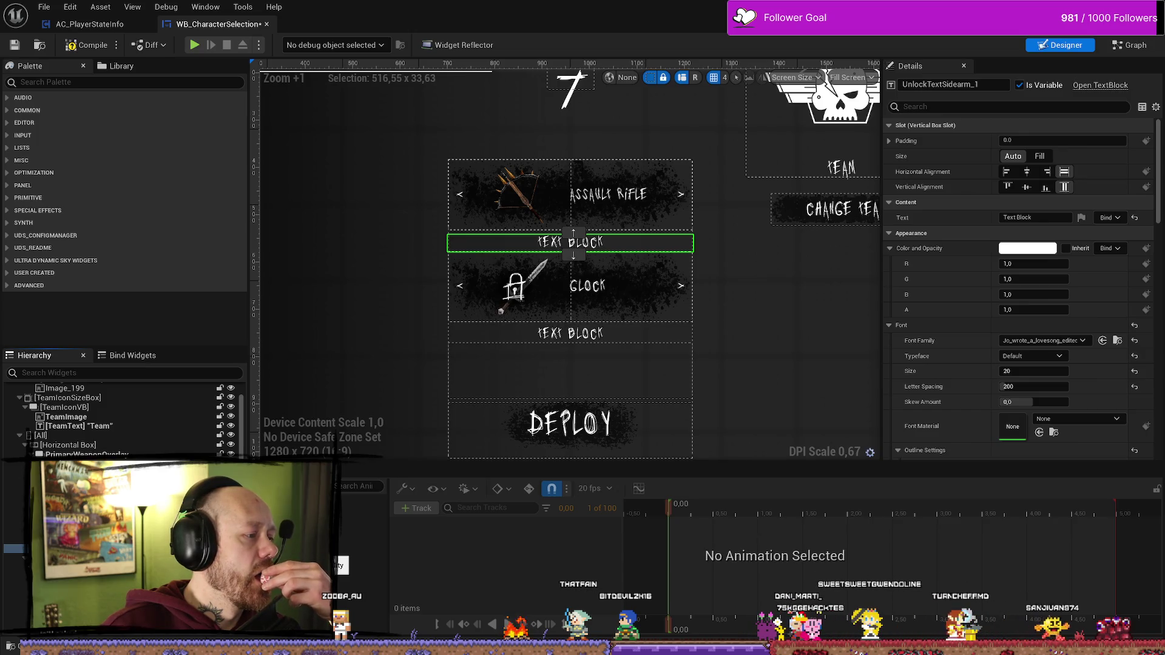
key(ctrl+z)
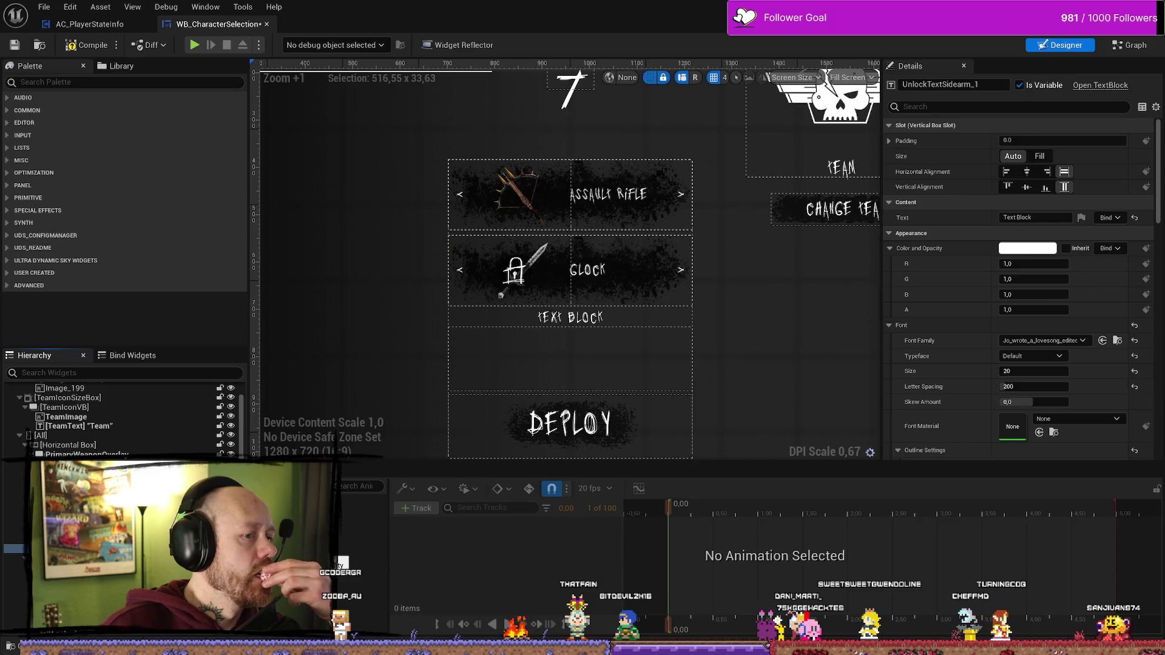
key(ctrl+y)
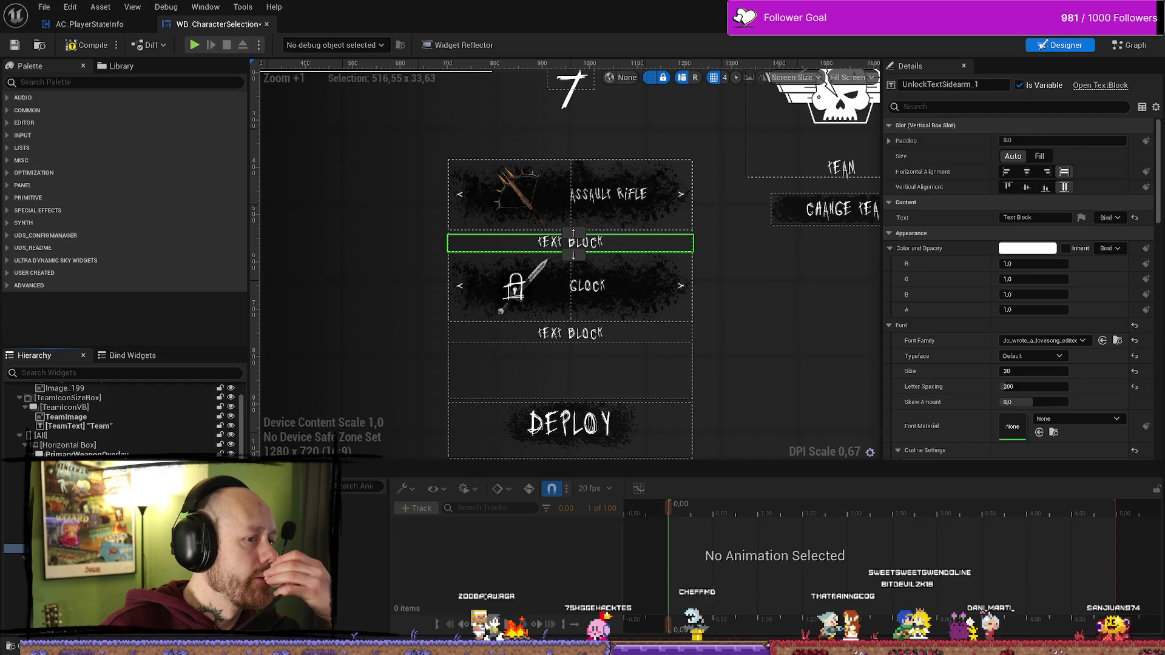
click(587, 341)
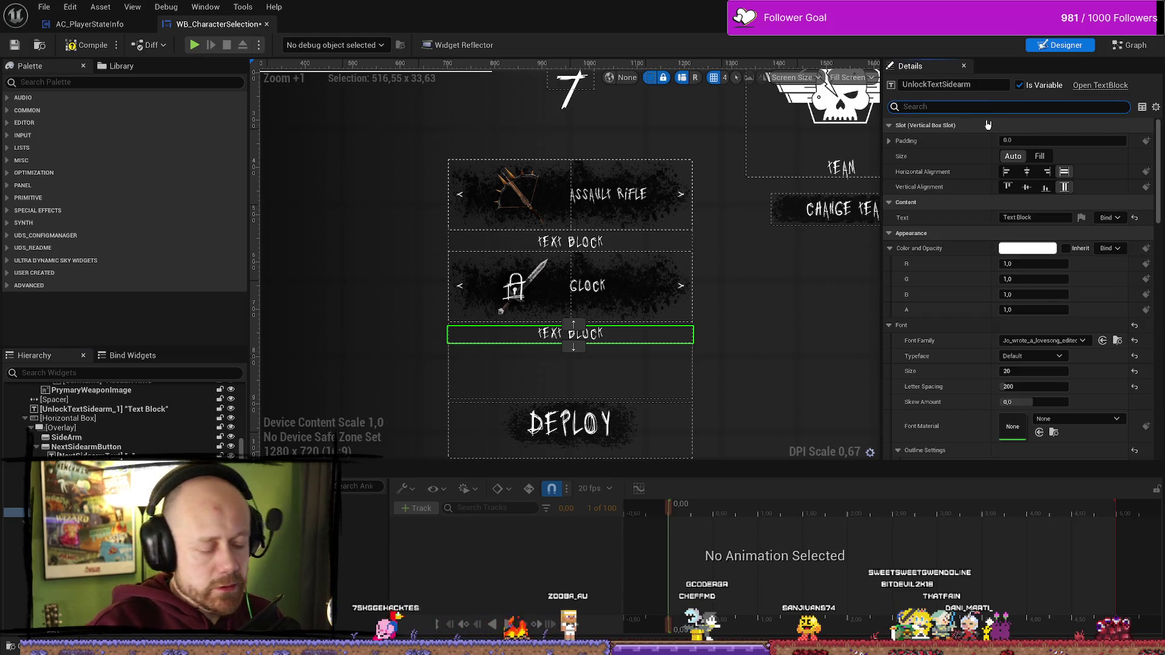
text(vis)
- Set the new text block above the Glock row to Hidden visibility
click(1029, 141)
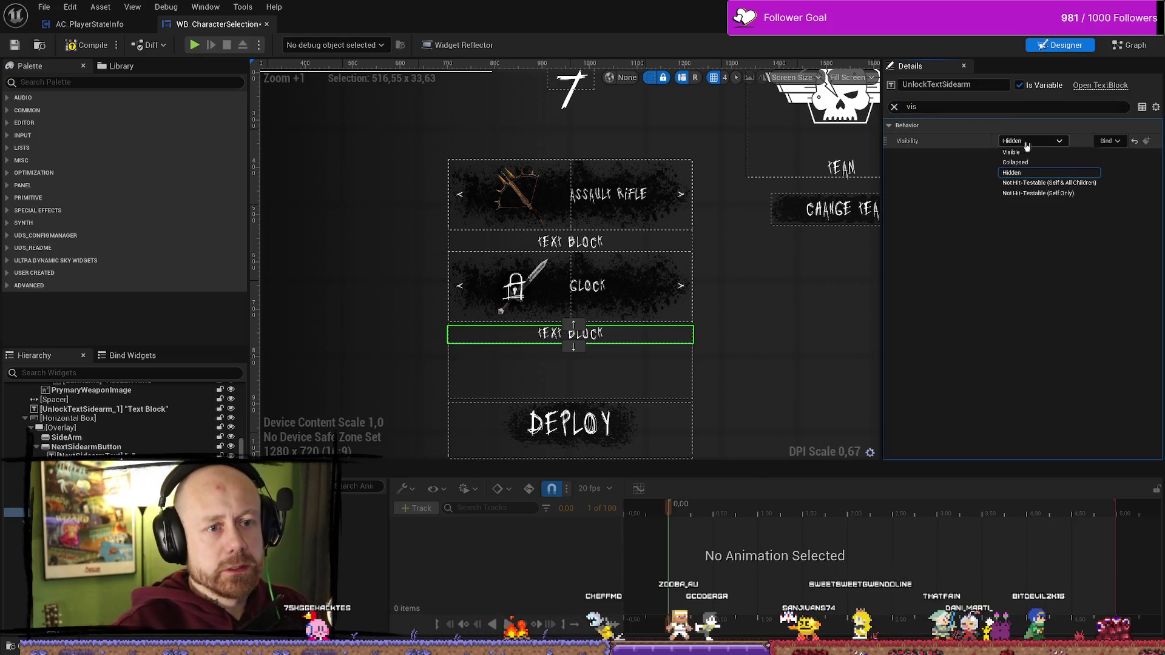
click(1029, 162)
click(622, 246)
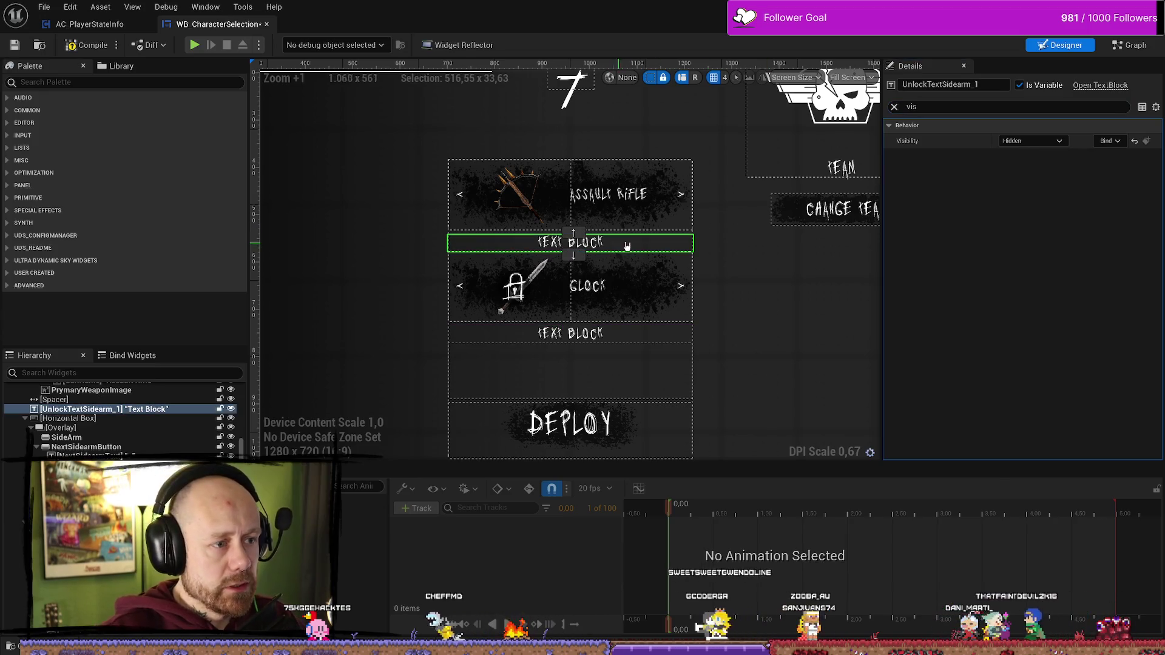
click(1029, 141)
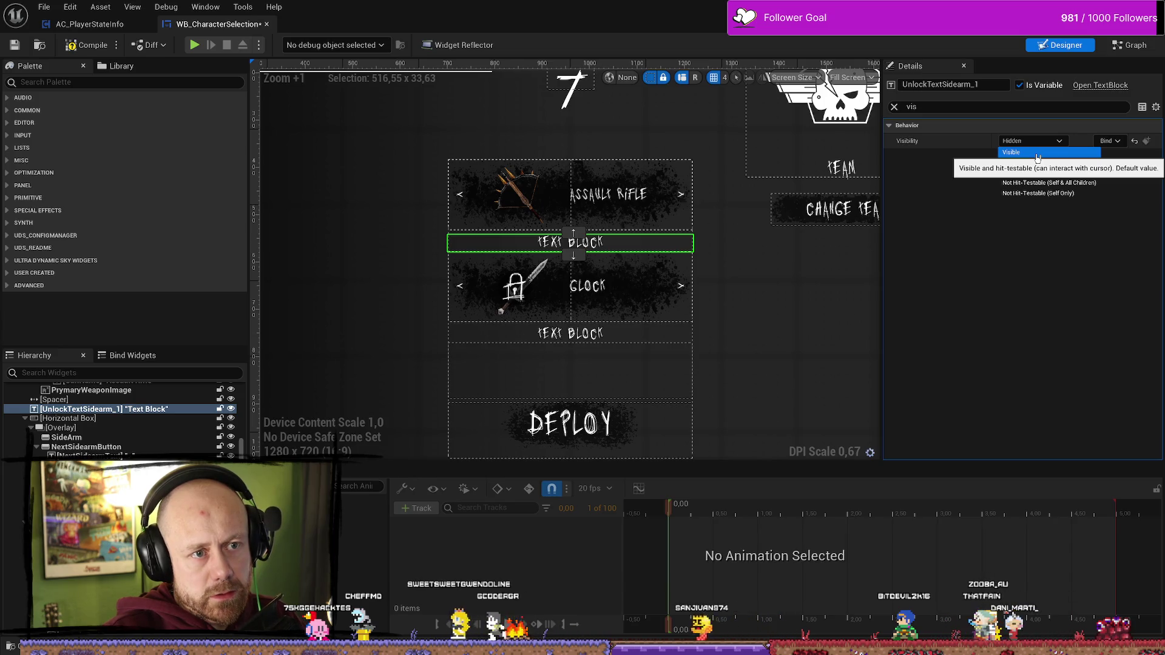
click(1038, 153)
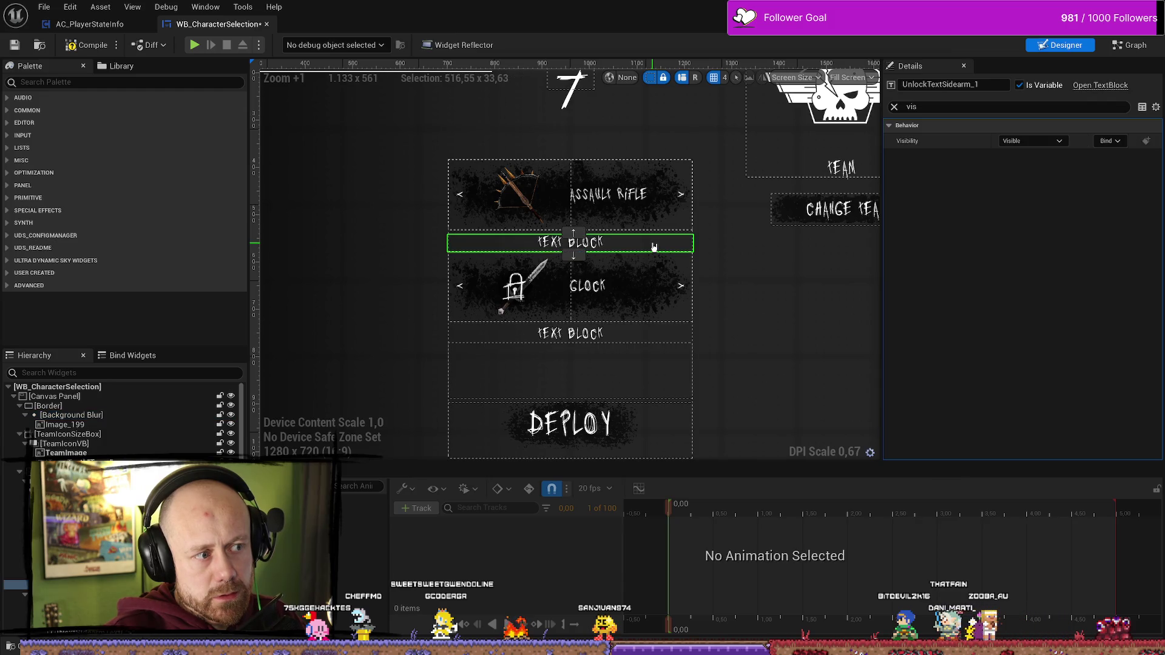
click(1029, 141)
click(1034, 172)
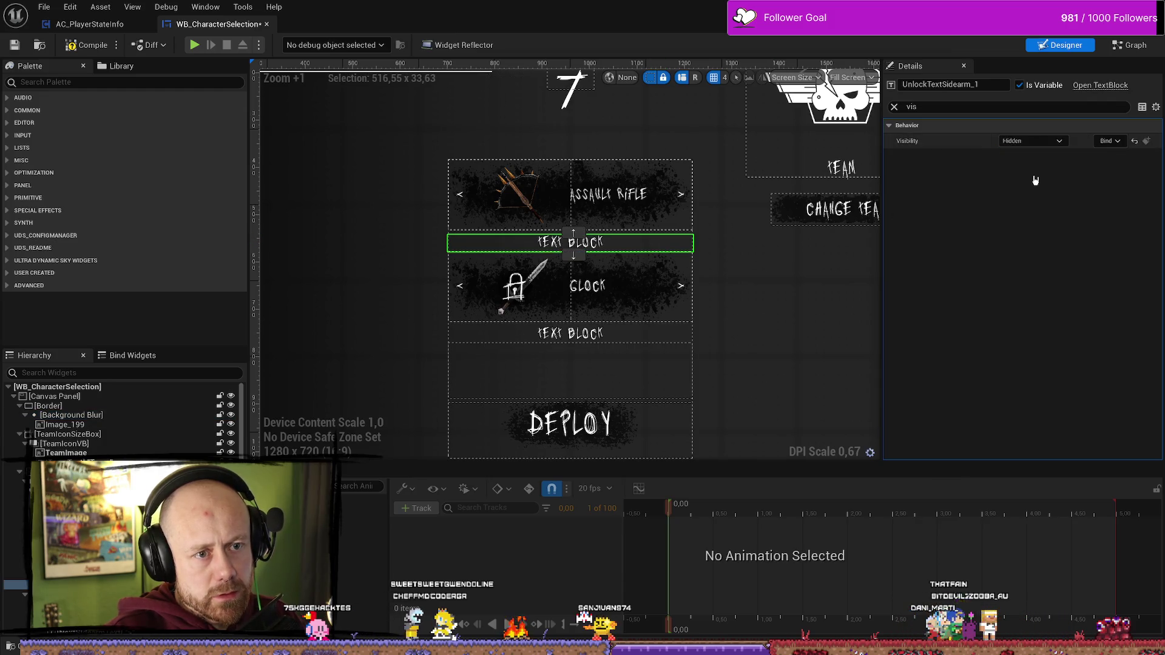
- Compile the widget and start a play test from the MainMenu level editor
click(88, 53)
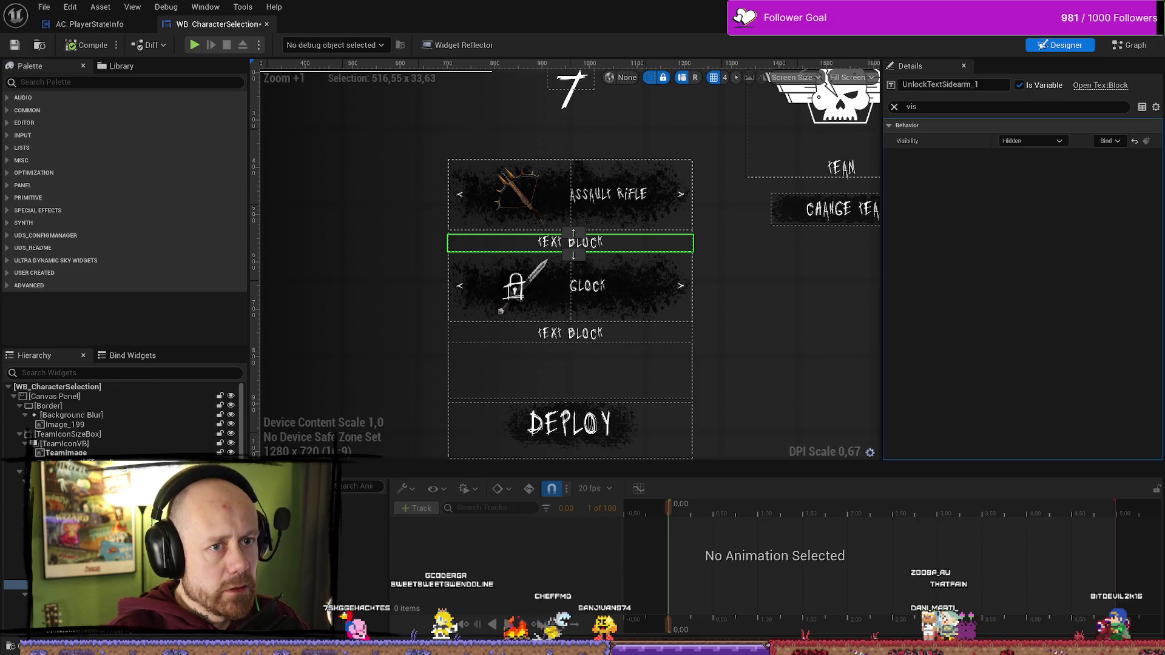
key(alt+Tab)
click(282, 45)
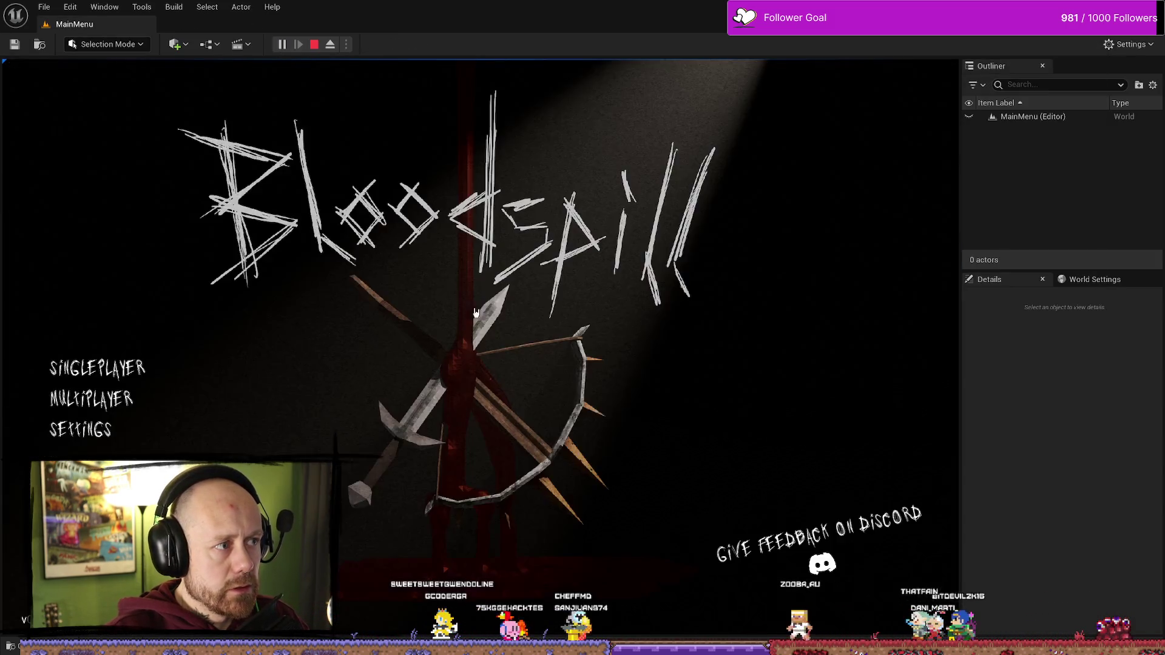
- Check the weapon screen in a match, then reopen WB_CharacterSelection and change UnlockTextSidearm_1's visibility
click(85, 373)
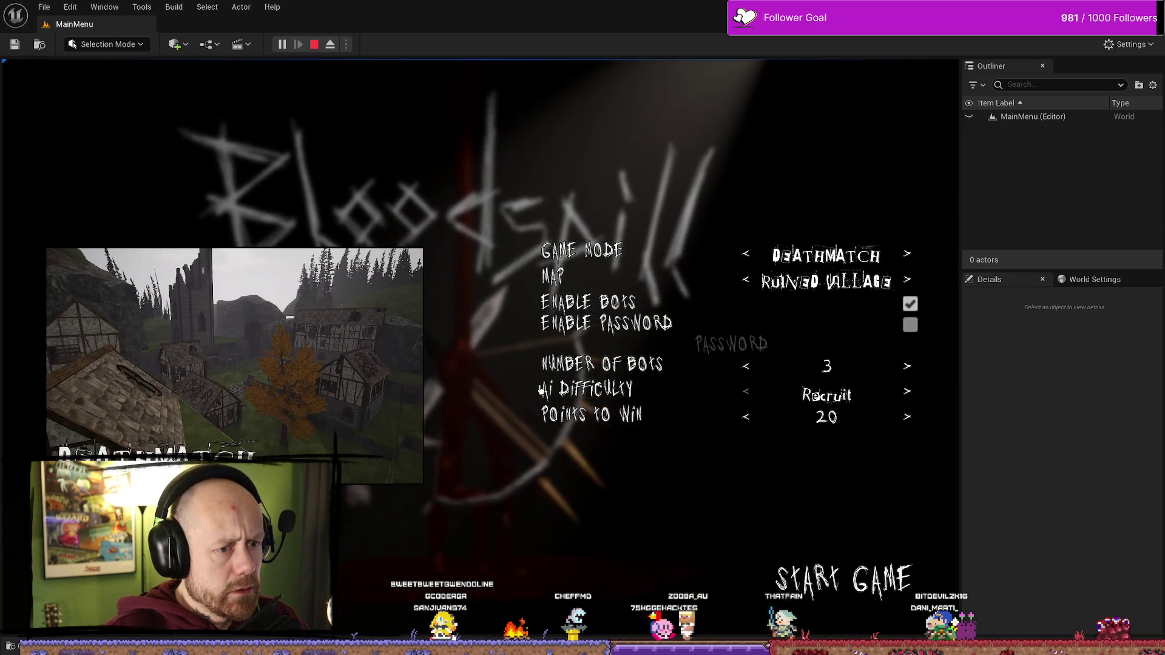
click(843, 579)
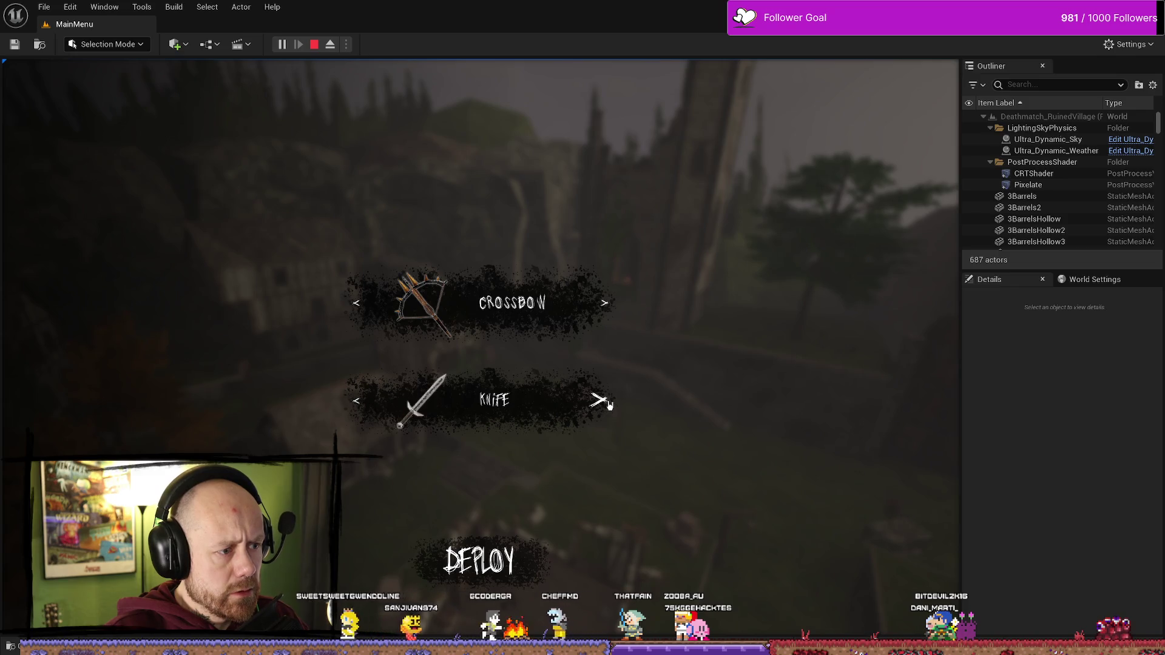
key(Escape)
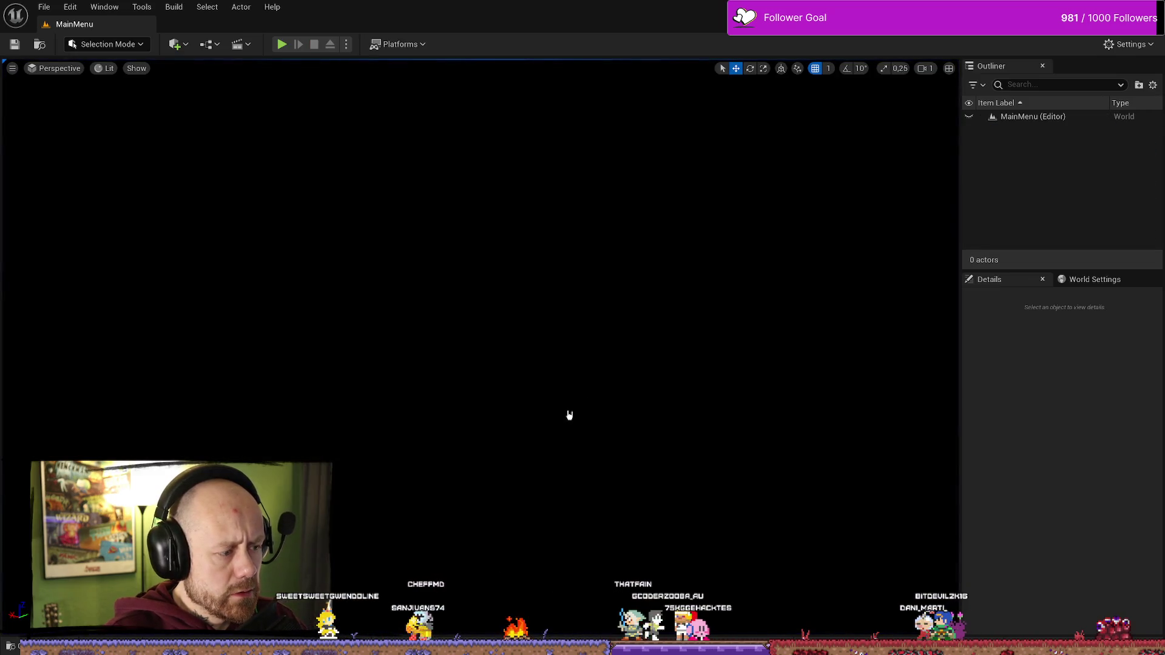
key(ctrl+space)
double_click(237, 419)
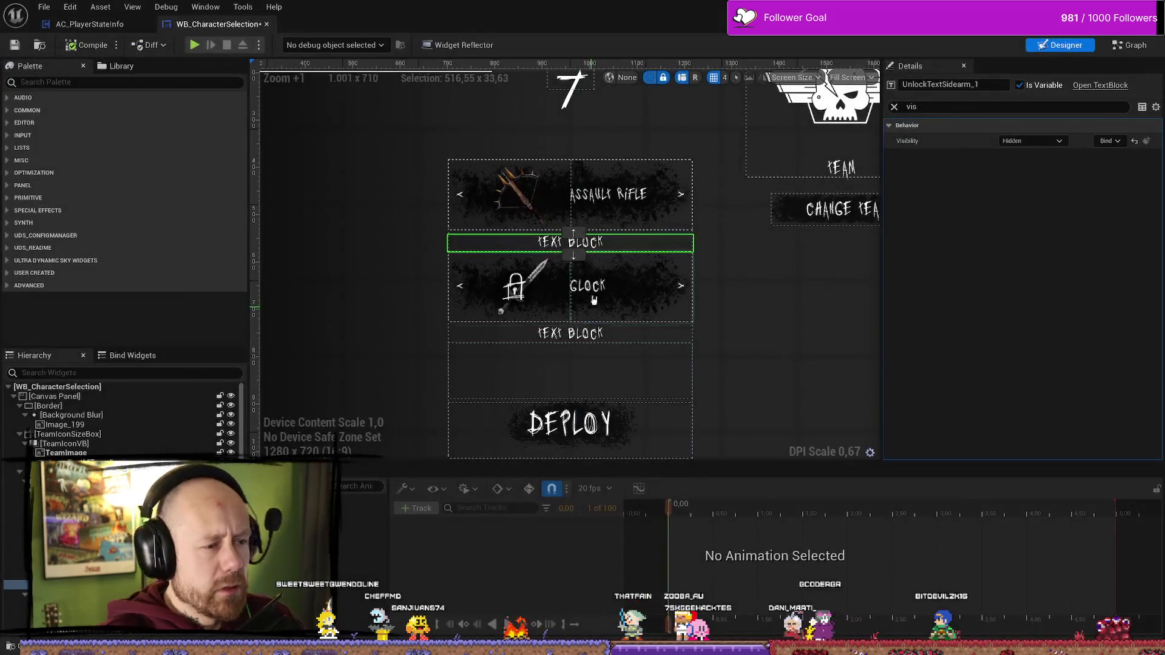
click(1055, 141)
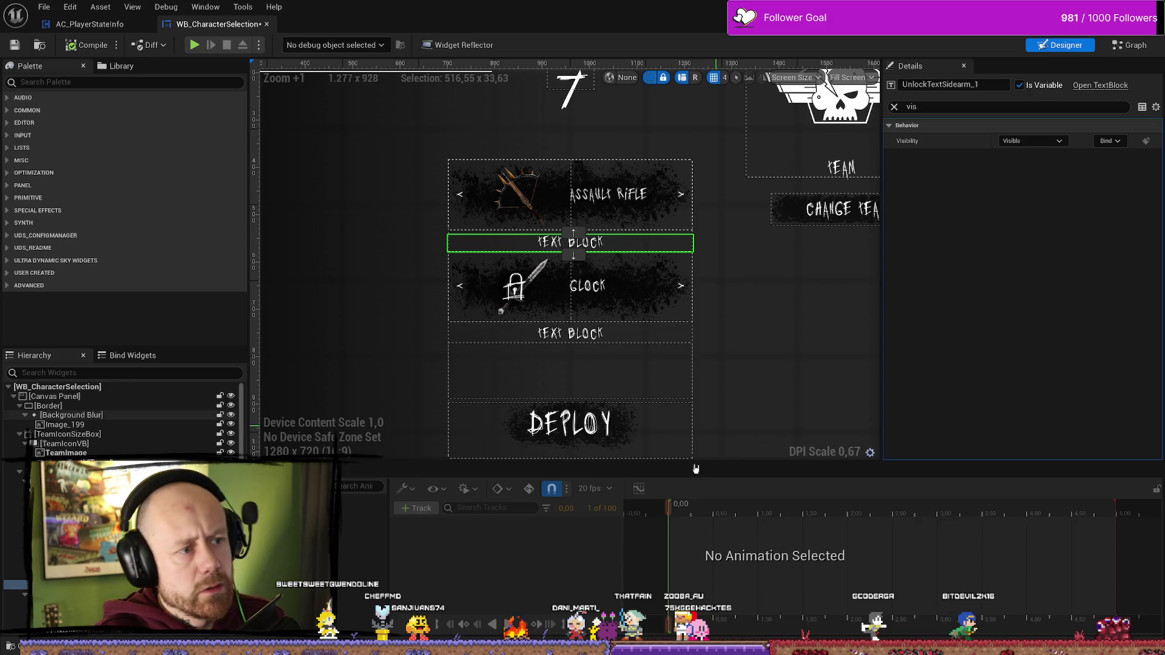
click(63, 424)
- Playtest again to confirm the unlock text between weapon rows, then reopen WB_CharacterSelection
key(ctrl+space)
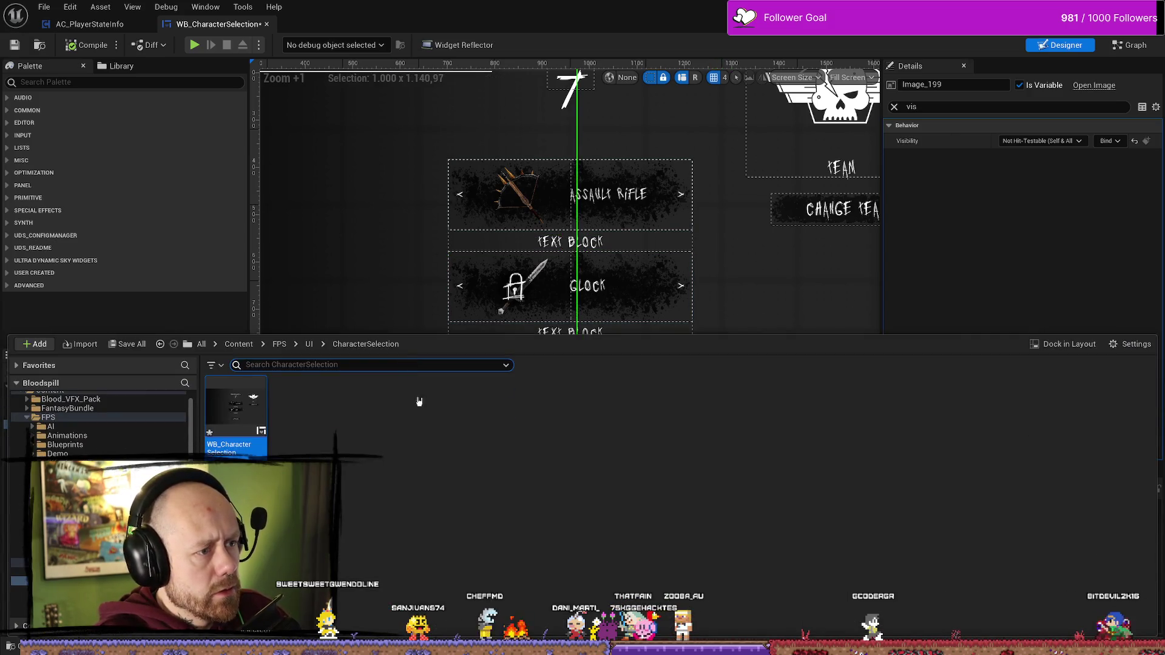
key(alt+p)
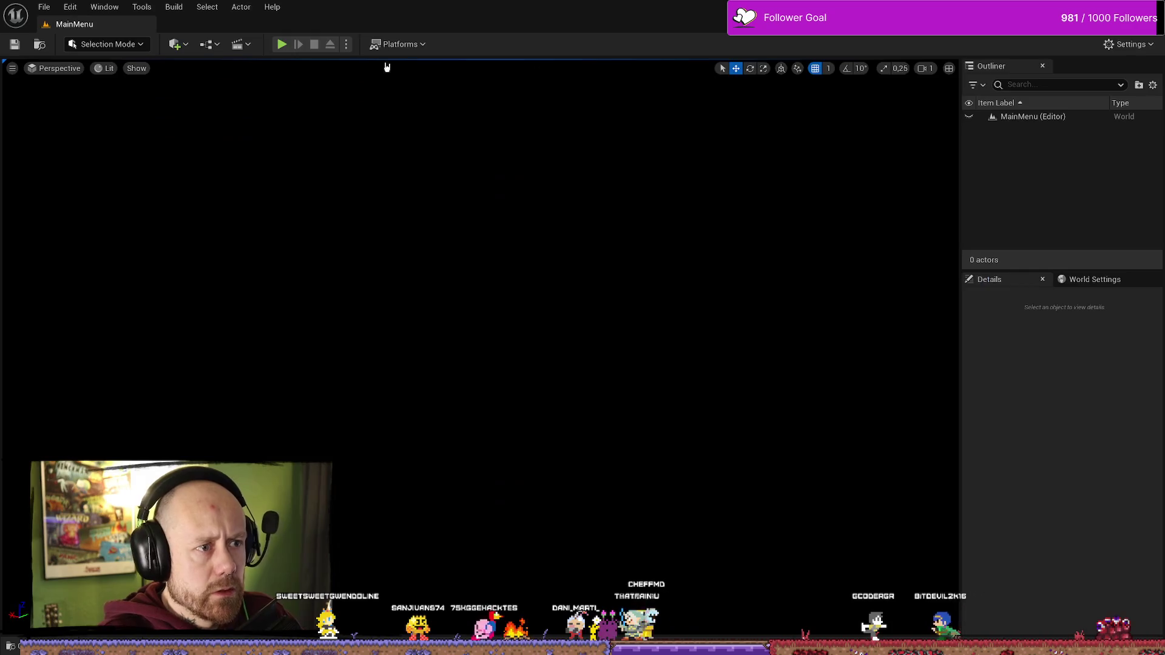
click(89, 372)
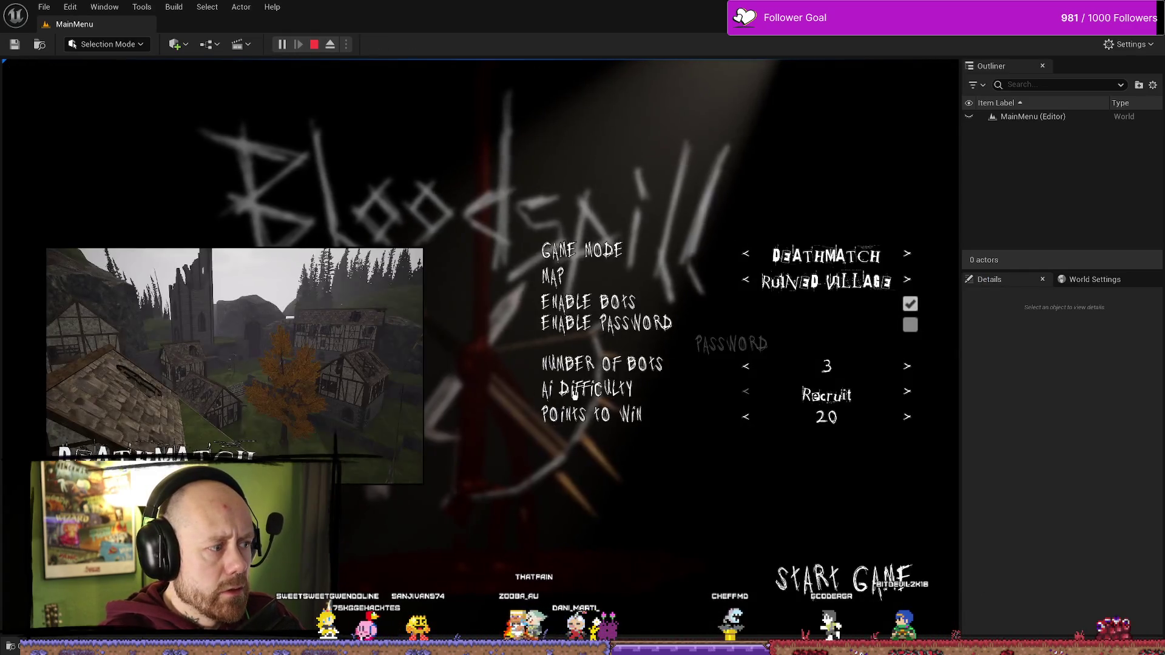
click(866, 564)
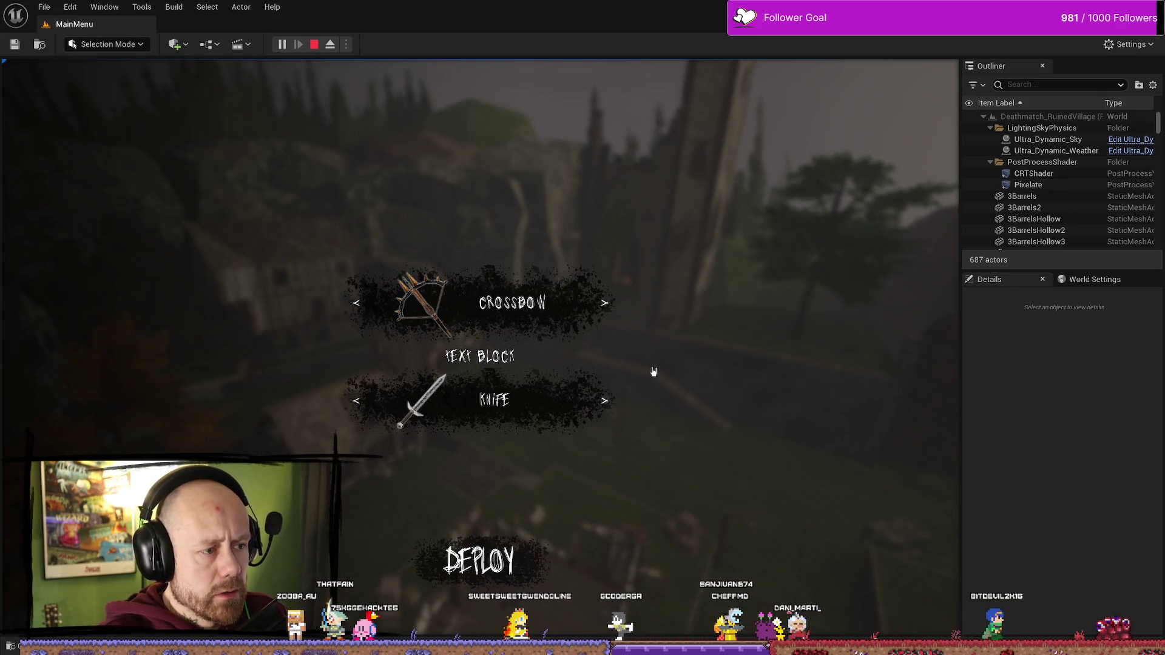
key(Escape)
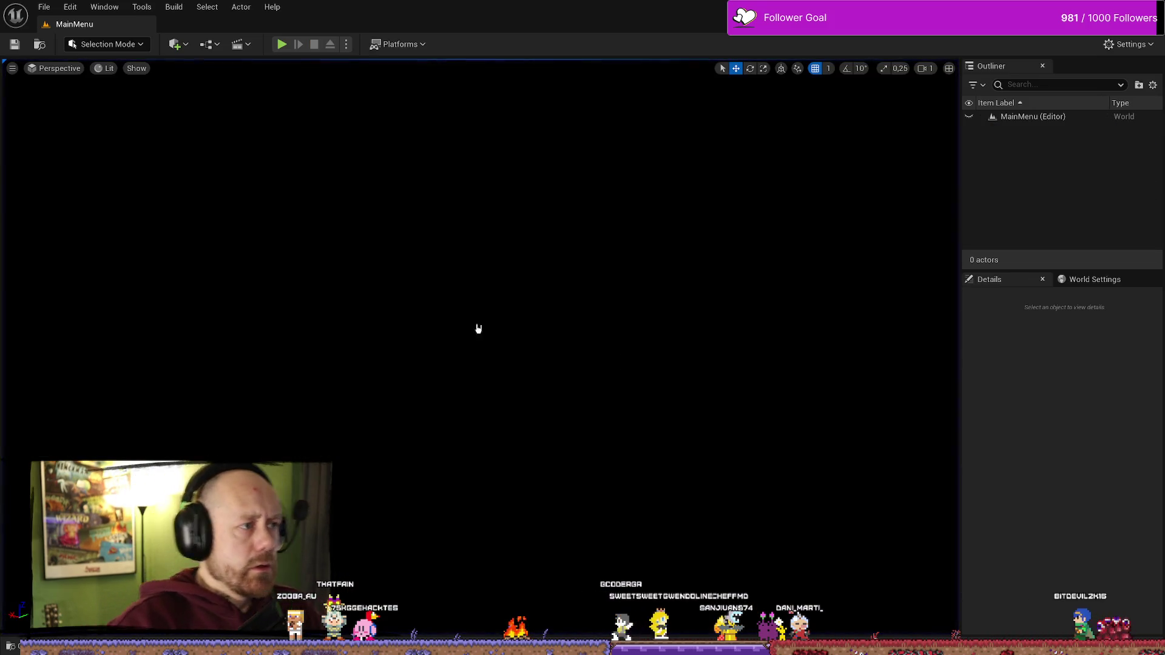
key(ctrl+space)
double_click(243, 425)
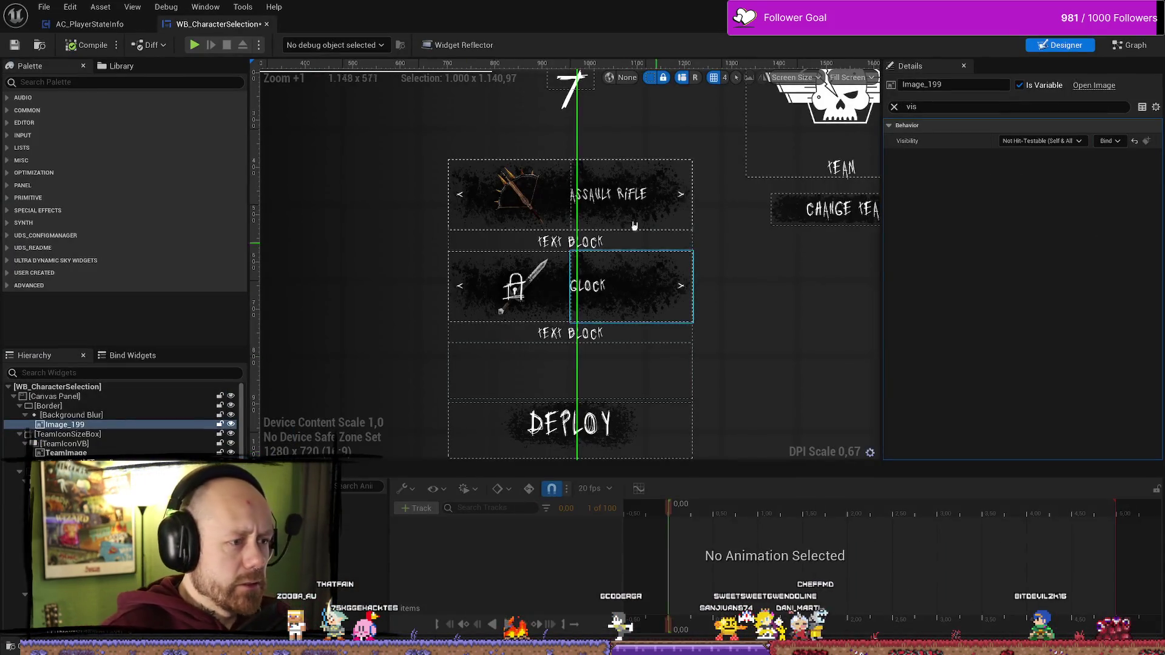
- Set the UnlockTextSidearm_1 text block under the Assault Rifle row to Hidden
click(620, 243)
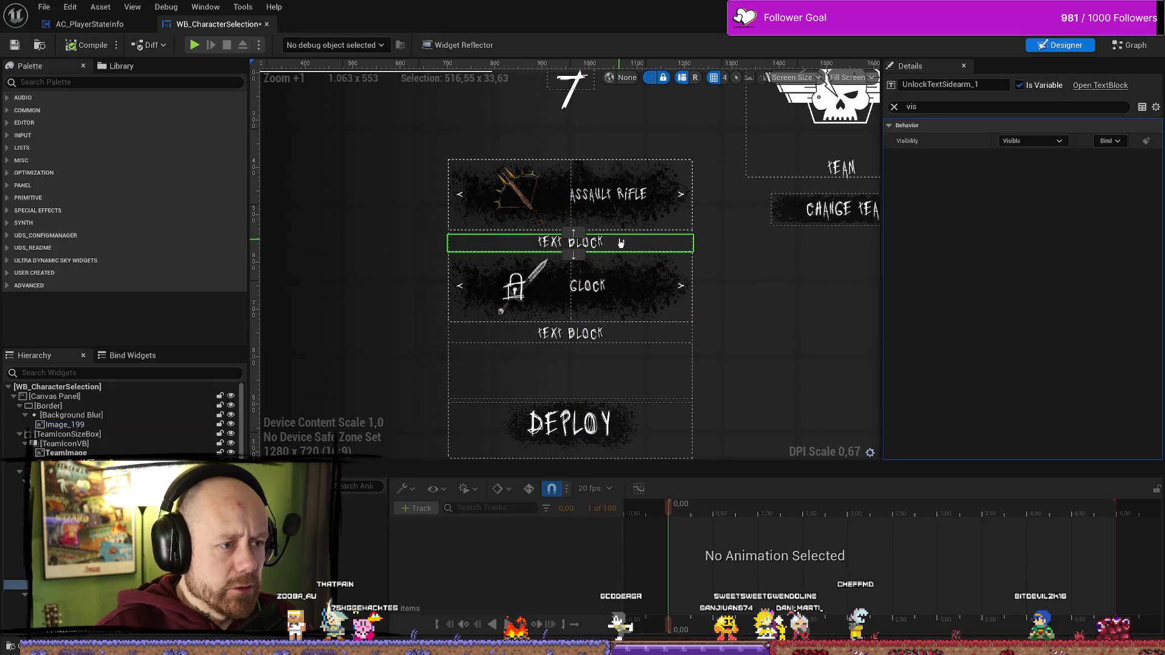
click(528, 234)
click(528, 240)
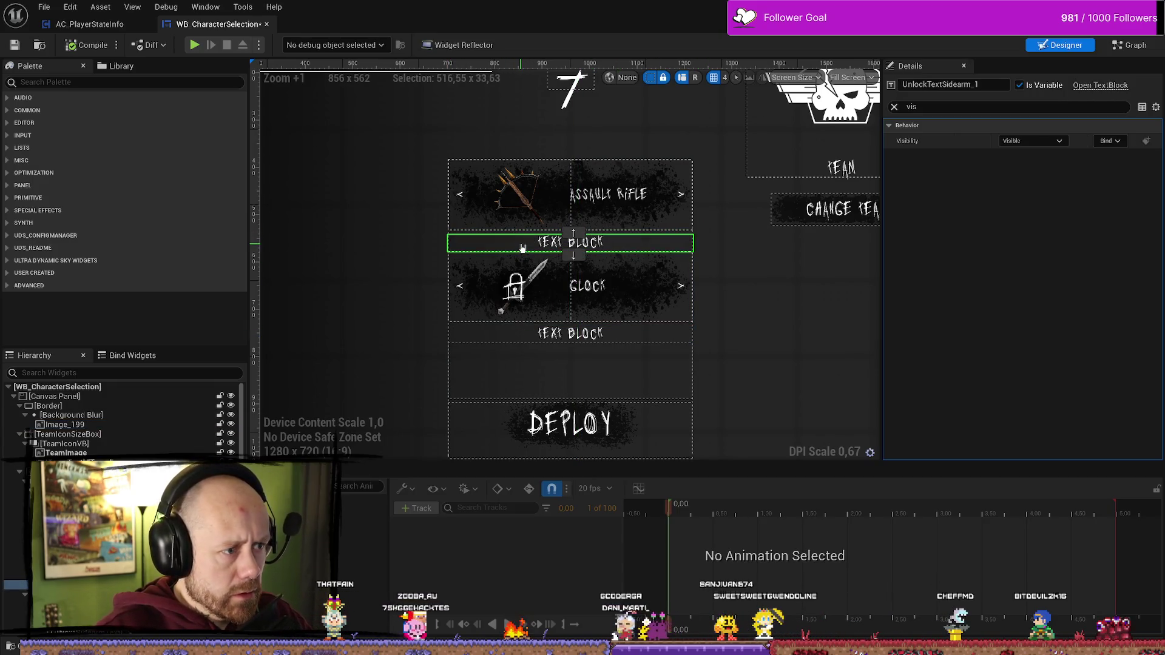
click(529, 253)
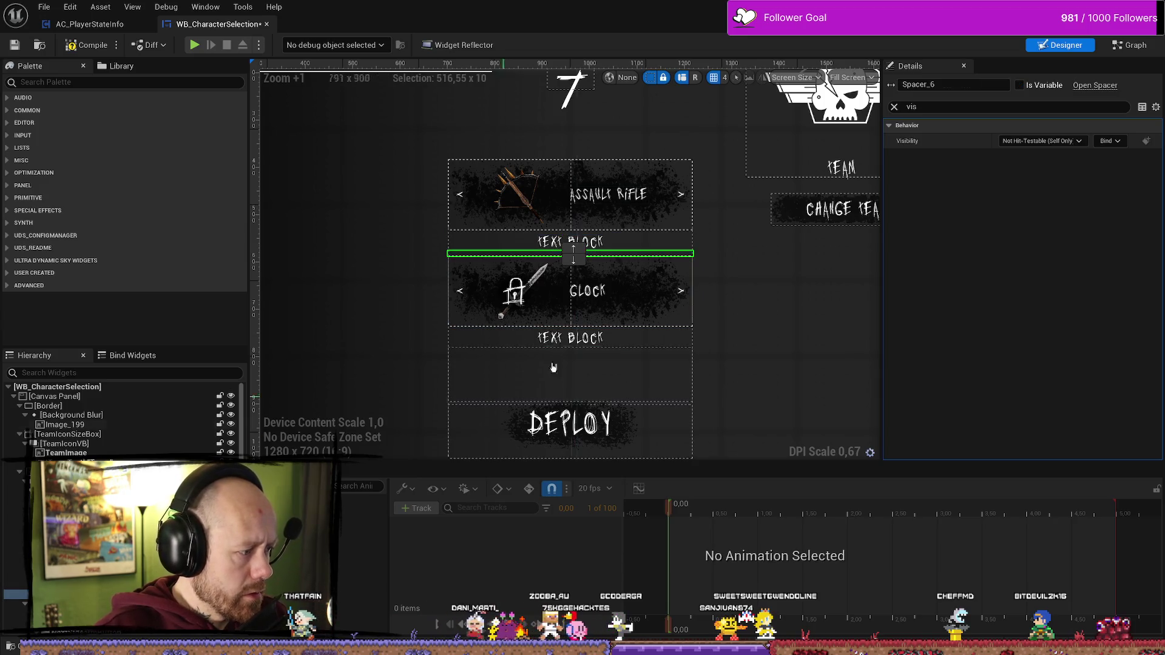
click(691, 242)
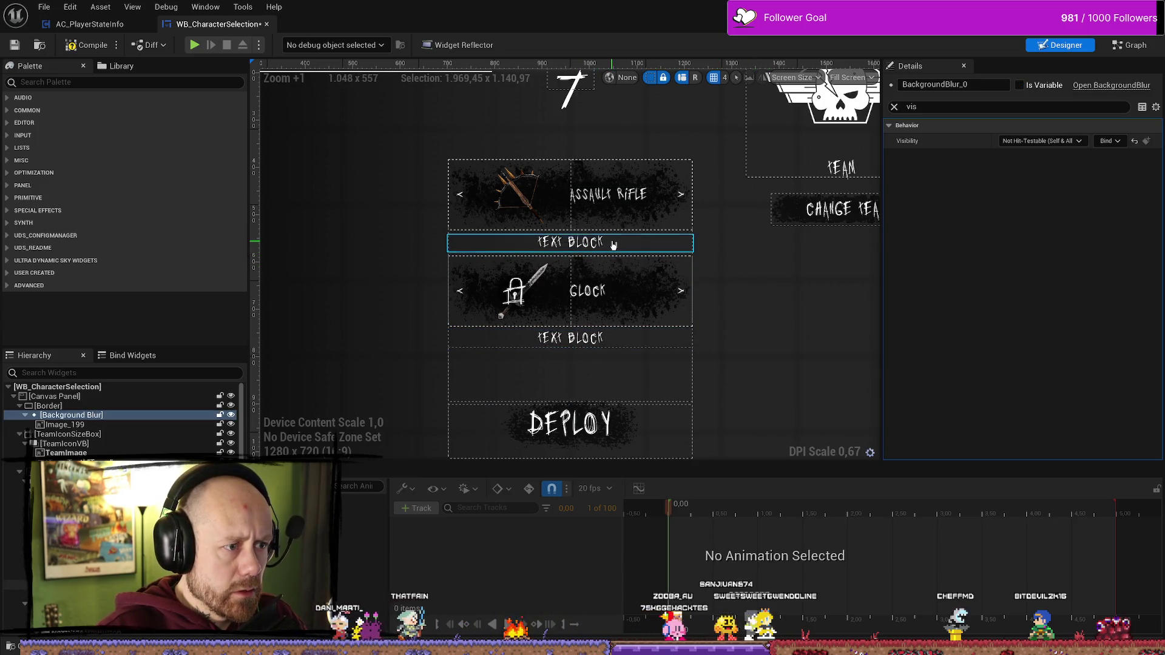
click(1031, 141)
click(1025, 173)
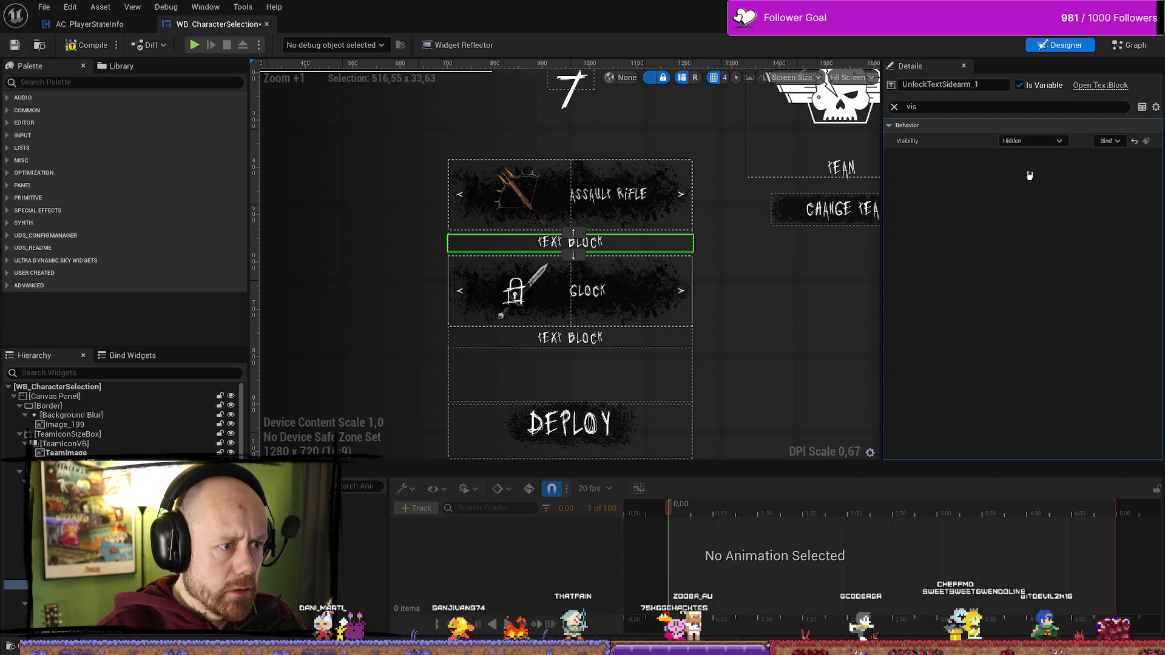
- Enlarge that unlock text's font size from 20 to 58
click(894, 106)
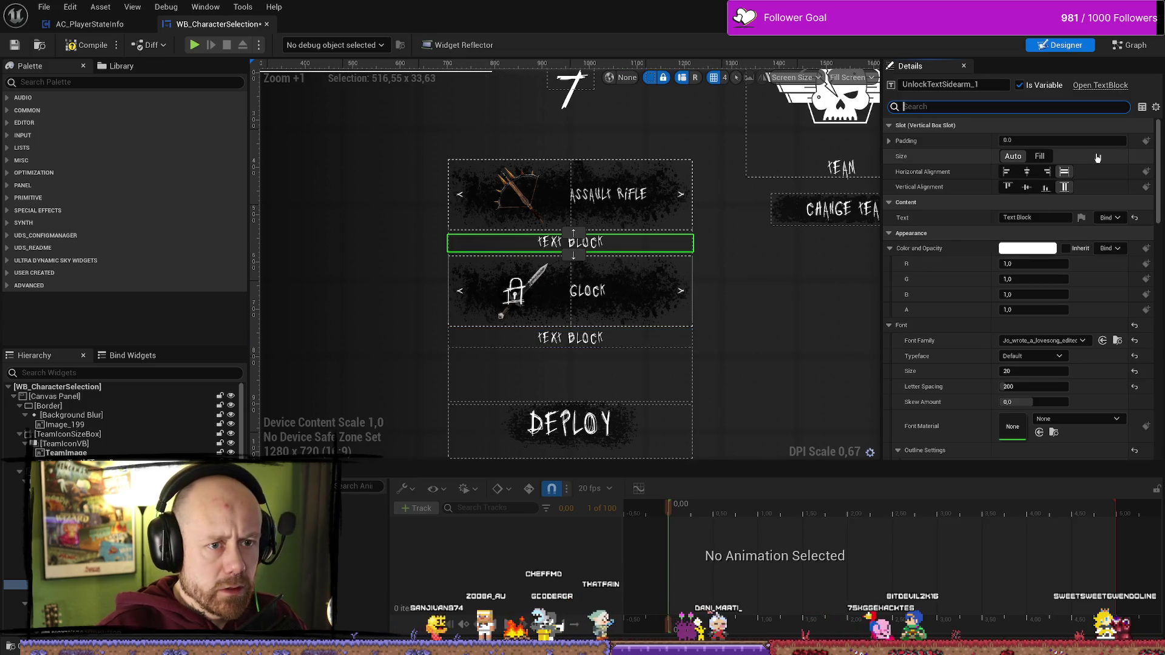
scroll(1043, 315, down, 1)
drag(1024, 356, 1050, 355)
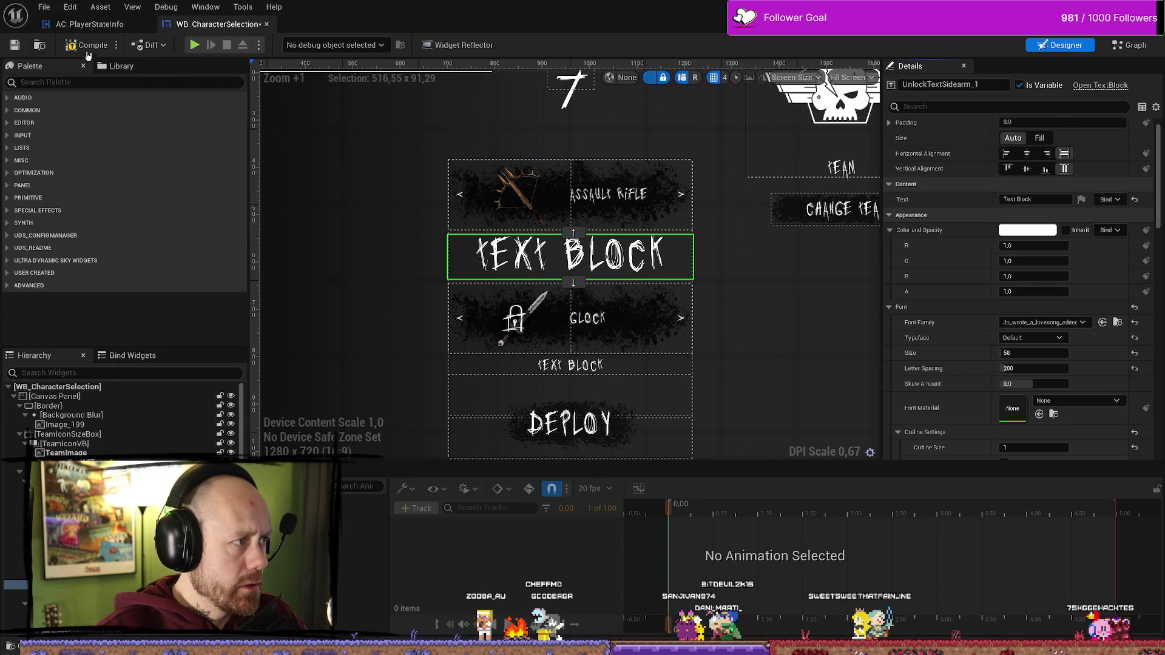
key(alt+Tab)
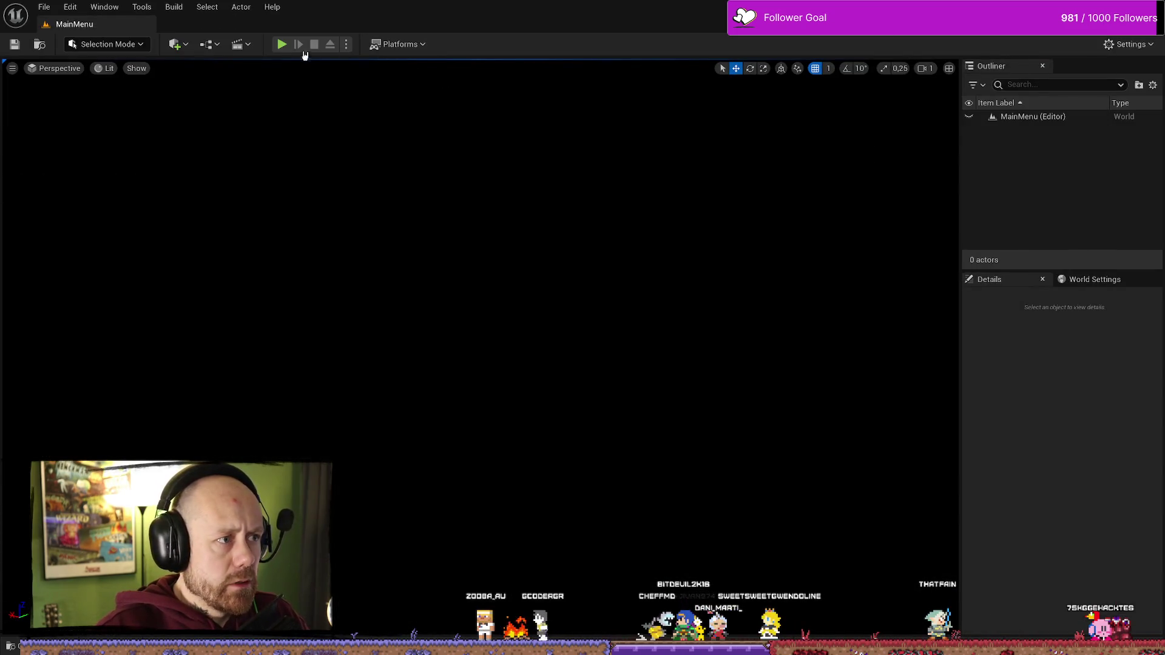
click(281, 44)
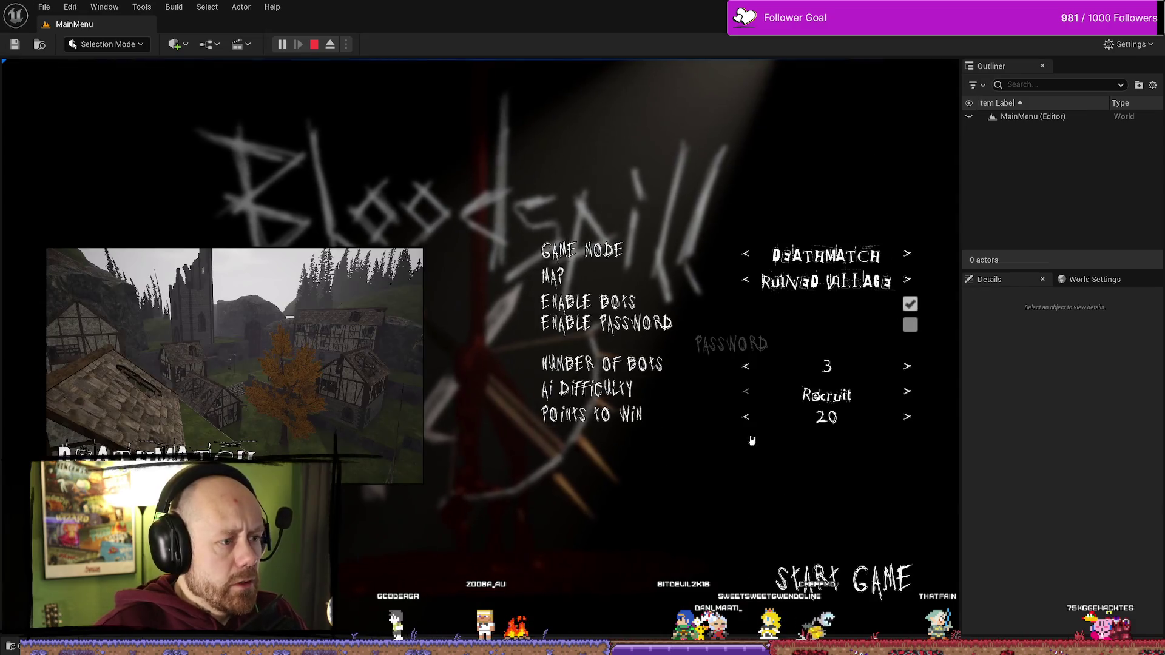
click(844, 579)
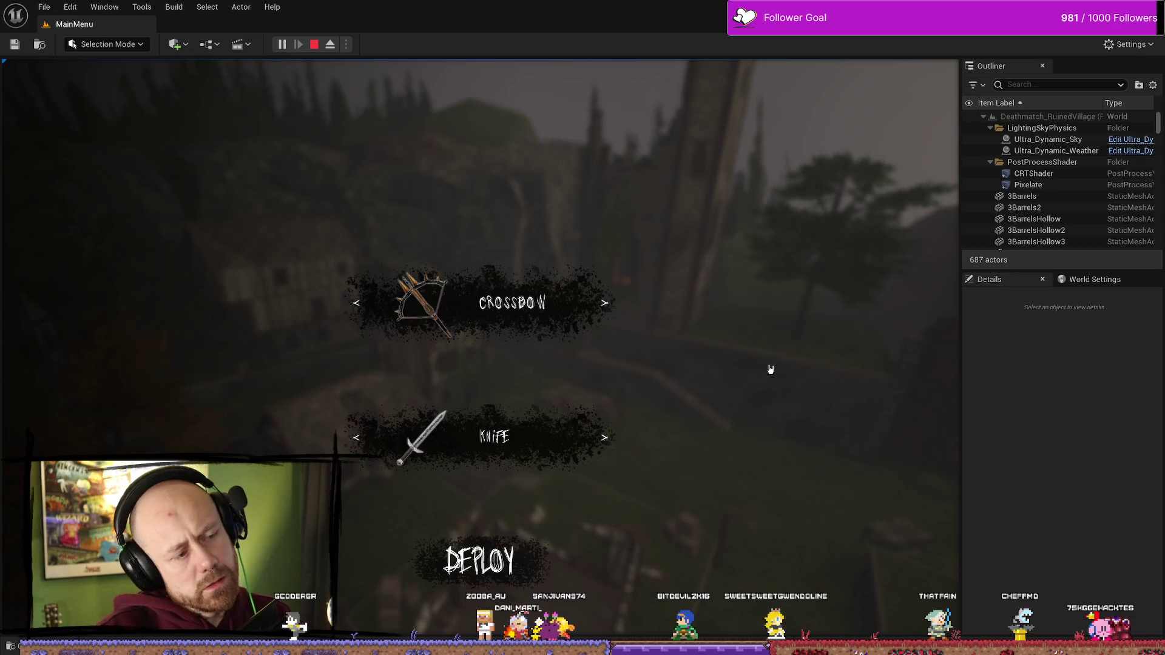
key(Escape)
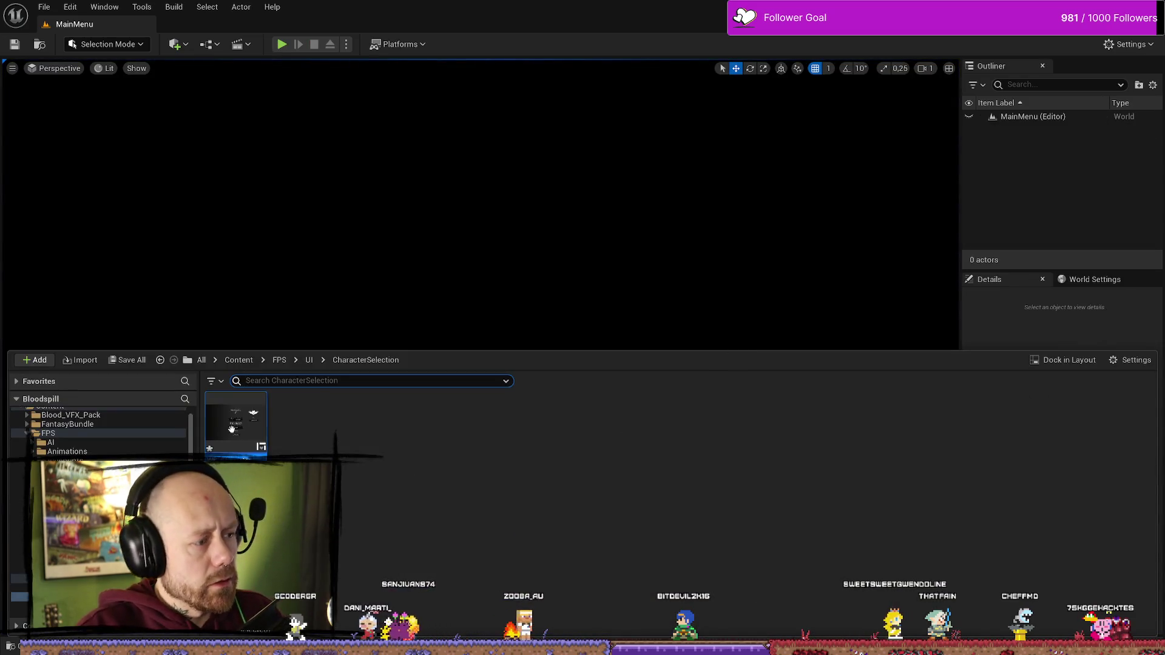
key(Return)
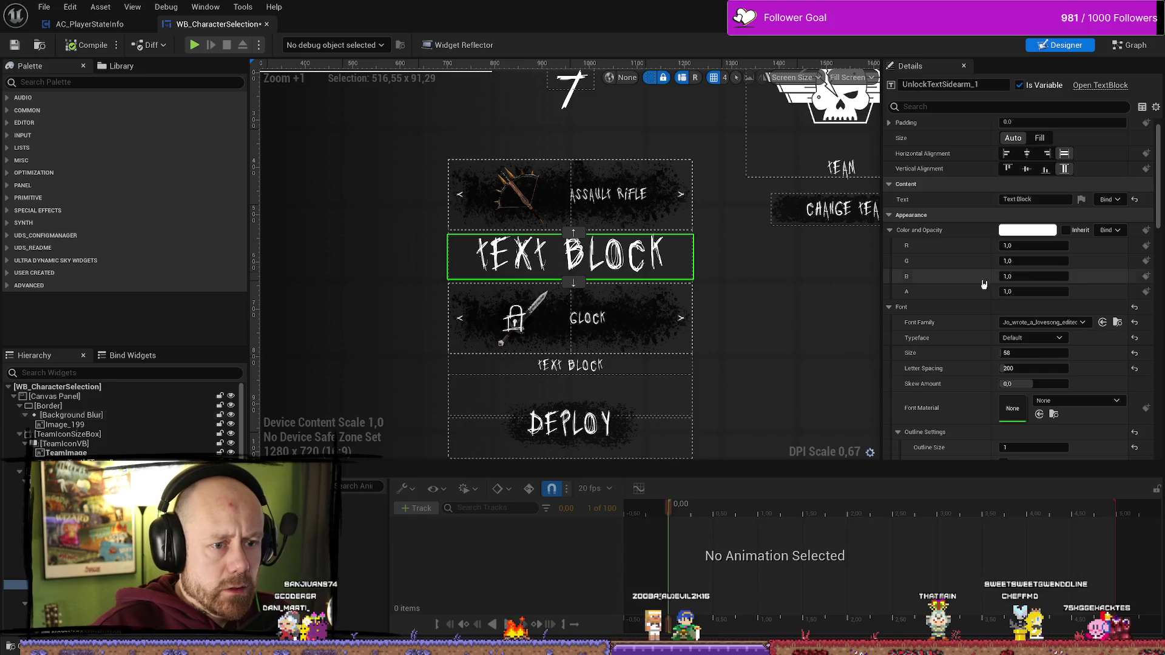
- Set the upper unlock text's font size back to 20
click(1031, 353)
text(20)
key(Return)
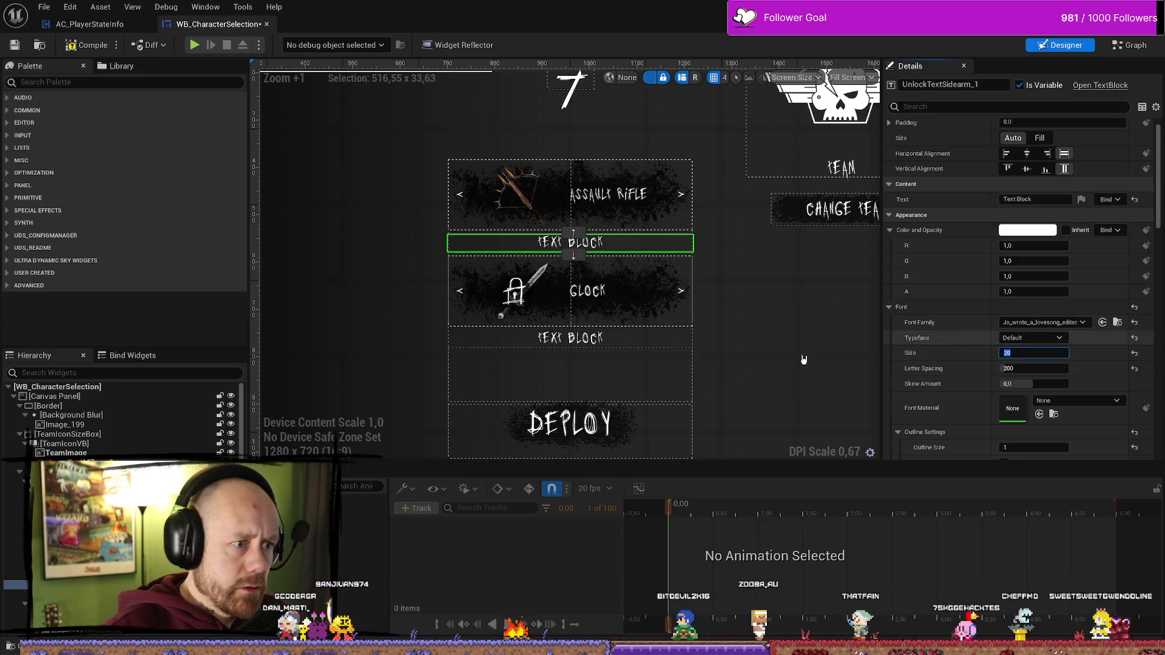
- Rename the text block between the Assault Rifle and Glock rows to UnlockTextPrimaryWeapon
click(596, 343)
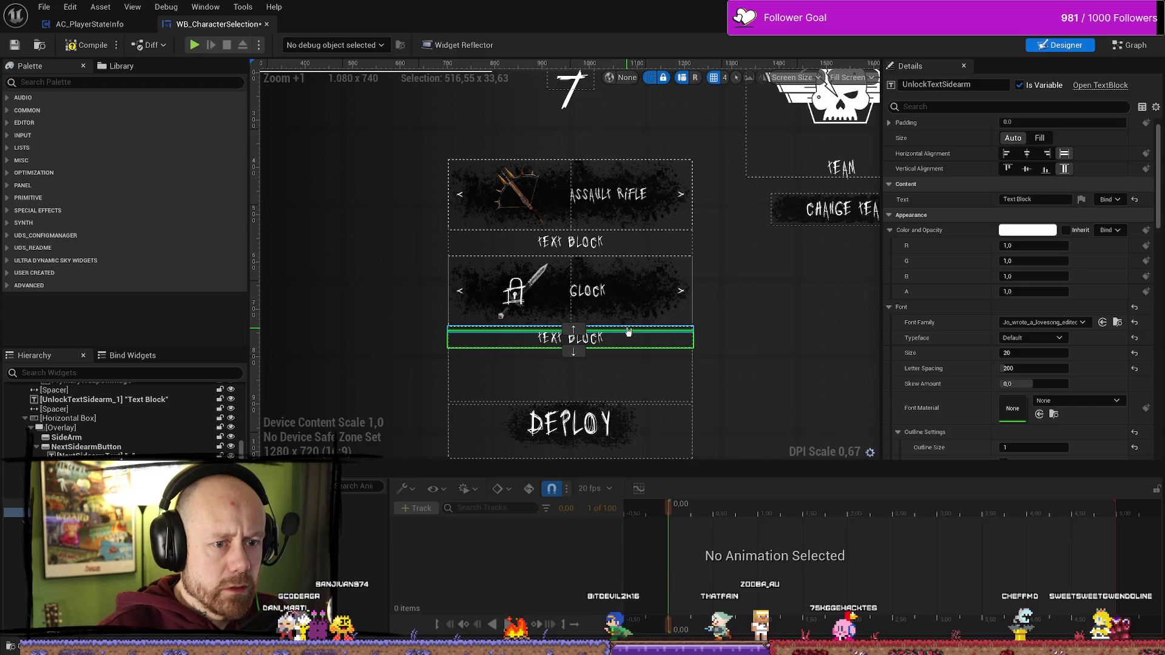
click(575, 244)
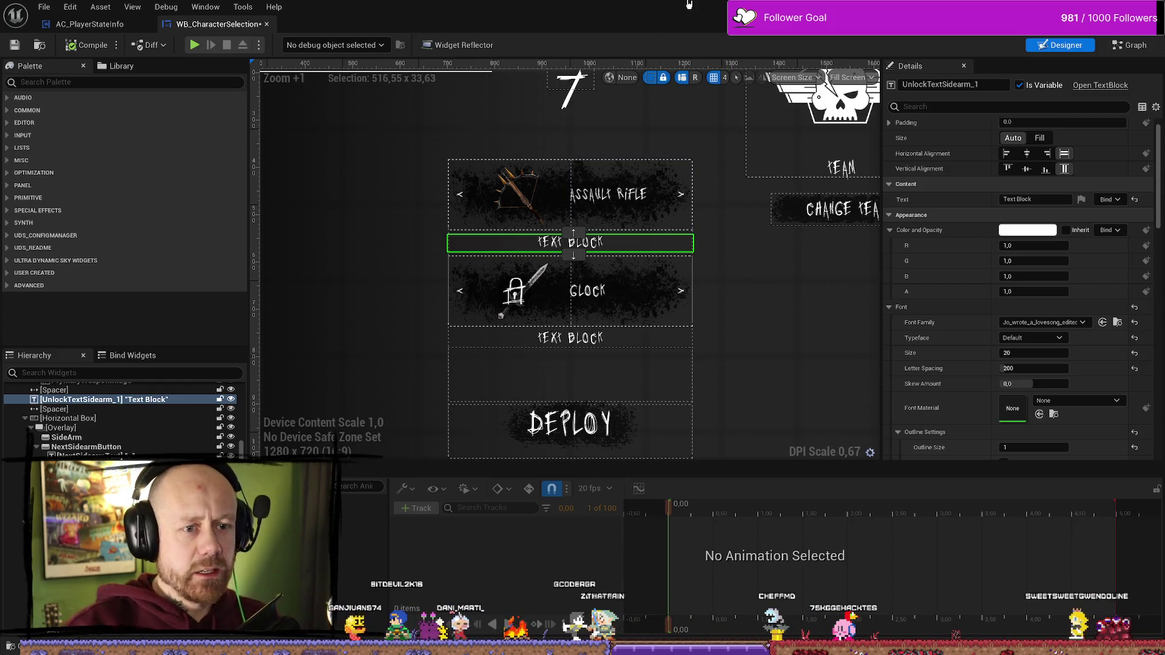
click(145, 399)
click(925, 85)
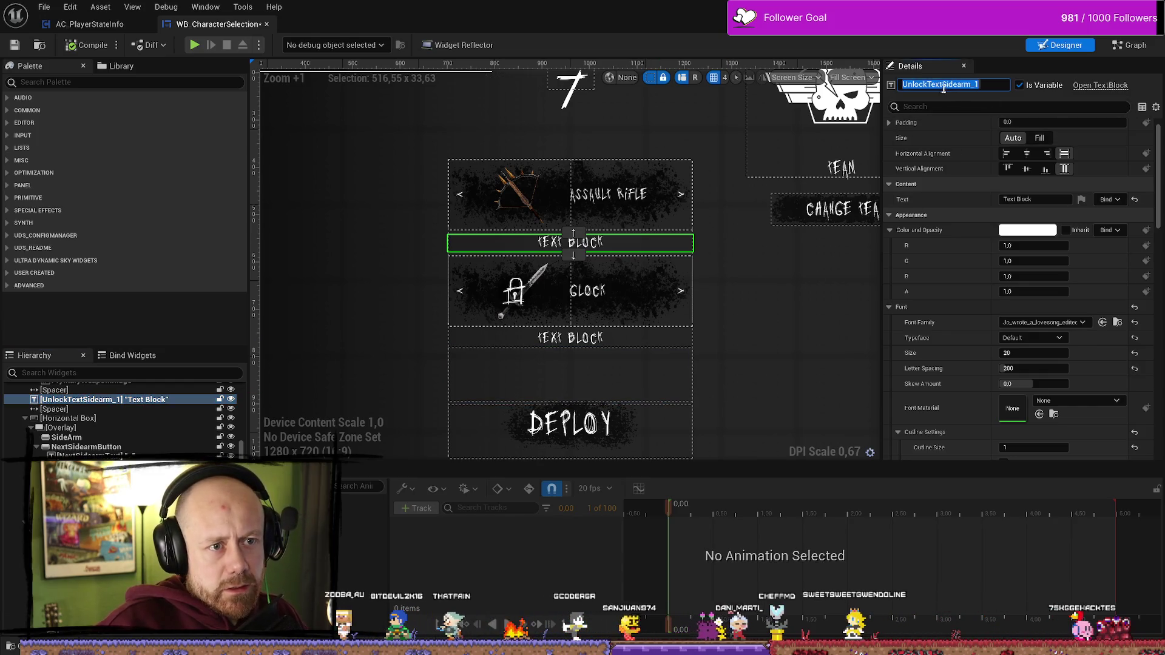
drag(928, 84, 1078, 90)
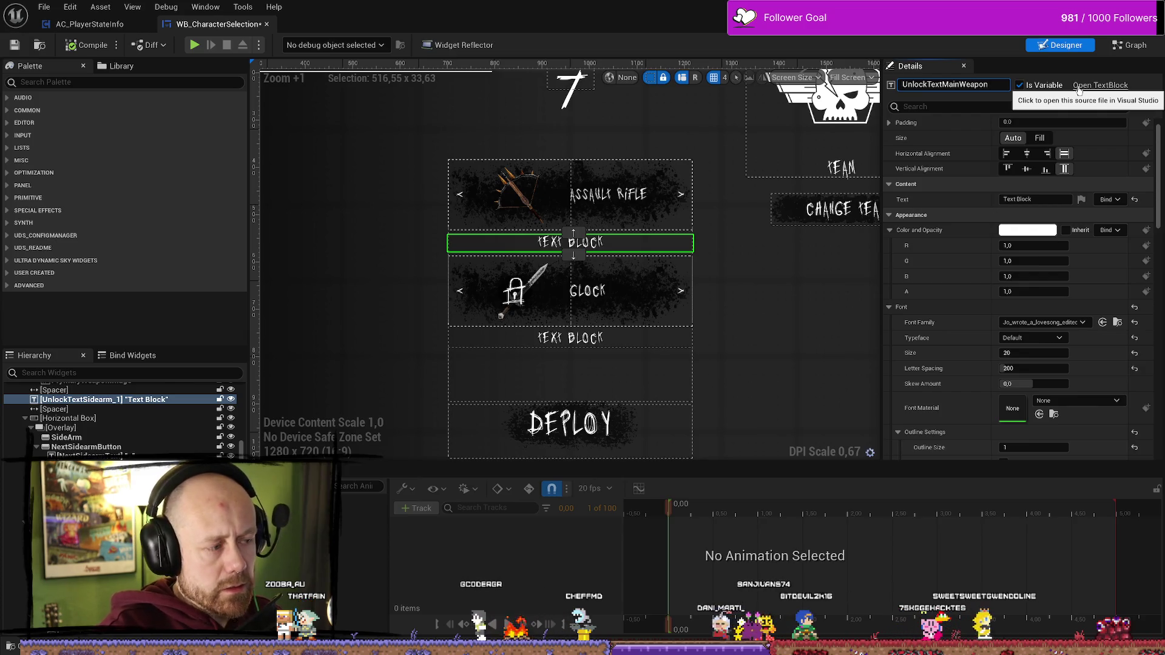
scroll(121, 418, up, 5)
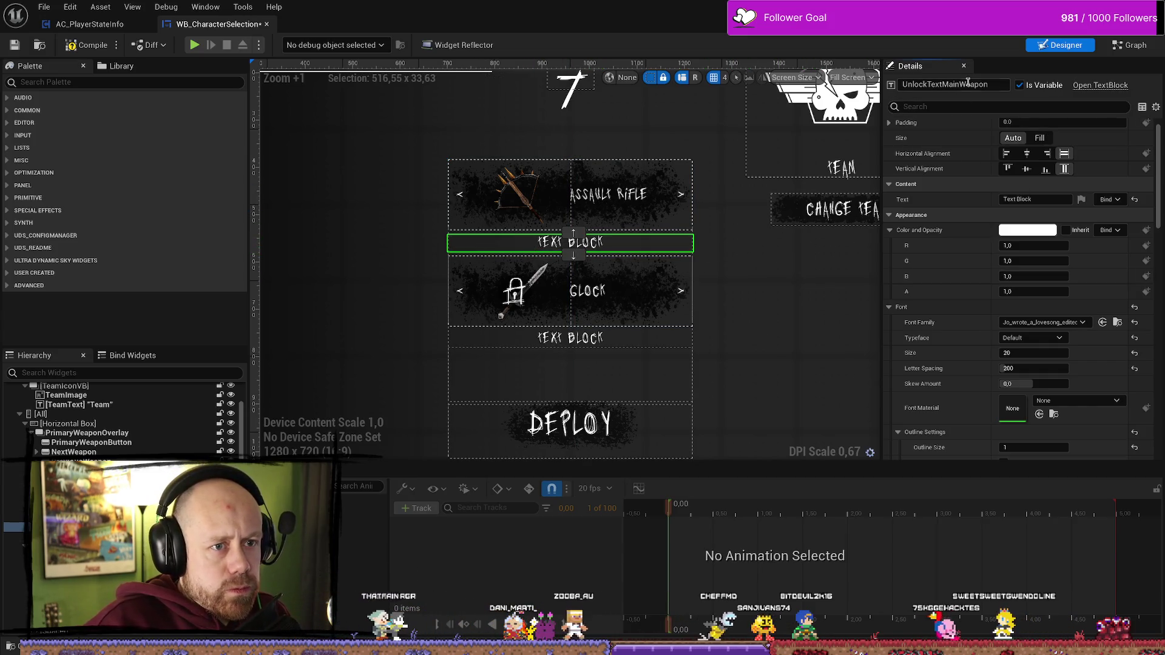
key(F2)
key(Right)
key(Right)
key(Right)
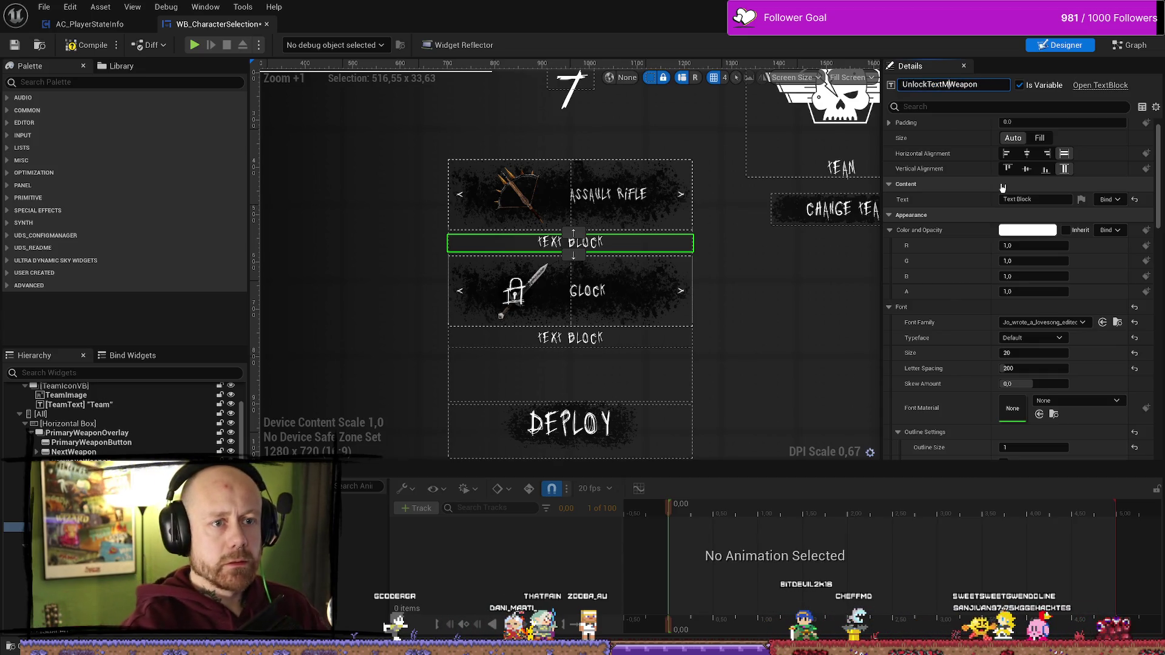
text(mary)
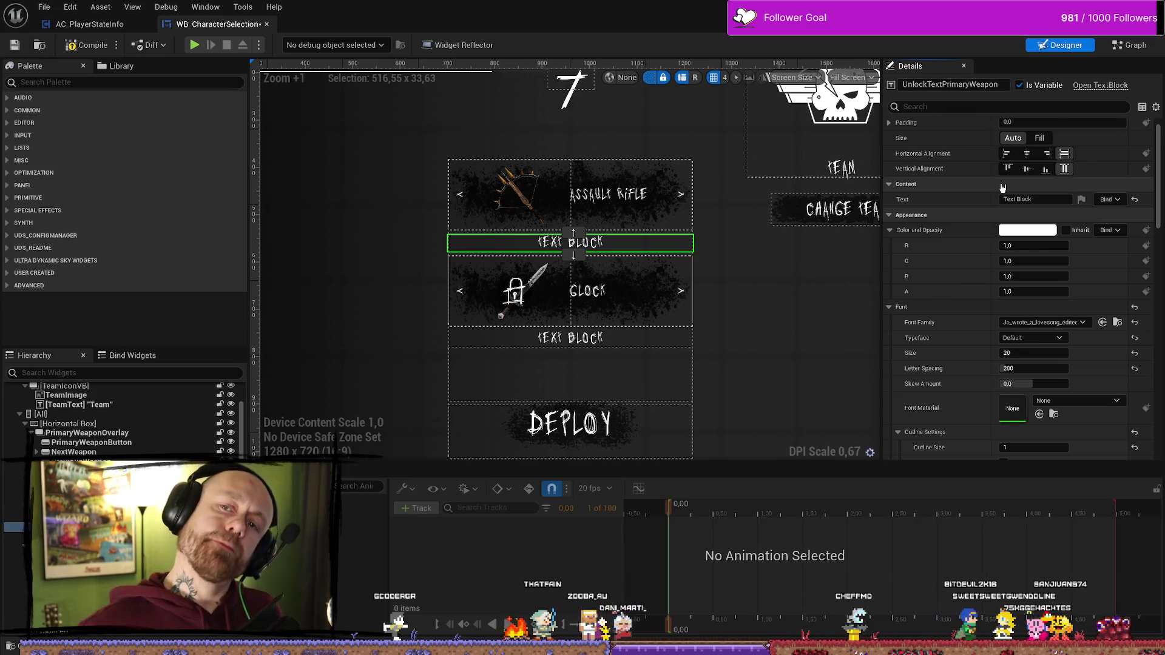
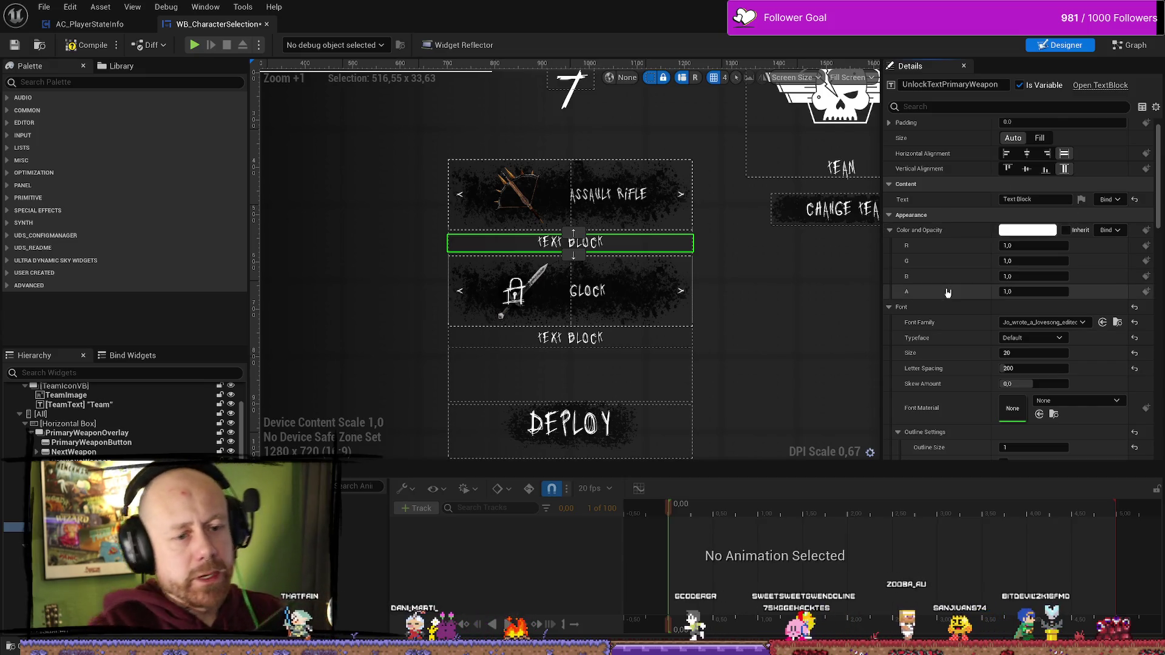
- Inspect the layout's background blur, CHANGE TEAM button and Assault Rifle text block
click(855, 285)
scroll(856, 285, down, 4)
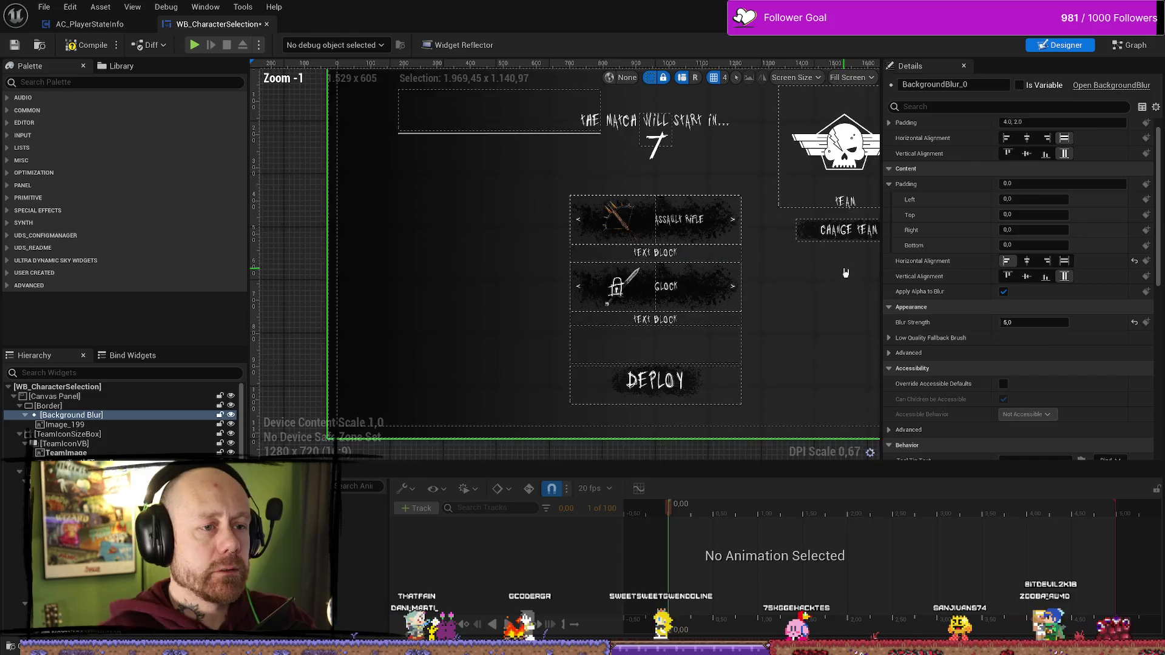
scroll(855, 286, up, 2)
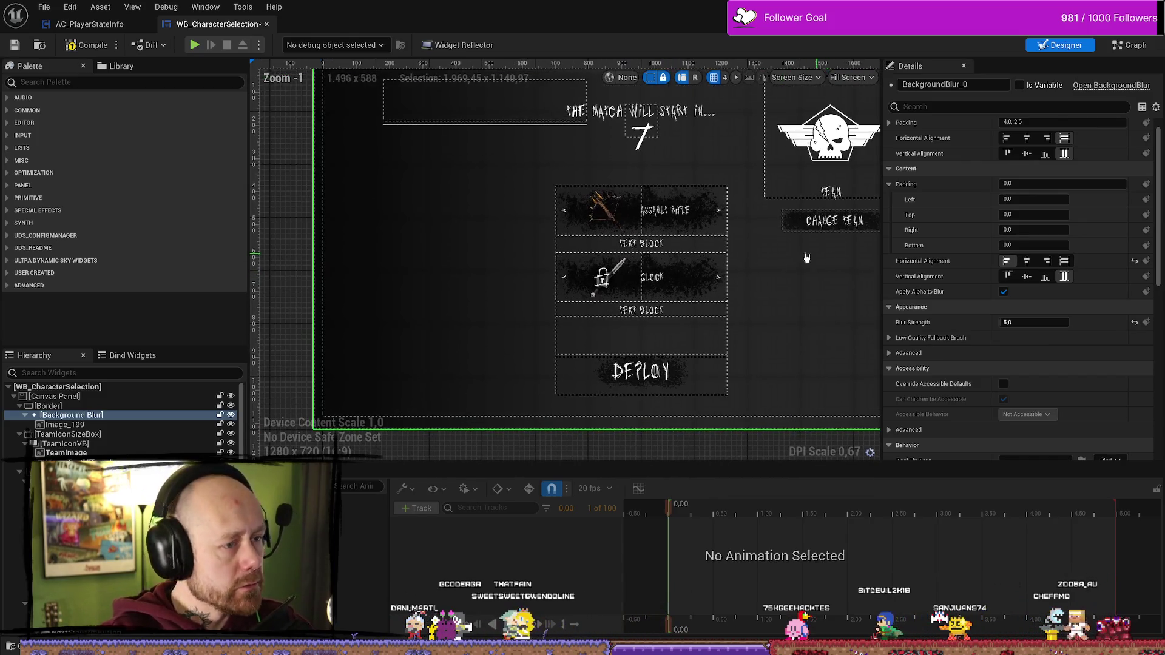
drag(777, 261, 782, 267)
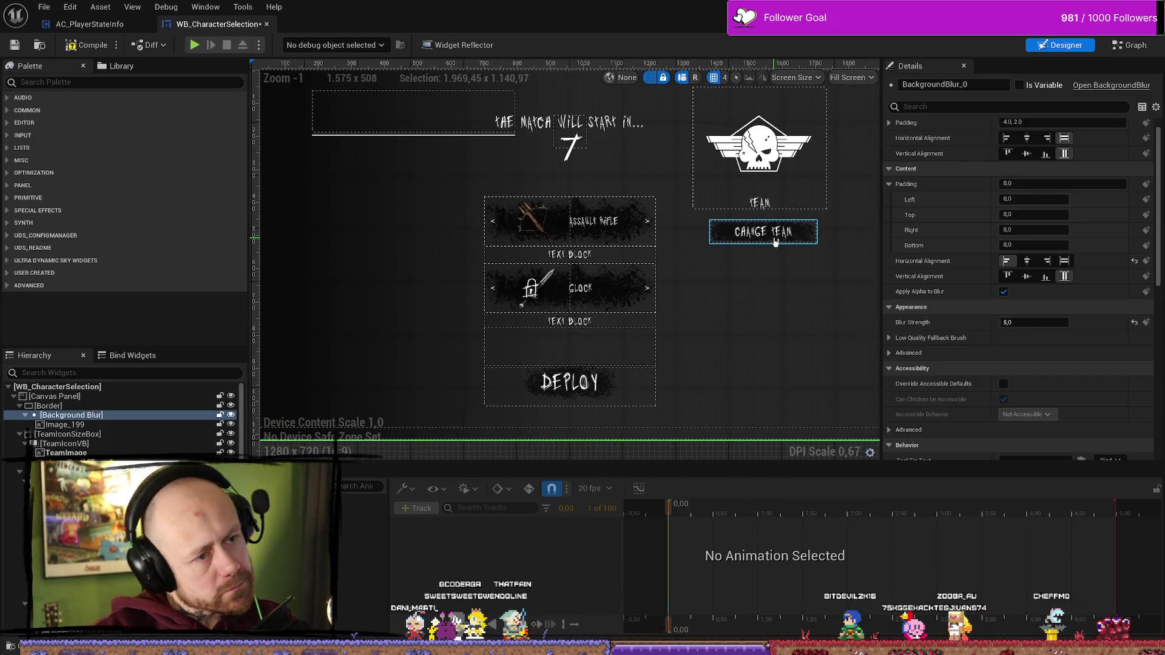
scroll(775, 242, up, 3)
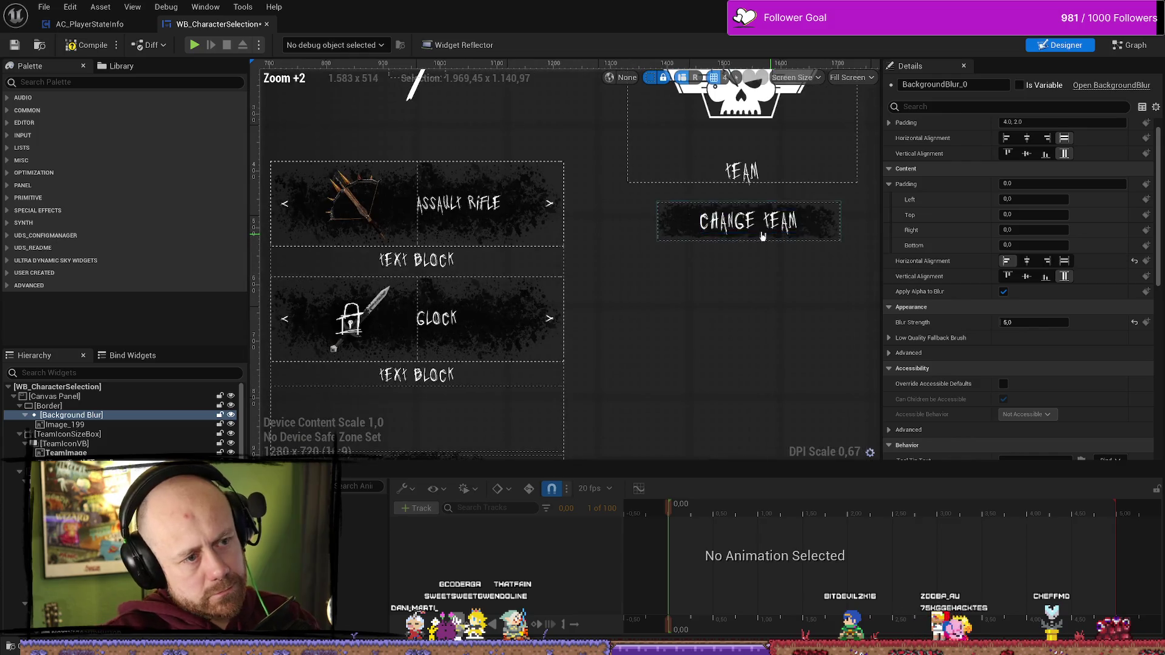
click(720, 237)
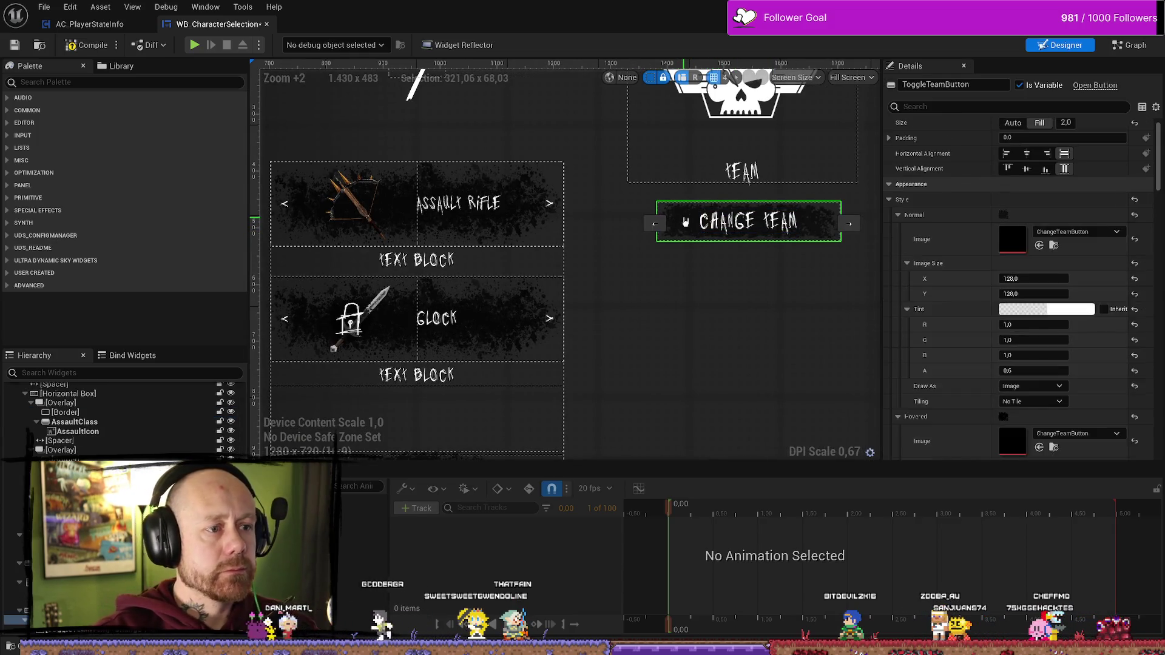
scroll(721, 329, down, 1)
scroll(761, 359, down, 2)
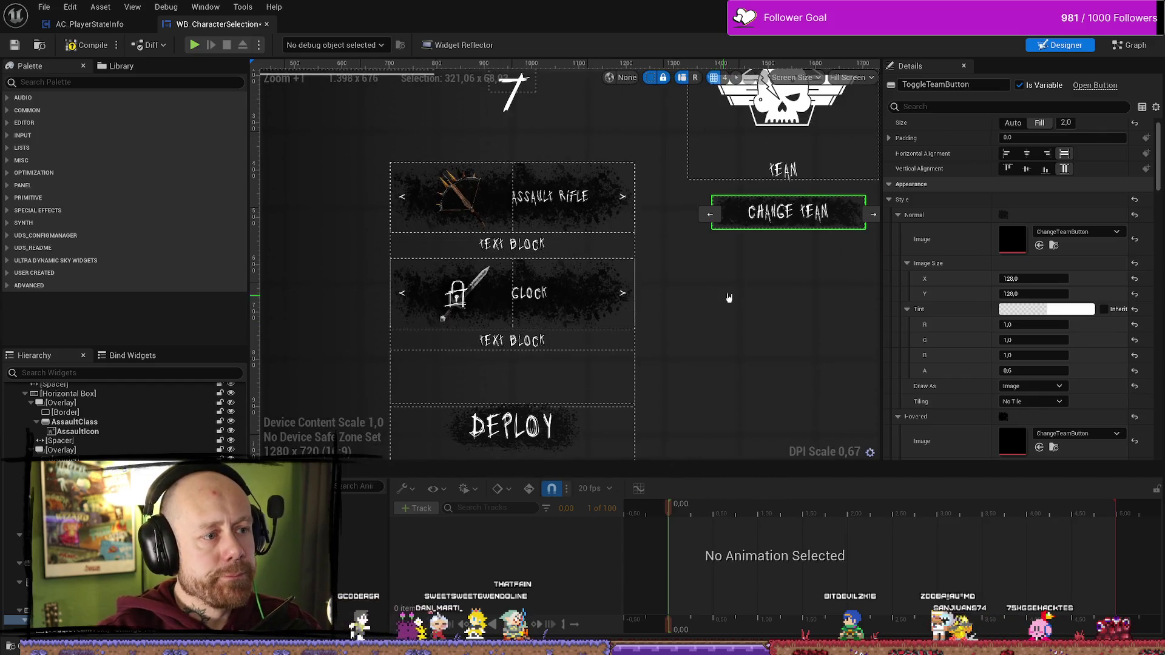
drag(745, 387, 737, 313)
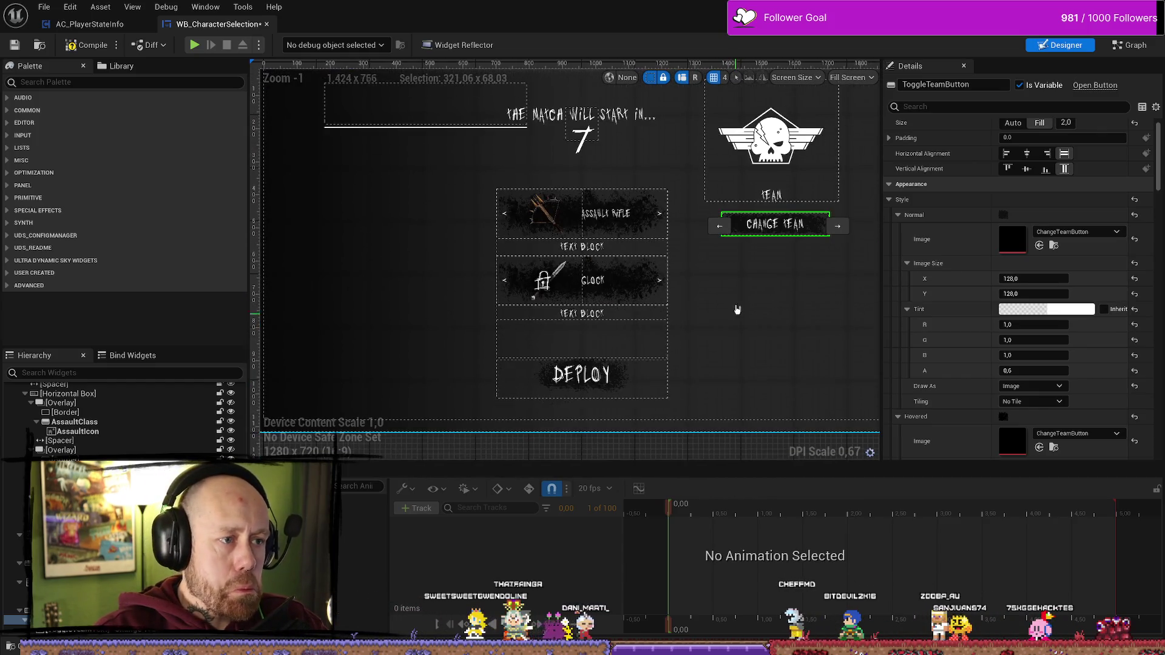
scroll(740, 337, up, 1)
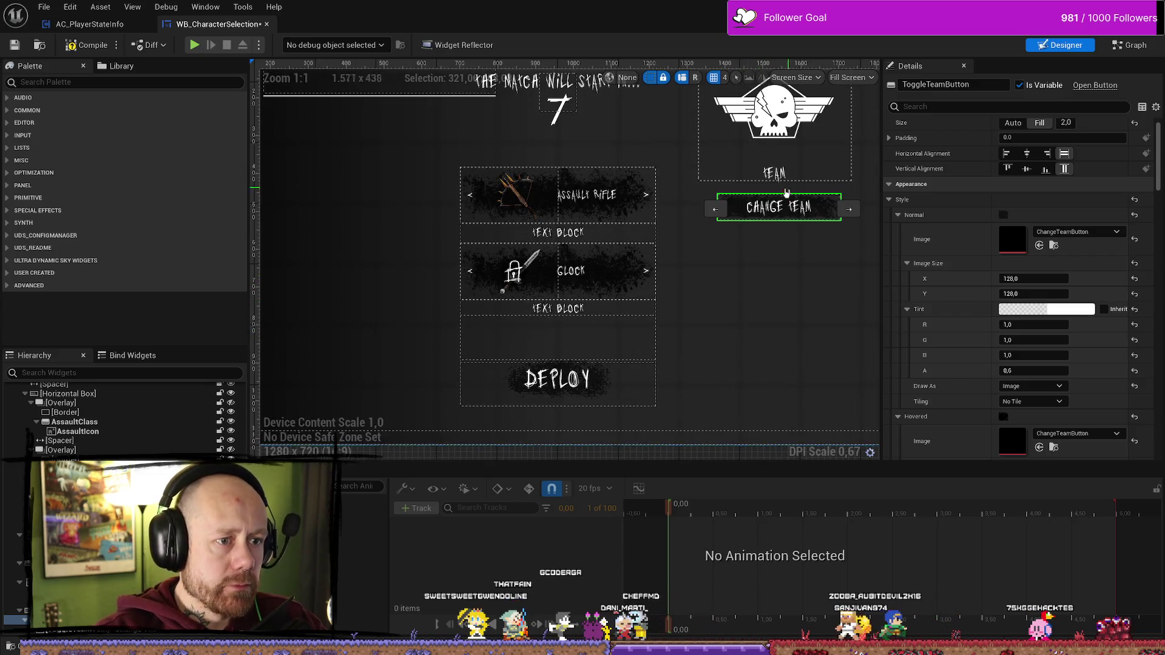
mouse_move(798, 316)
mouse_down()
mouse_move(786, 339)
mouse_move(795, 322)
mouse_up()
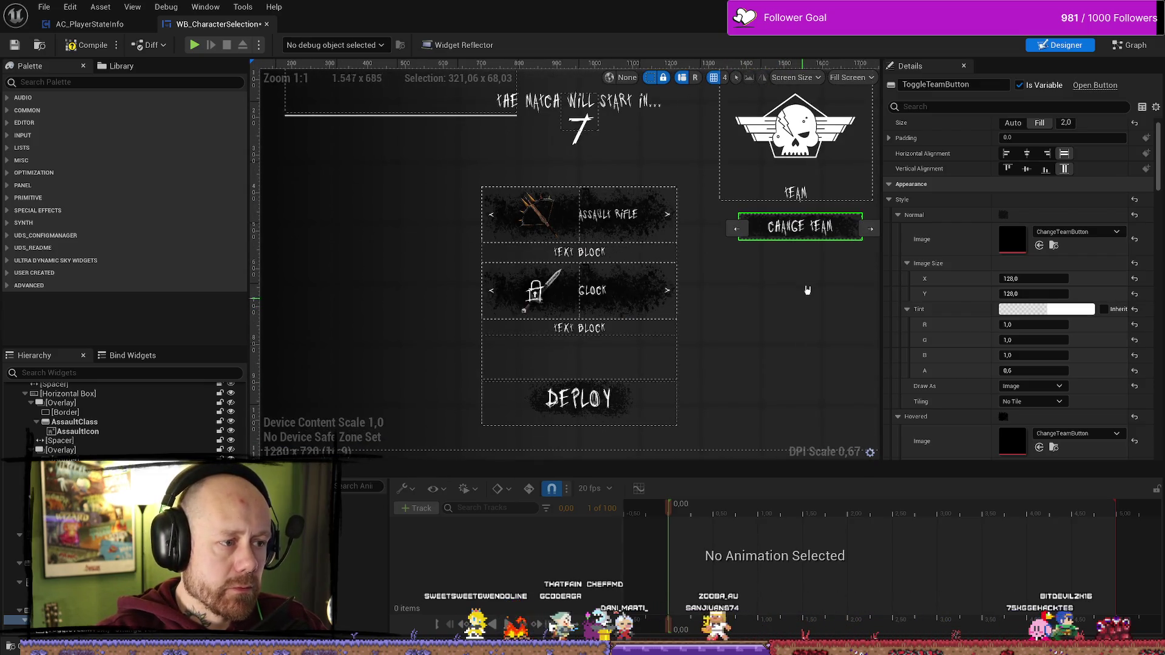
click(579, 253)
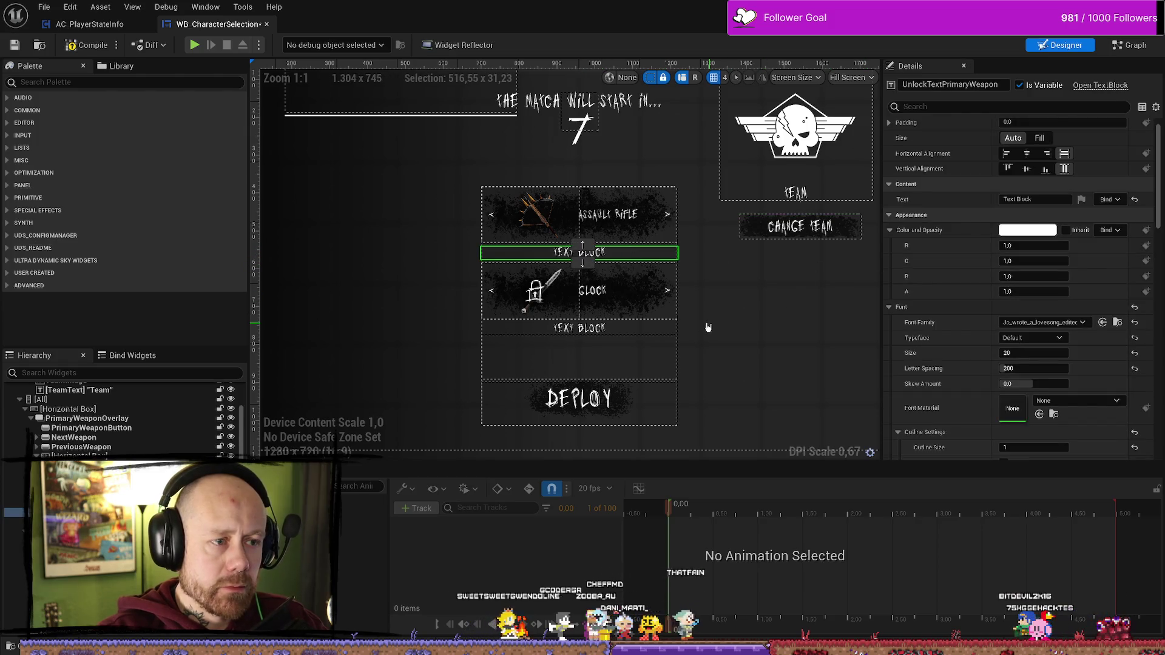
- Rename the Glock and Assault Rifle lock icons to LockedSecondary and LockedPrimary
click(547, 304)
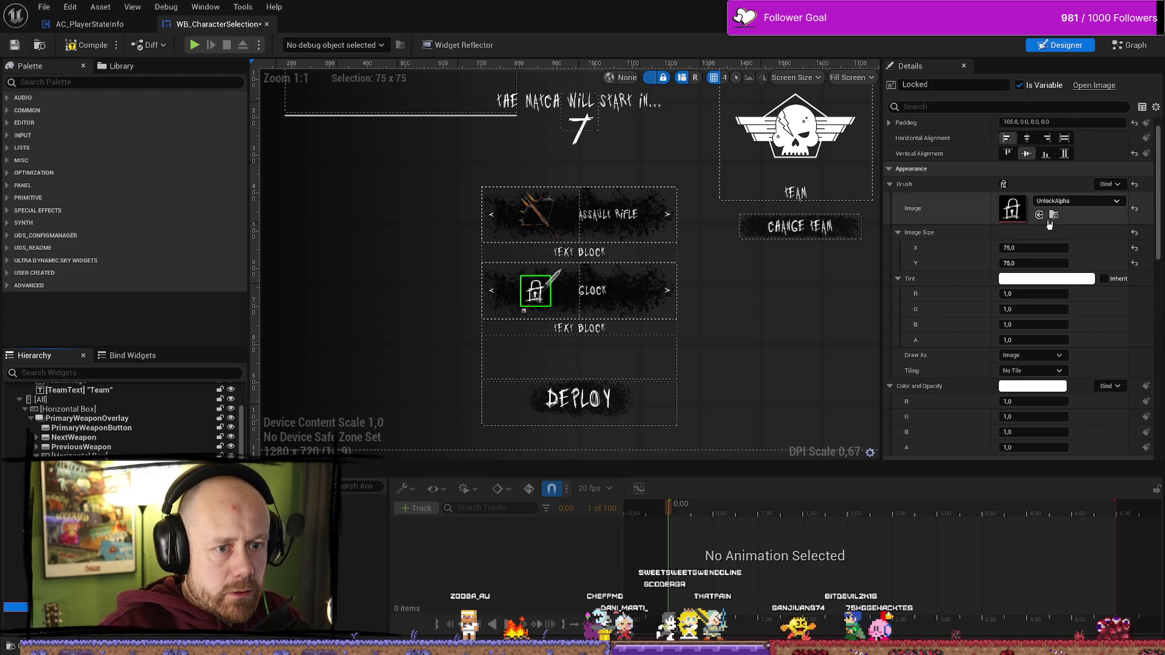
scroll(1048, 208, up, 1)
click(949, 84)
text(Sec)
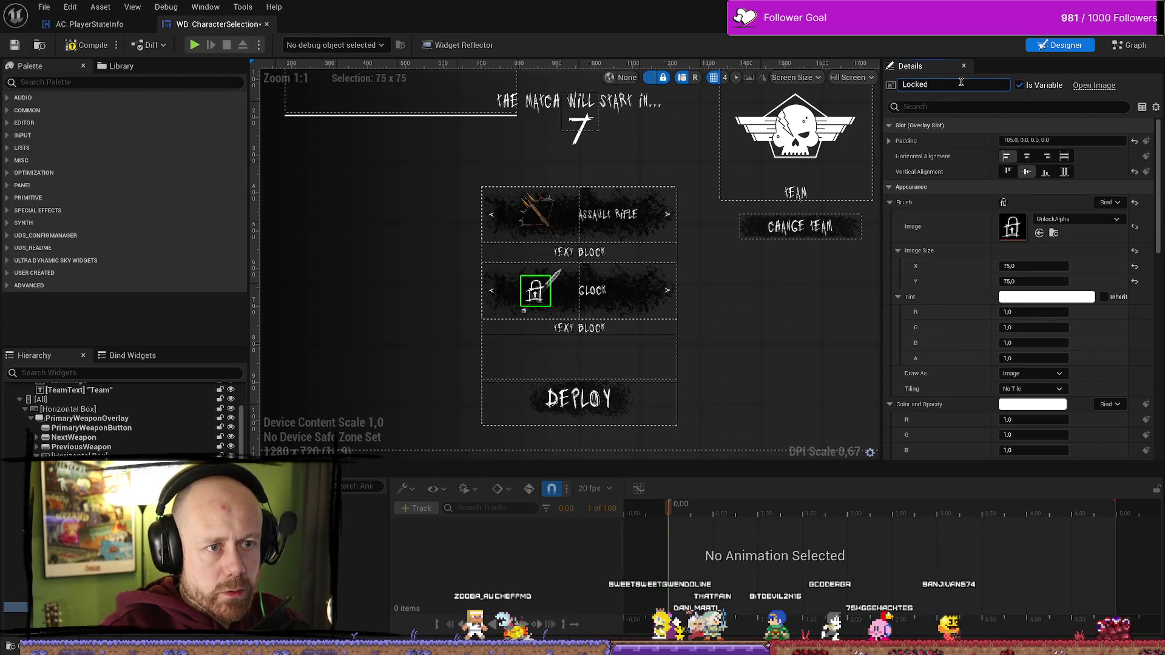
text(ondary)
key(Return)
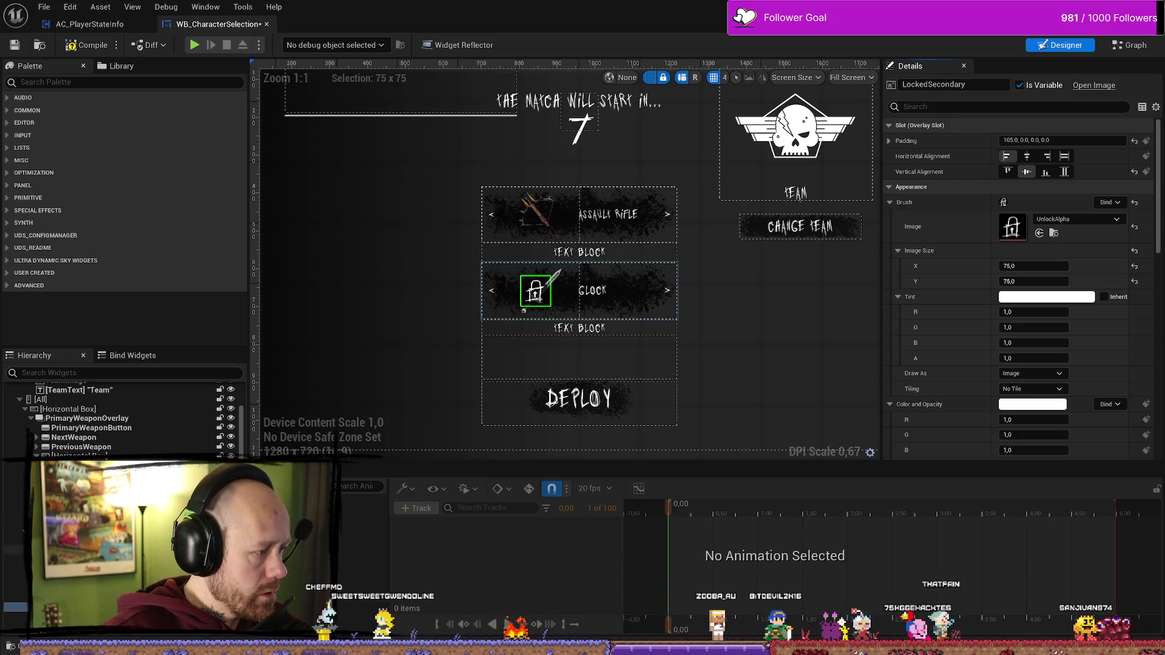
click(540, 214)
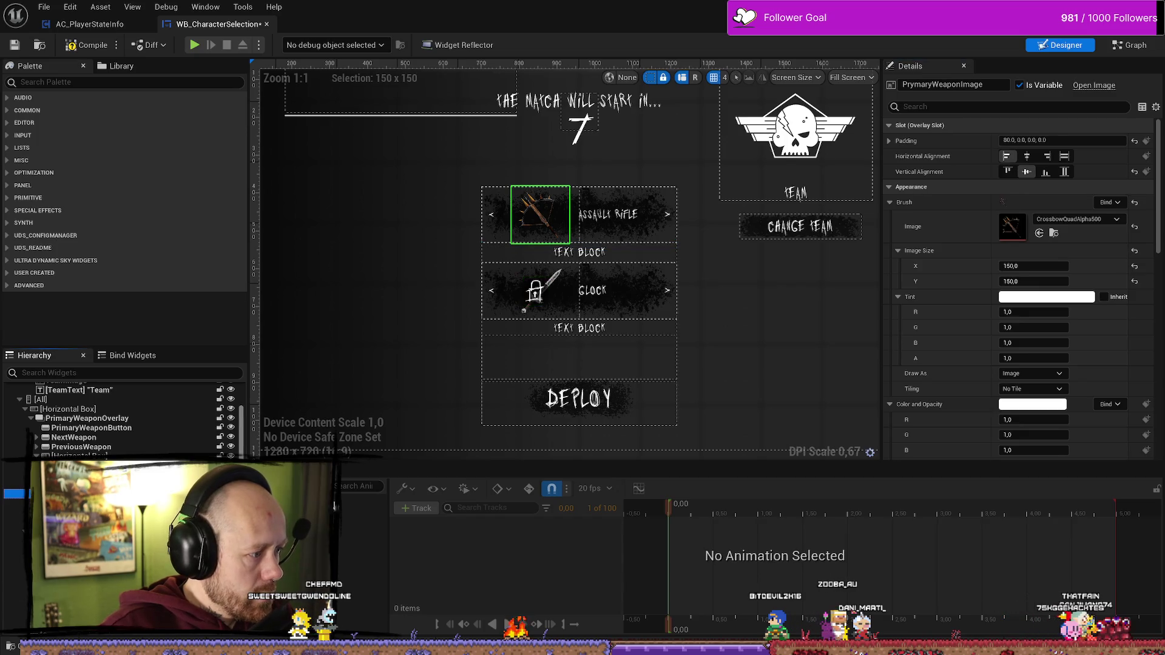
click(536, 214)
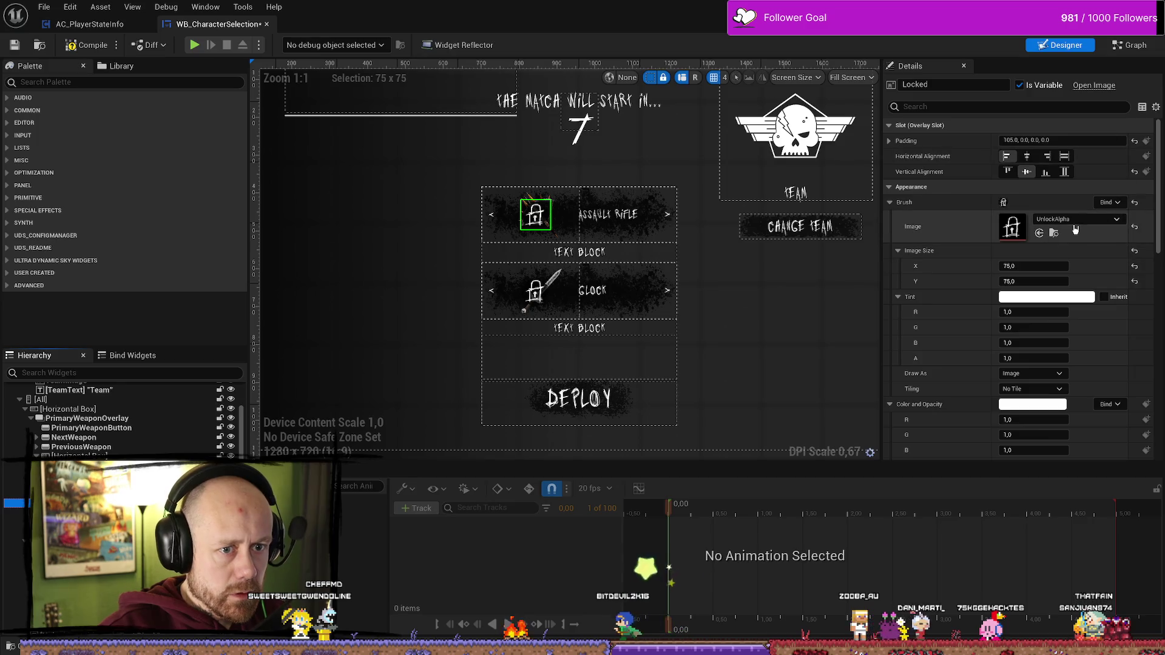
click(971, 82)
click(1007, 88)
text(Primary)
key(Return)
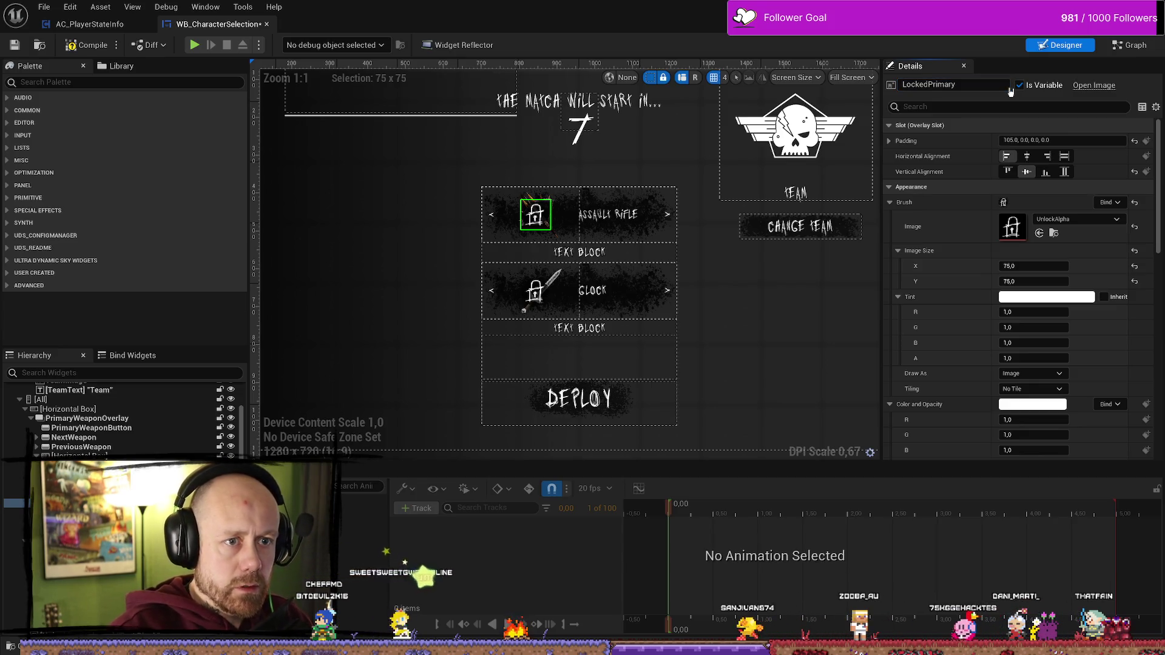
- Set LockedPrimary's Visibility to Hidden and save the character selection widget
click(979, 108)
text(visi)
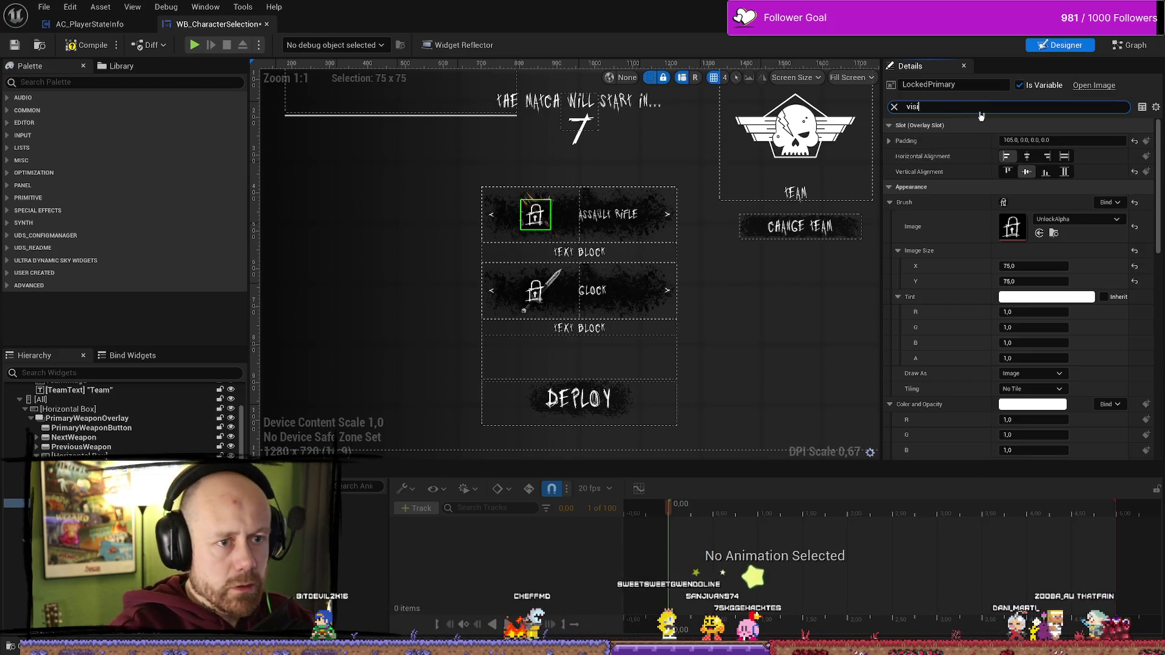
click(1046, 140)
click(1011, 172)
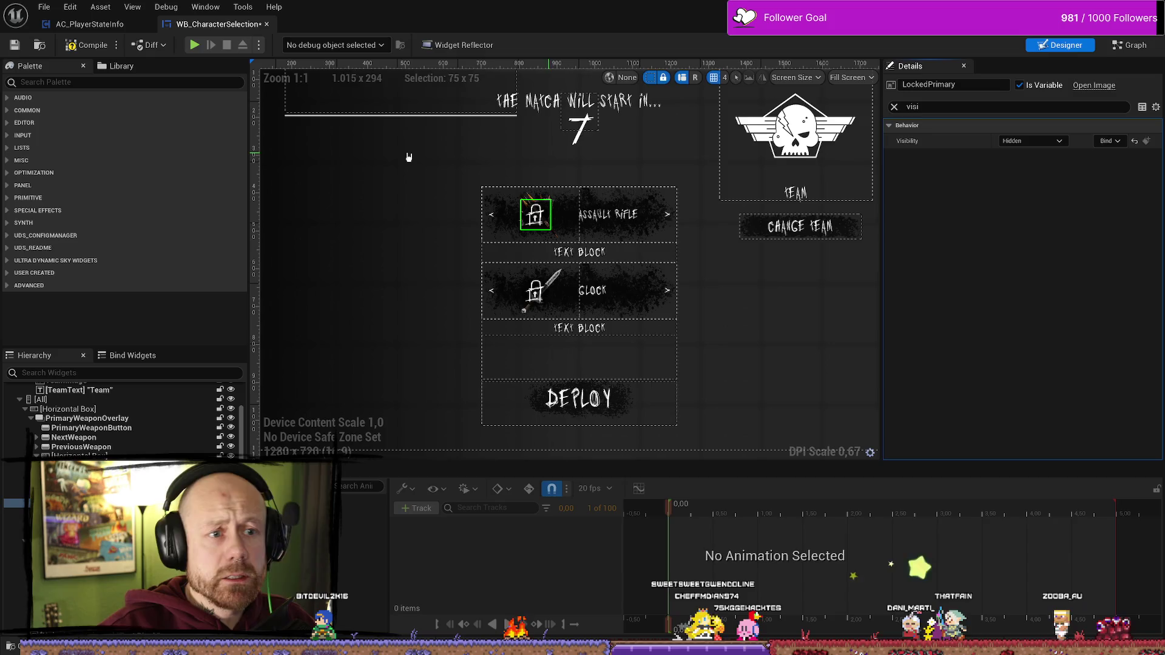
click(13, 46)
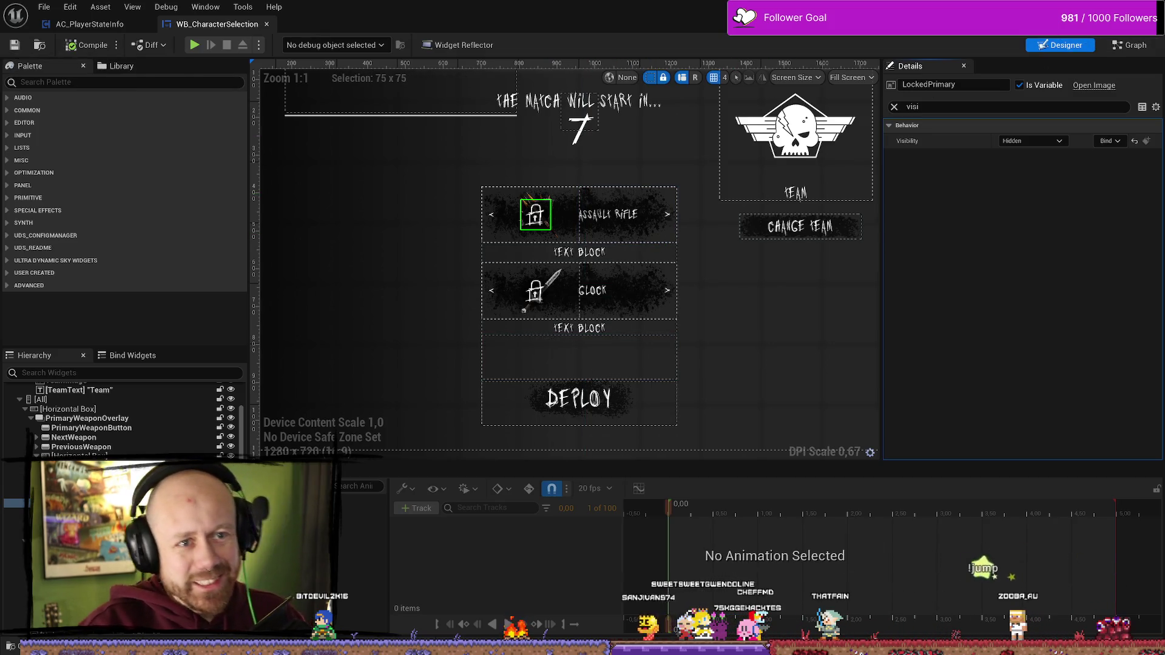
key(alt+Tab)
click(289, 46)
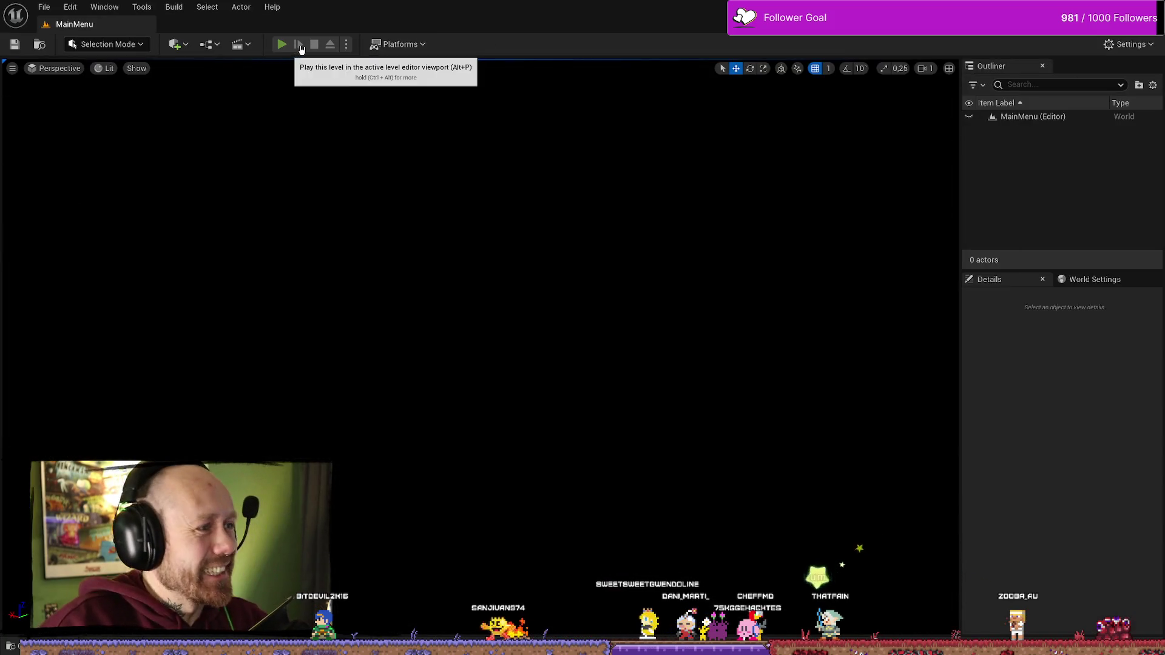
click(189, 405)
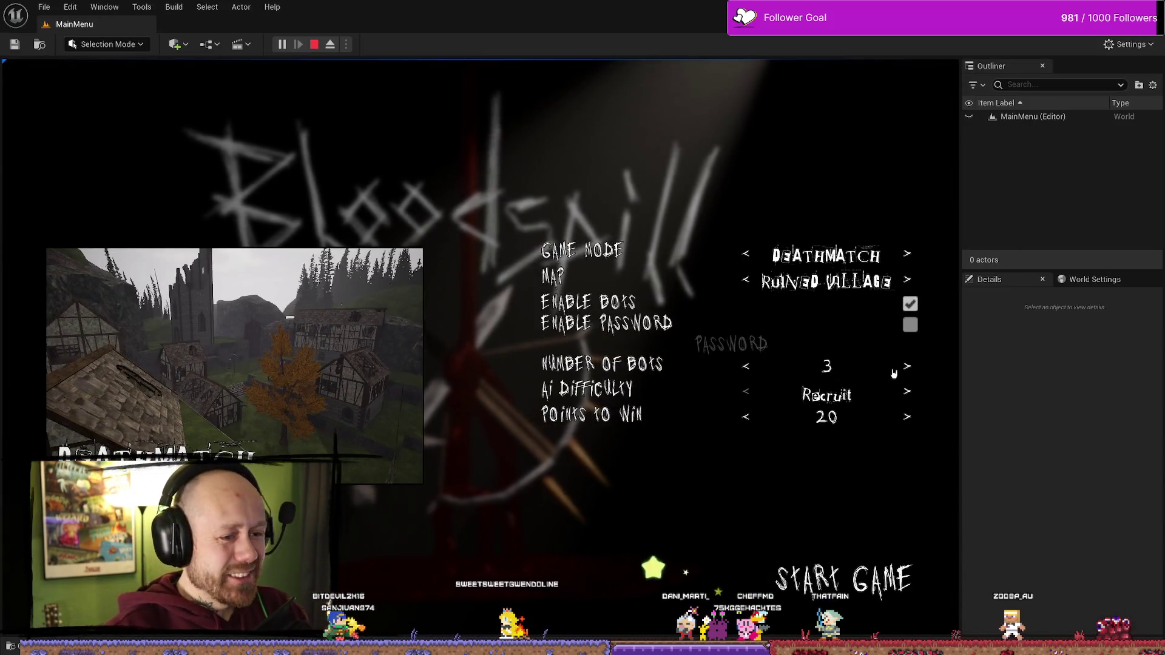
click(856, 586)
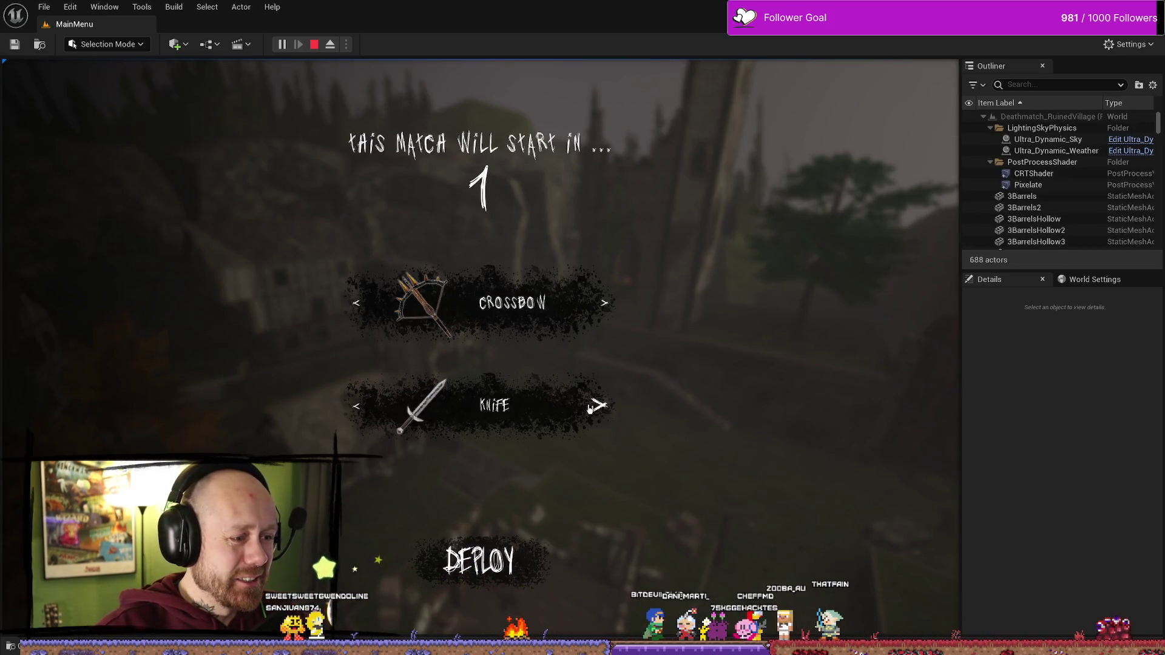
click(599, 406)
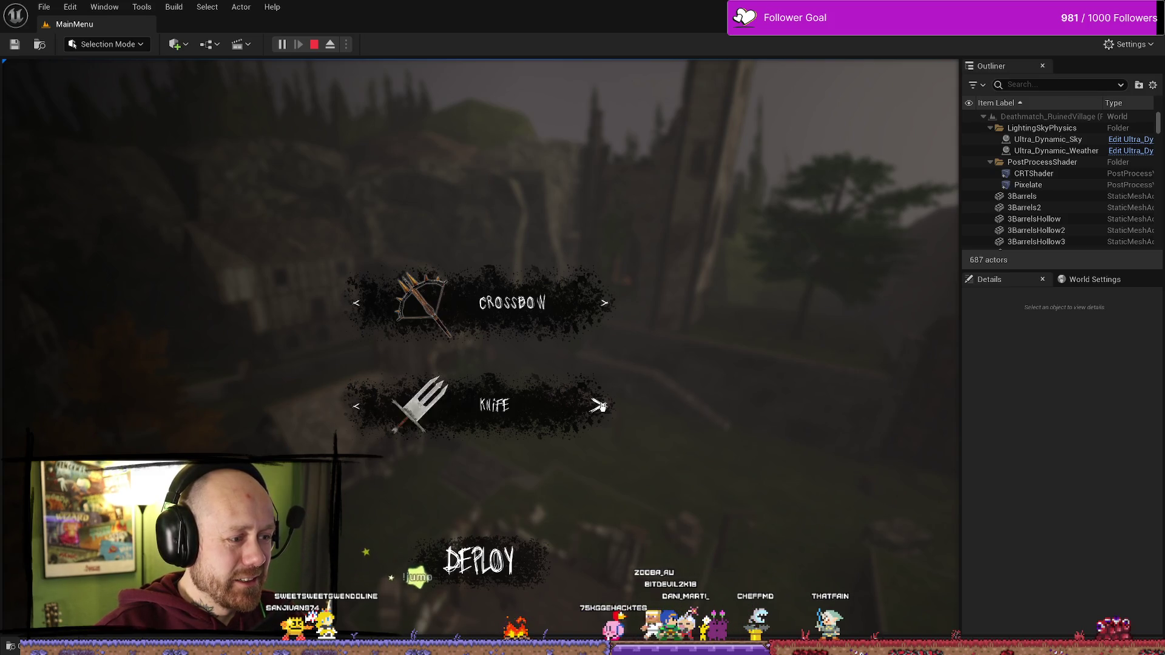
click(598, 406)
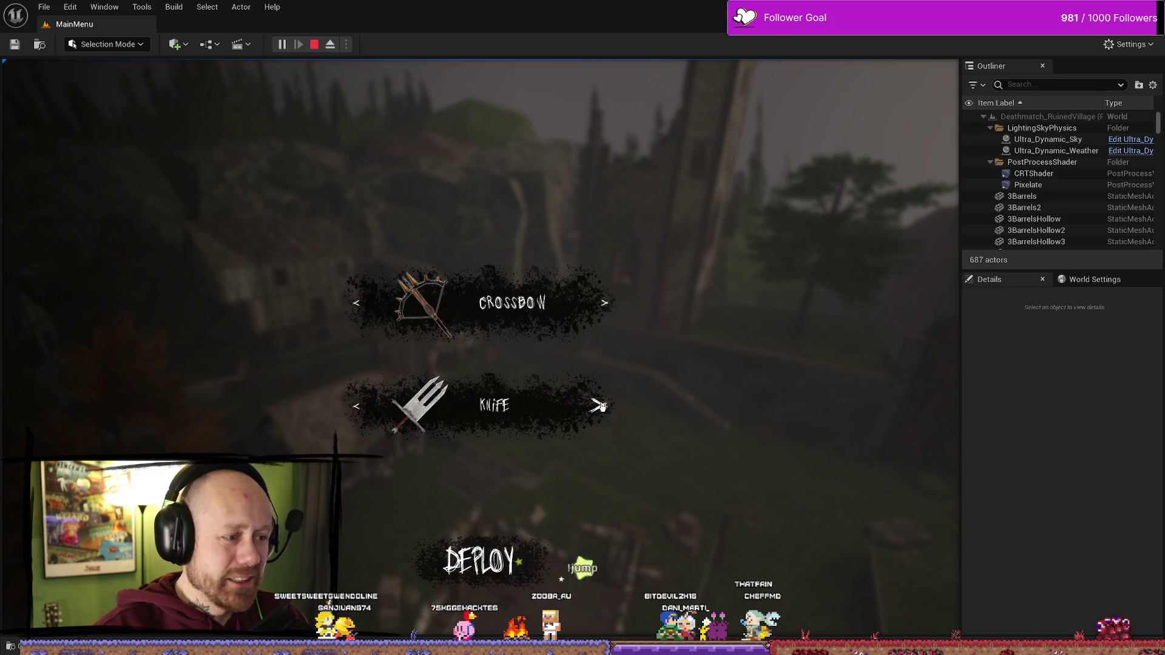
key(Escape)
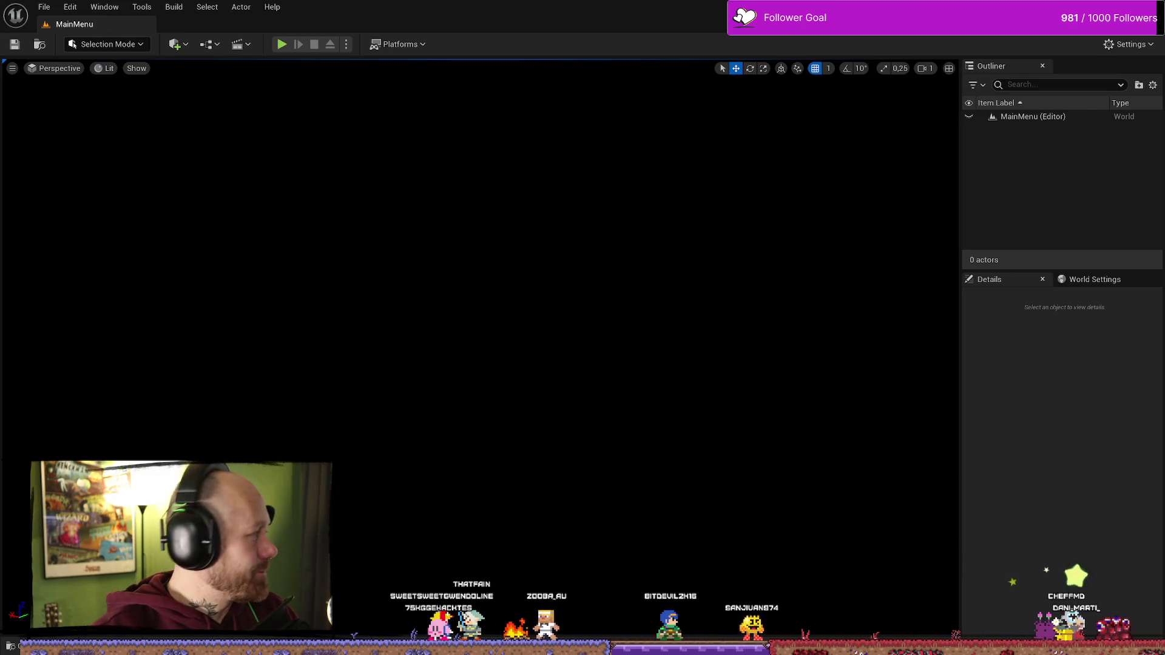
- Start a new singleplayer match in a Play In Editor test
click(283, 44)
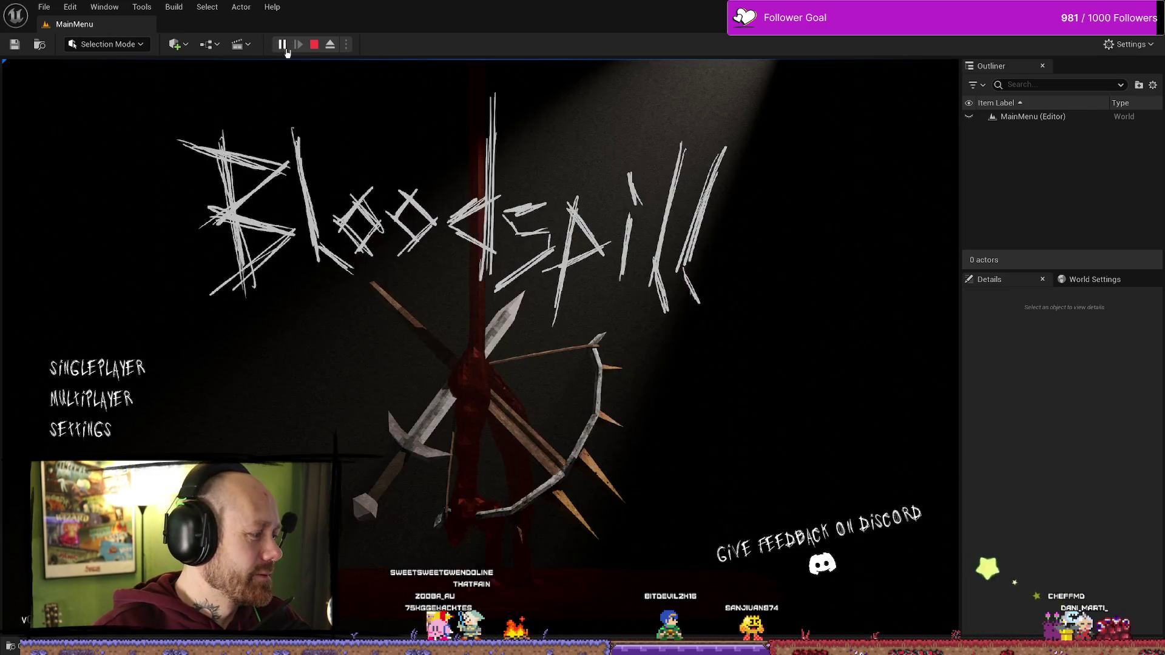
click(91, 402)
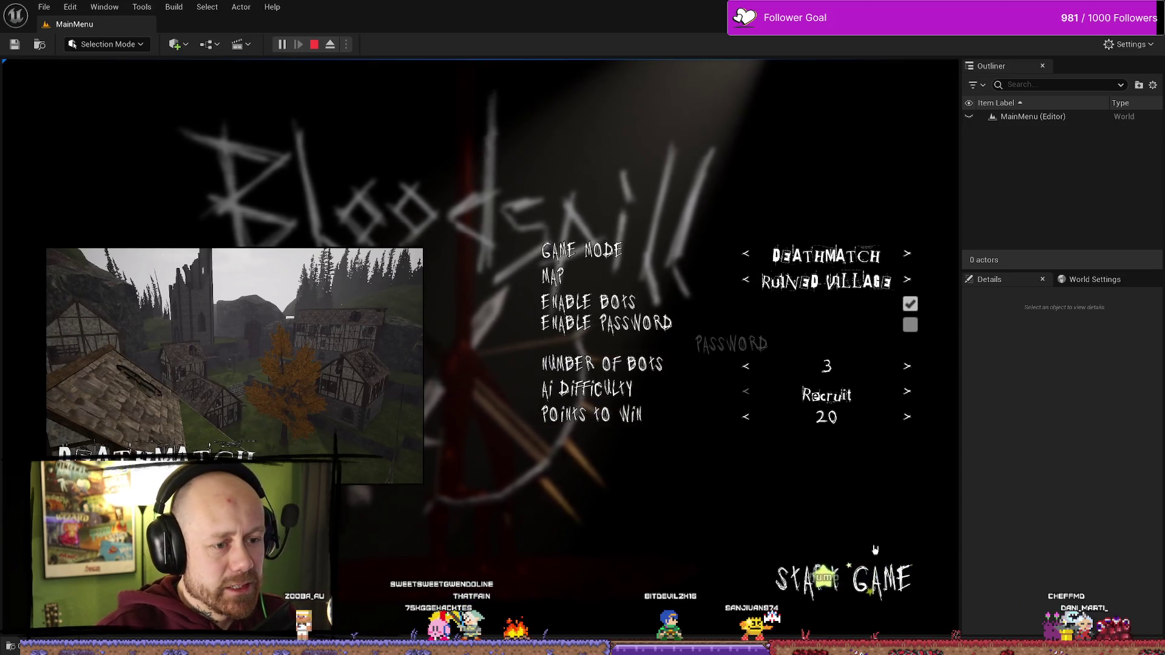
click(788, 581)
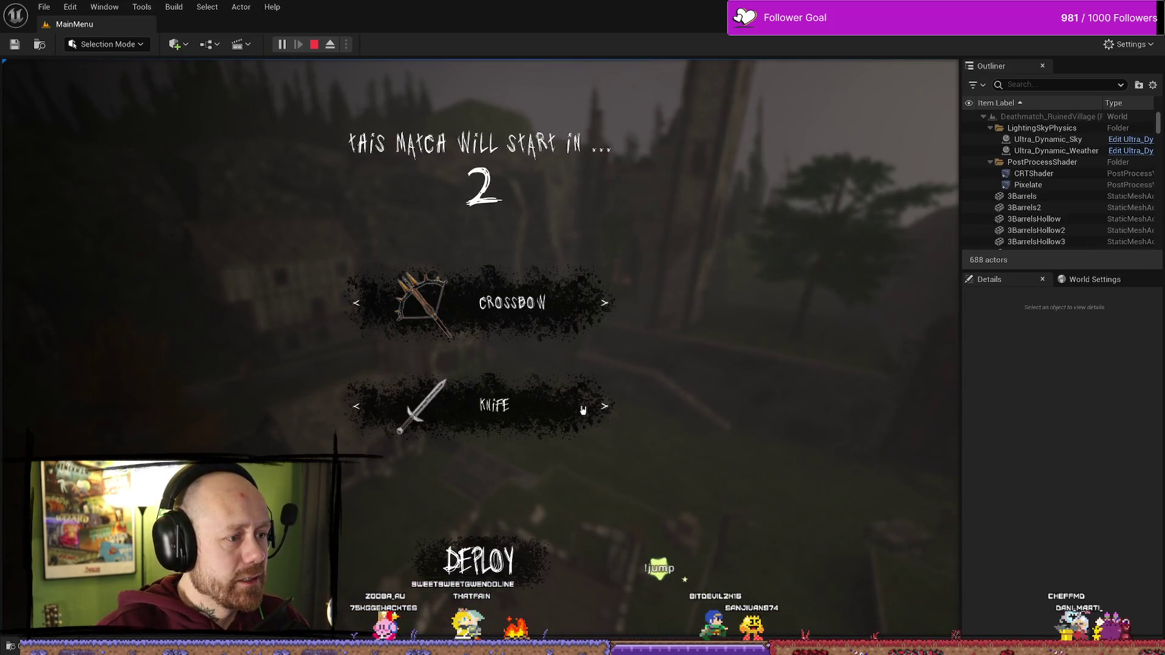
- Toggle the second weapon slot between Knife and the locked weapon, then go full-screen with F11
click(603, 407)
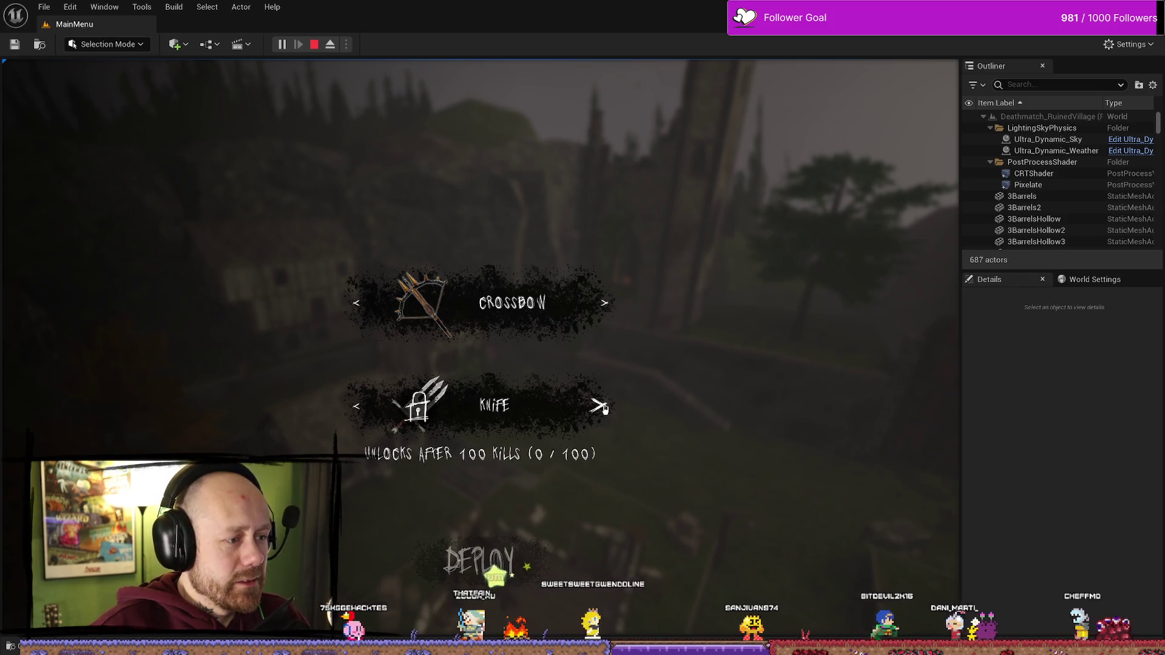
click(603, 406)
click(603, 407)
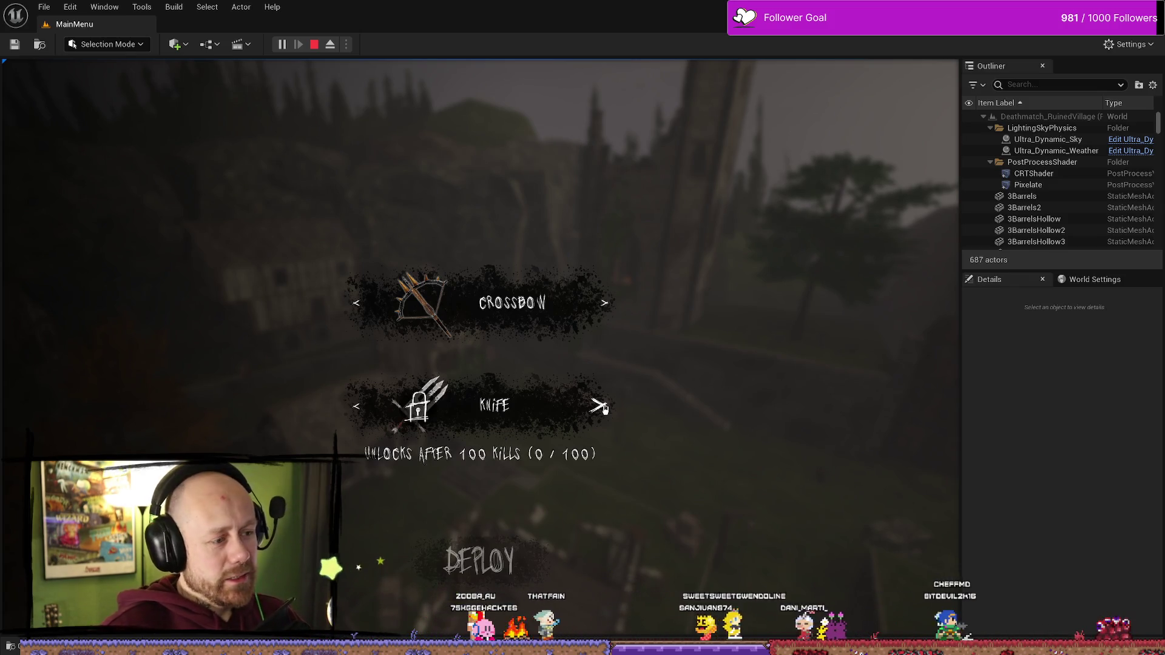
click(602, 406)
click(602, 406)
click(602, 406)
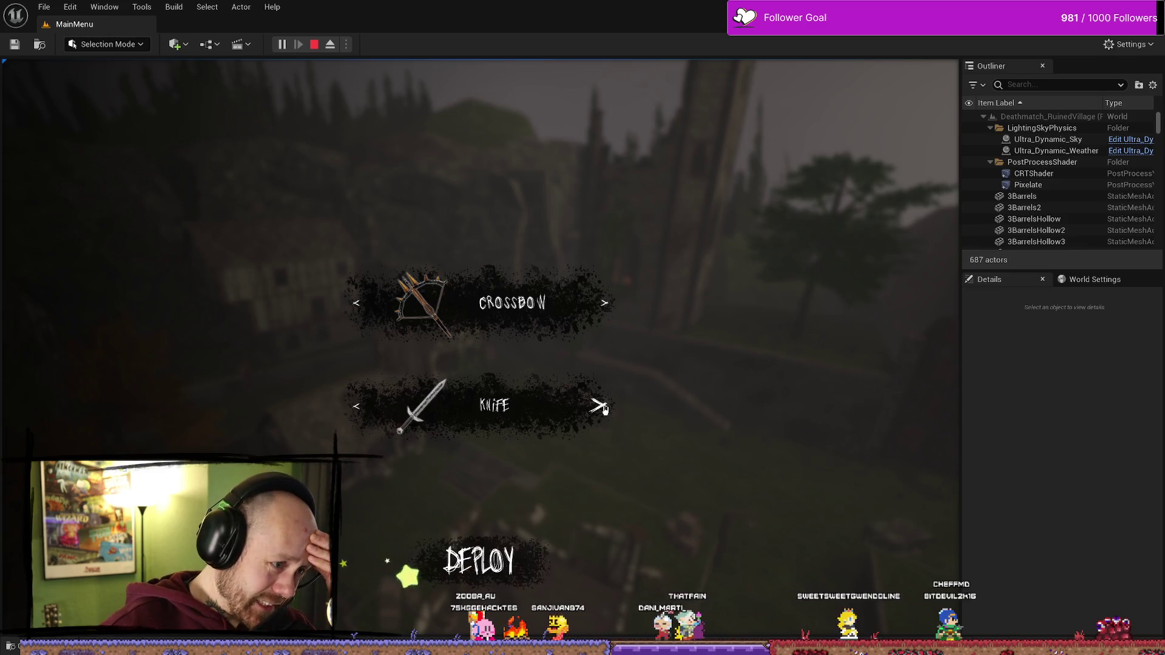
click(603, 407)
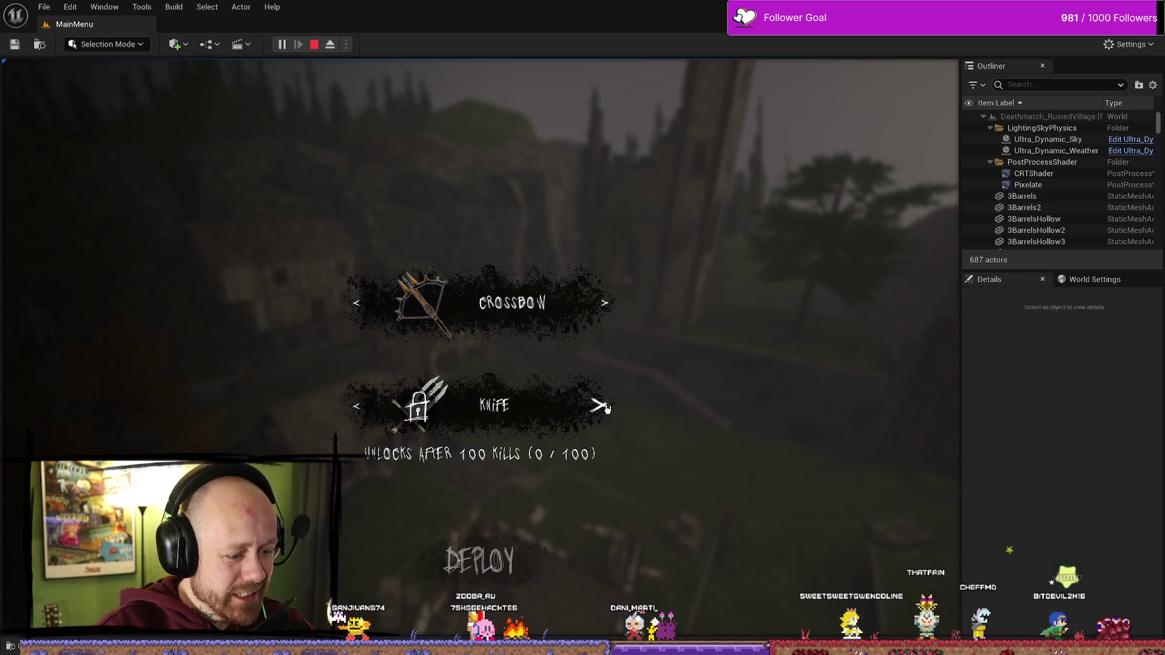
key(F11)
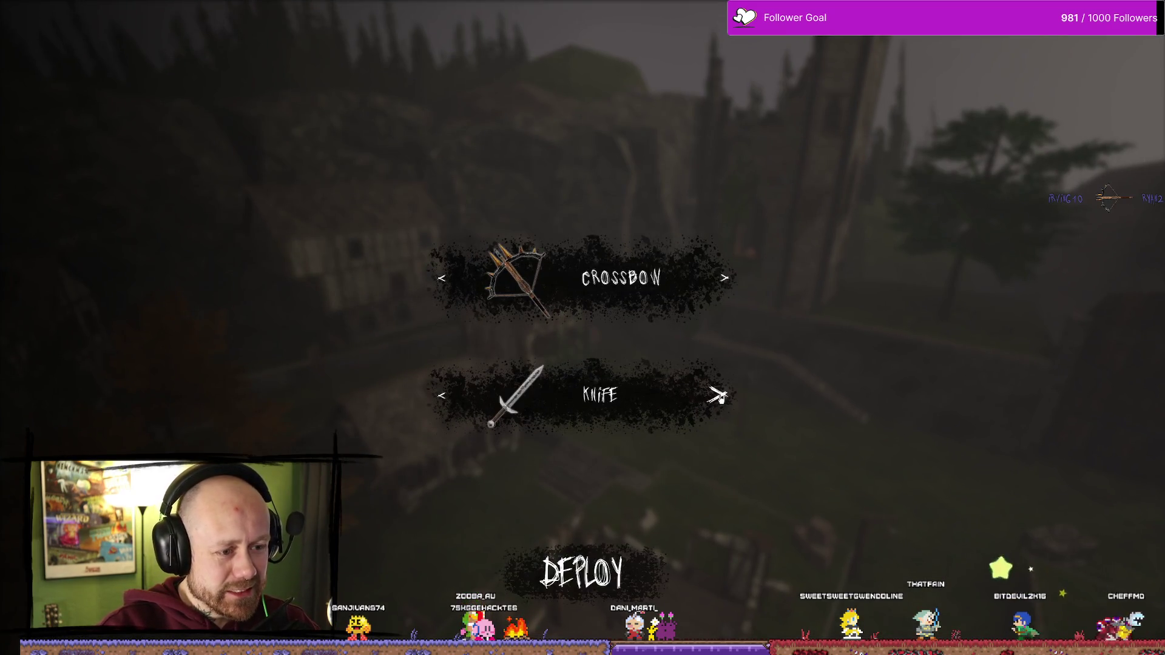
- Cycle the second weapon slot past the sword to the locked item reading 'Unlocks after 100 kills (0 / 100)'
click(718, 395)
click(718, 396)
click(718, 396)
click(717, 395)
click(717, 395)
click(718, 396)
click(718, 396)
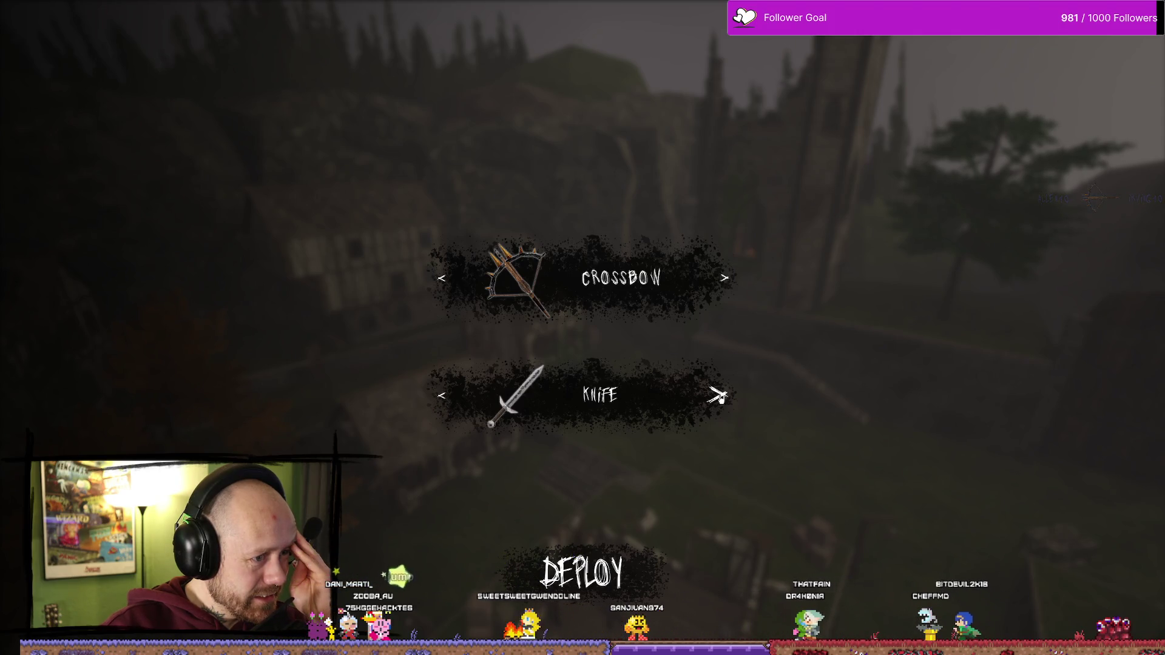
click(718, 396)
click(718, 396)
click(717, 395)
click(718, 395)
click(717, 396)
click(717, 395)
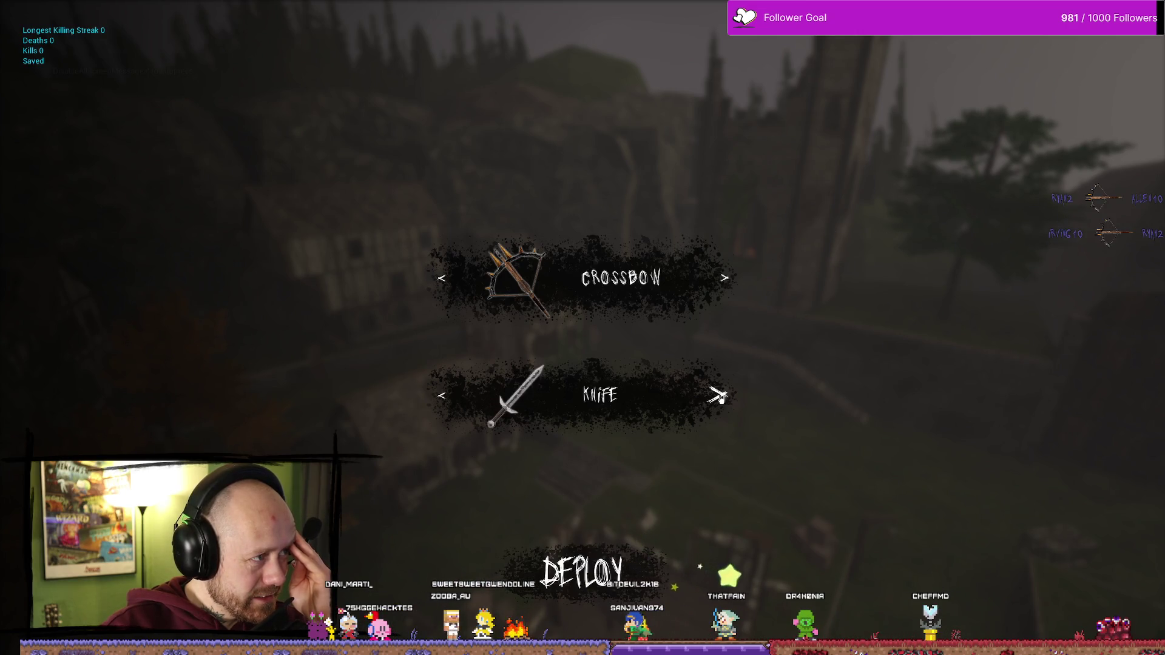
click(718, 395)
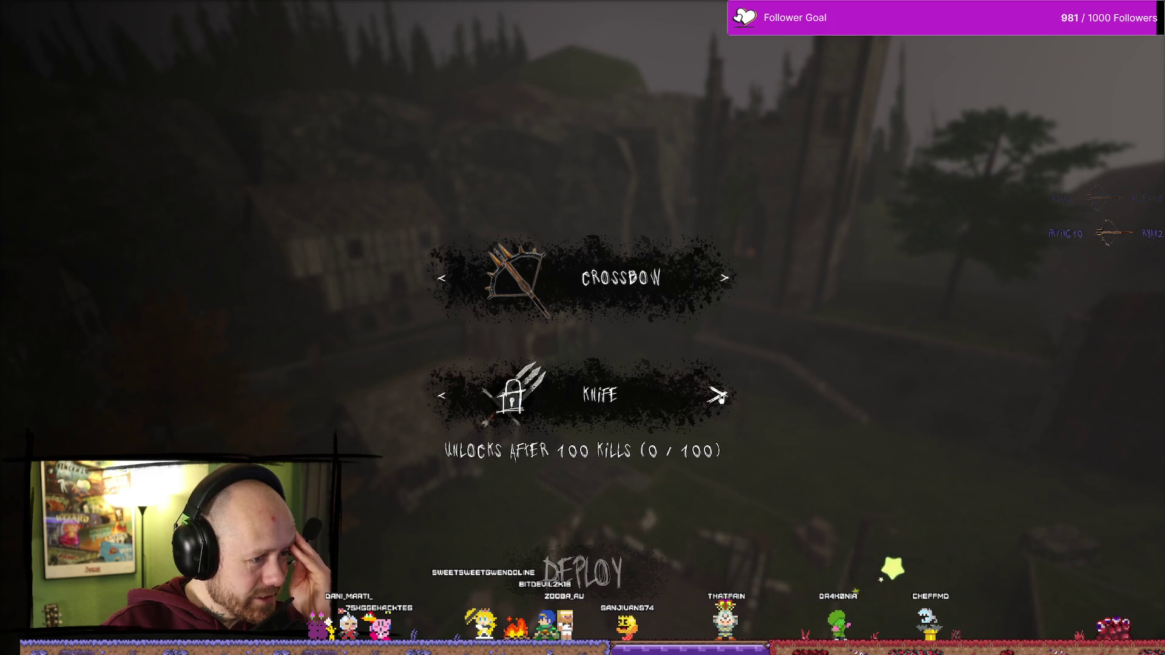
click(718, 396)
click(717, 395)
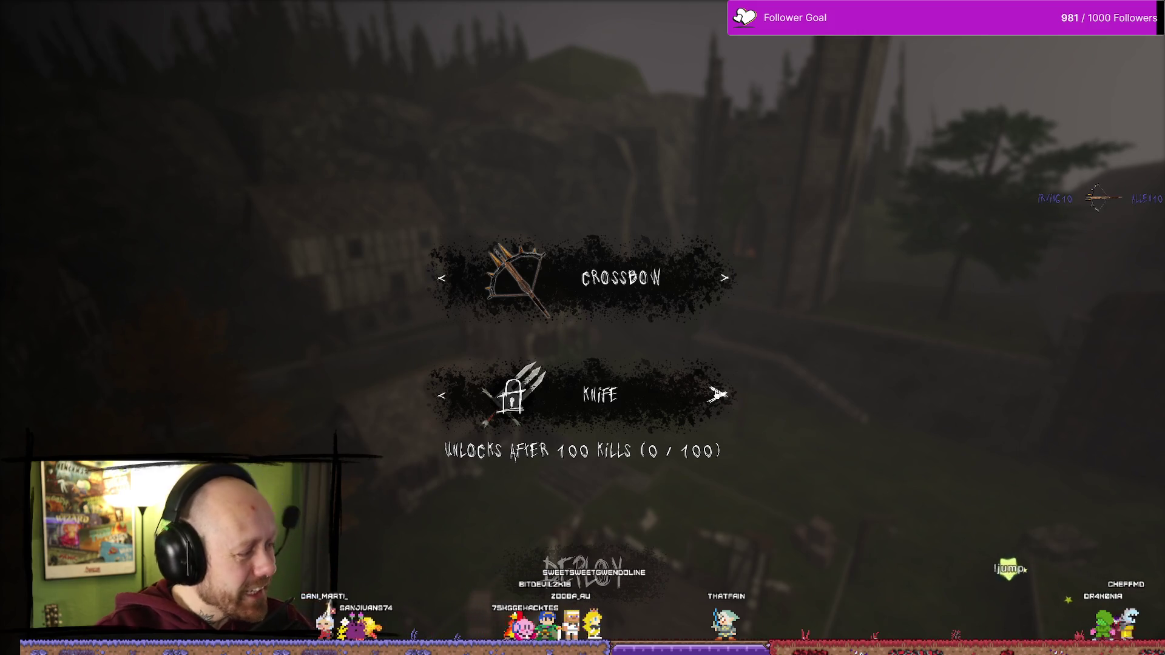
- Stop the play test, dismiss the error log, leave full-screen, and start a new play test
key(Escape)
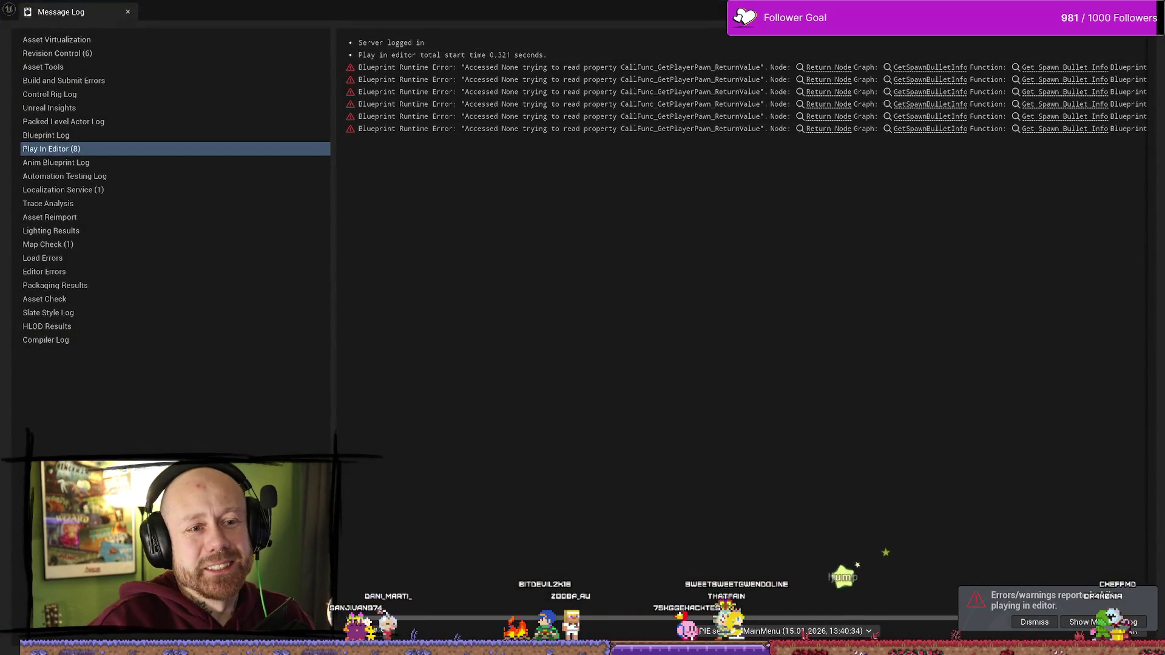
key(alt+F4)
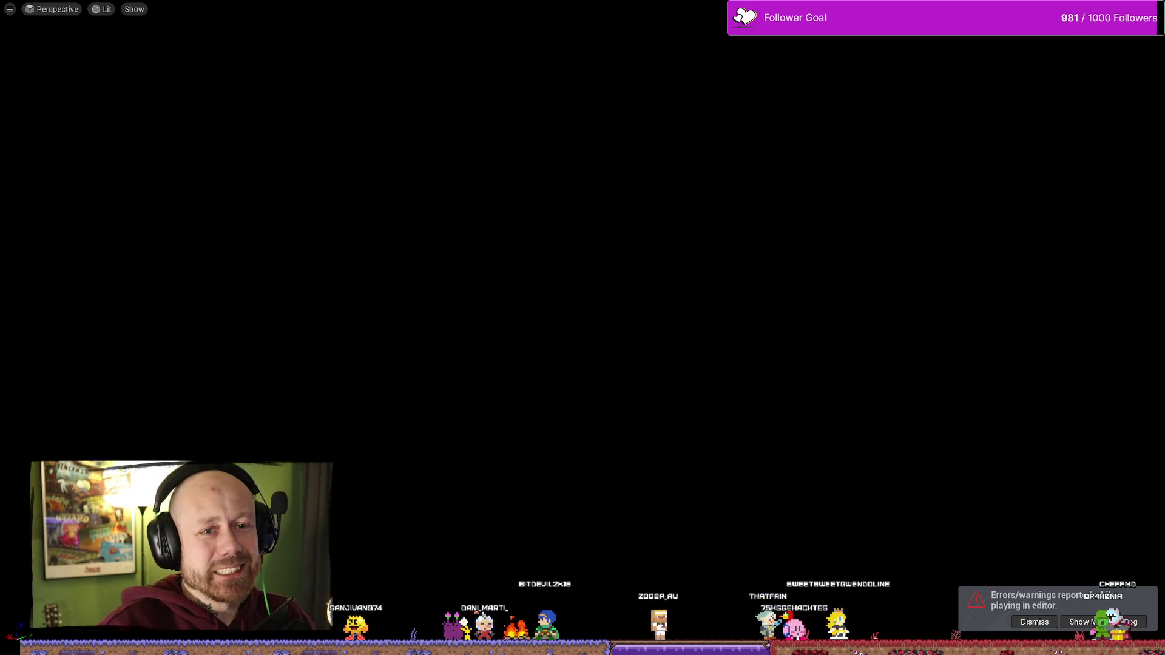
key(F11)
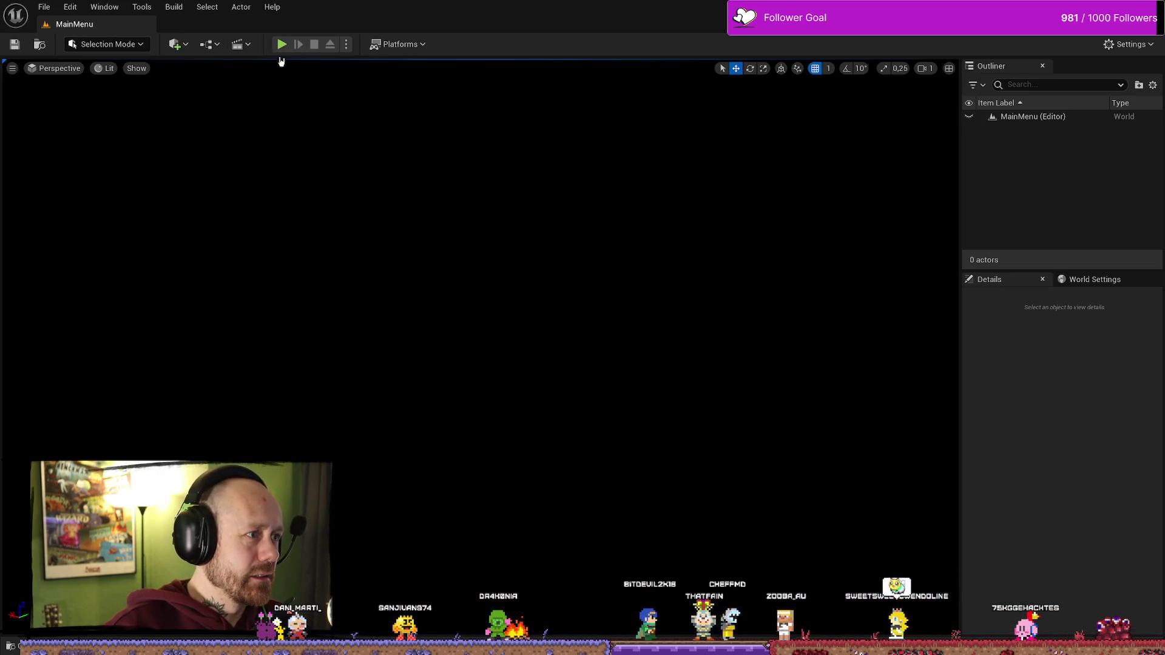
click(281, 44)
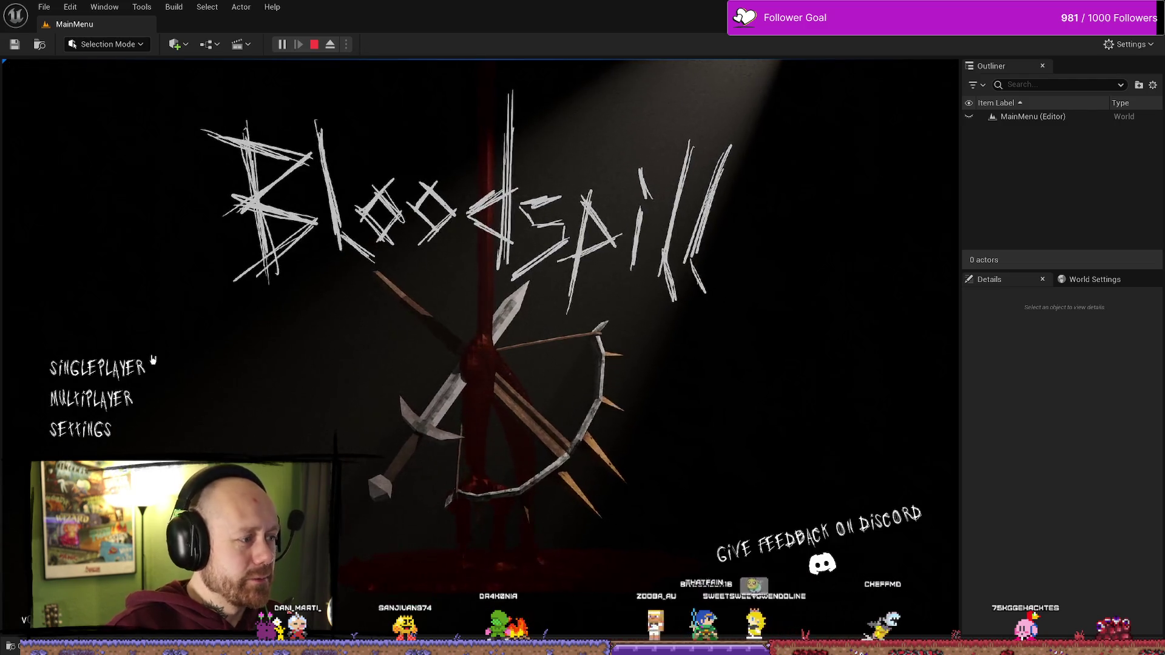
- Start a singleplayer Deathmatch on Ruined Village, widen the view, deploy, then stop the session
click(221, 408)
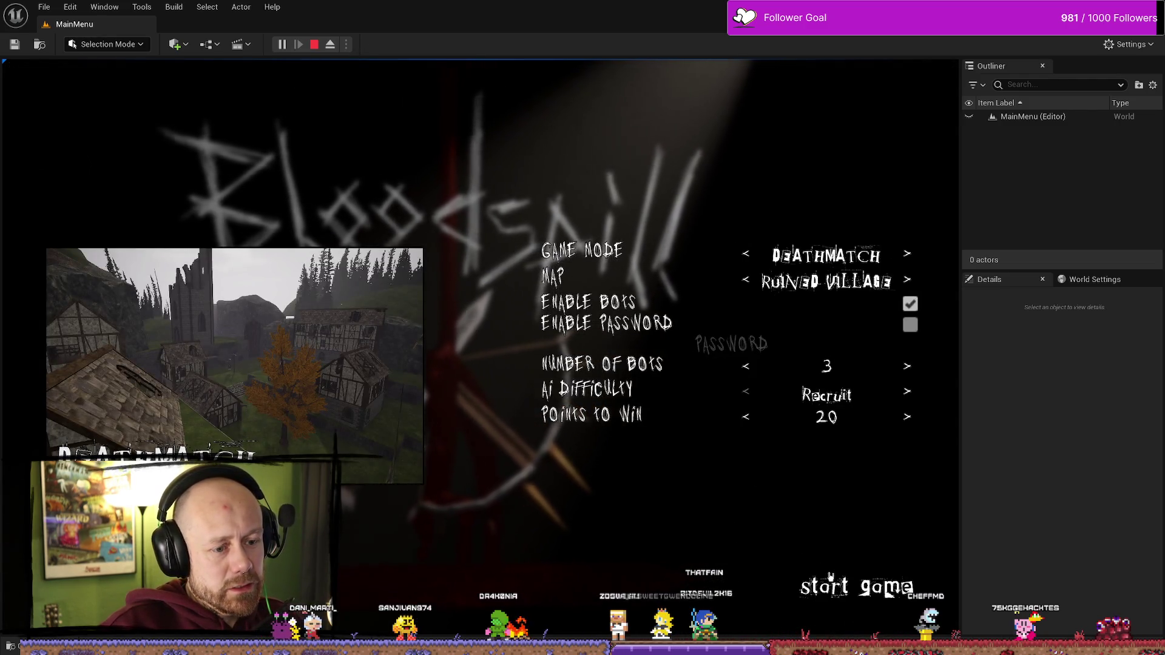
click(843, 579)
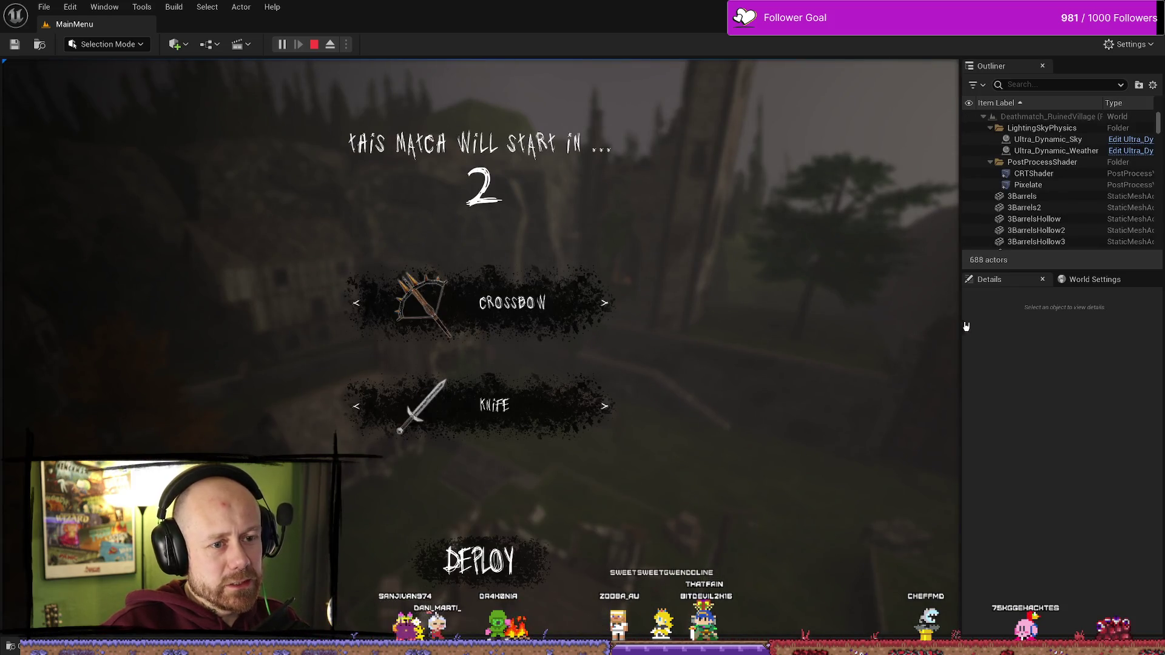
drag(961, 326, 1043, 327)
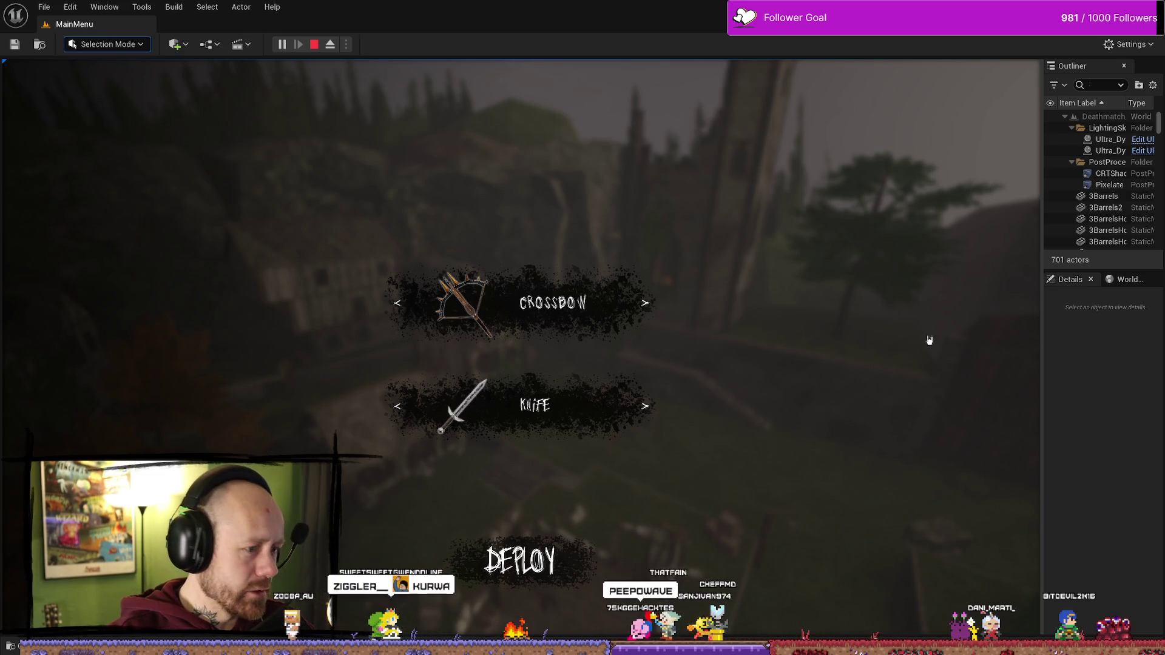
click(520, 560)
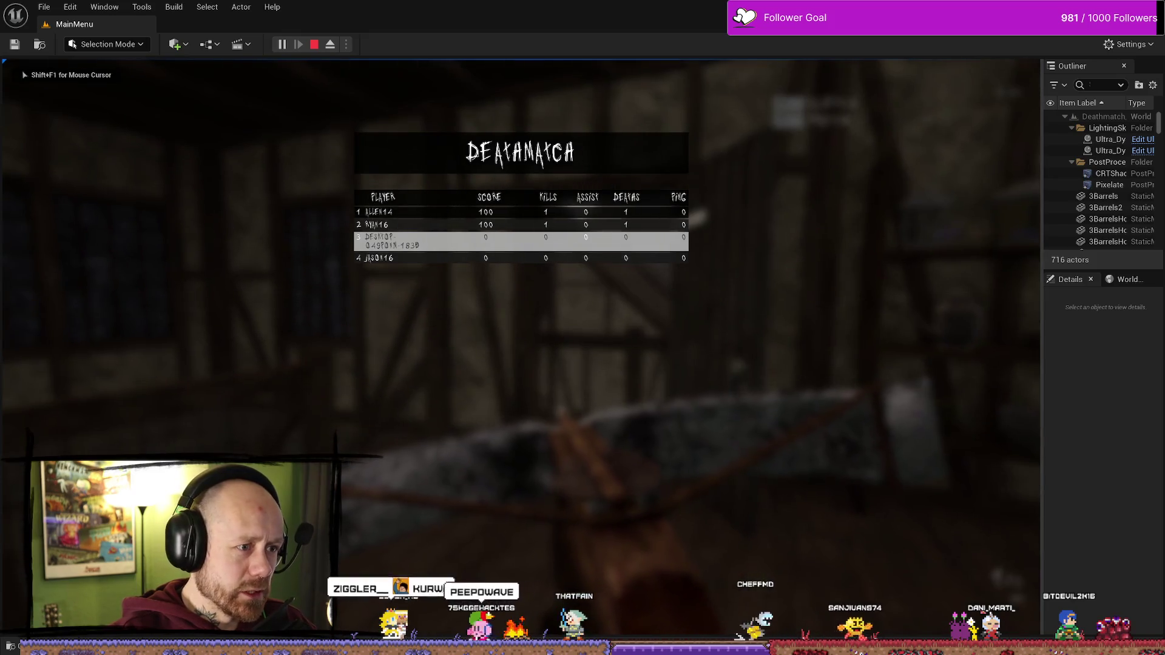
key(Escape)
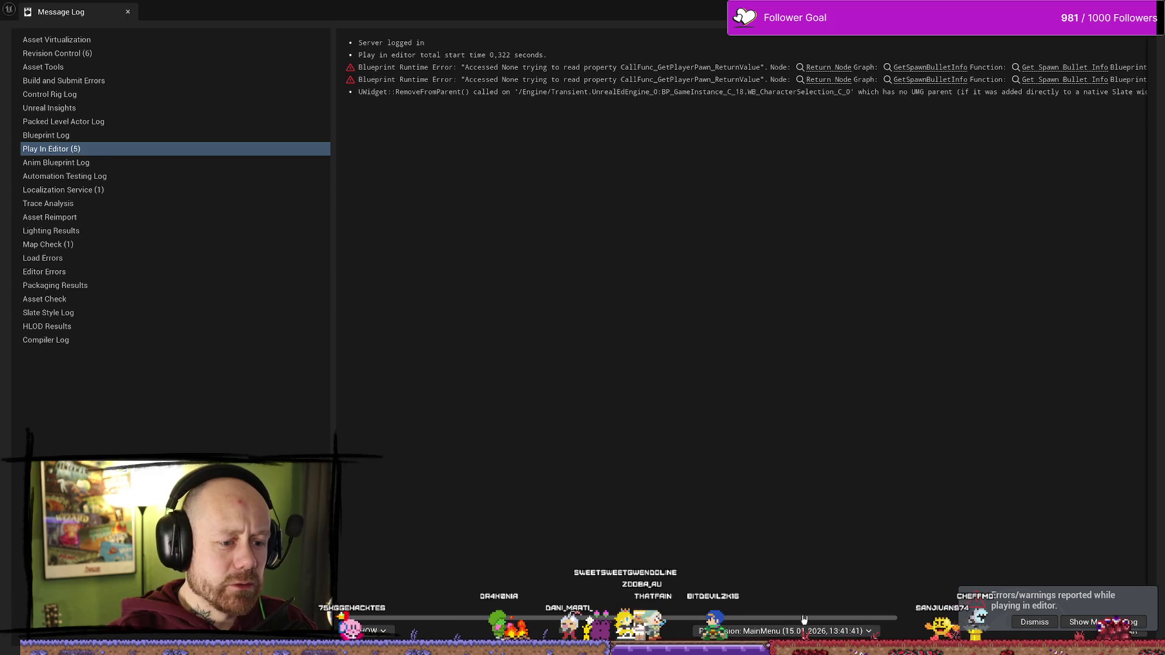
- Scroll through the Message Log errors, return to the editor, then bring up the BloodSpill Trello board
drag(804, 619, 1082, 614)
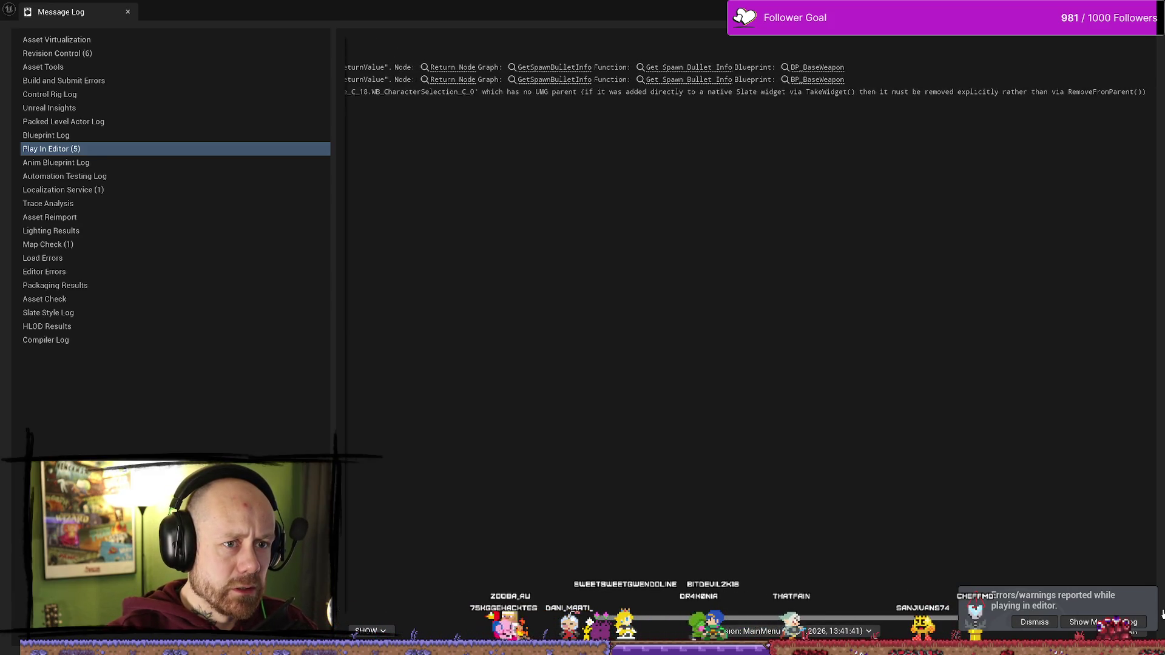
drag(964, 618, 713, 617)
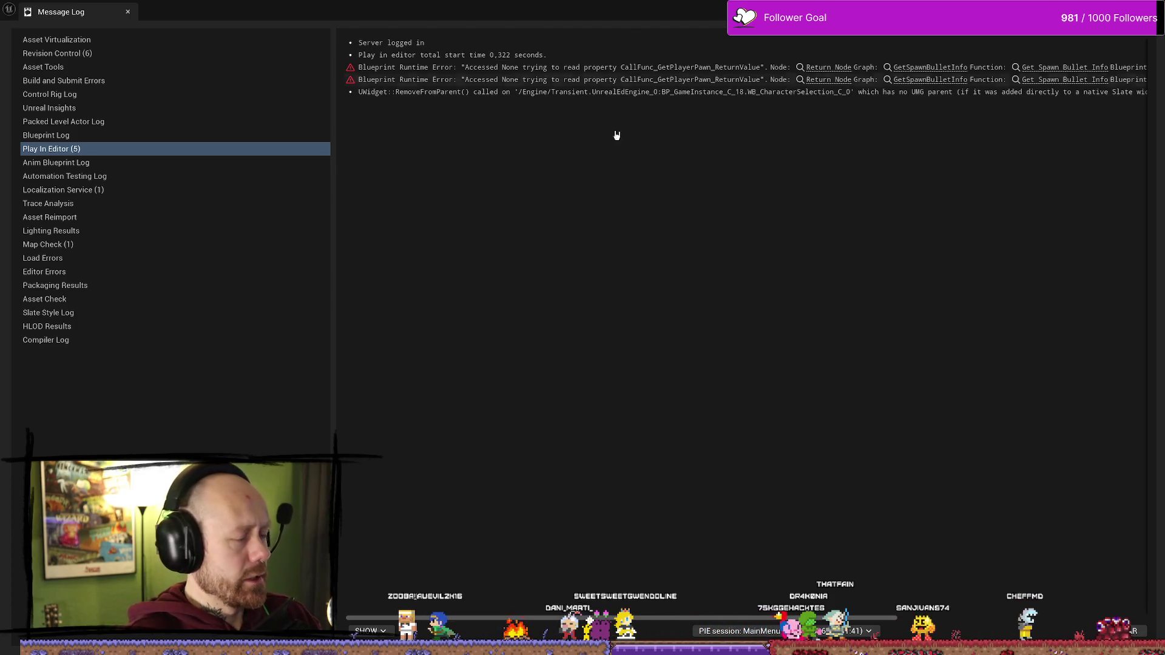
key(alt+Tab)
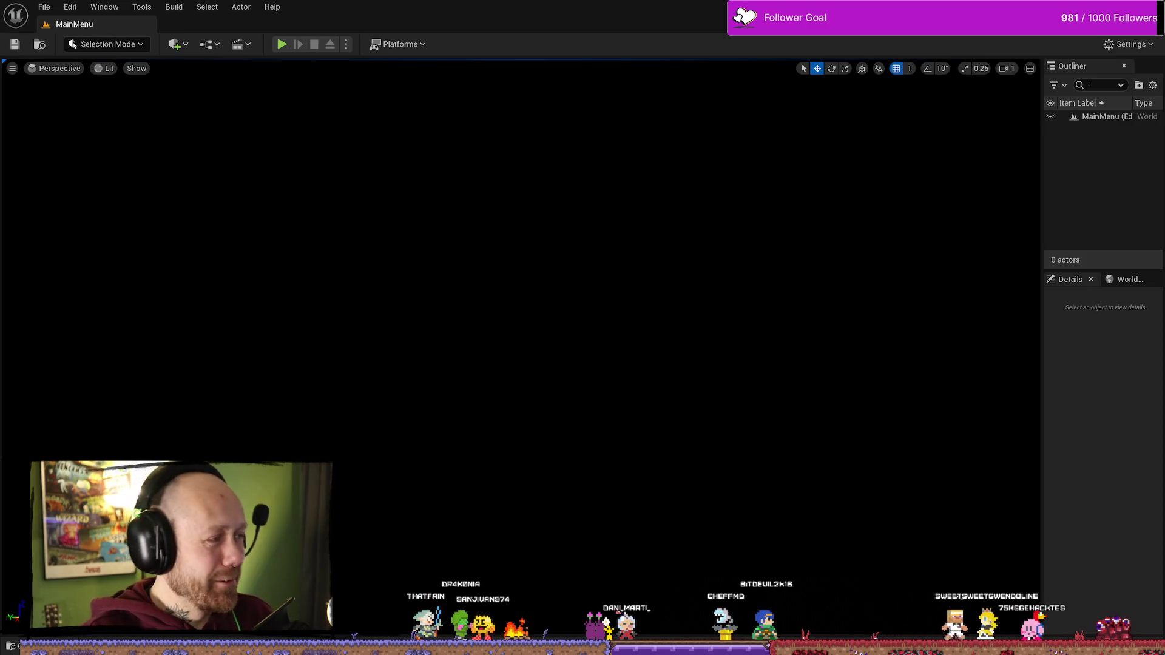
key(alt+Tab)
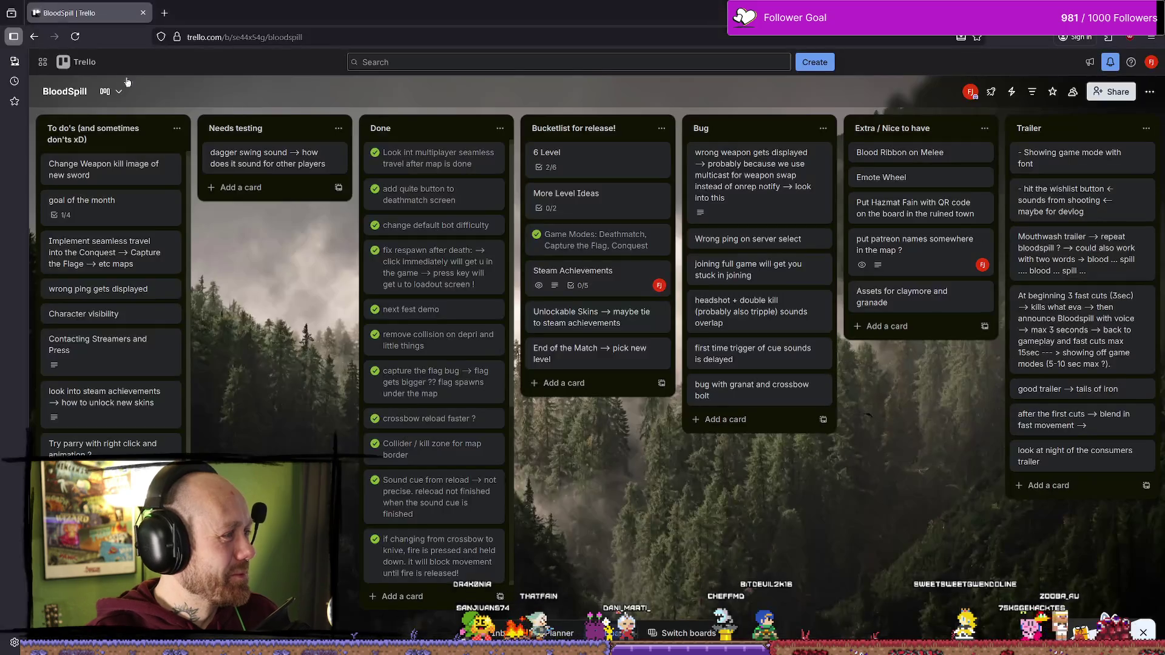
- Return from the BloodSpill Trello board to the Unreal editor's MainMenu level
key(alt+Tab)
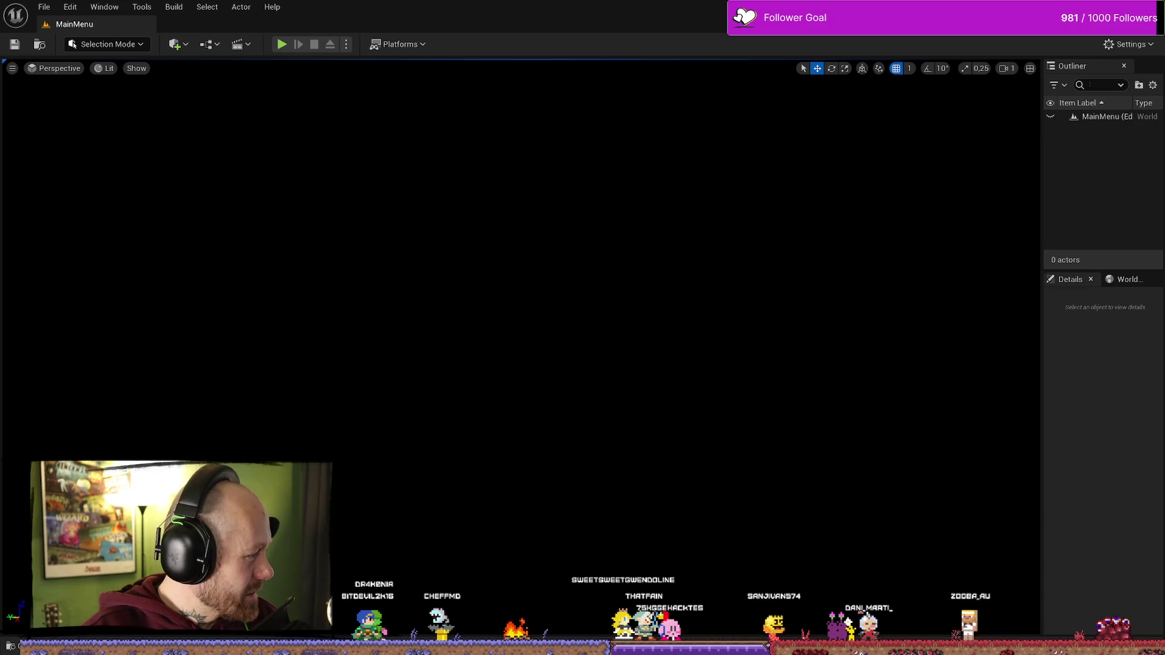
key(alt+Tab)
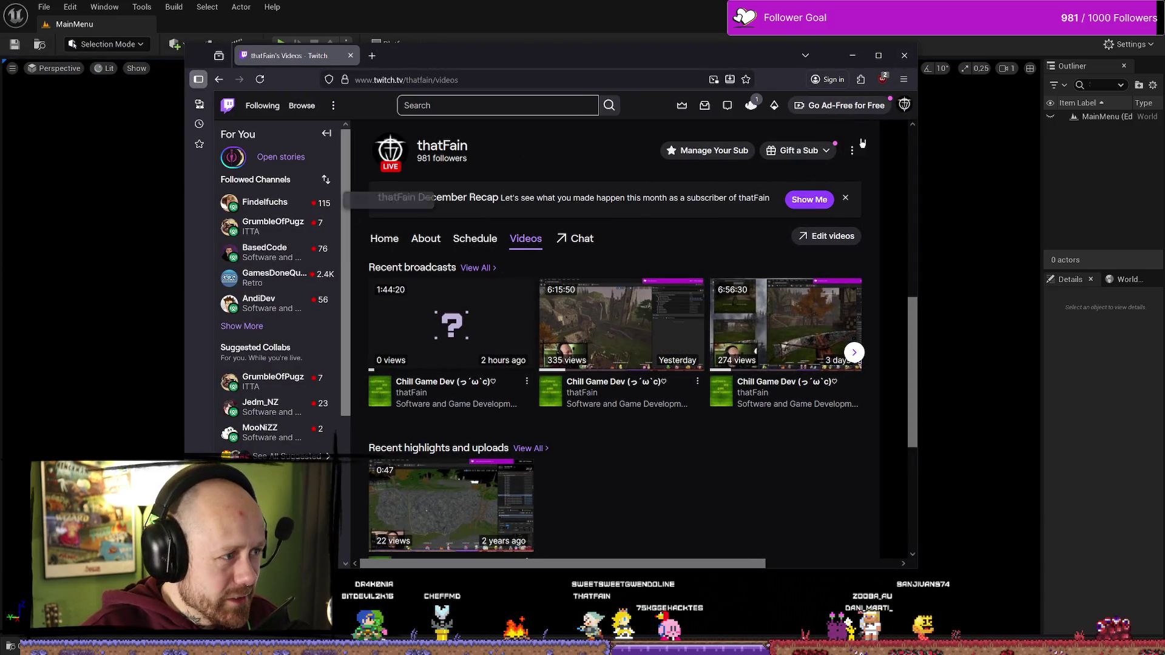
click(904, 105)
key(Escape)
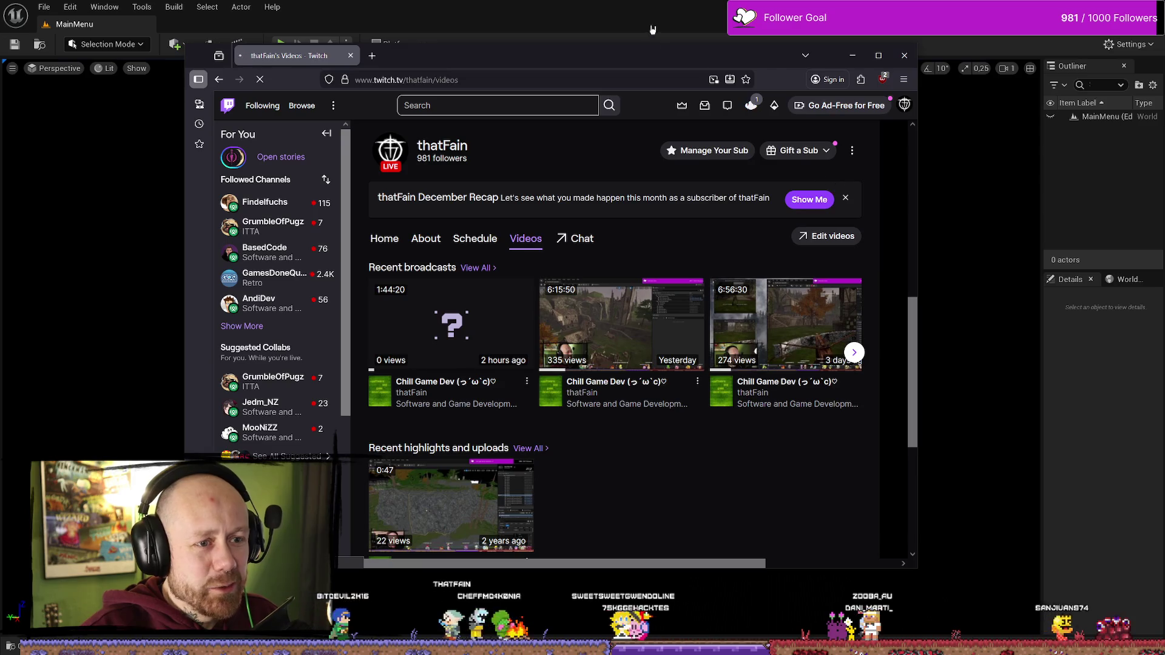
key(alt+Tab)
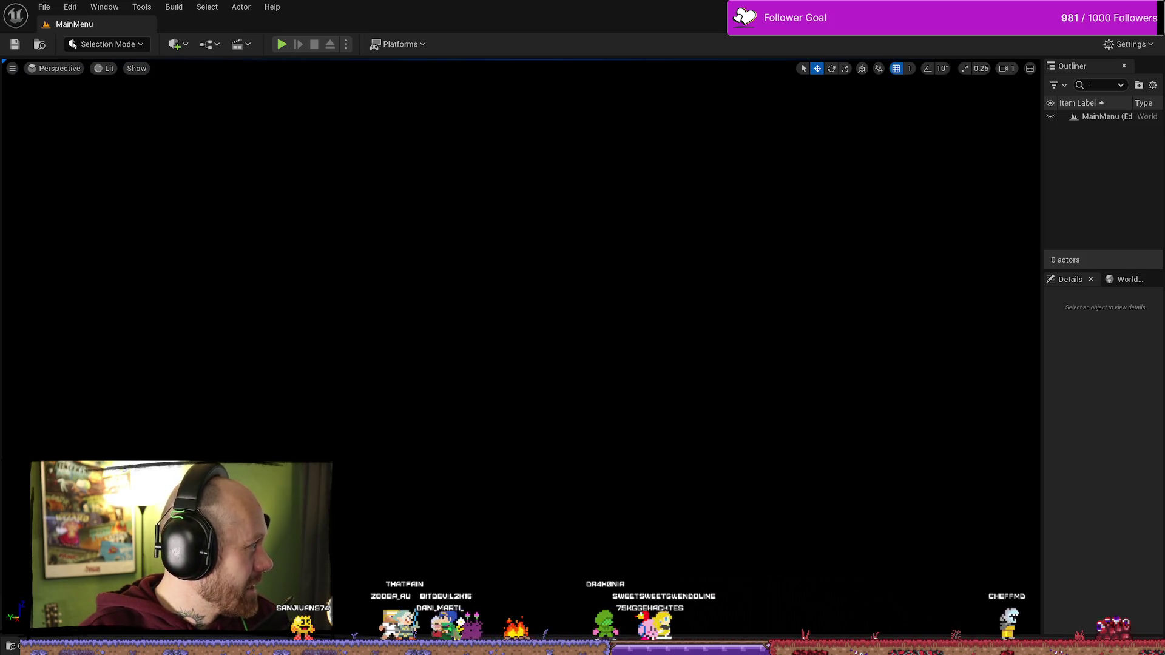
key(alt+Tab)
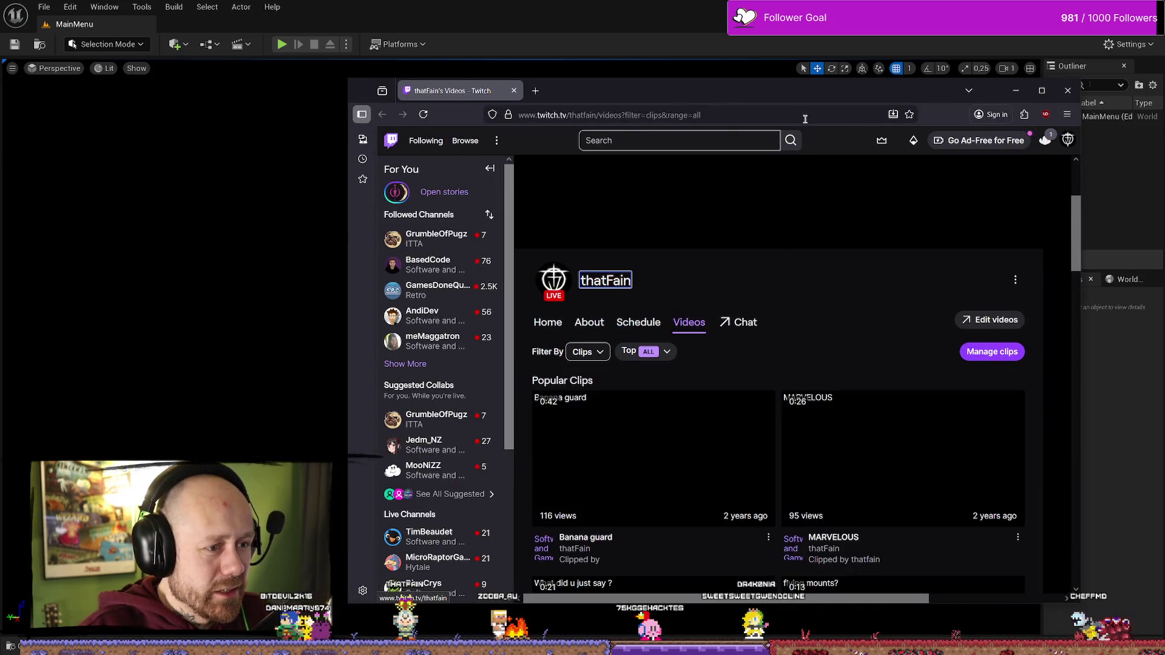
- Return to the editor, then drag the Twitch clip browser window over it
key(alt+Tab)
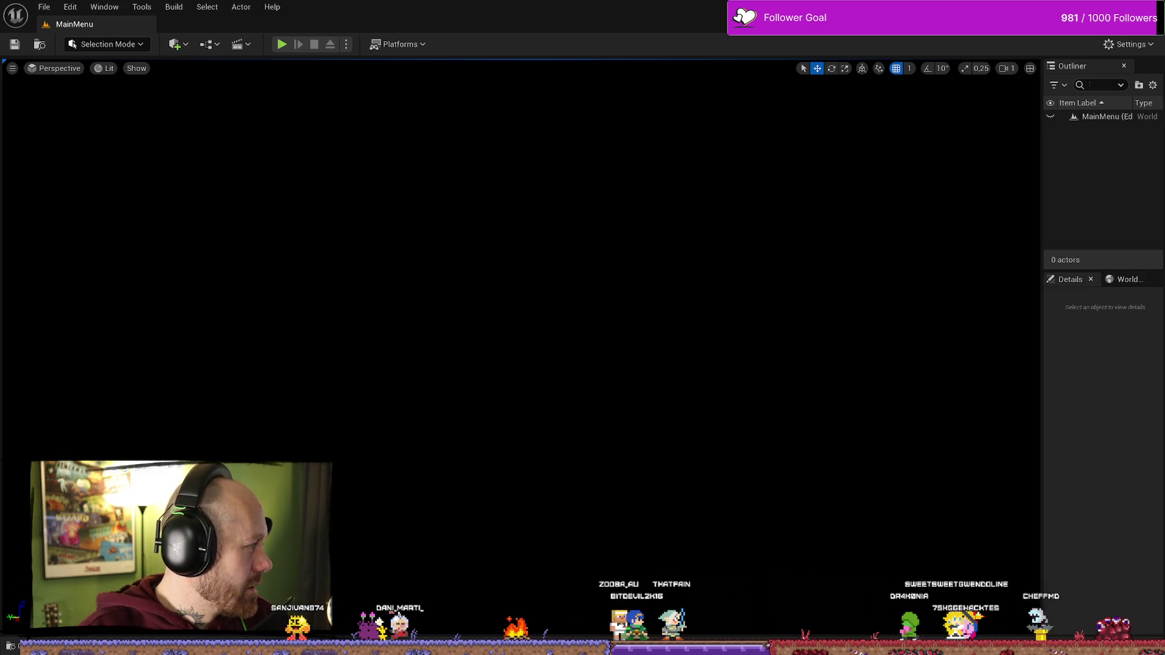
drag(0, 85, 735, 86)
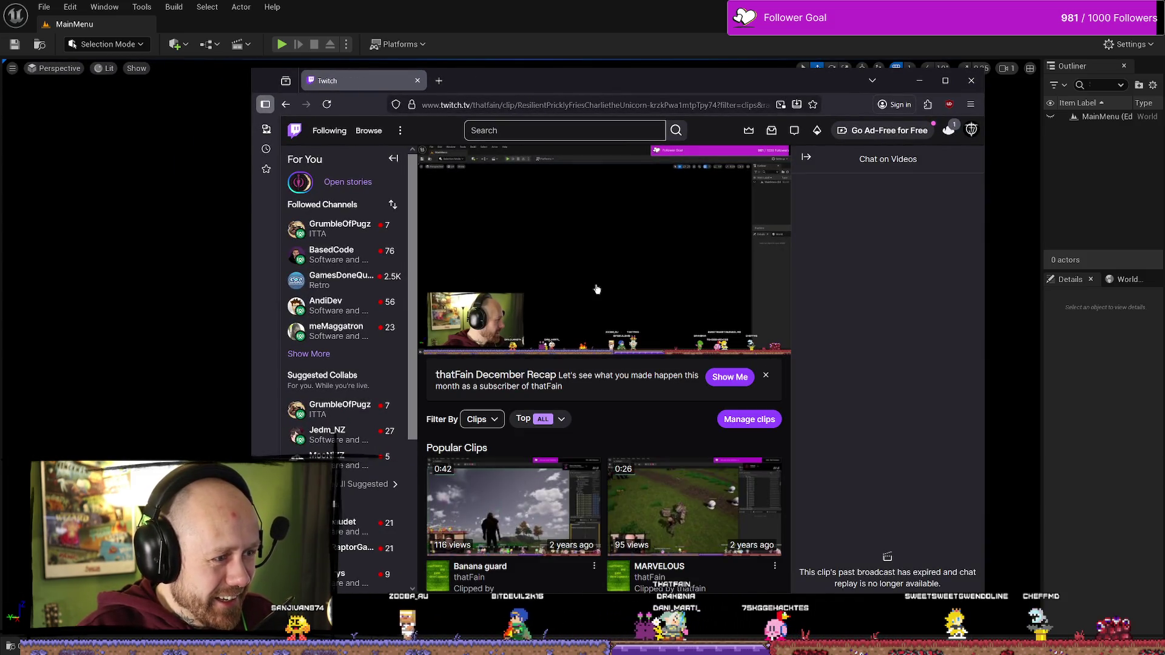
- Turn up the Twitch clip's volume, then switch away and scroll through the page
drag(479, 341, 511, 344)
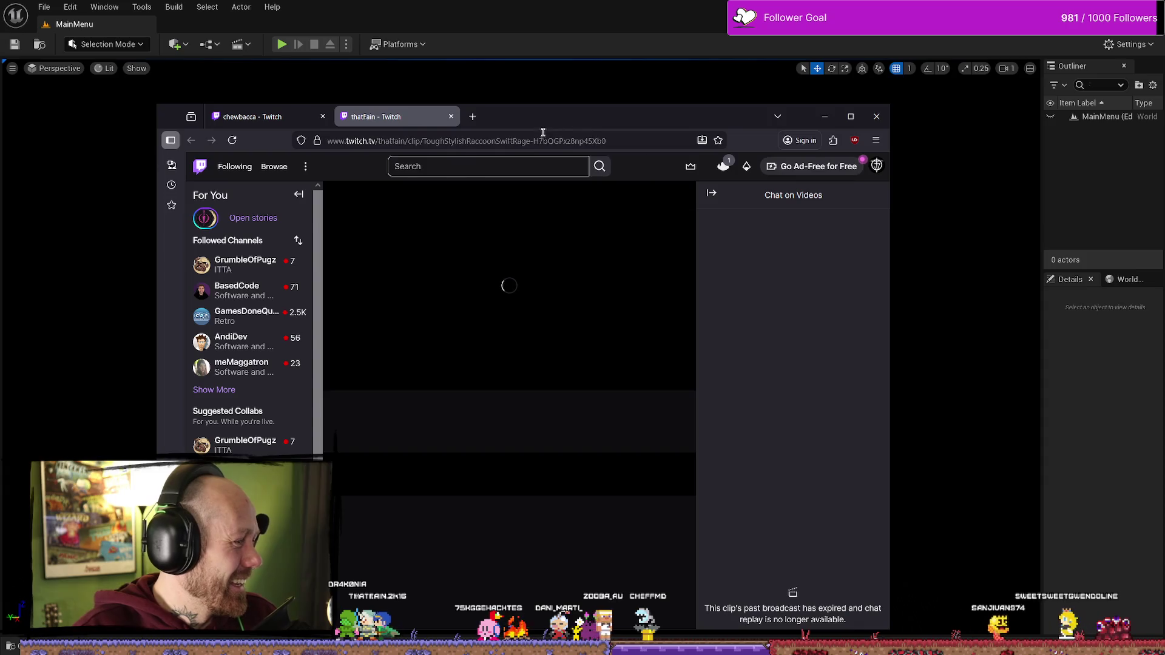
drag(369, 377, 400, 377)
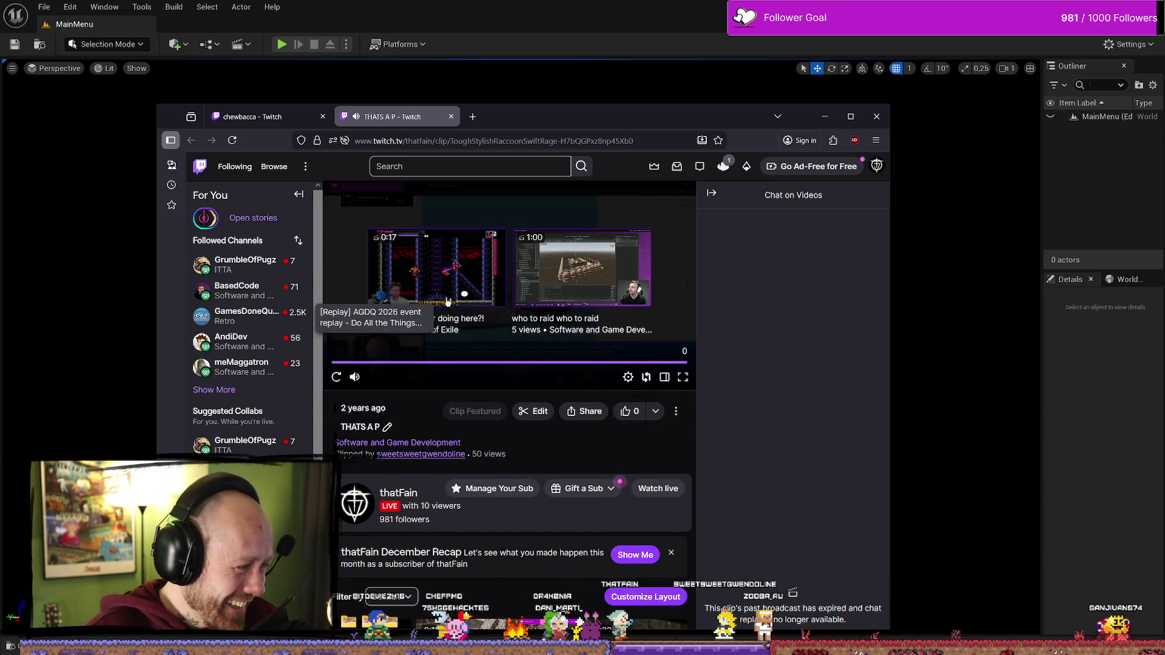
key(alt+Tab)
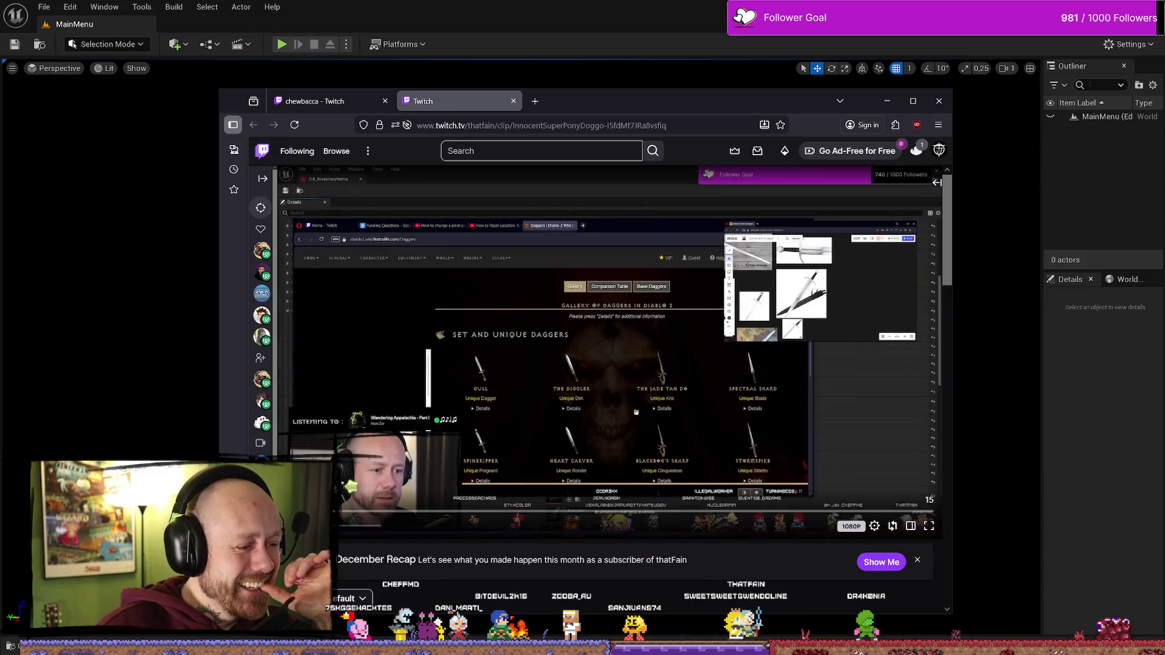
scroll(347, 523, down, 4)
scroll(482, 546, up, 4)
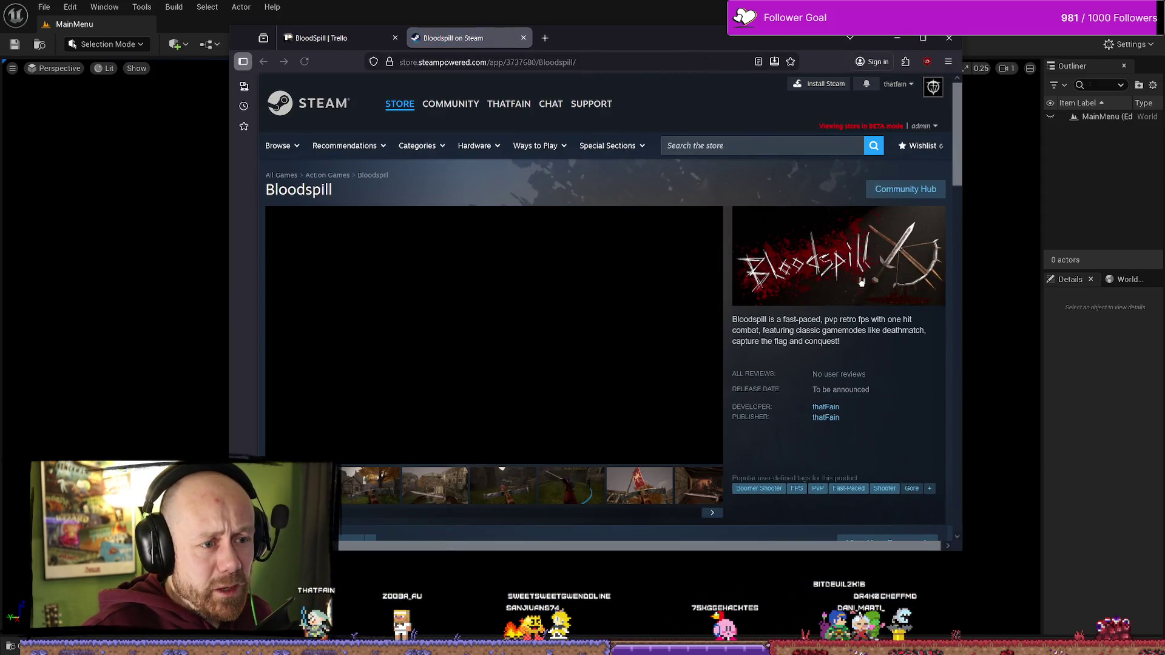
- Watch the Bloodspill trailer full screen, then close the Steam store tab and minimize the browser
click(550, 335)
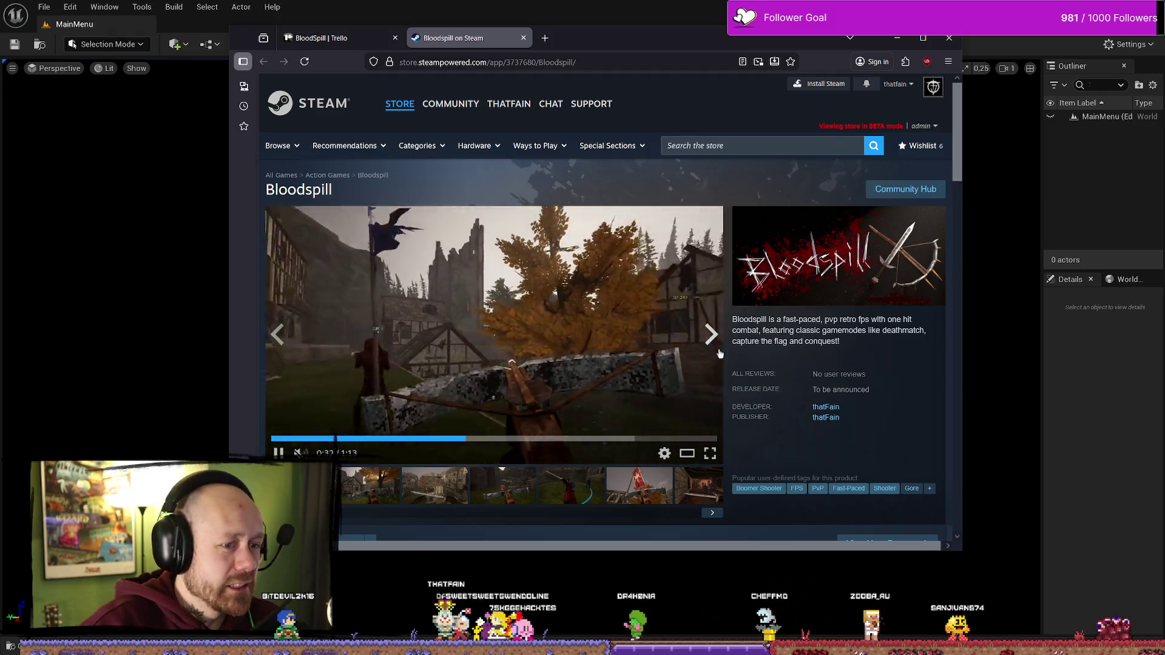
click(710, 455)
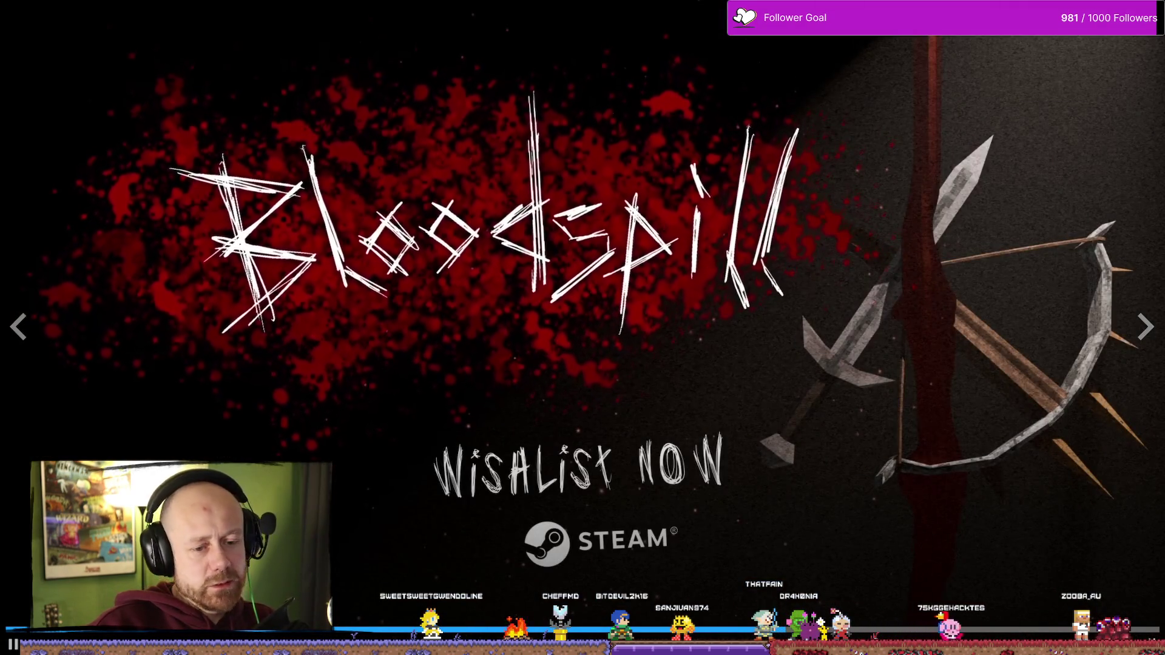
key(Escape)
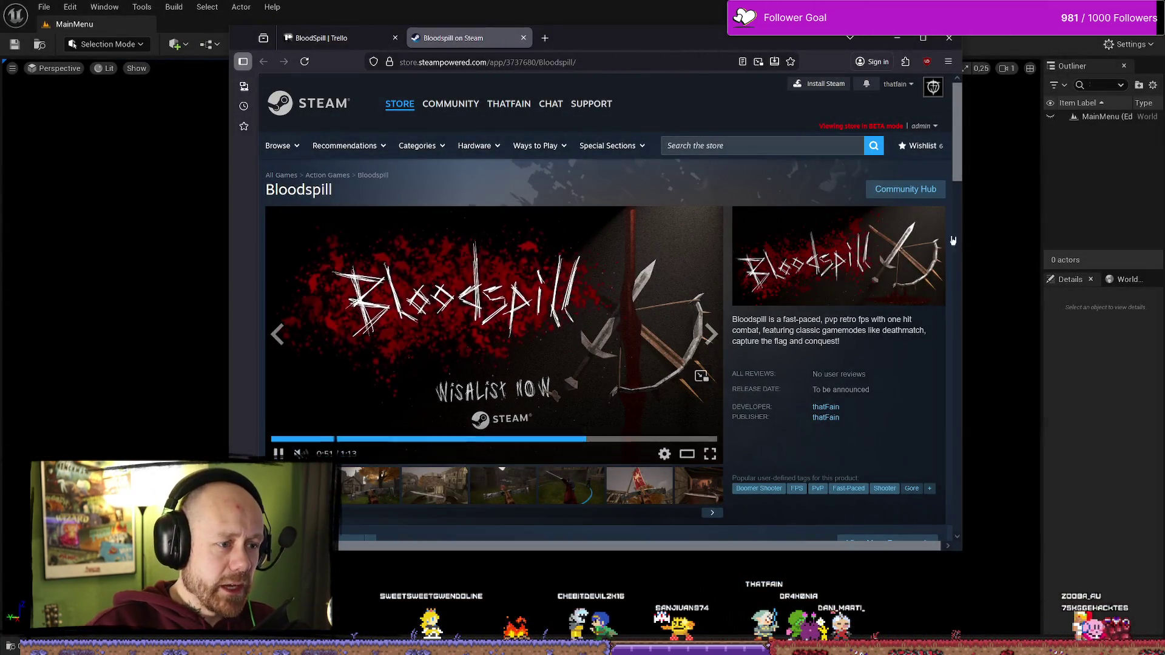
click(523, 37)
click(896, 38)
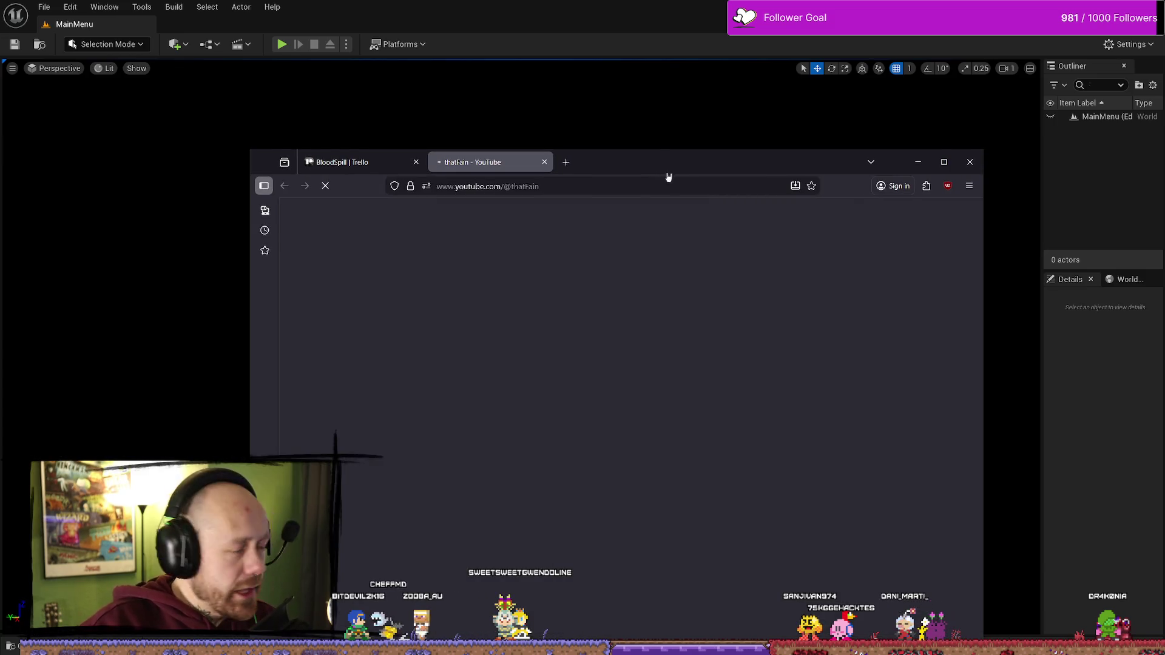
- Bring the browser back into view and open 'Still alive | Calamity: Oath of Despair Devlog 11' from the channel's Videos list
mouse_move(668, 177)
mouse_down()
mouse_move(629, 71)
mouse_move(681, 91)
mouse_up()
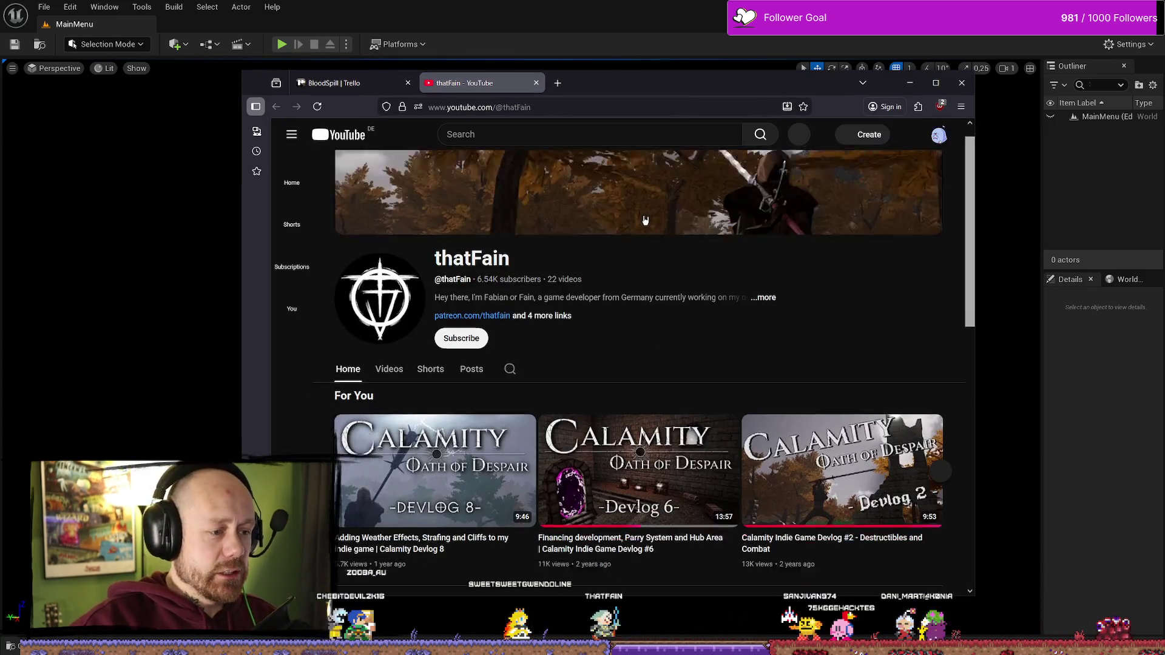
click(404, 386)
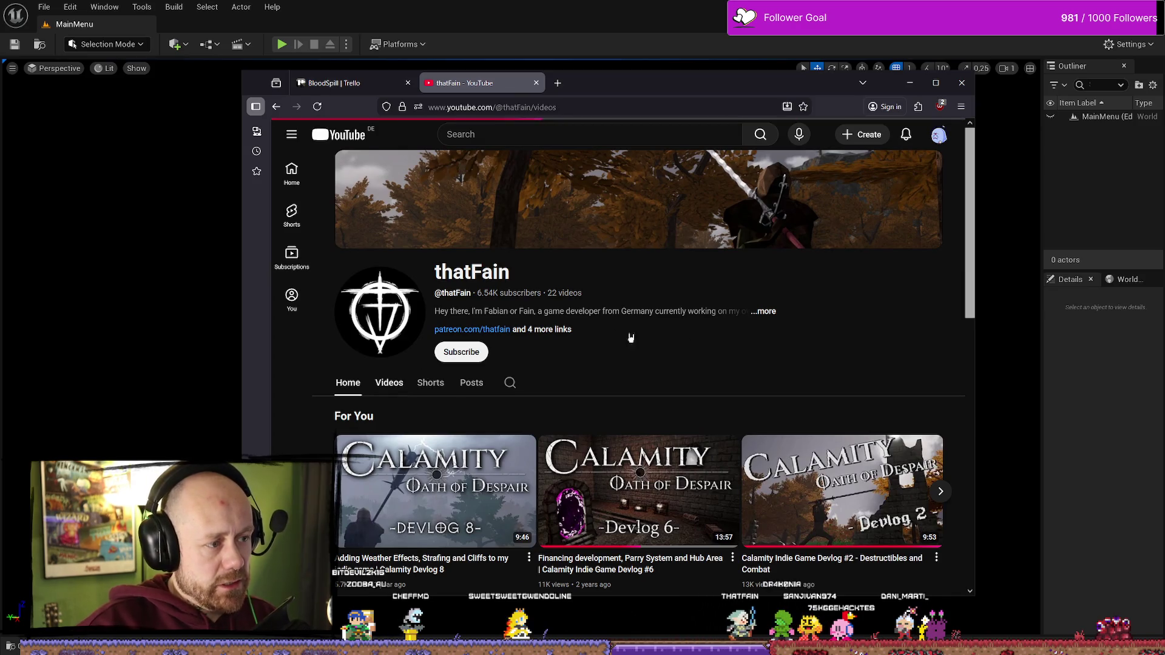
scroll(565, 372, down, 2)
click(555, 346)
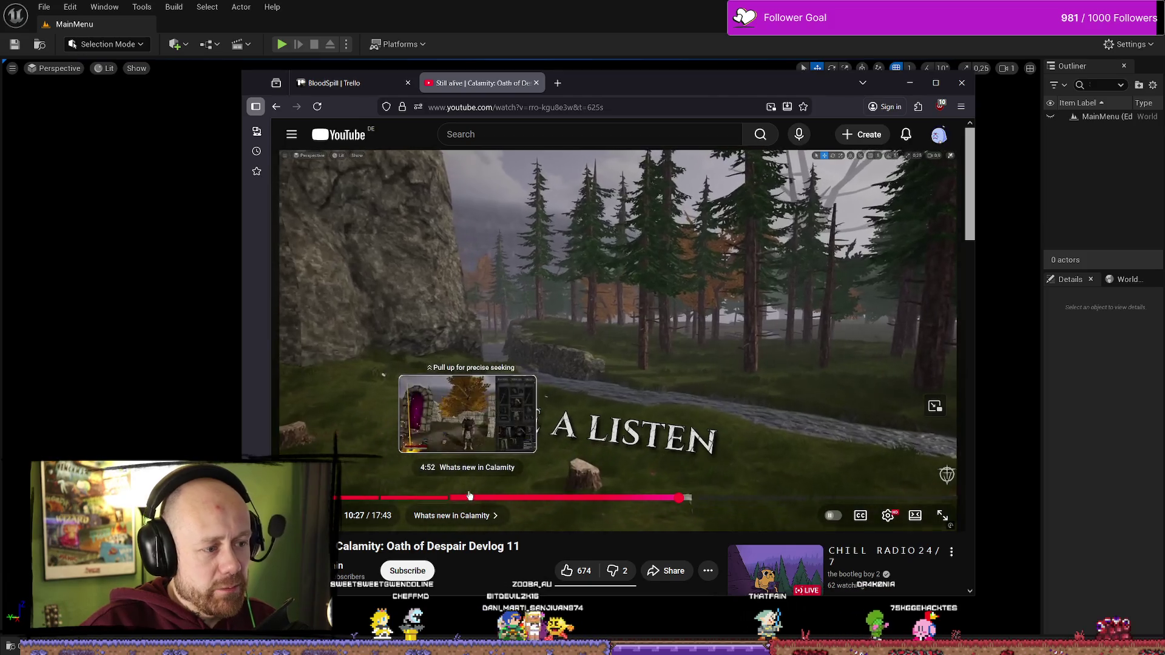
- Skim the devlog from 4:52 to 7:53, resume playback, and move the browser to the other monitor
click(468, 498)
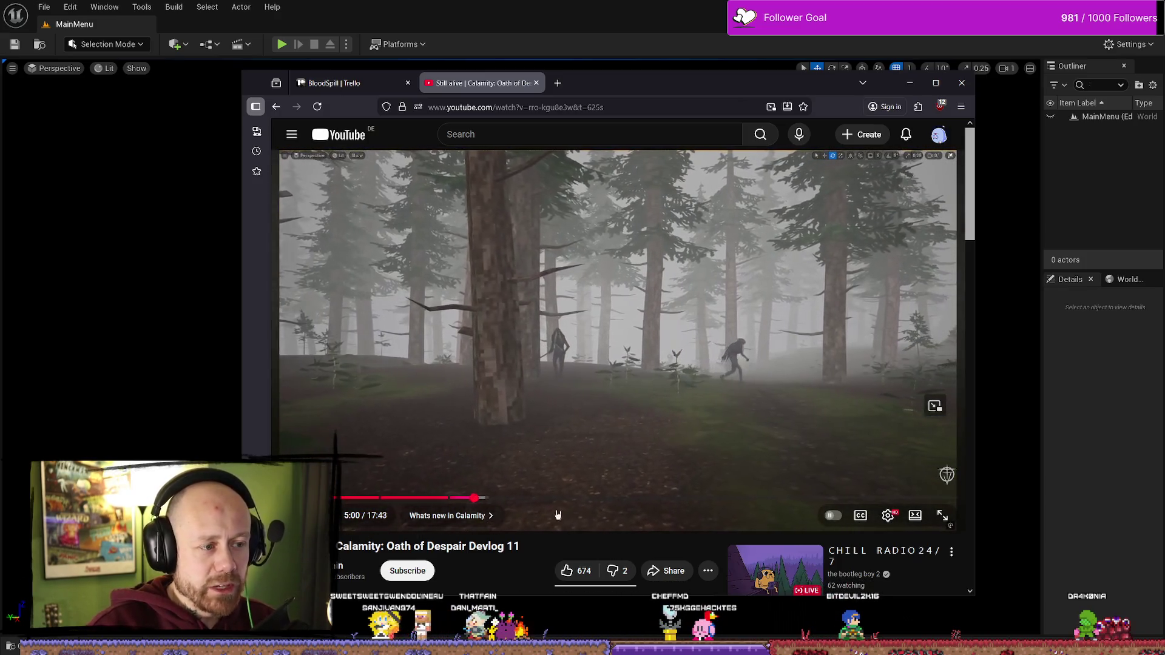
click(482, 498)
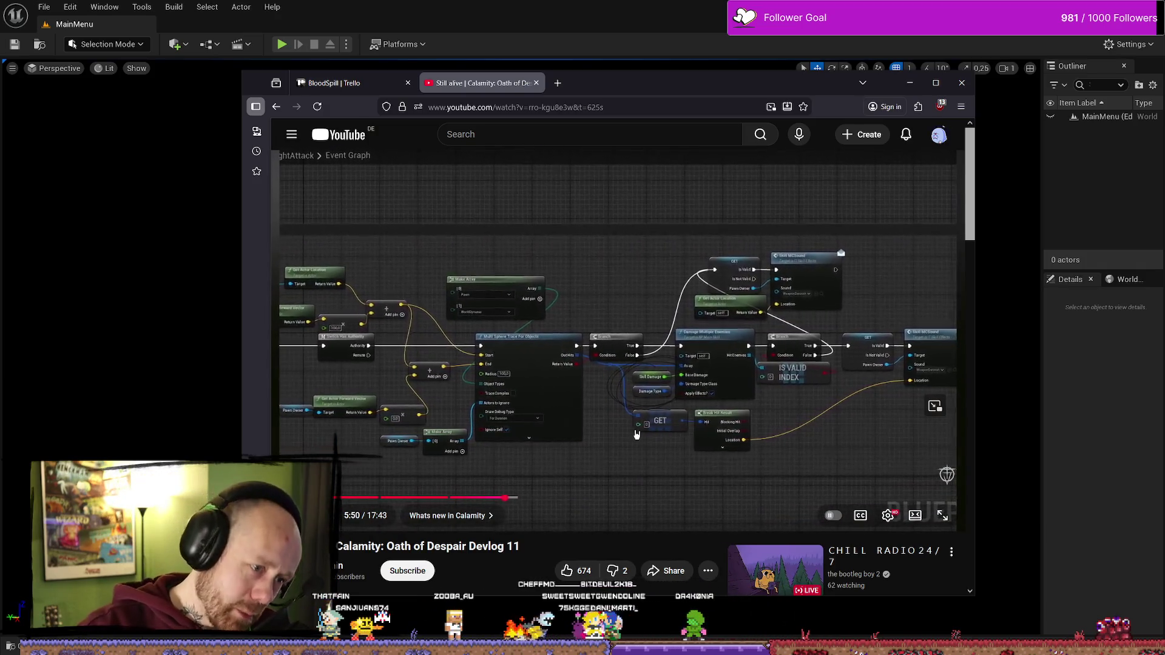
click(553, 497)
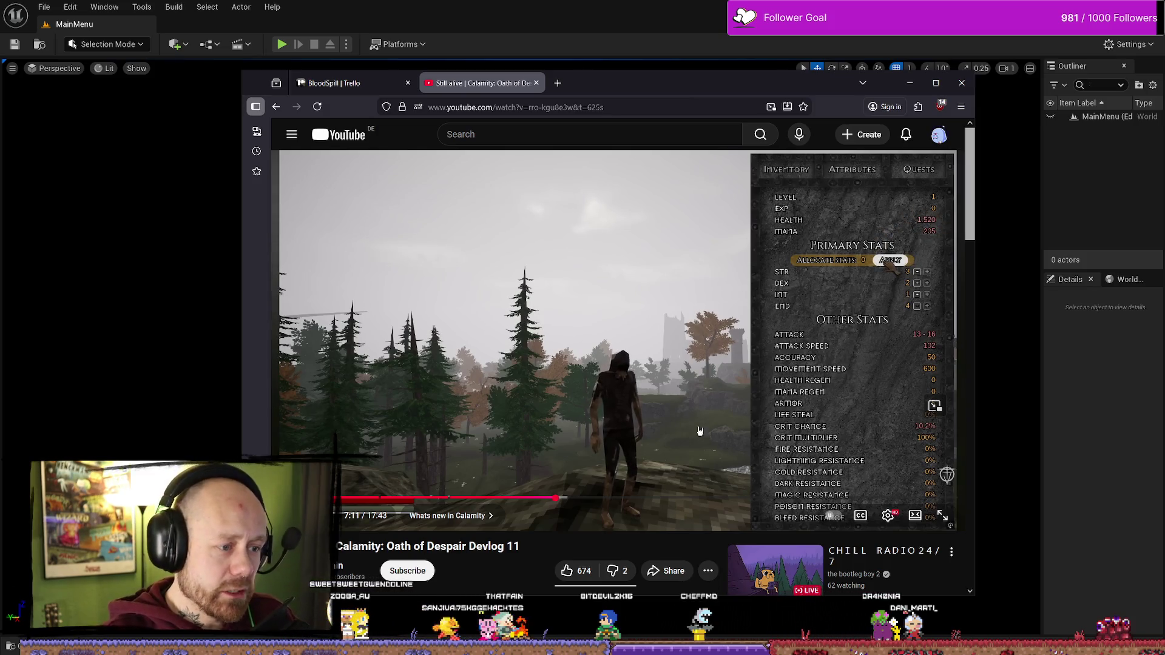
click(582, 497)
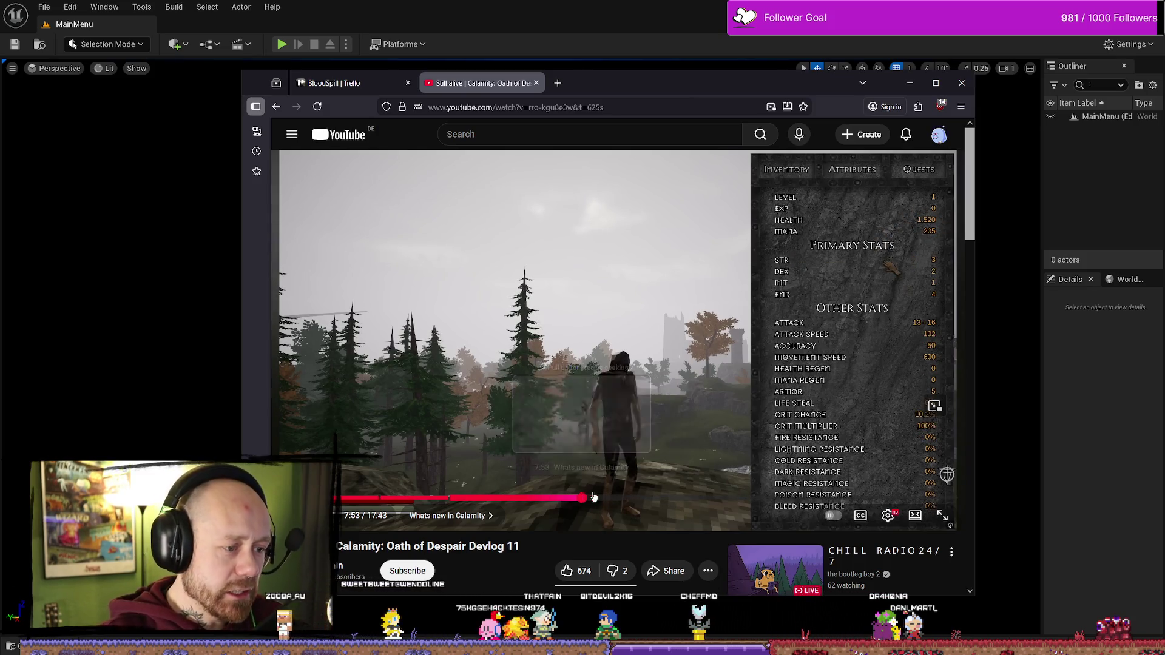
click(744, 461)
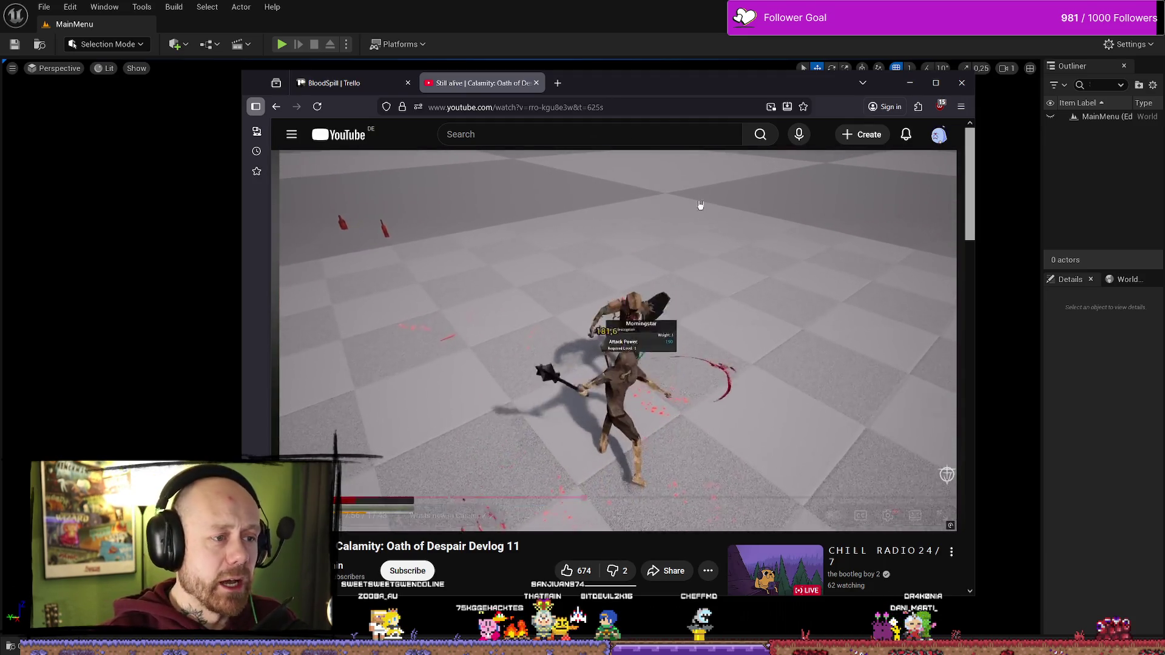
drag(769, 94, 0, 88)
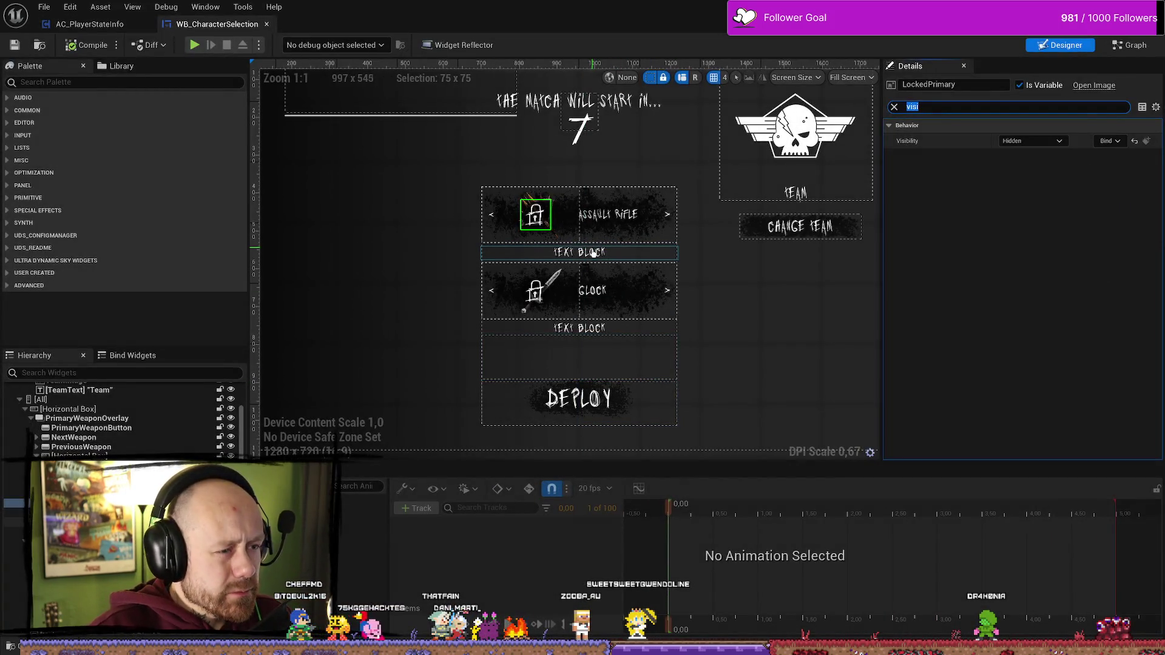
- Select the Assault Rifle row's unlock text and lock image, then compile and save WB_CharacterSelection
click(582, 254)
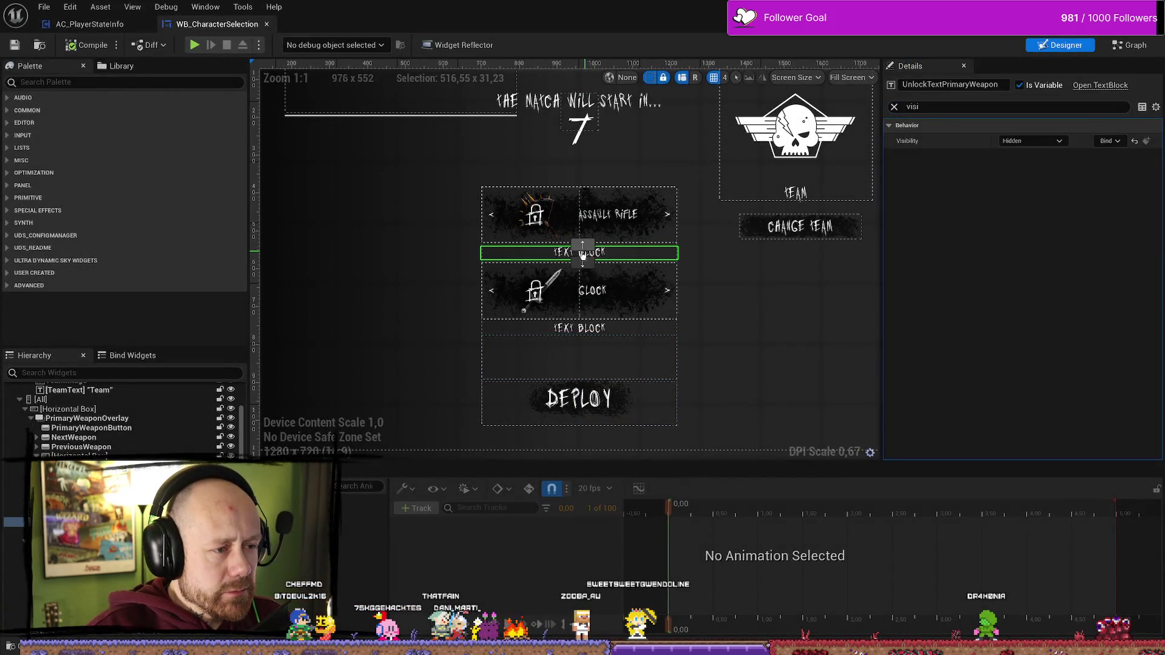
click(535, 214)
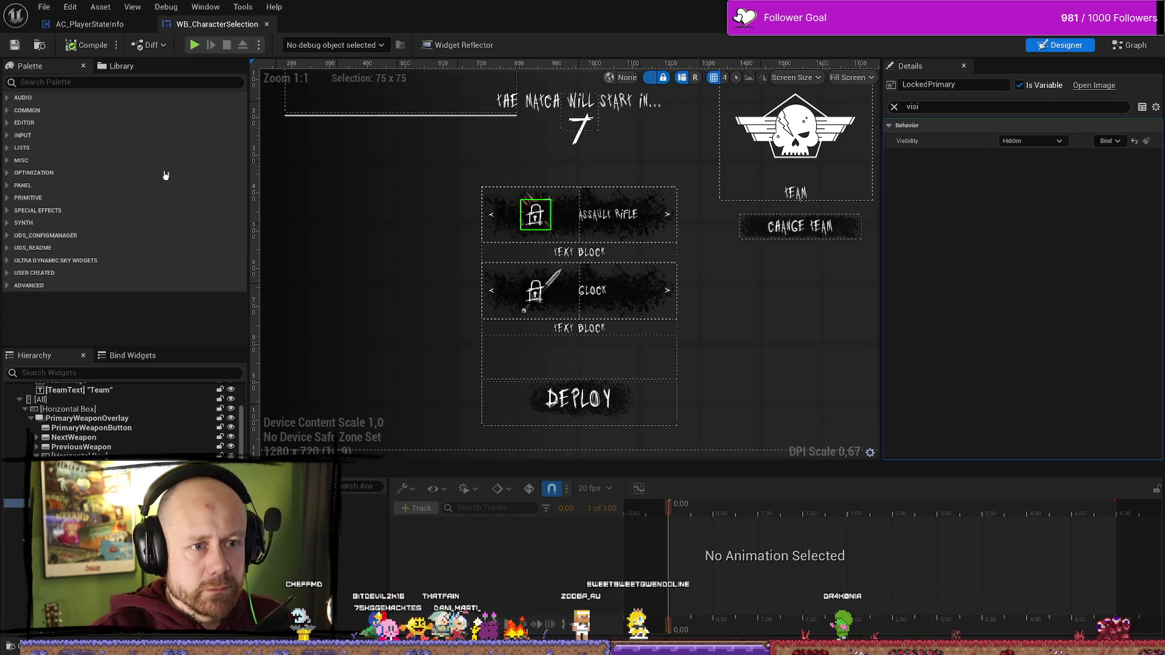
click(87, 44)
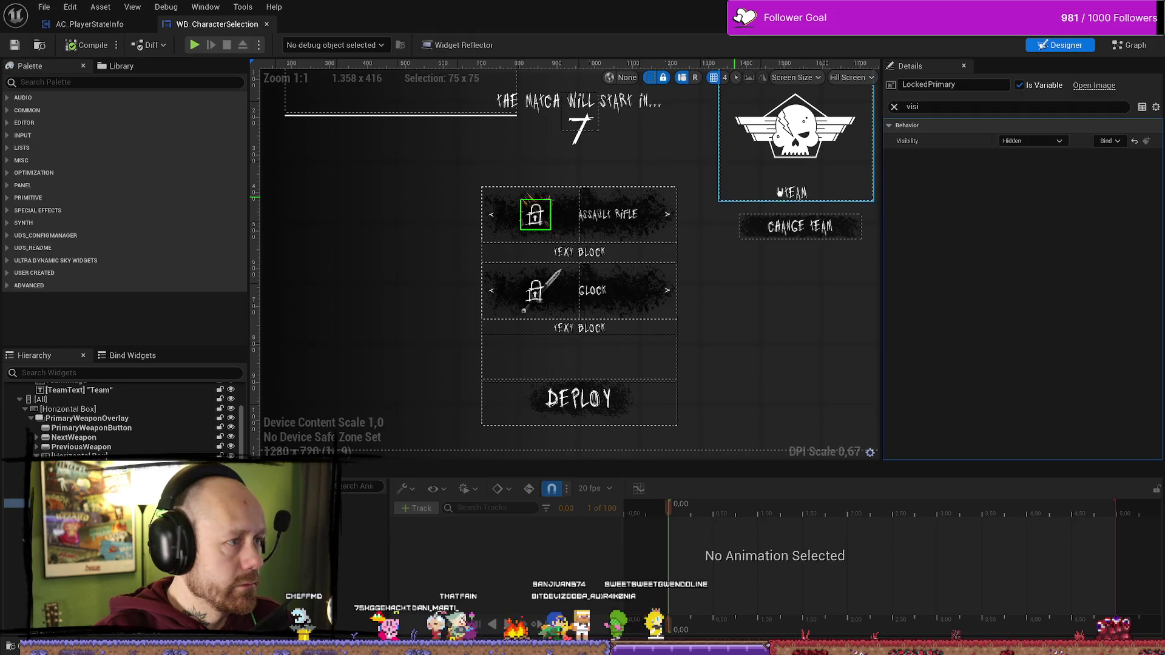
- Switch to the AC_PlayerStateInfo Event Graph and start a play-in-editor session with Alt+P
click(89, 24)
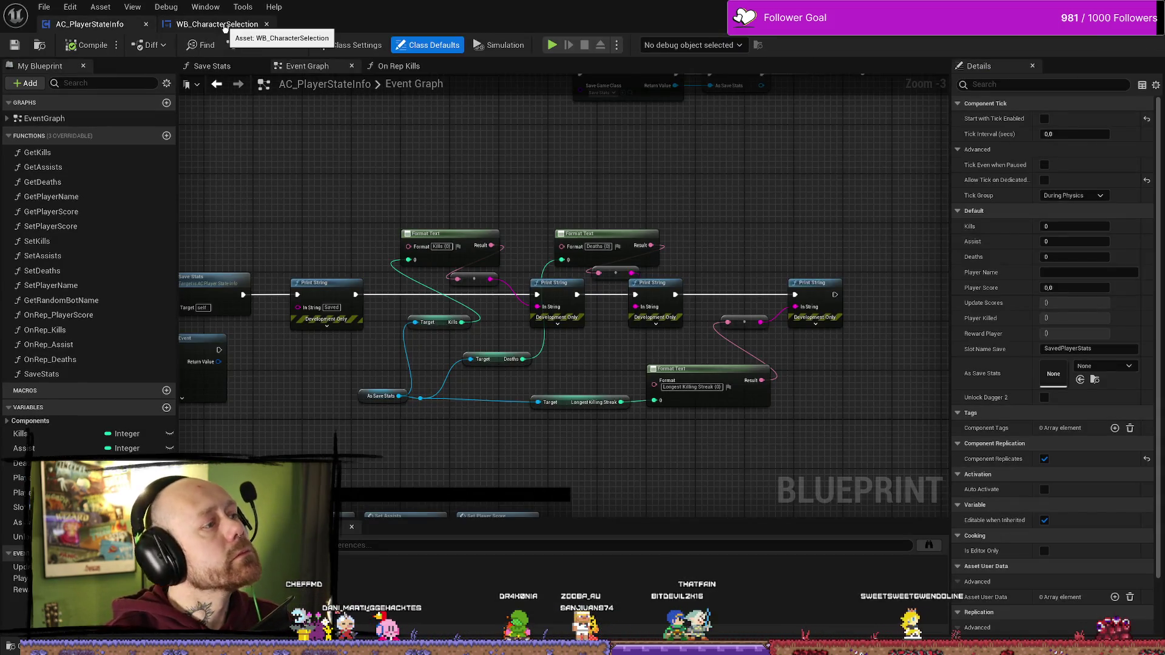
click(217, 24)
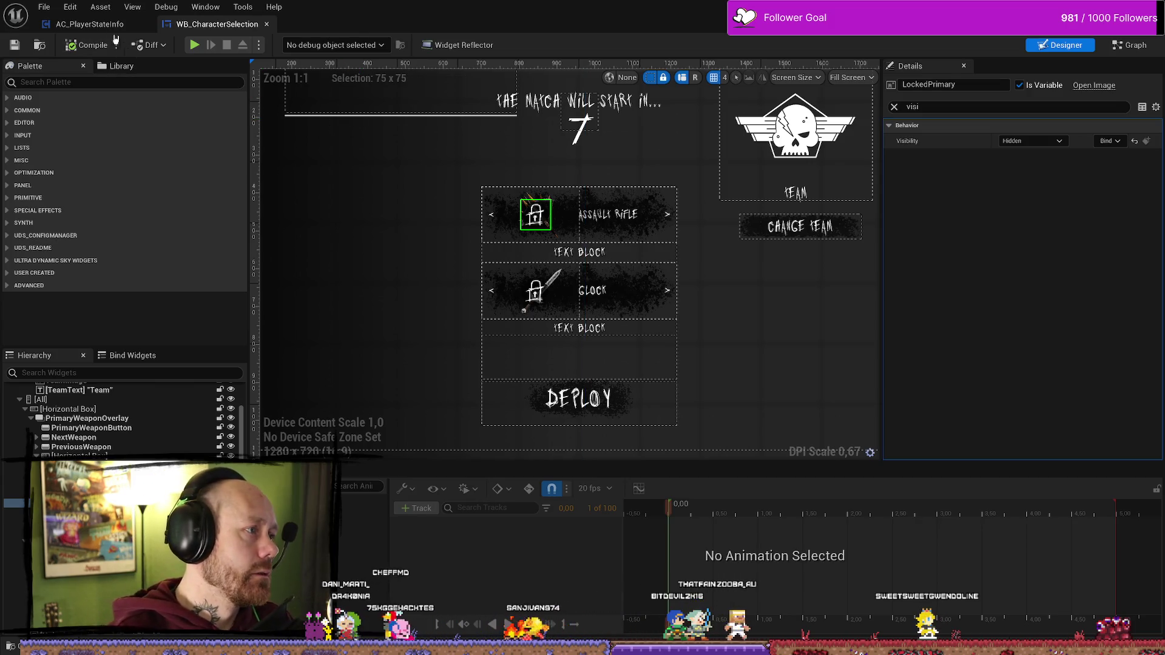
click(89, 24)
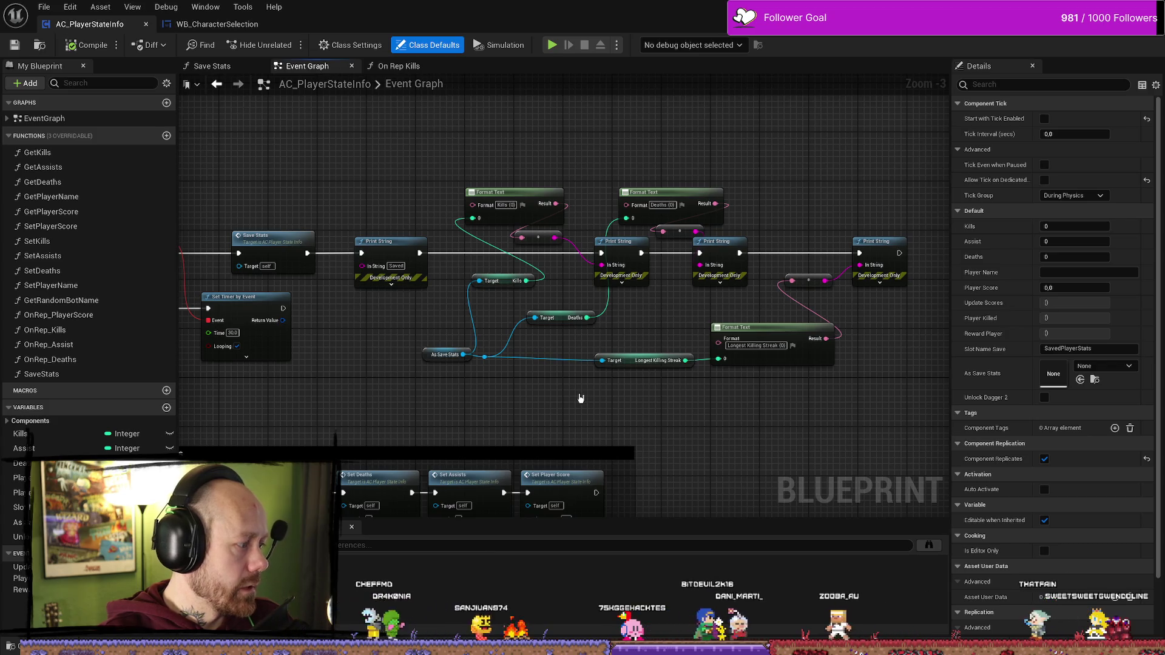
key(alt+p)
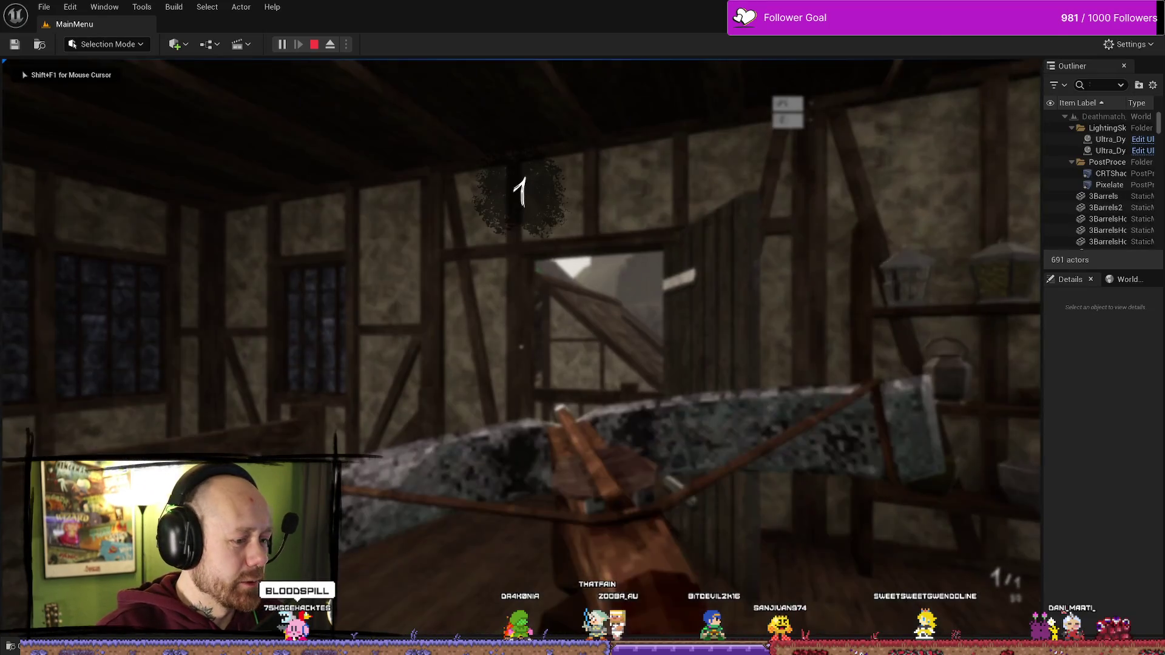
- Walk out to the courtyard toward the timbered house, switch to the crossbow, and fight until the loadout screen appears
key(w)
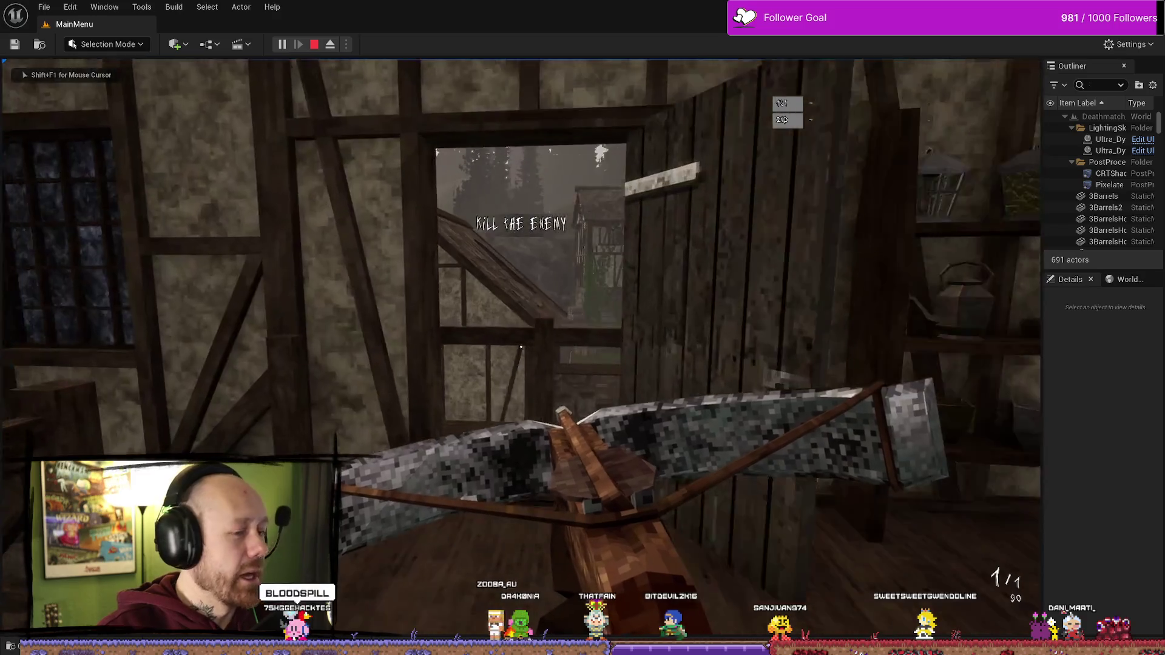
key(w)
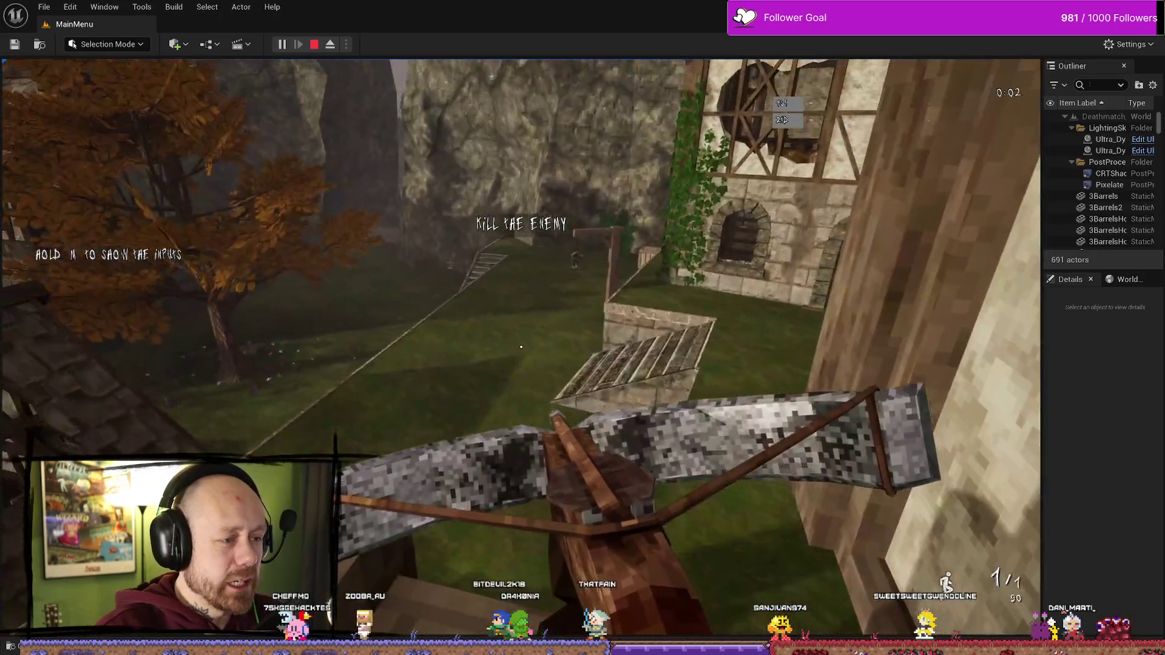
key(w)
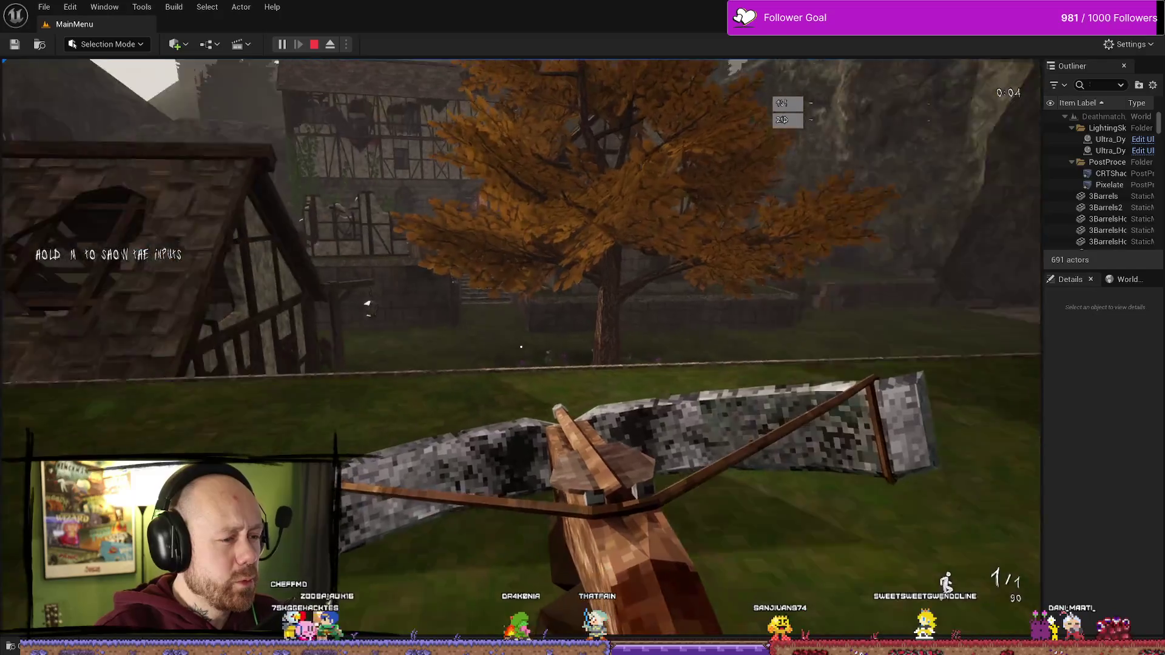
key(w)
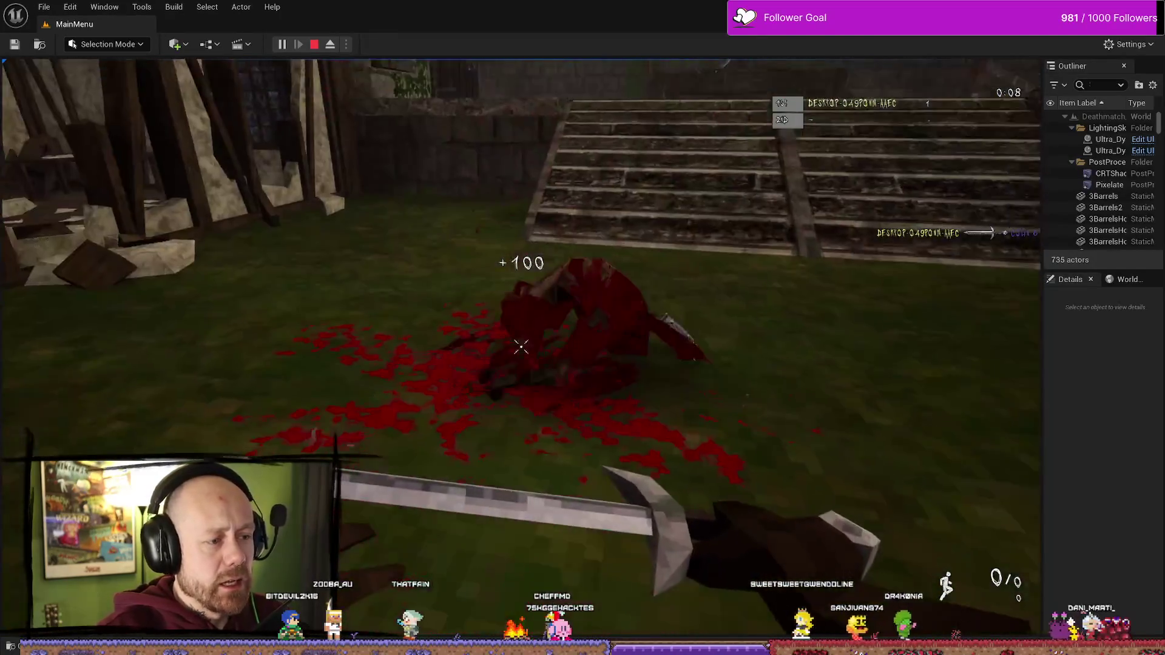
key(2)
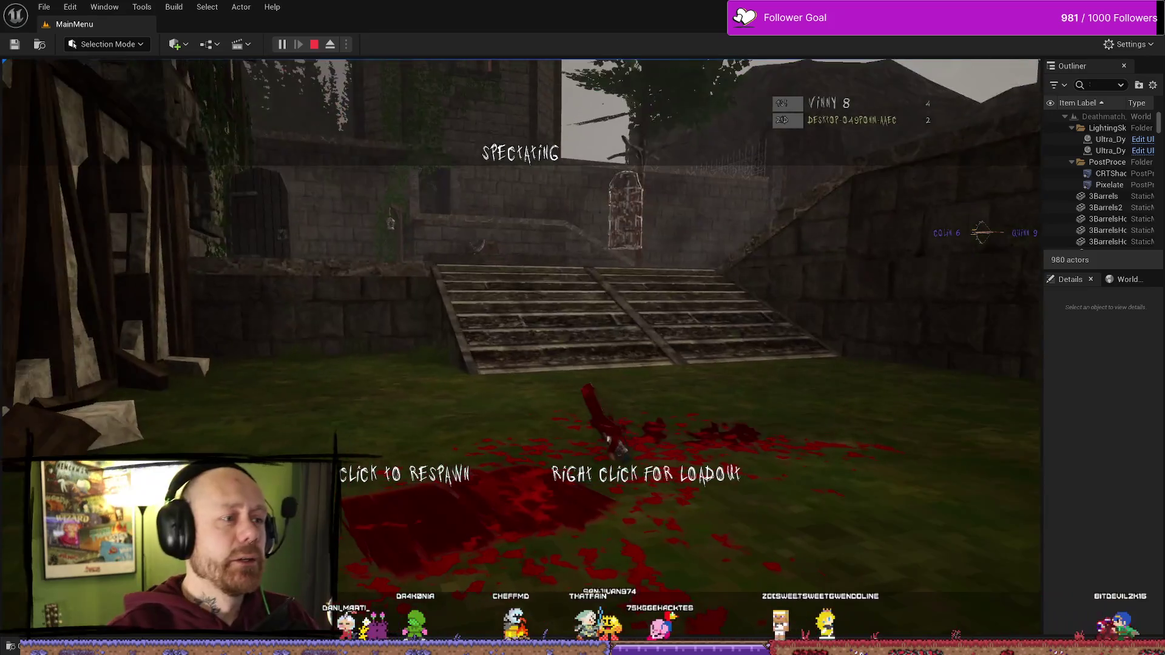
right_click(809, 323)
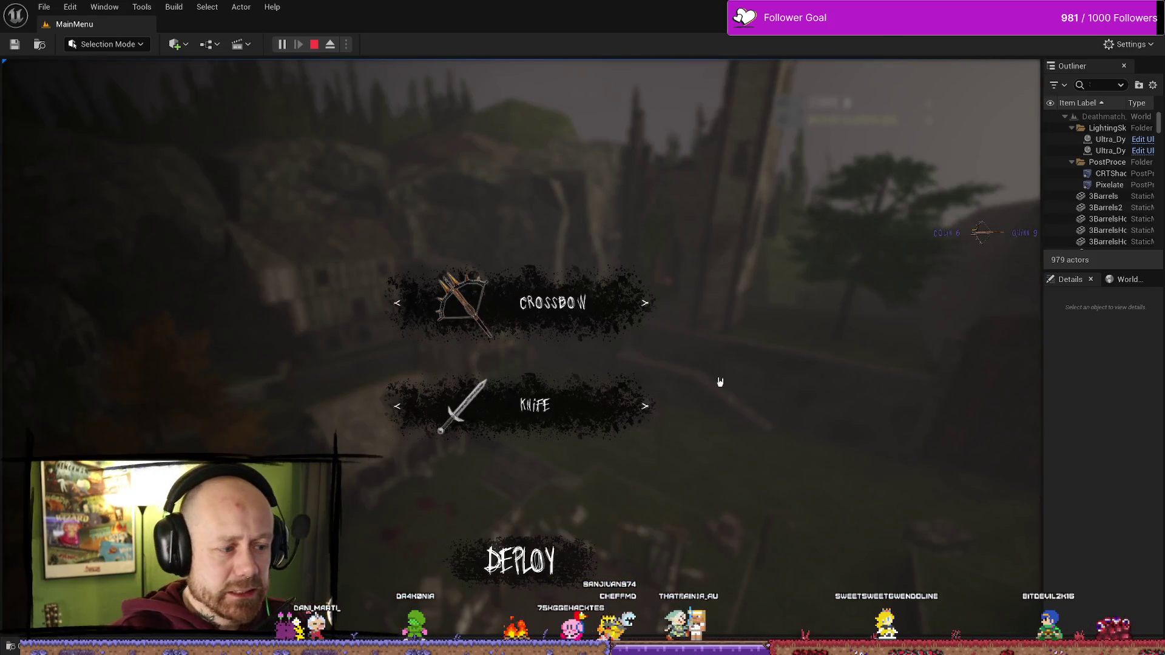
- Cycle the second weapon slot through the locked pitchfork and knife, then stop play and close the Message Log
click(644, 406)
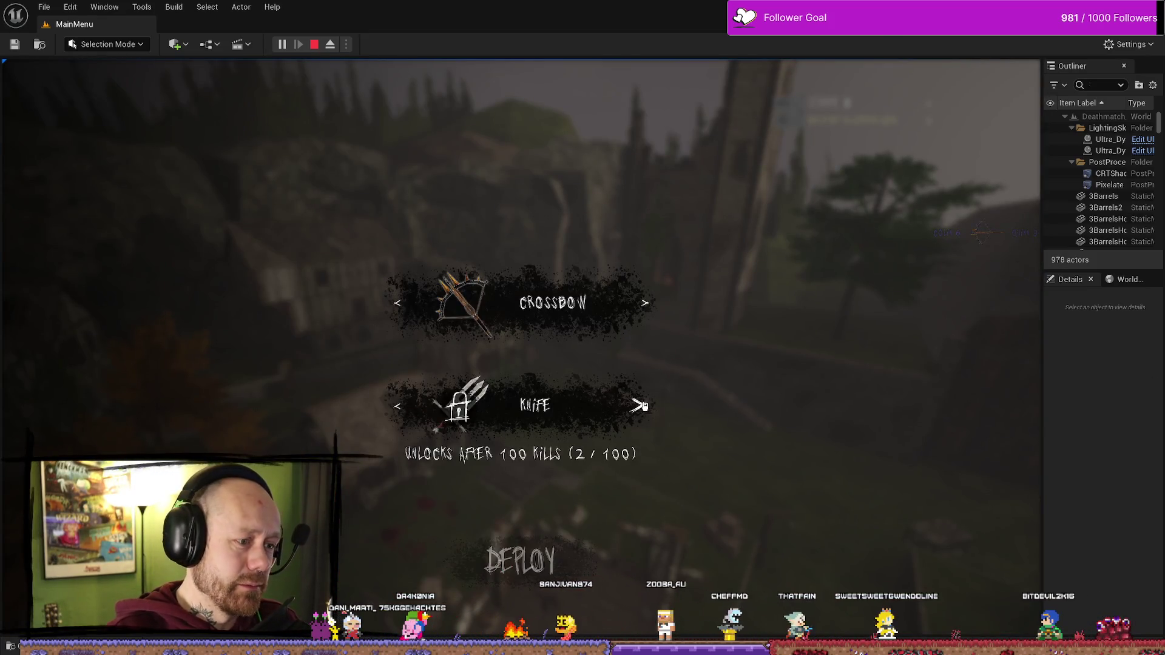
click(644, 406)
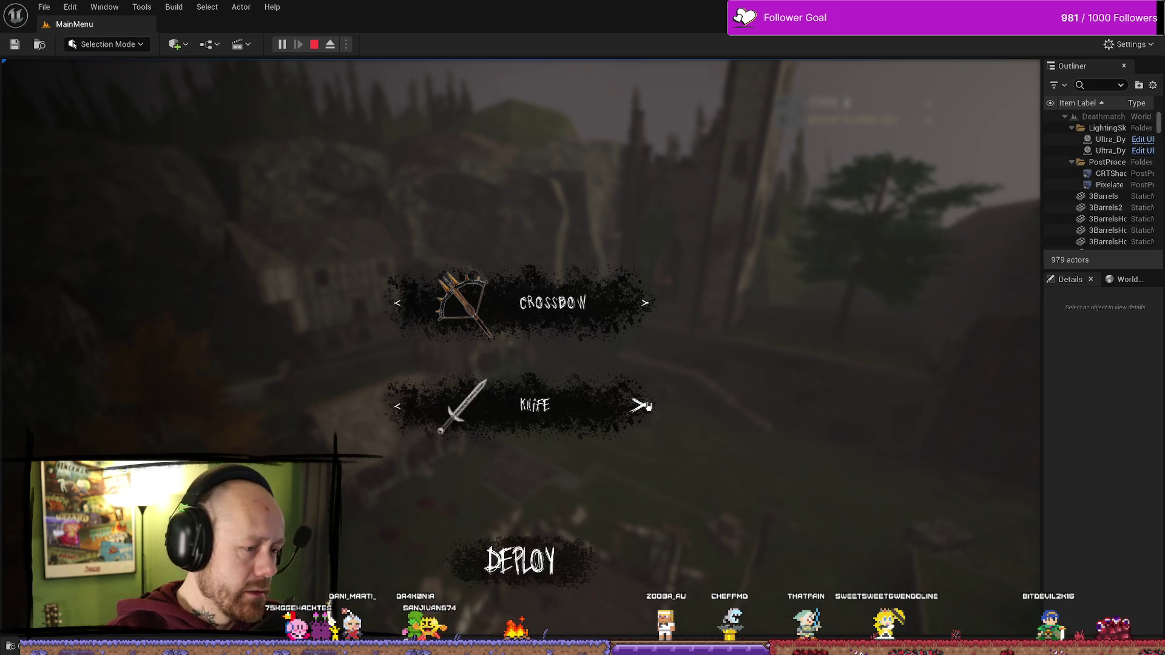
click(645, 406)
click(648, 407)
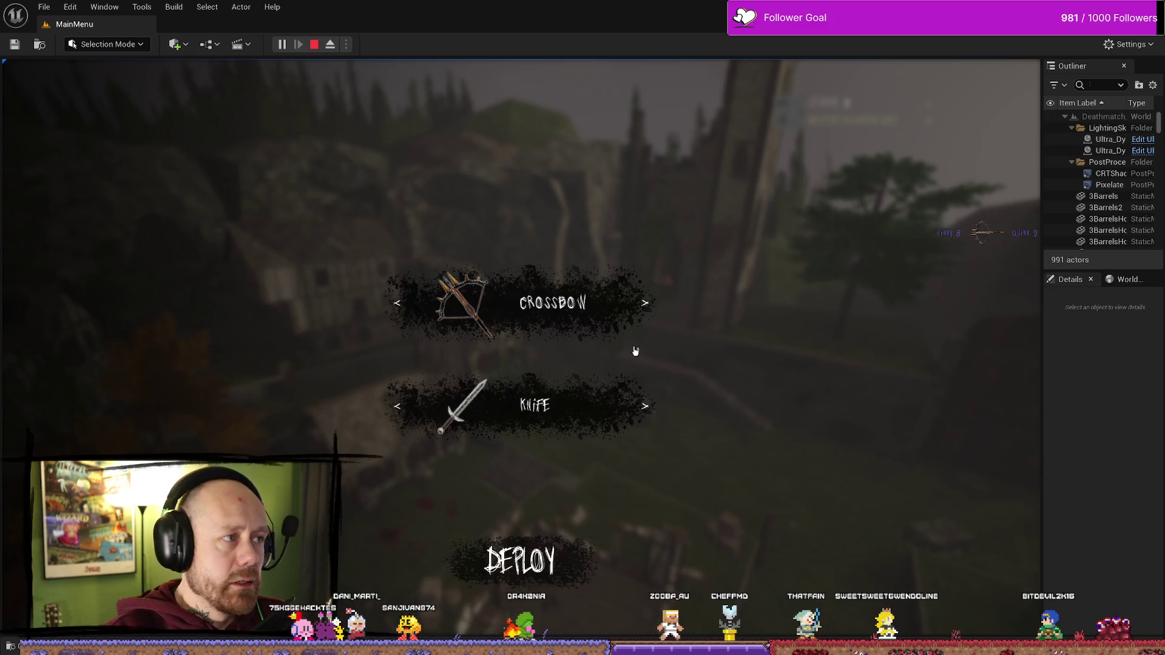
click(320, 46)
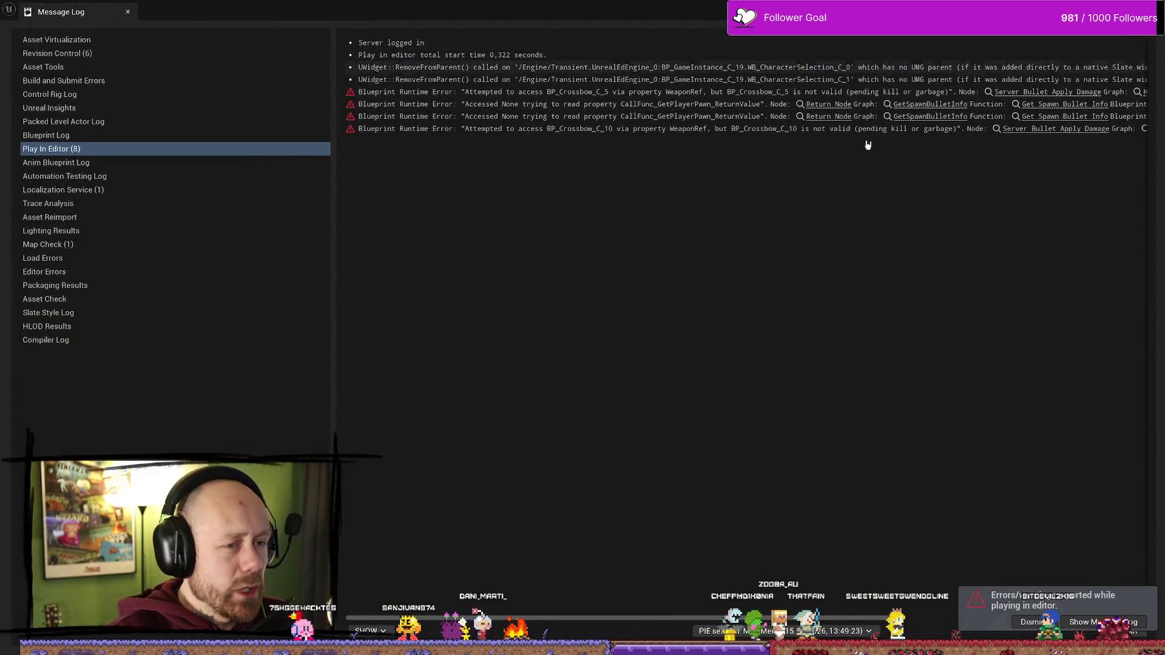
click(1150, 9)
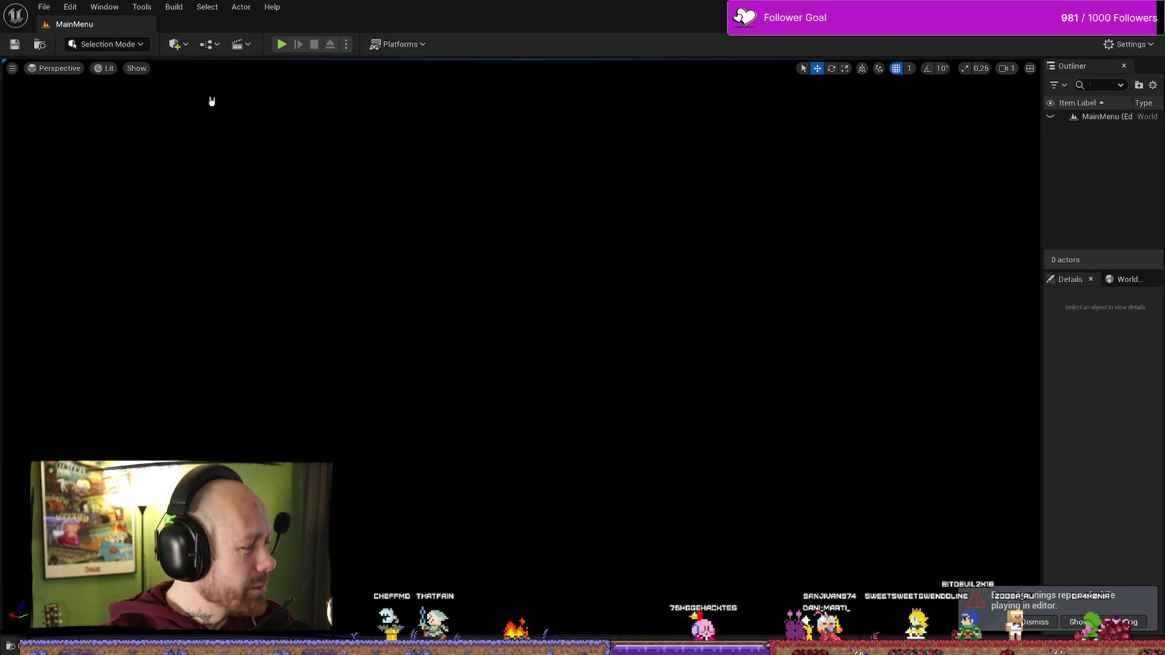
click(281, 45)
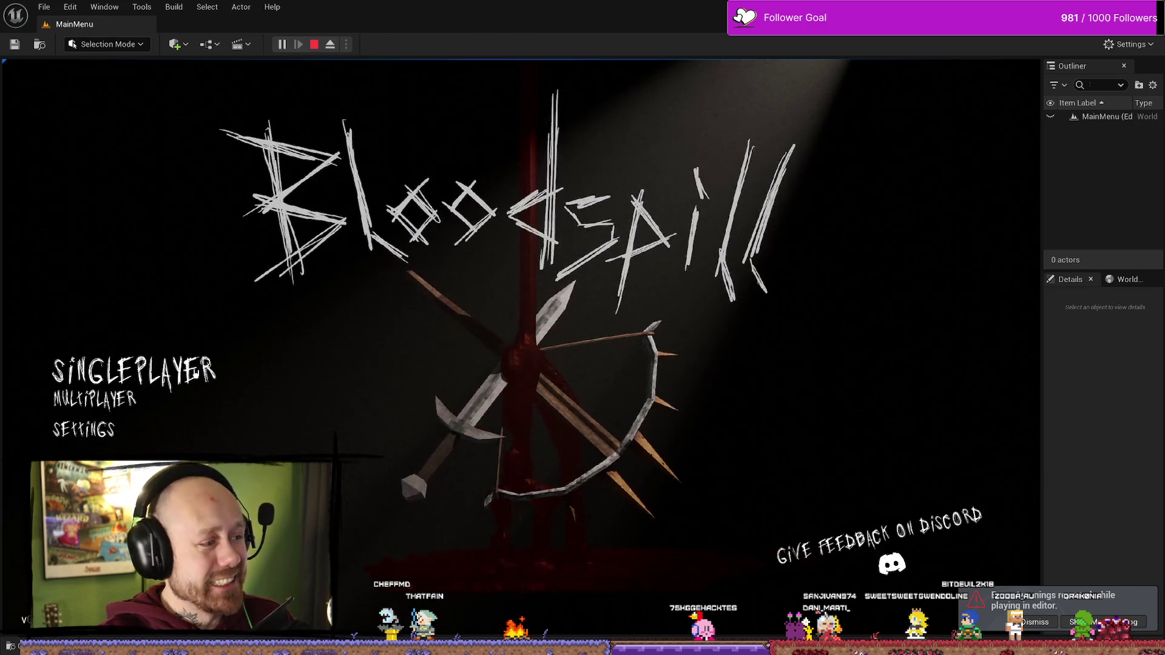
click(91, 372)
click(925, 578)
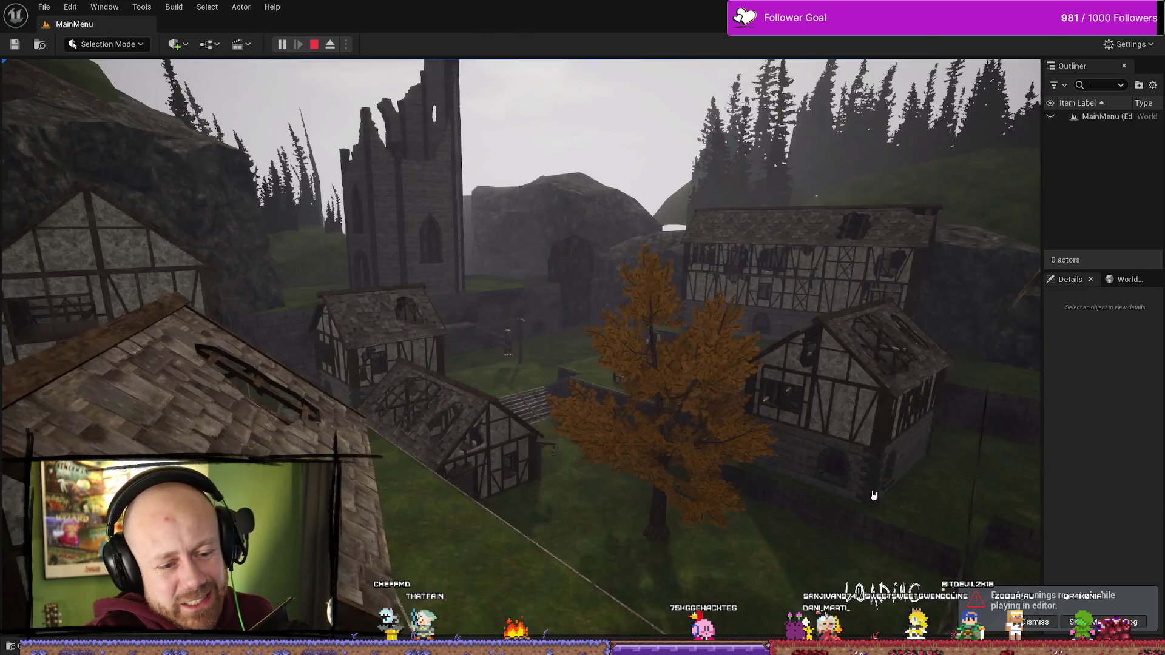
click(1035, 622)
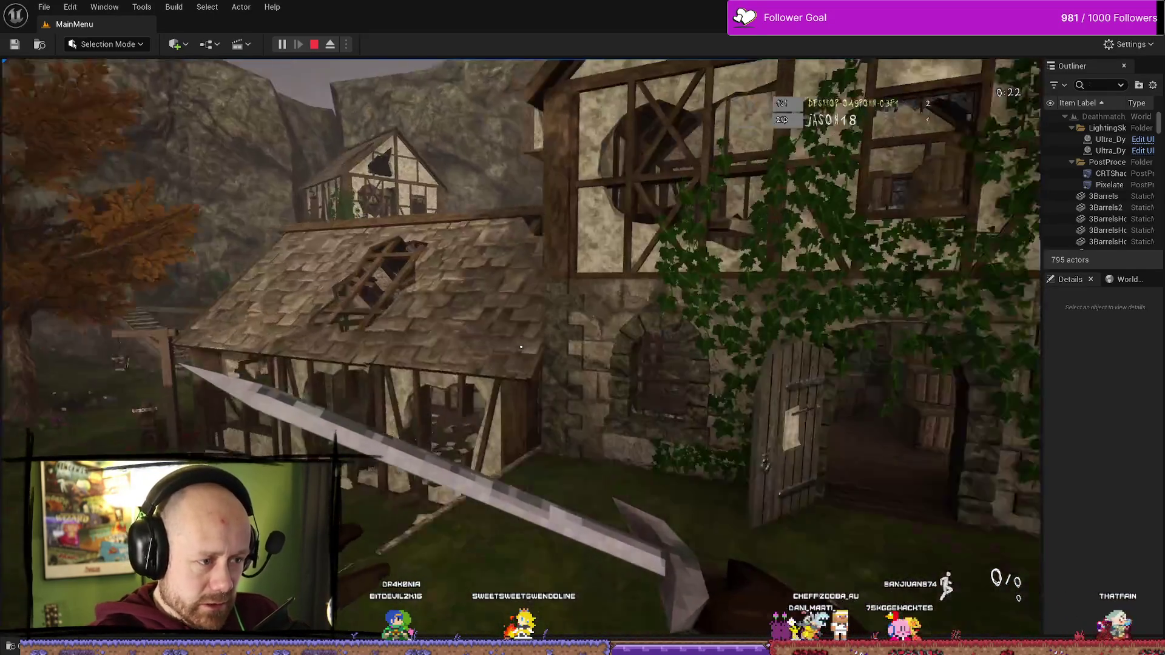
key(Escape)
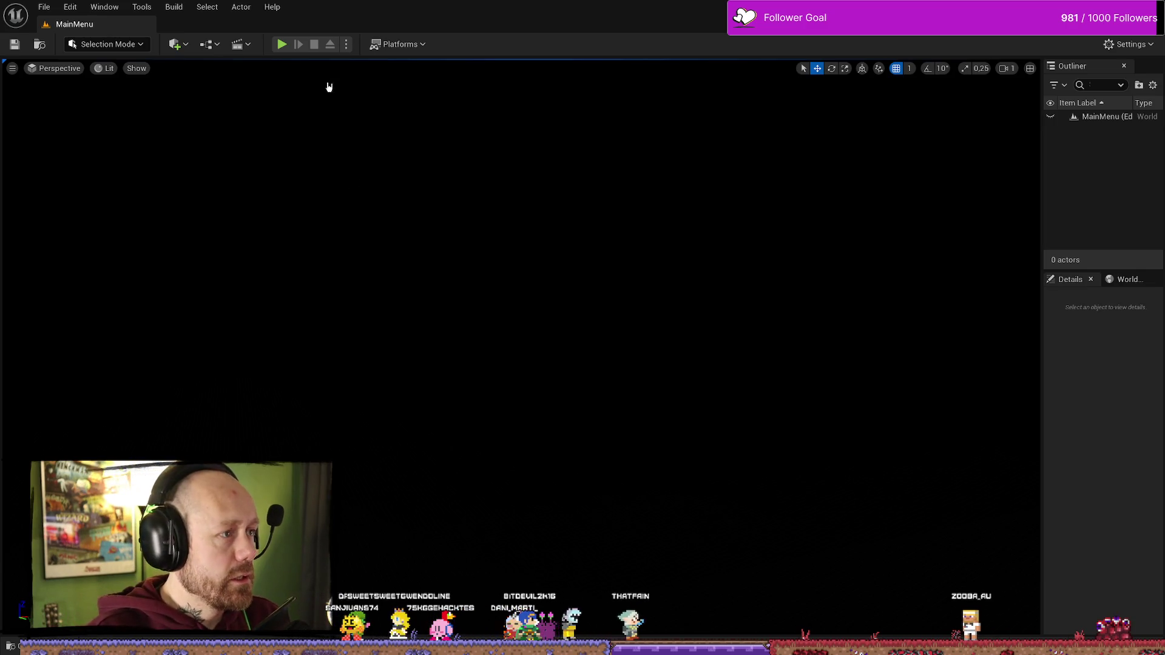
- Pan through the Event Graph's Save Stats, timer and Reset Scores sections, then open the OnRep_Kills function graph
right_click(577, 340)
key(Escape)
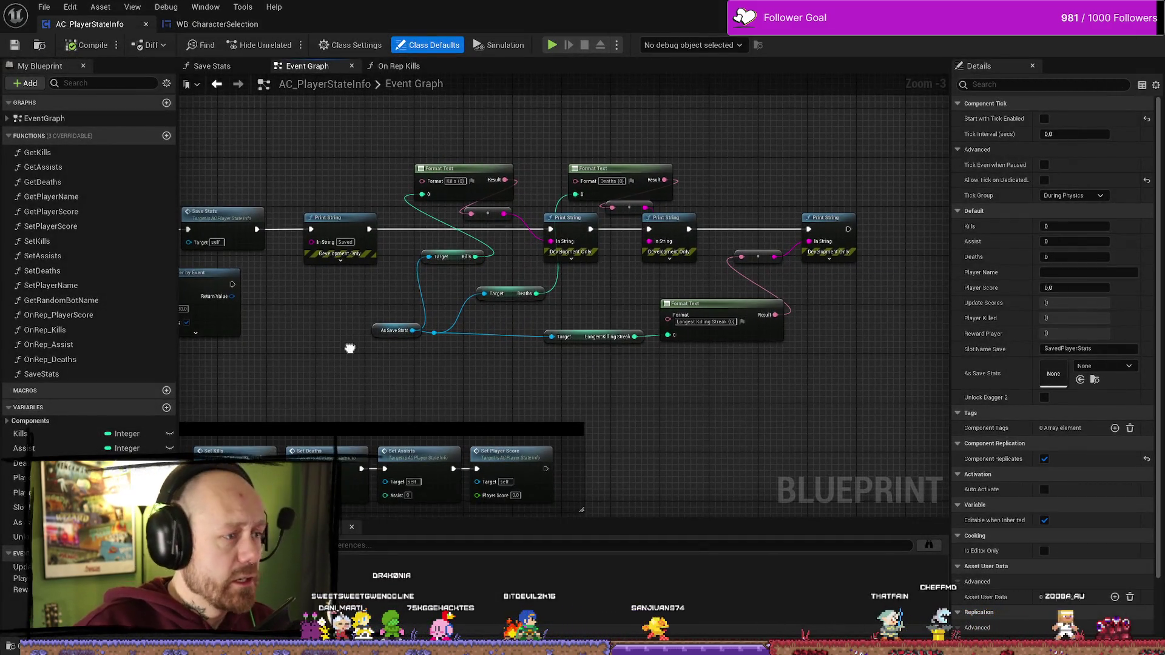
drag(350, 354, 557, 387)
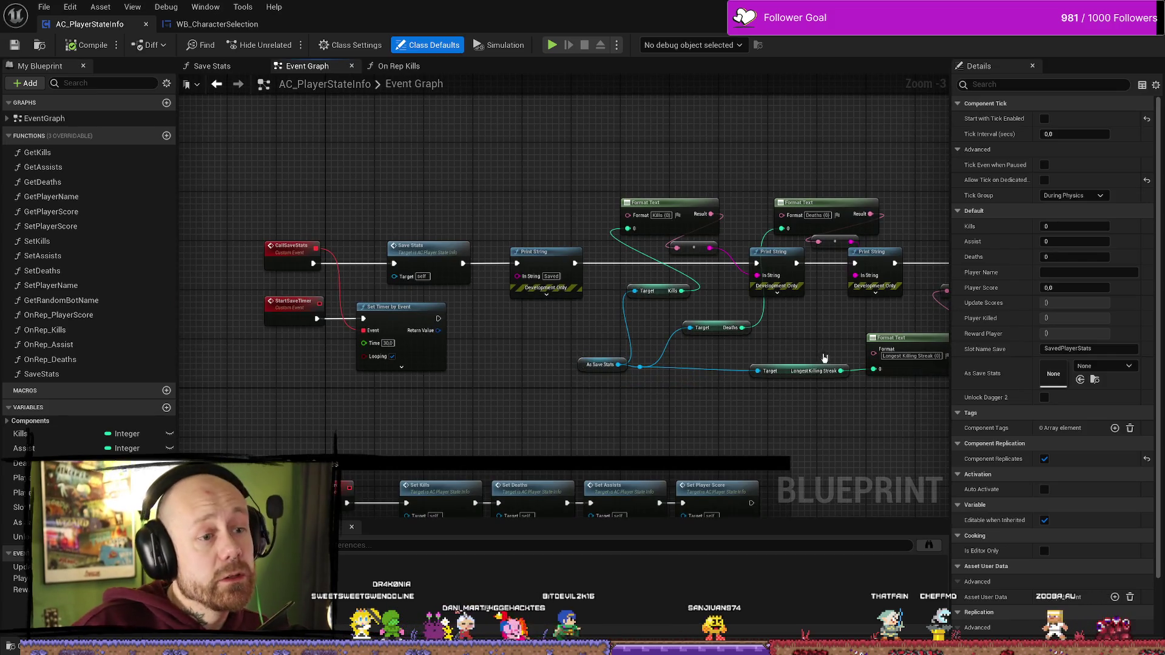
drag(566, 338, 304, 331)
drag(569, 333, 724, 335)
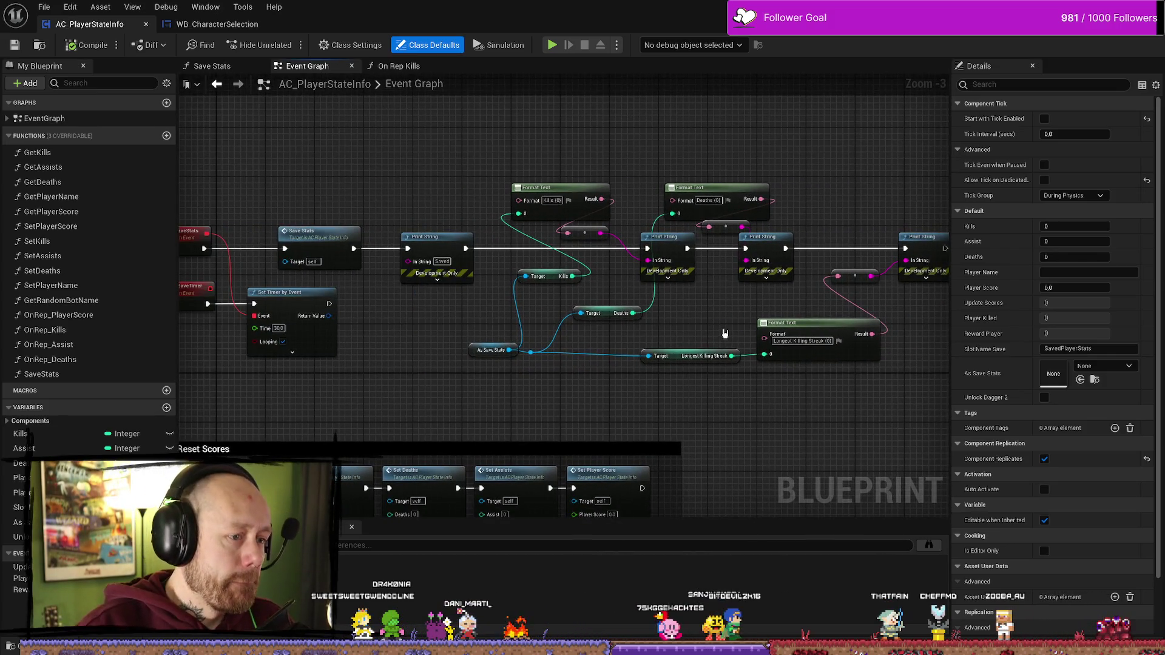
mouse_move(461, 180)
mouse_down()
mouse_move(356, 166)
mouse_move(549, 166)
mouse_move(402, 143)
mouse_move(645, 225)
mouse_up()
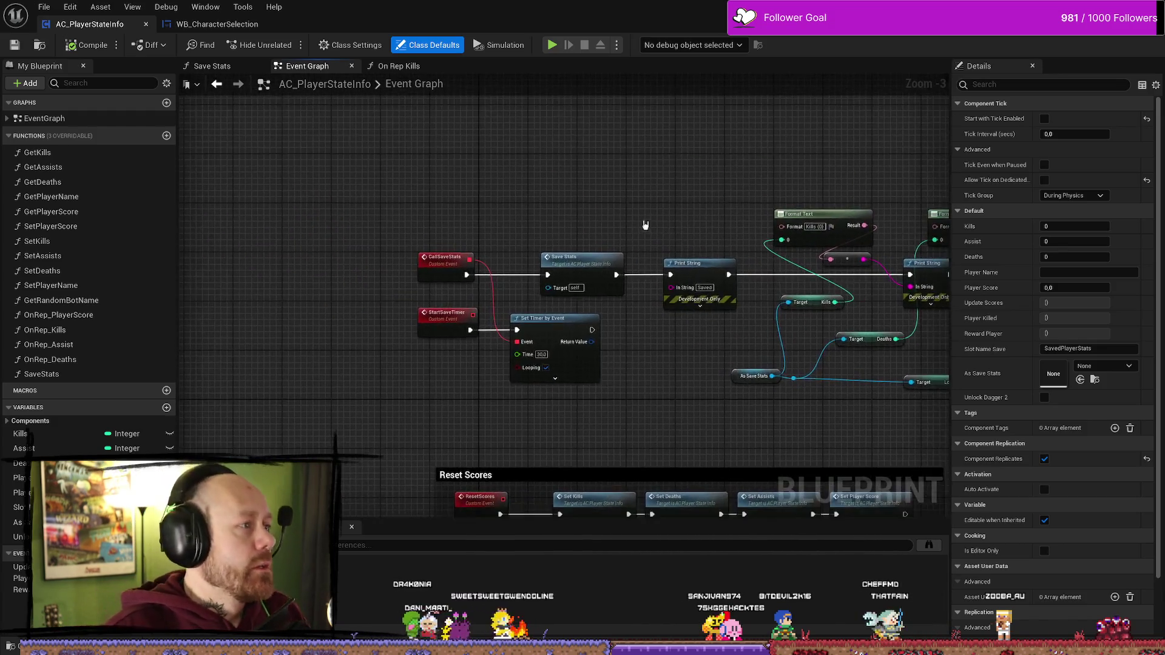
scroll(645, 225, down, 3)
scroll(536, 224, up, 4)
drag(537, 224, 587, 238)
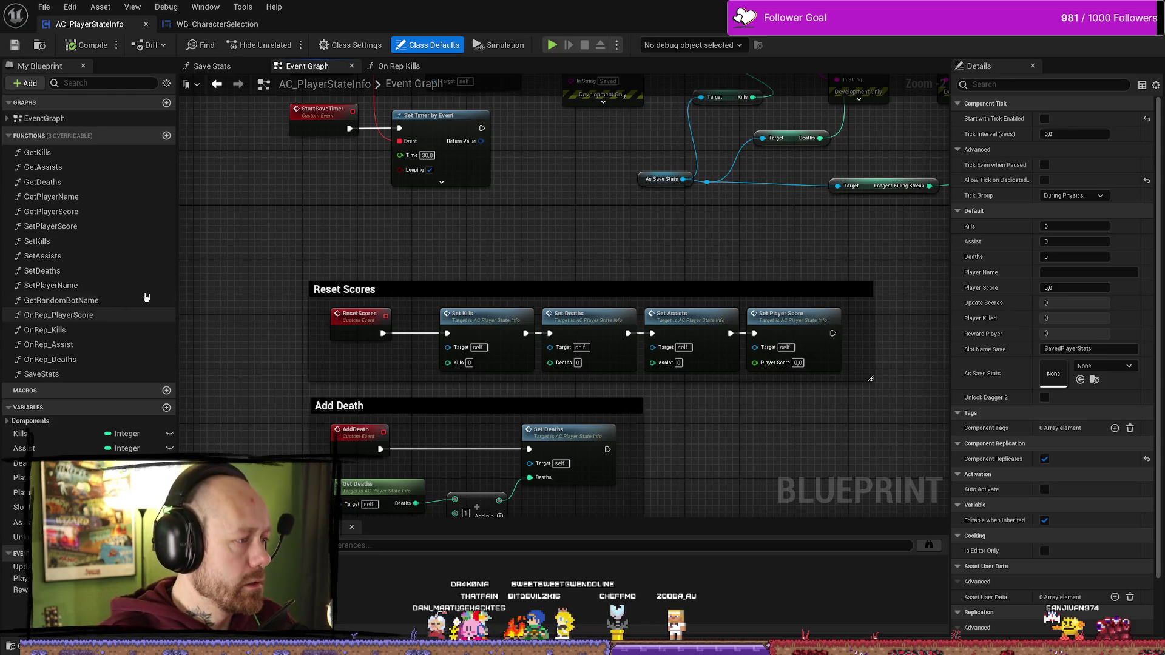
double_click(82, 330)
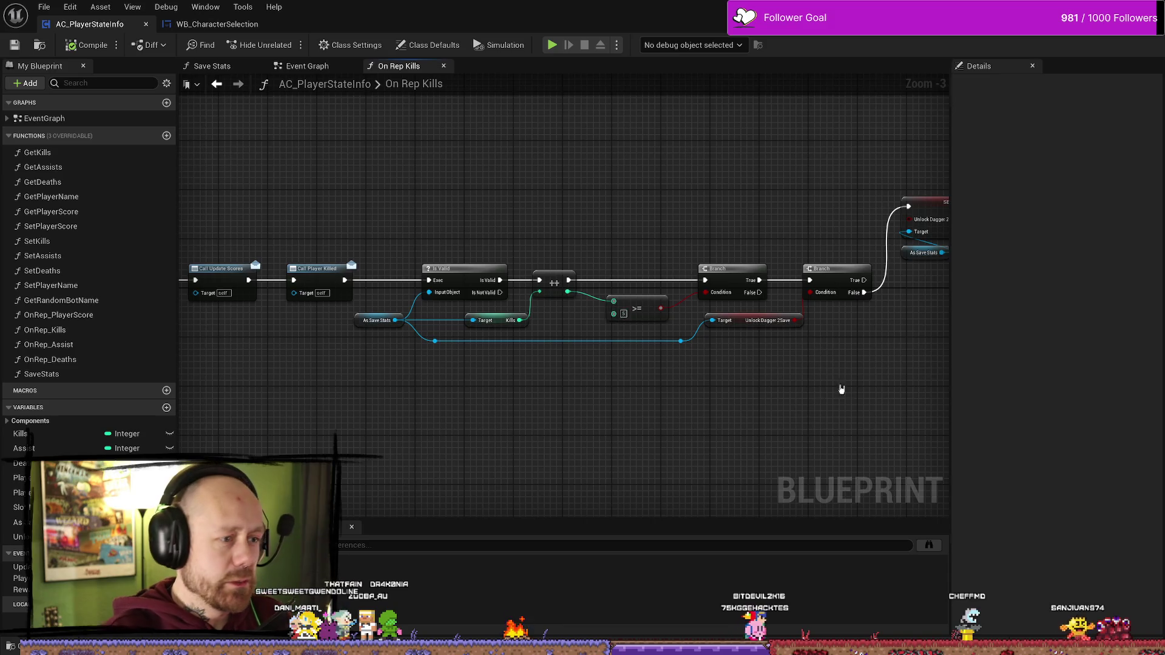
- Add a Call Save Stats node after the SET Unlock Dagger 2Save node and place it beside it
drag(667, 202, 748, 203)
key(Escape)
mouse_move(660, 194)
mouse_down()
mouse_move(728, 208)
mouse_move(653, 195)
mouse_up()
mouse_move(735, 195)
mouse_down()
mouse_move(722, 204)
mouse_move(736, 215)
mouse_up()
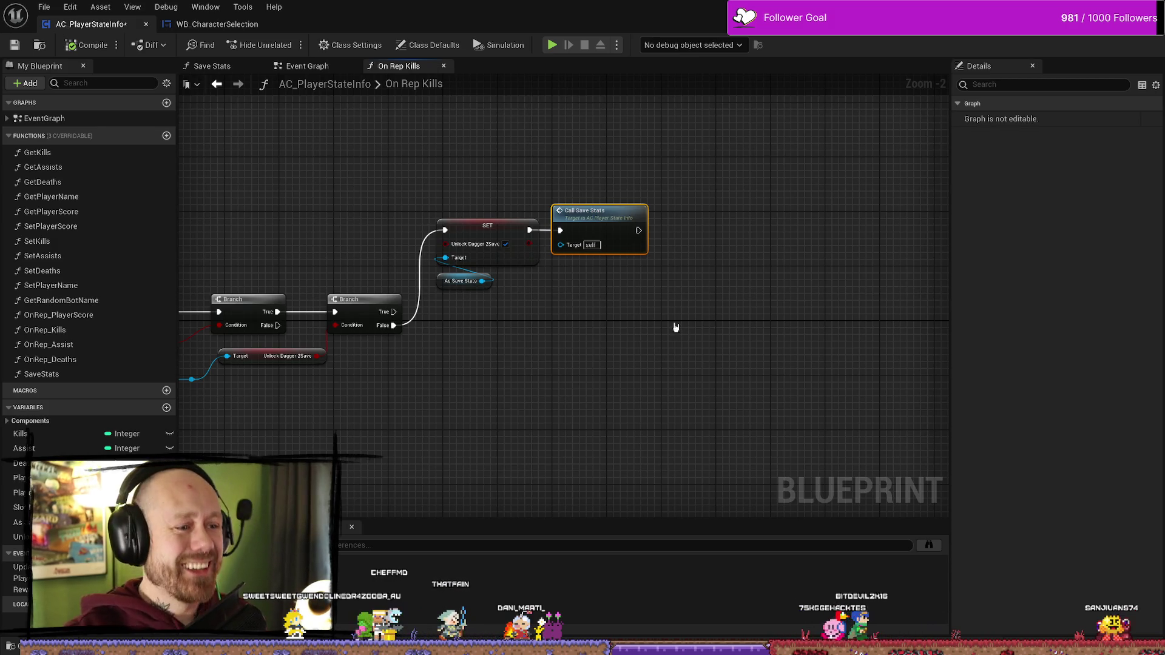
- Review the Branch nodes in the On Rep Kills graph, then position the YouTube window over the editor
drag(694, 368, 599, 357)
mouse_move(495, 348)
mouse_down()
mouse_move(582, 348)
mouse_move(686, 314)
mouse_move(689, 330)
mouse_move(707, 253)
mouse_up()
scroll(707, 247, down, 2)
scroll(697, 224, up, 3)
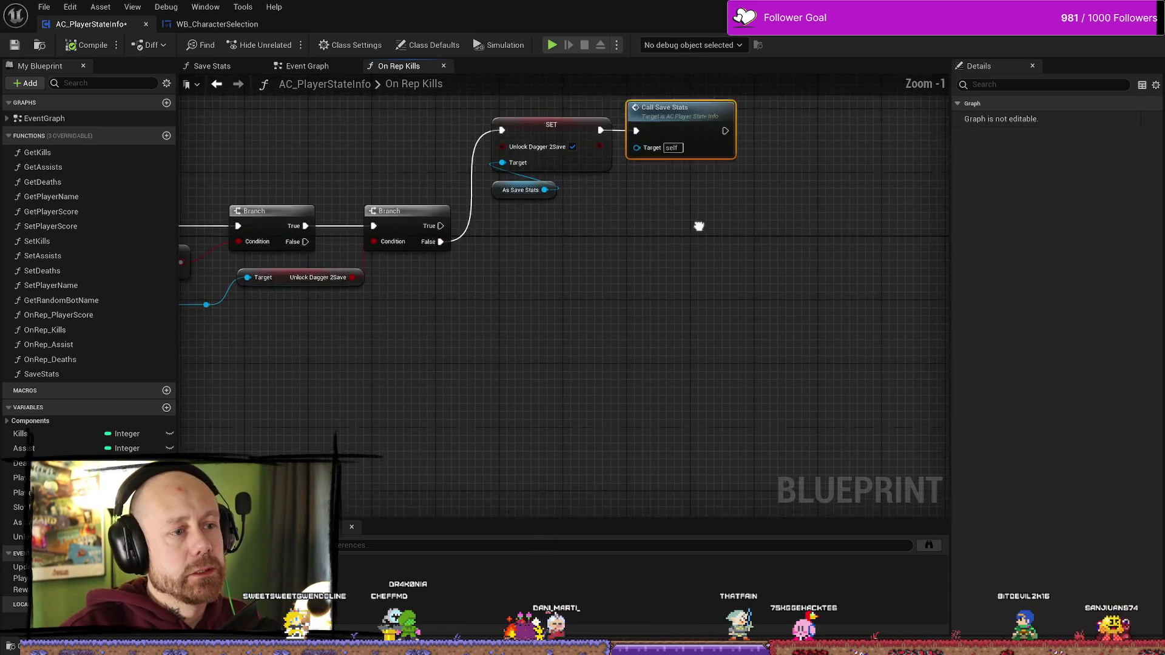
drag(501, 366, 501, 366)
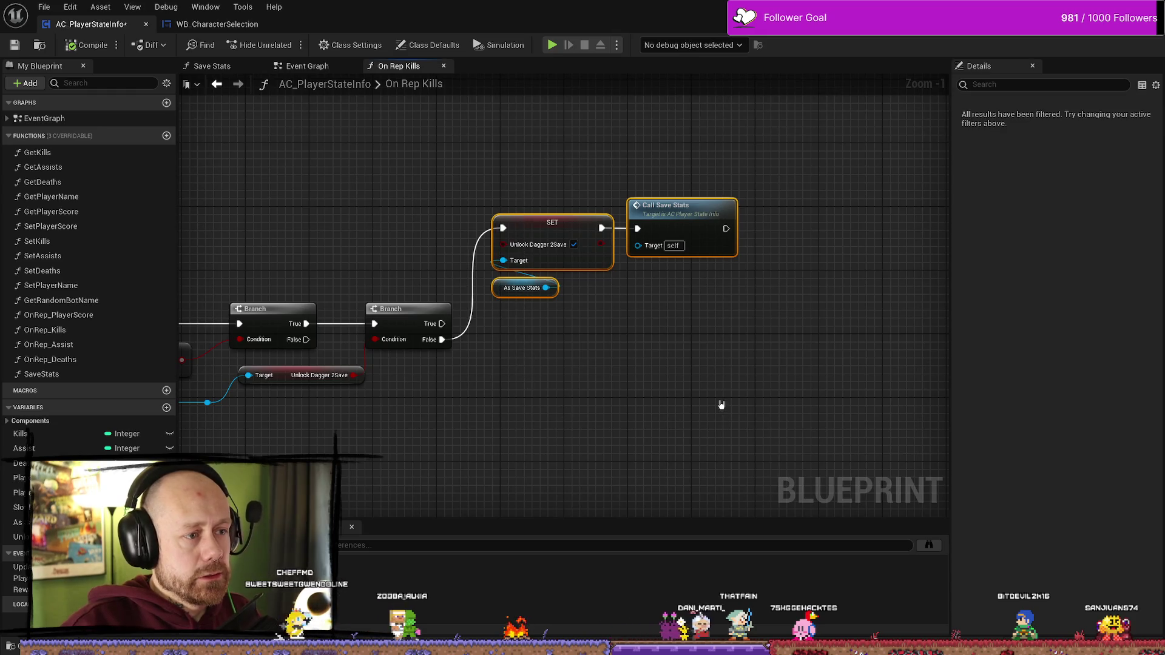
click(611, 397)
drag(613, 435, 667, 383)
mouse_move(640, 330)
mouse_down()
mouse_move(512, 195)
mouse_move(475, 398)
mouse_up()
mouse_move(492, 343)
mouse_down()
mouse_move(528, 187)
mouse_move(567, 229)
mouse_up()
drag(812, 277, 677, 281)
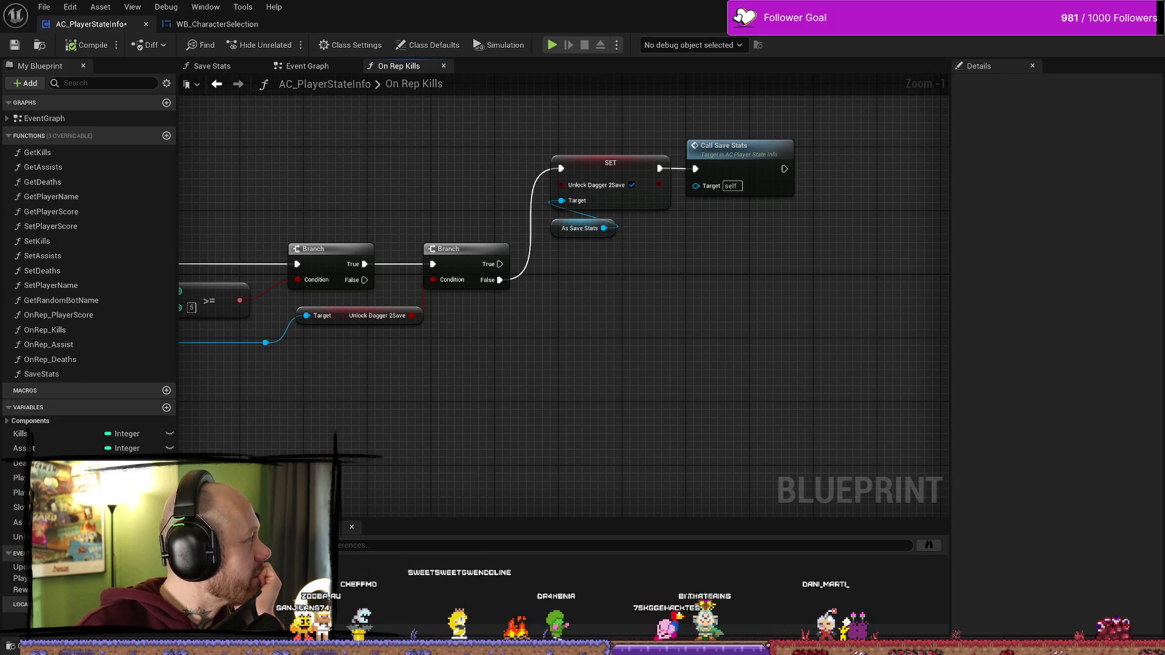
drag(348, 139, 588, 112)
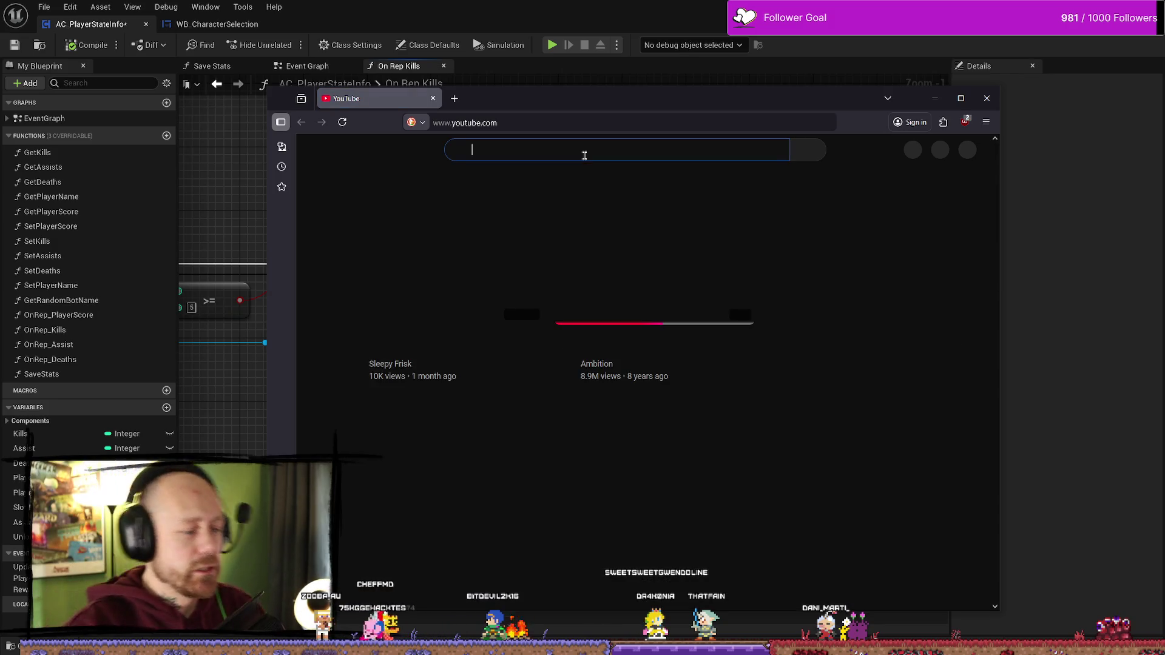
- Search YouTube for 'unreal make unlock popup'
click(551, 152)
text(urn)
key(BackSpace)
key(BackSpace)
text(nreal make )
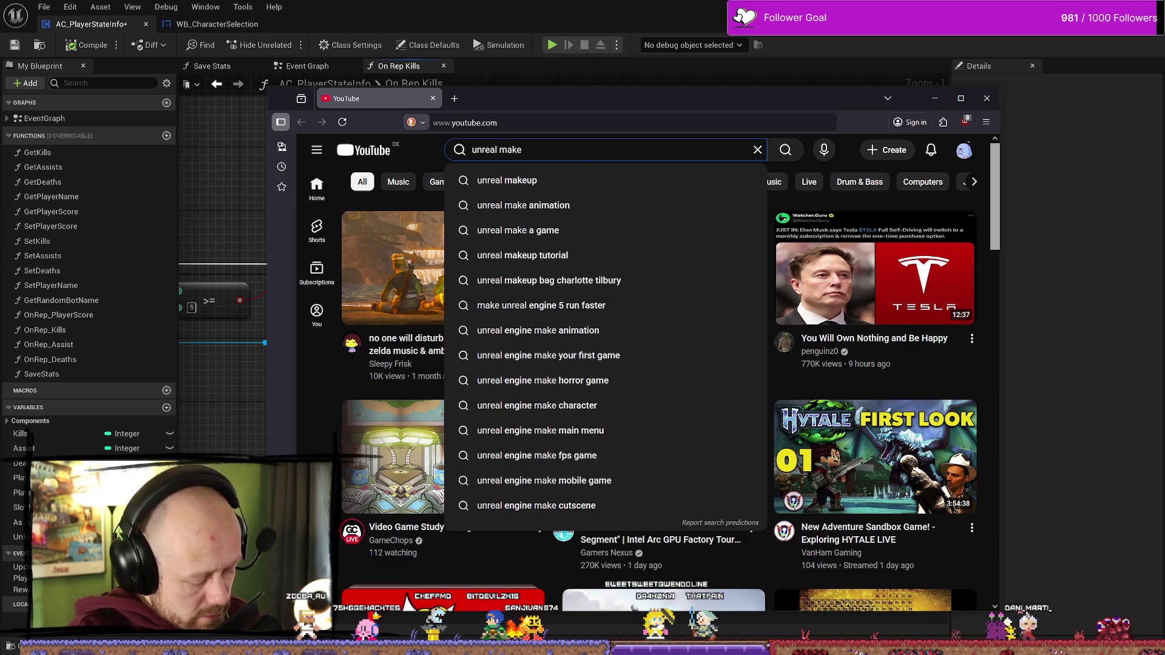
text(unlock p)
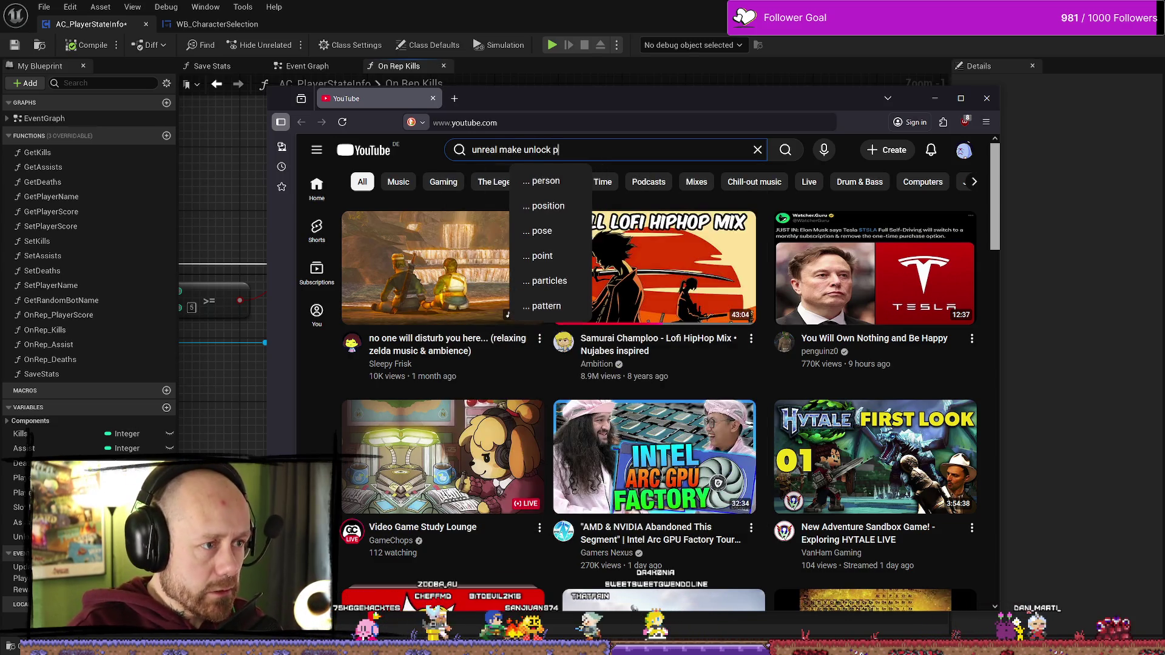
text(opup)
key(Return)
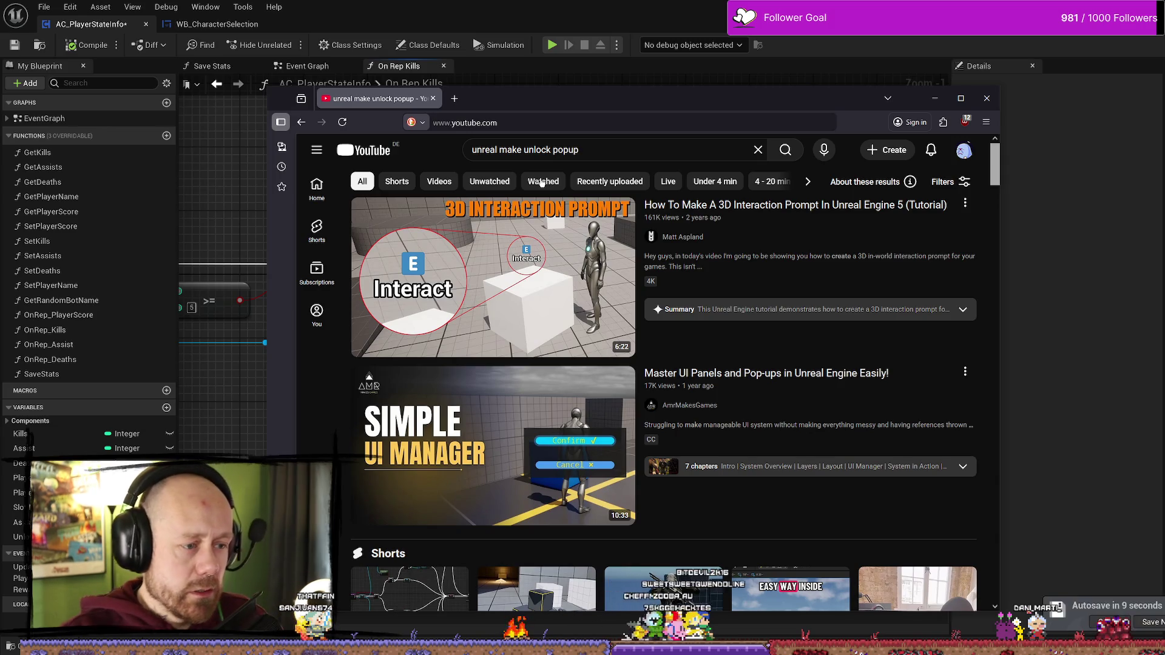
- Open the 'UE5 Tutorial - Basic Popup Menu' video, skip to 0:31, then return to the results
scroll(674, 309, down, 5)
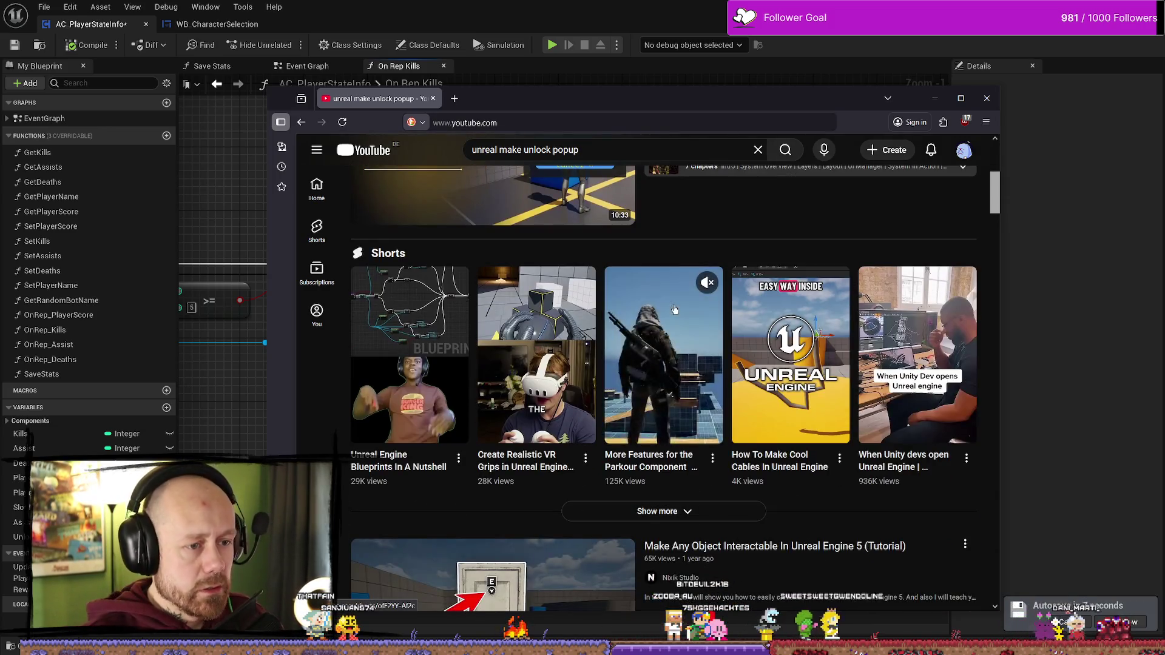
scroll(674, 309, down, 5)
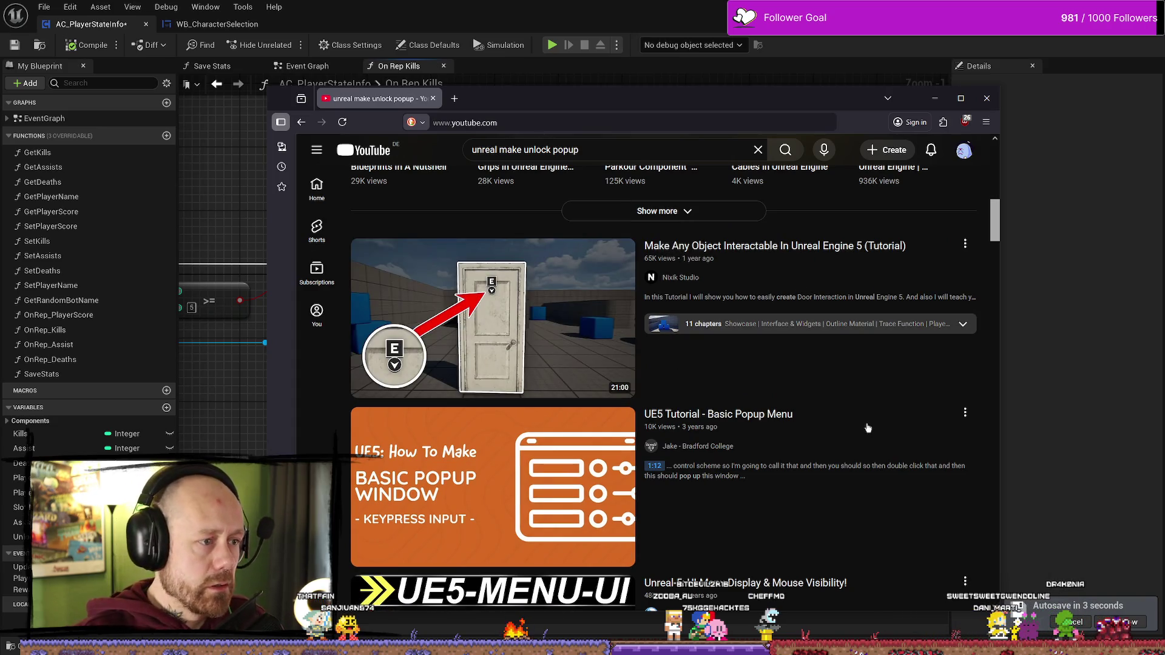
scroll(789, 316, down, 2)
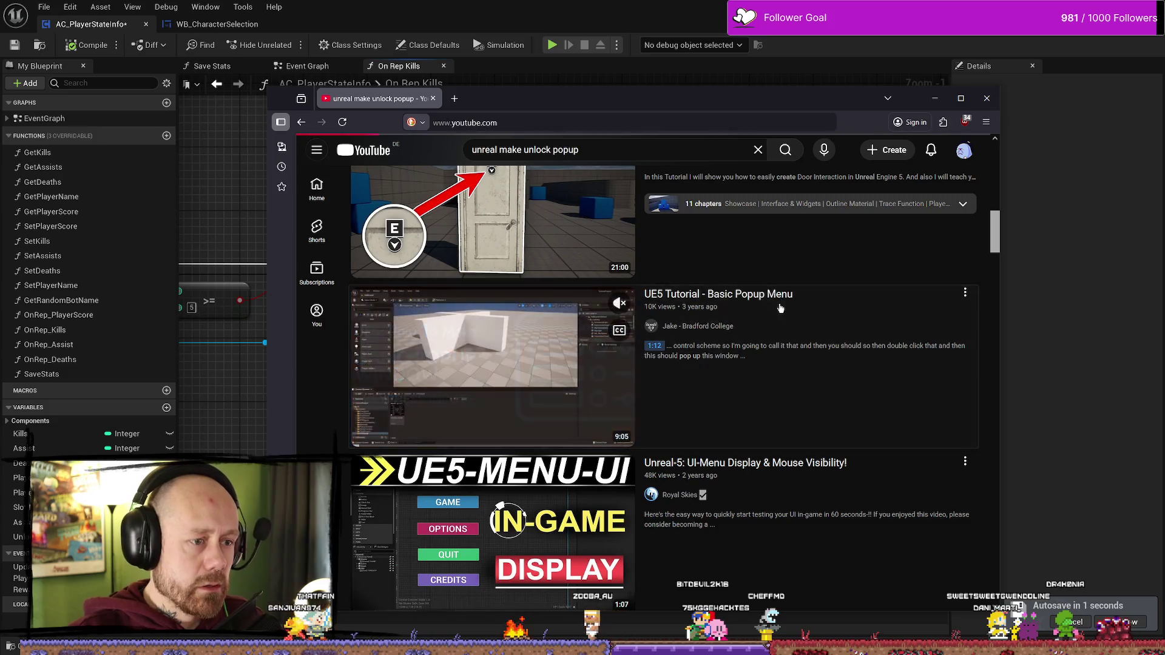
click(780, 308)
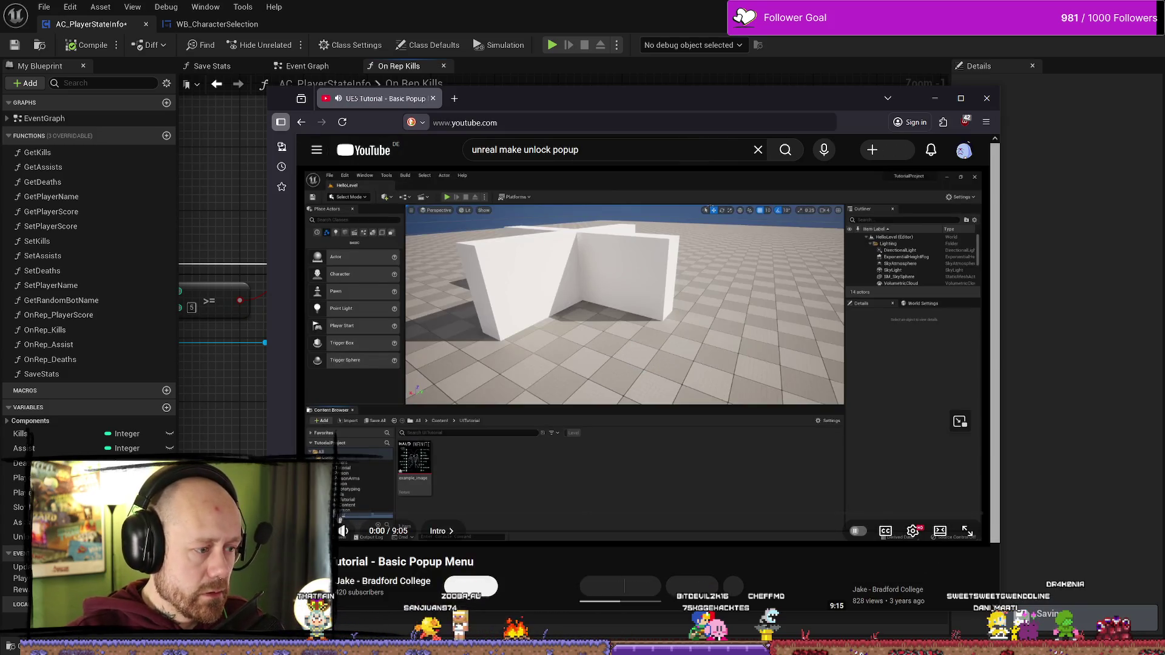
click(373, 514)
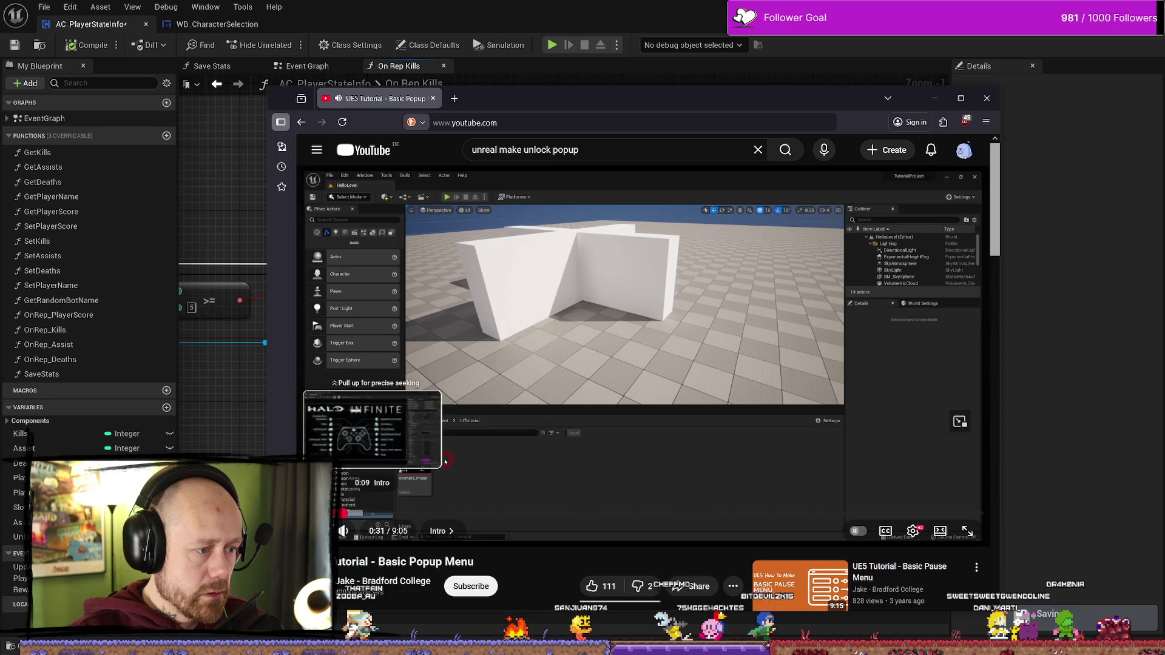
key(alt+Left)
- Scroll through the remaining unlock popup search results
scroll(749, 347, down, 2)
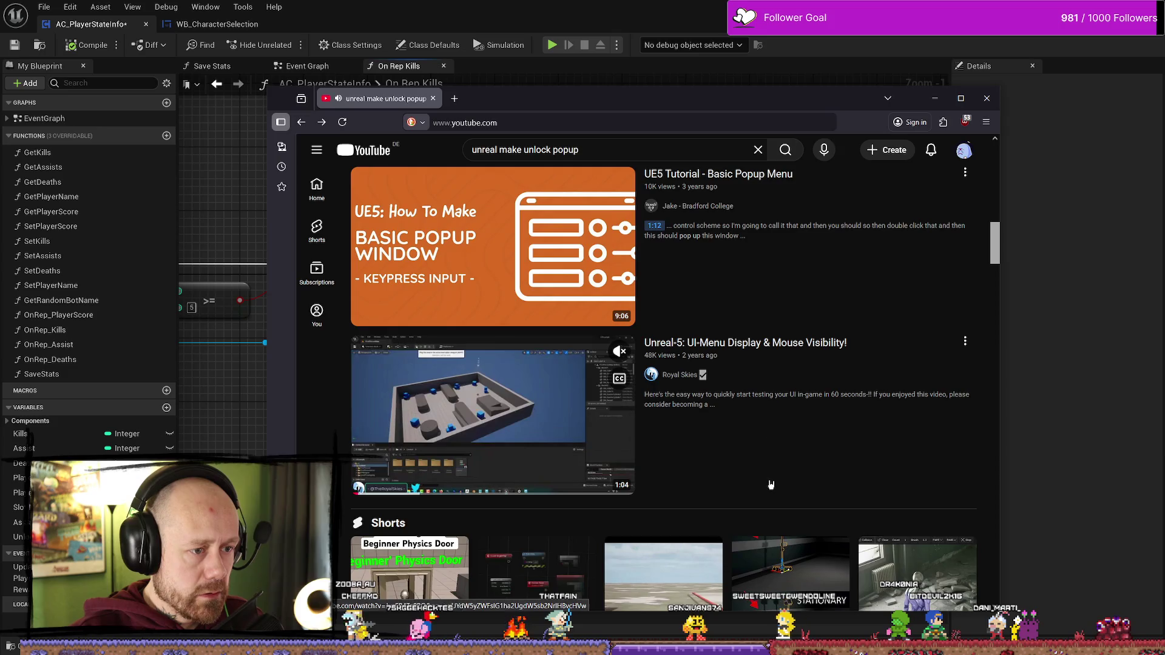
scroll(762, 424, down, 4)
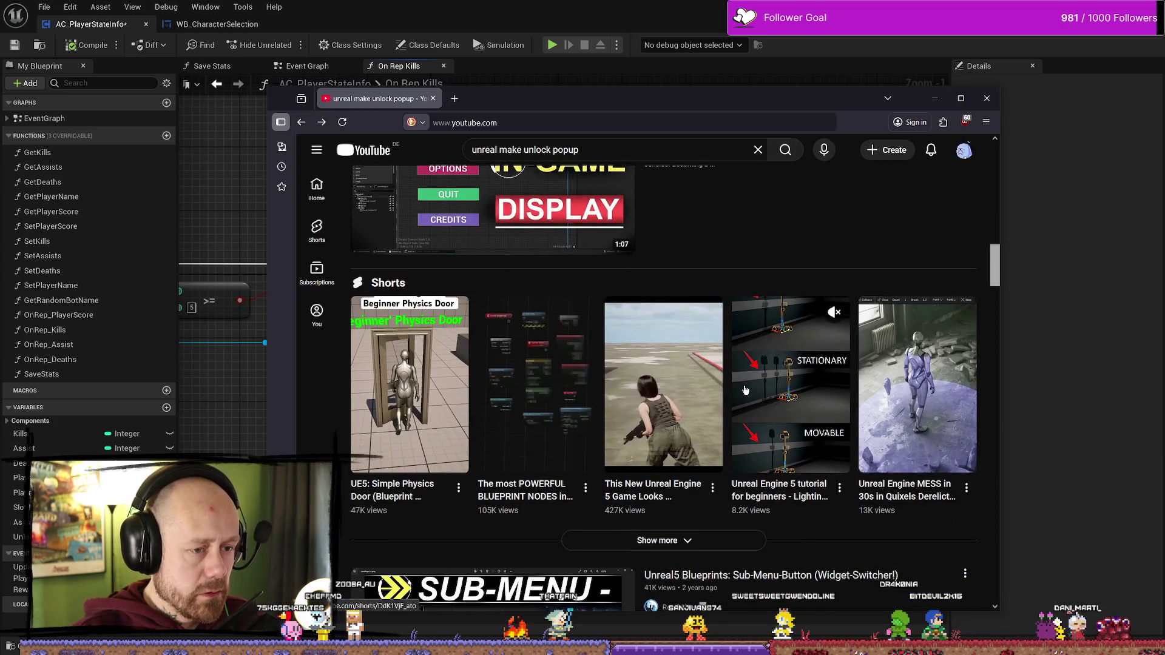
scroll(745, 390, down, 5)
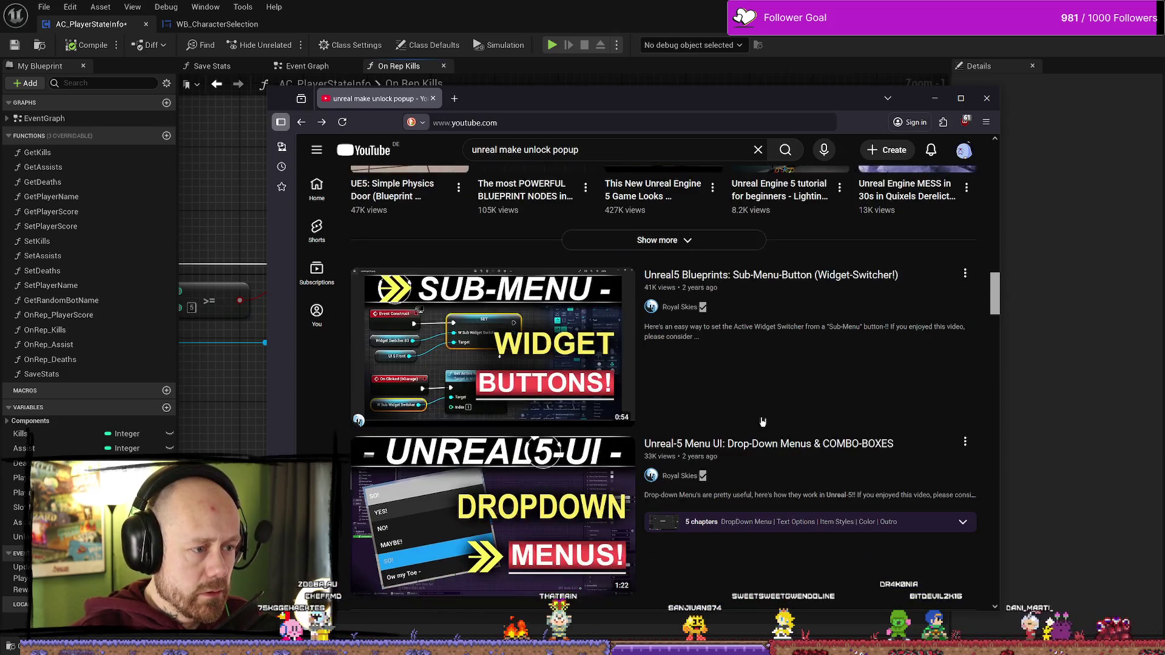
scroll(807, 345, down, 13)
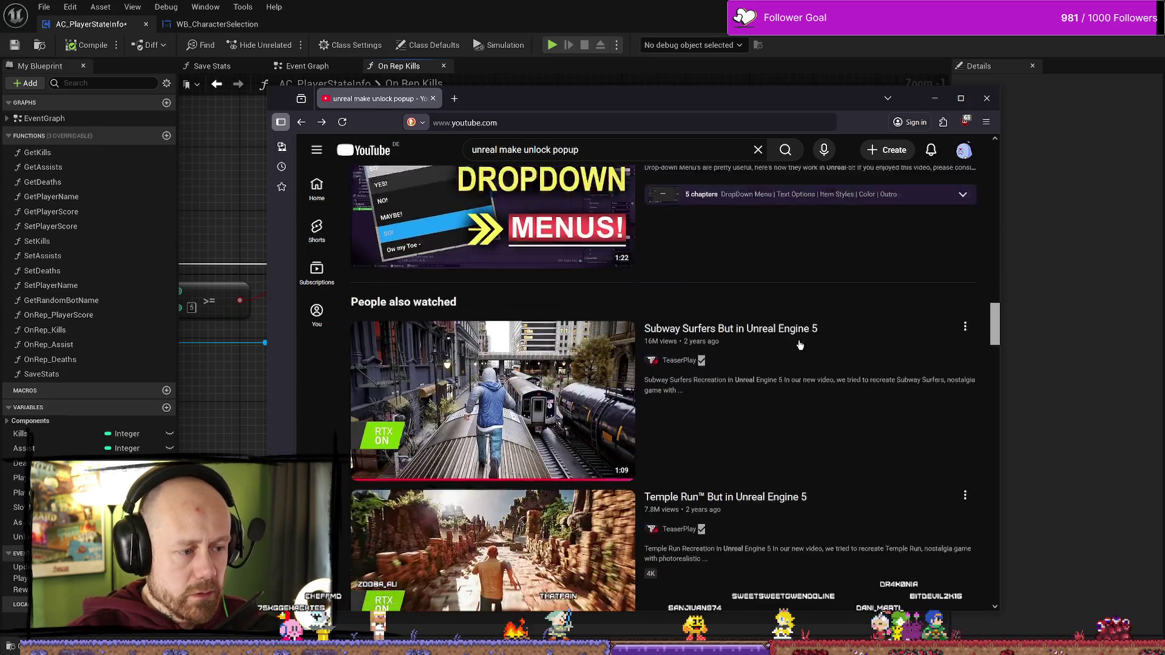
scroll(808, 338, down, 5)
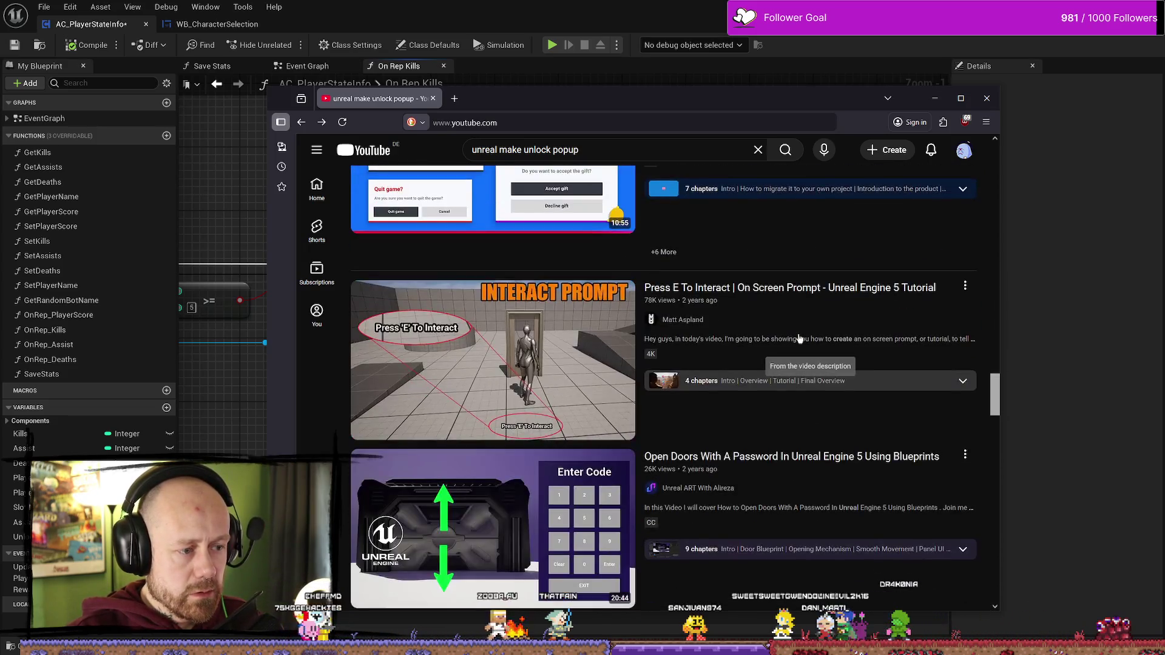
scroll(800, 338, down, 3)
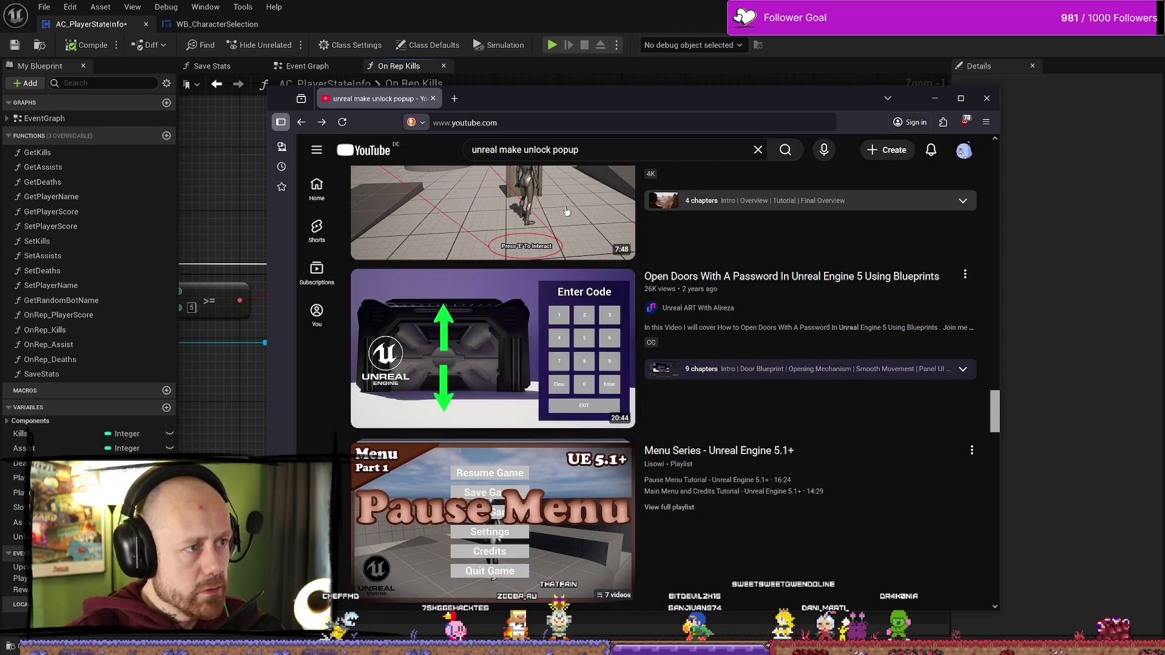
scroll(512, 174, up, 2)
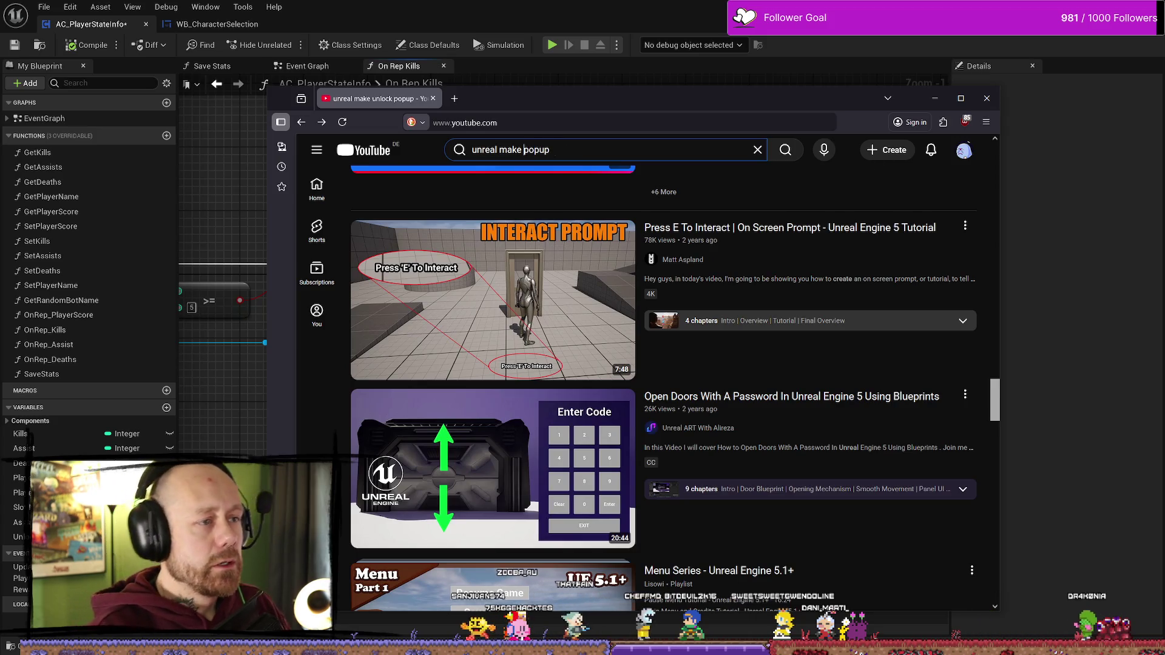
key(Return)
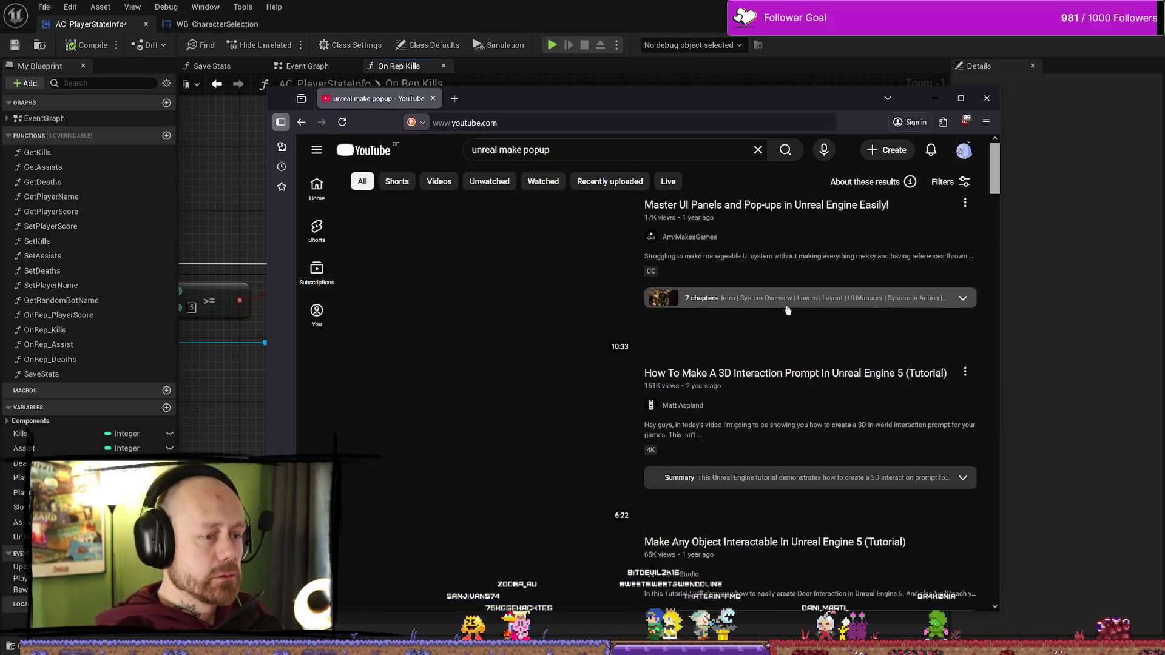
scroll(698, 299, down, 4)
scroll(697, 297, down, 5)
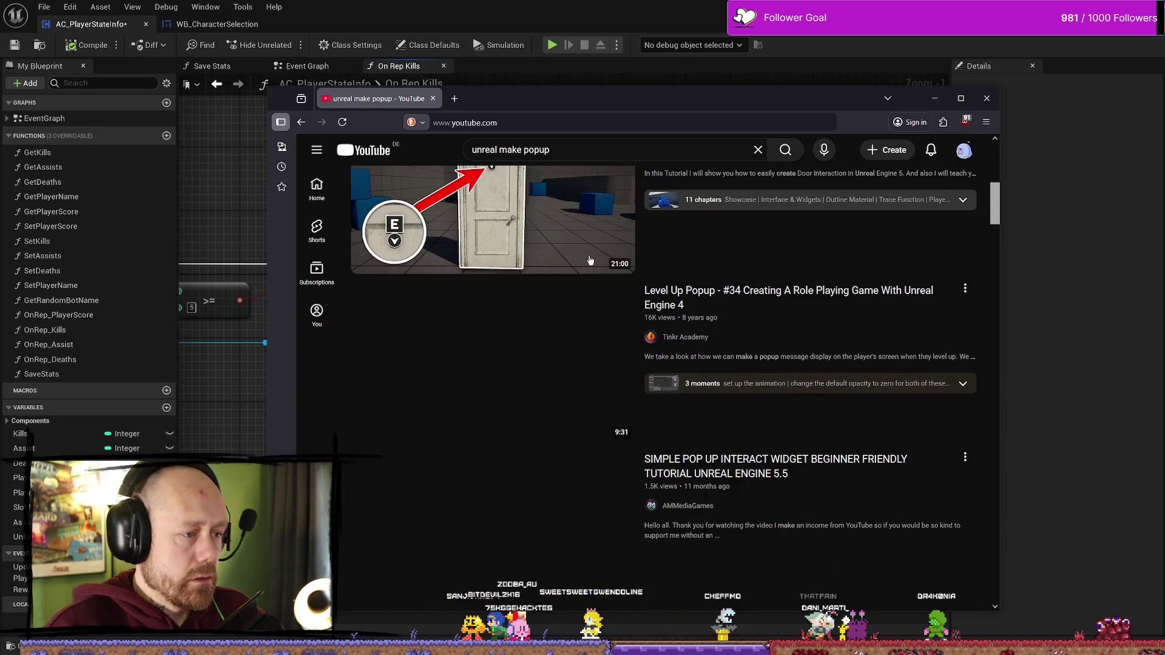
scroll(741, 305, up, 2)
mouse_move(741, 305)
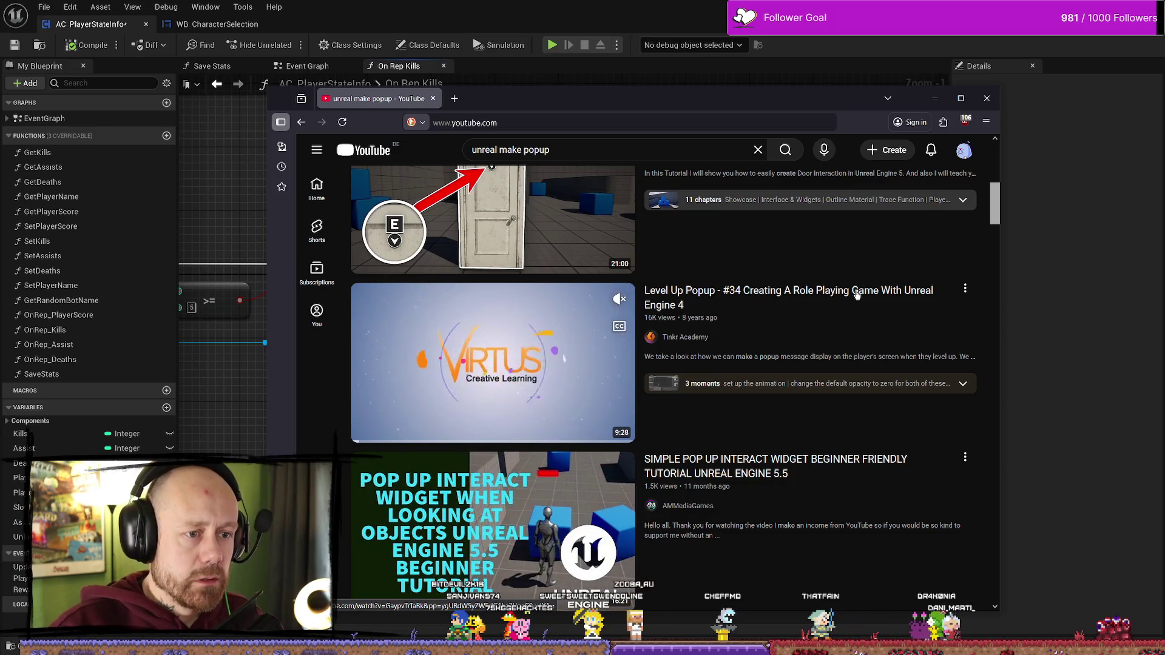
scroll(858, 291, down, 2)
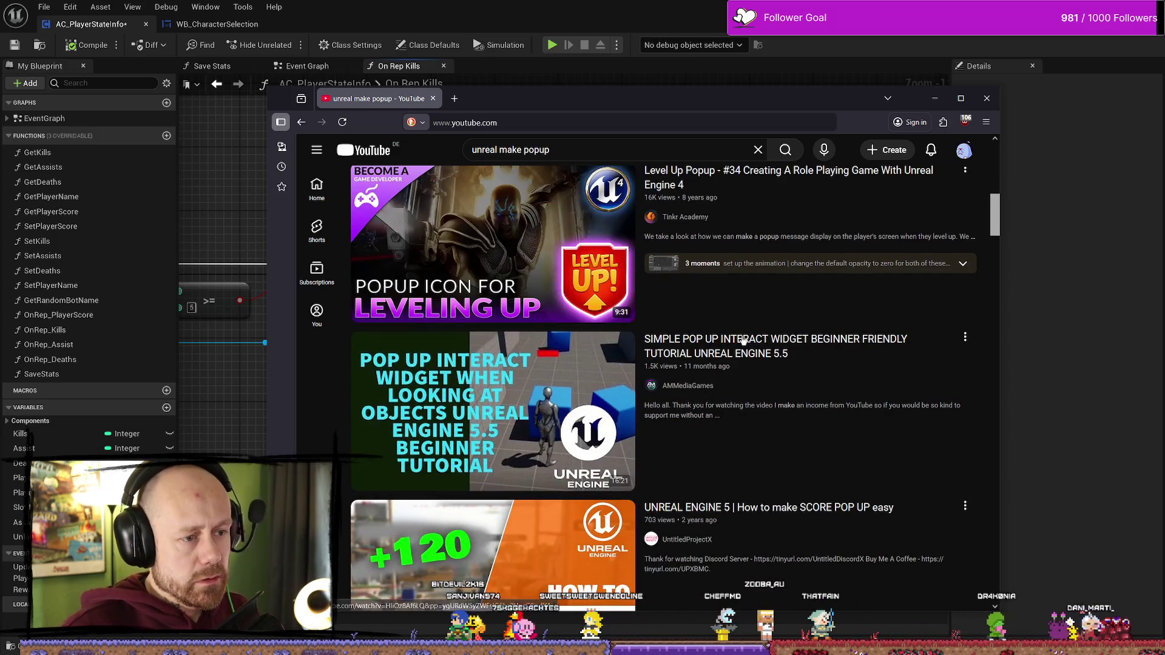
mouse_move(723, 341)
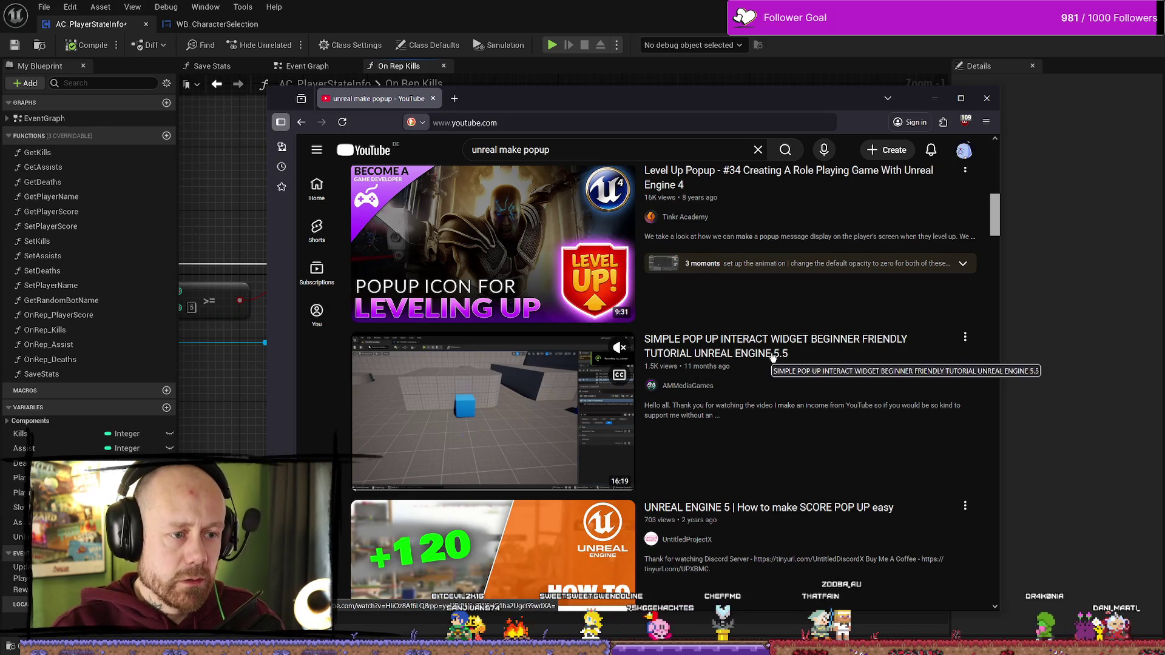
scroll(987, 320, down, 3)
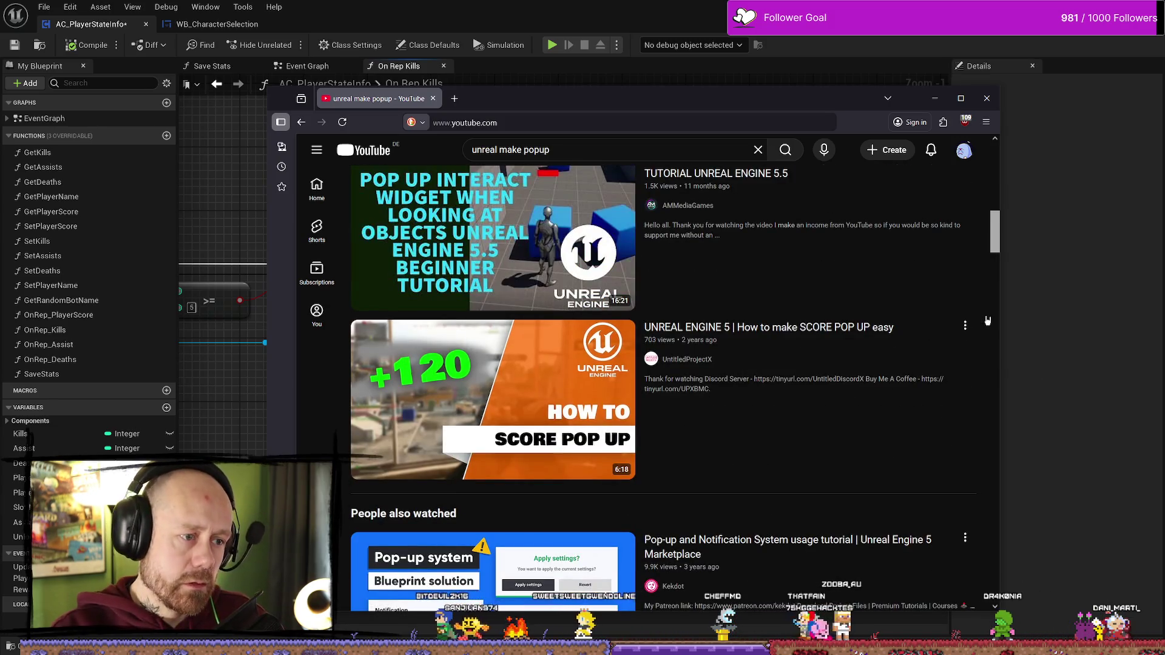
scroll(826, 364, down, 3)
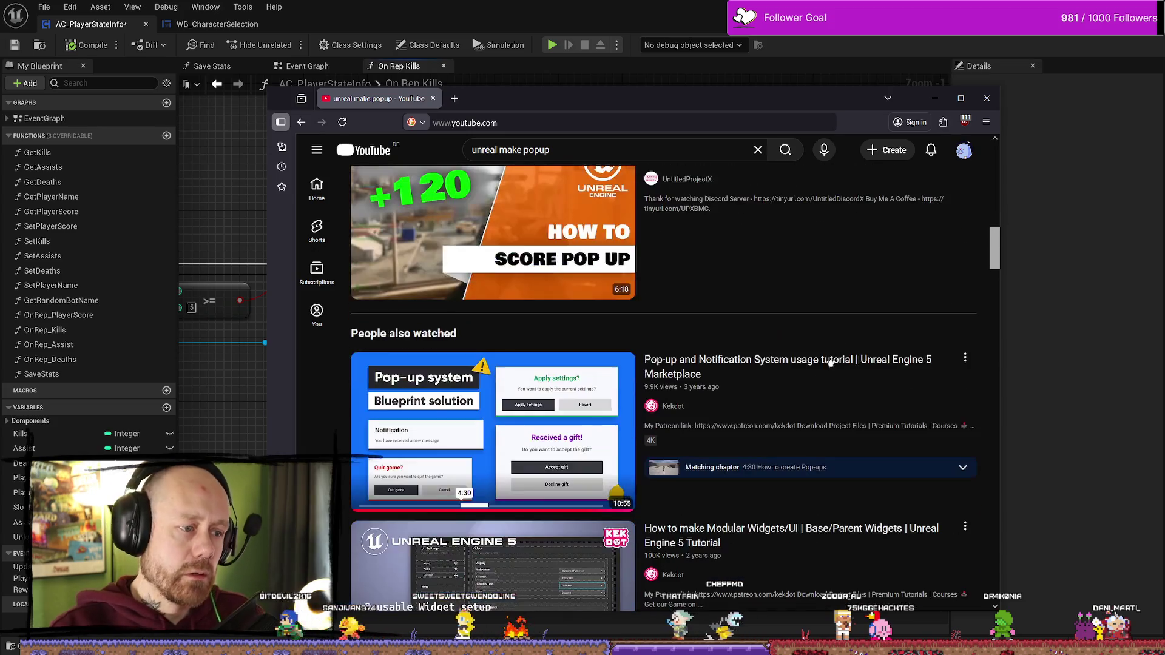
scroll(815, 362, down, 3)
scroll(800, 358, down, 3)
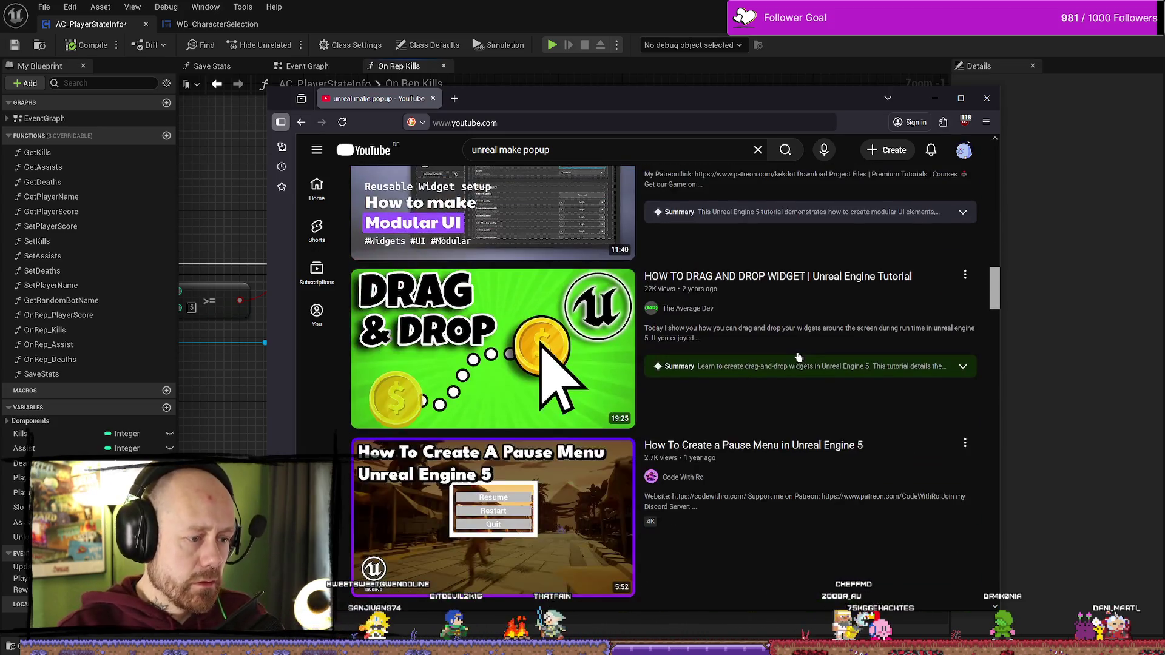
scroll(800, 359, down, 4)
scroll(788, 349, down, 4)
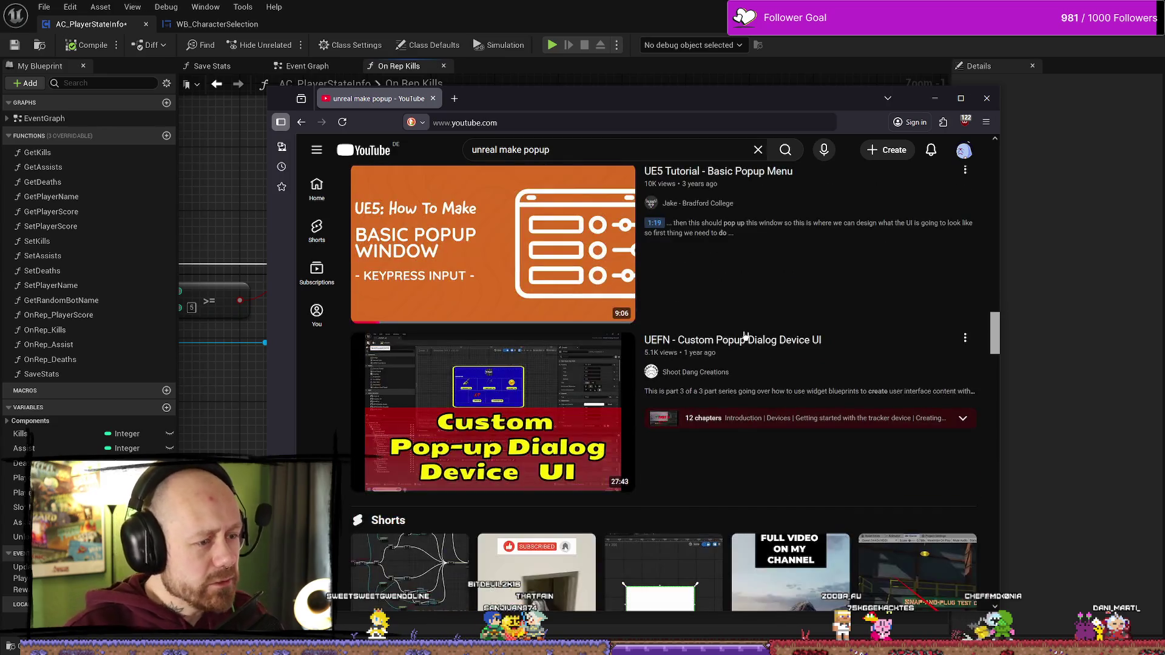
scroll(746, 336, down, 3)
scroll(745, 335, down, 2)
scroll(771, 309, down, 4)
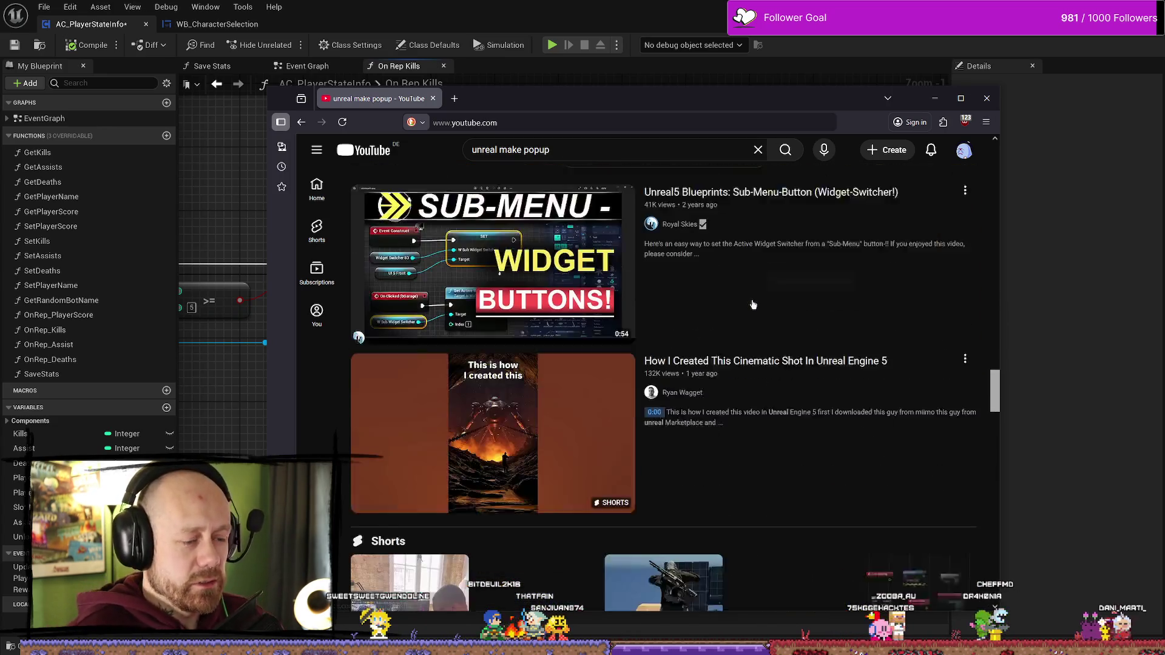
scroll(776, 301, up, 3)
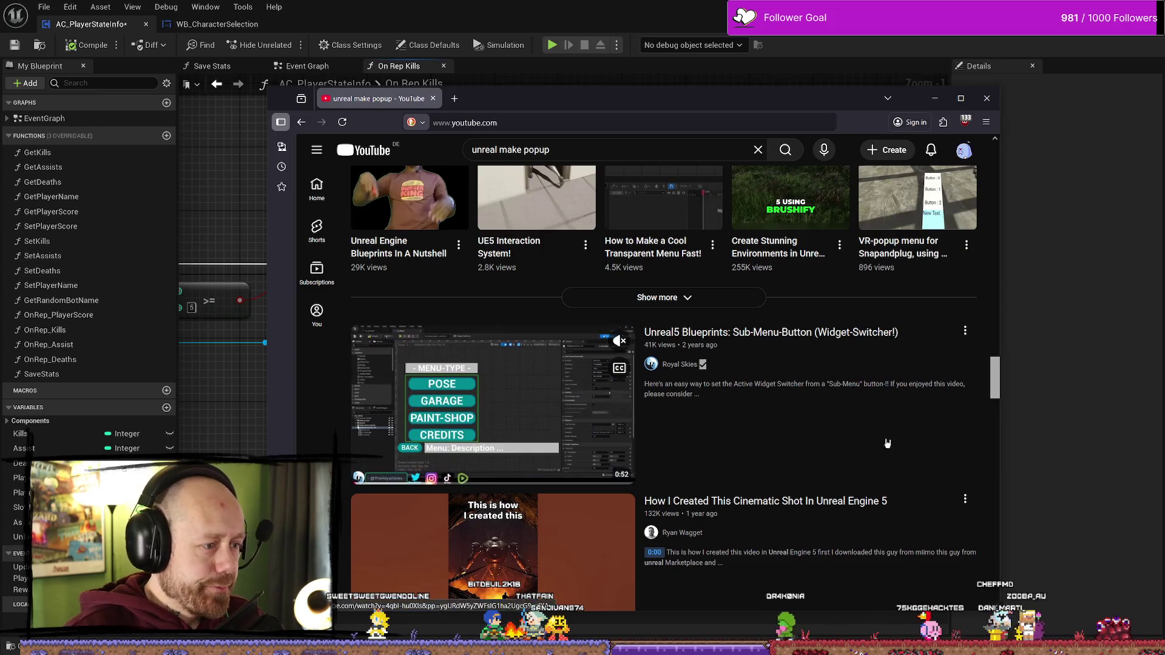
scroll(774, 512, down, 13)
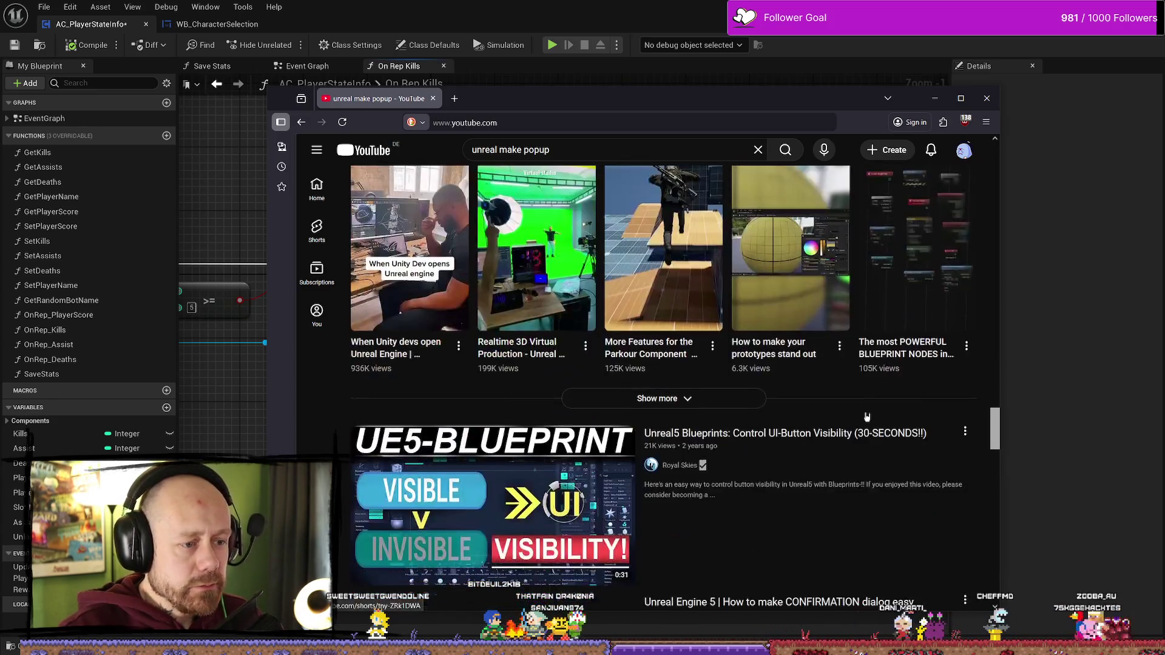
scroll(858, 427, down, 5)
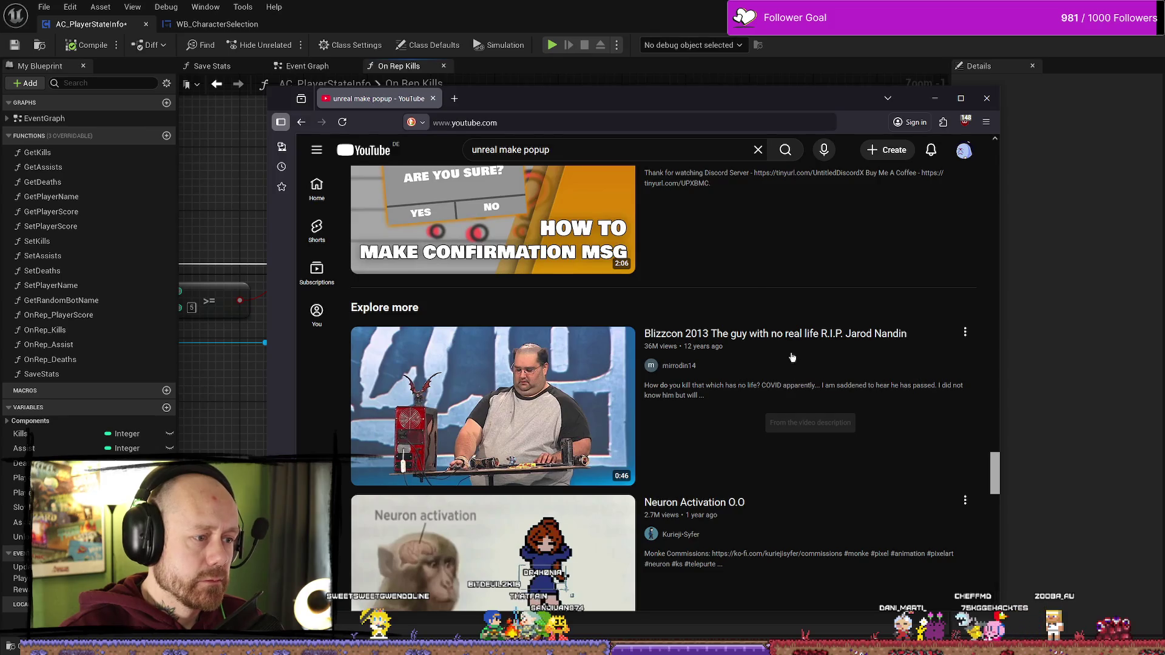
click(521, 149)
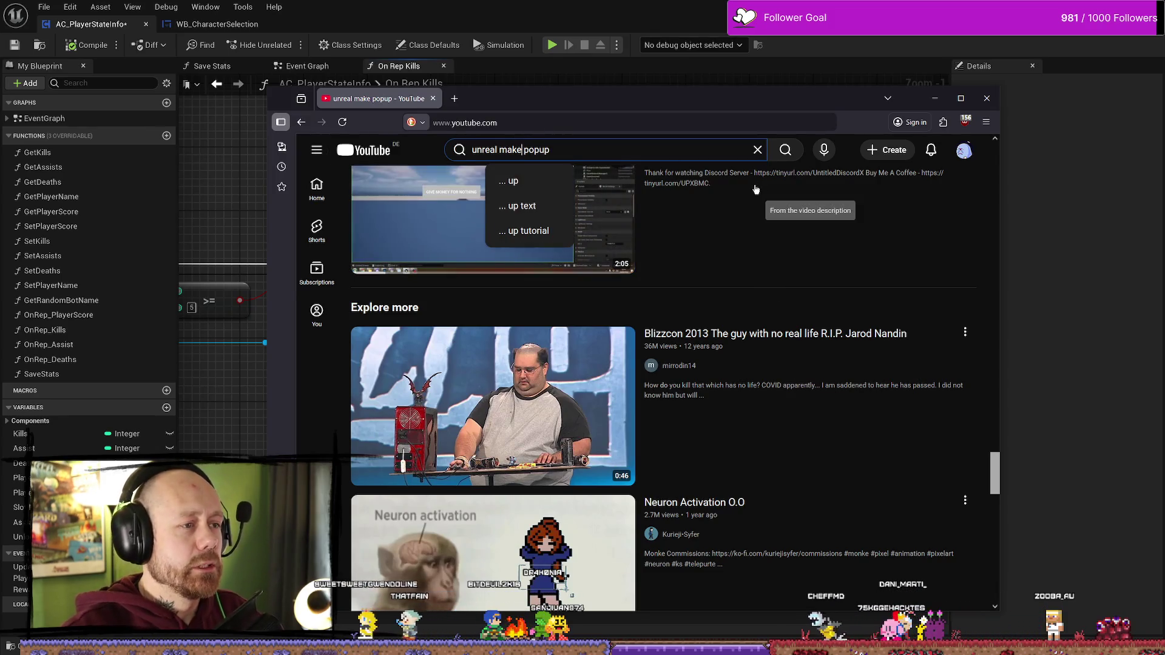
- Revise the query to 'unreal make level up popup', run it, and scroll to the Levelling Up / EXP System result
key(BackSpace)
key(BackSpace)
key(BackSpace)
text(make level)
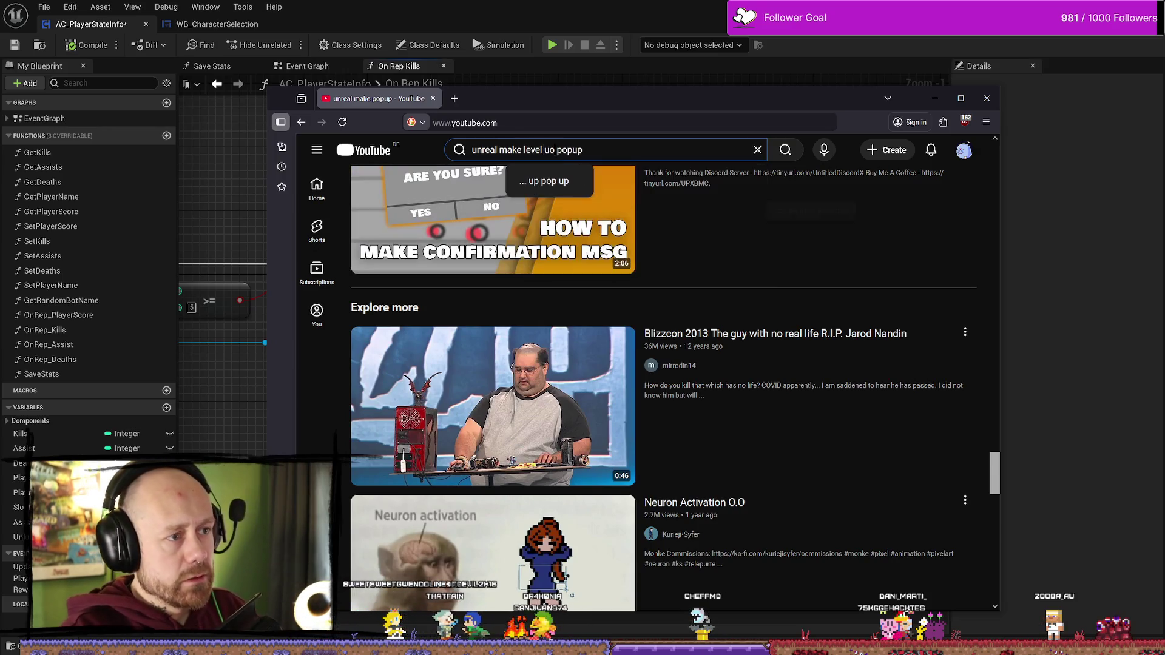
text( up)
key(Return)
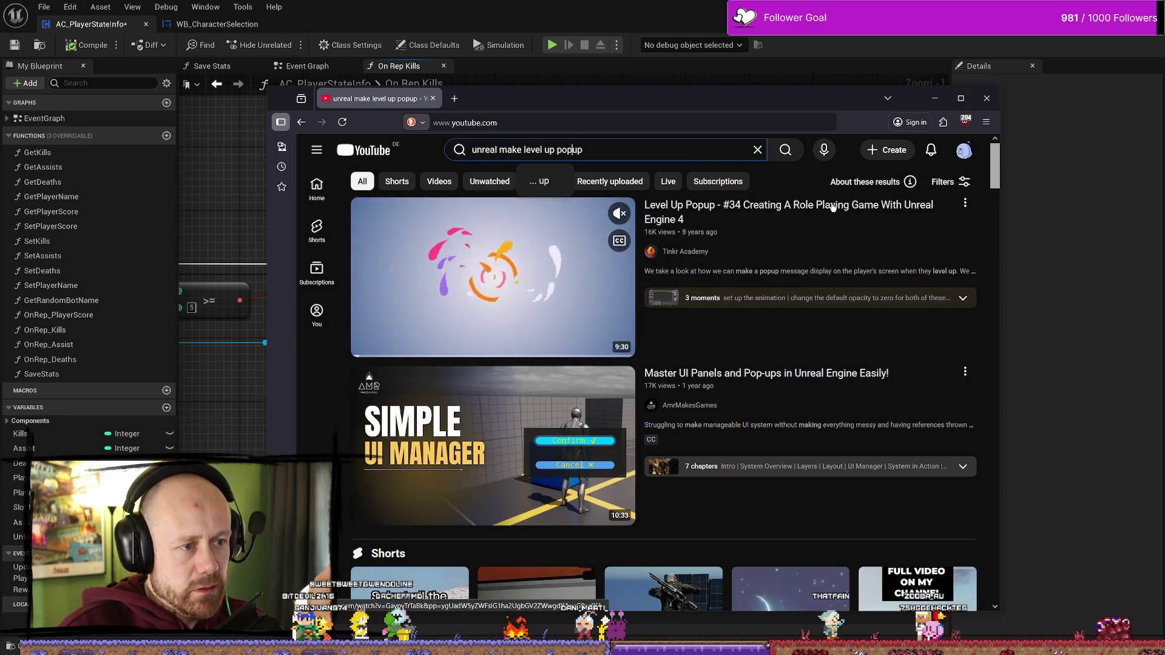
scroll(807, 290, down, 2)
scroll(862, 293, down, 2)
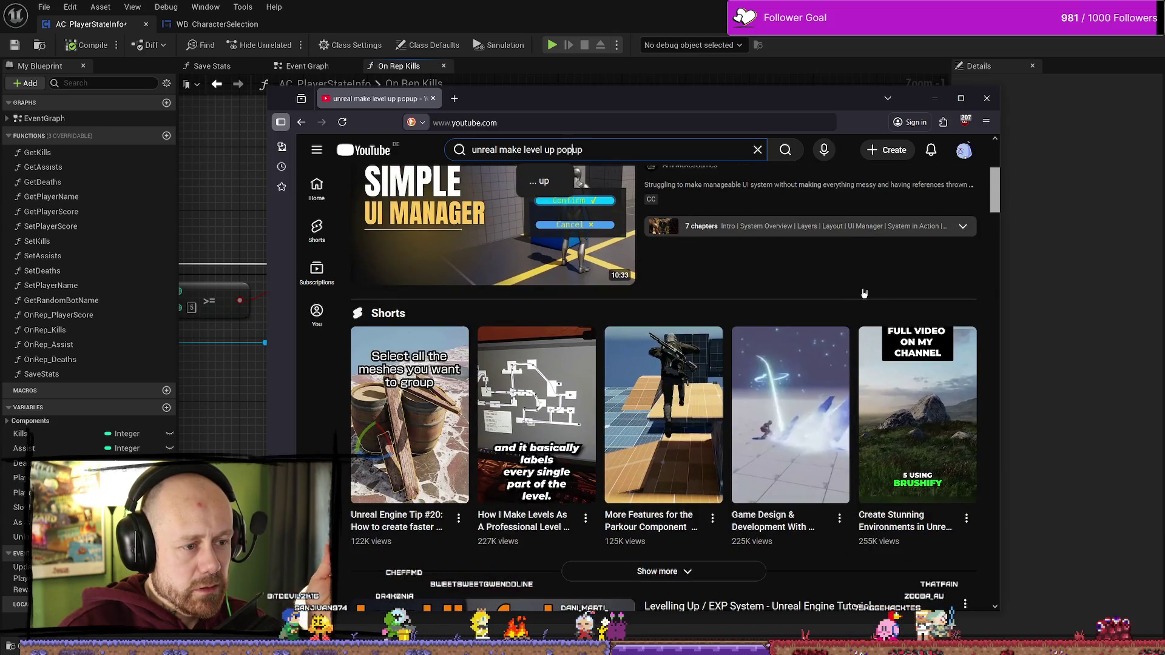
scroll(864, 293, down, 2)
scroll(865, 296, down, 5)
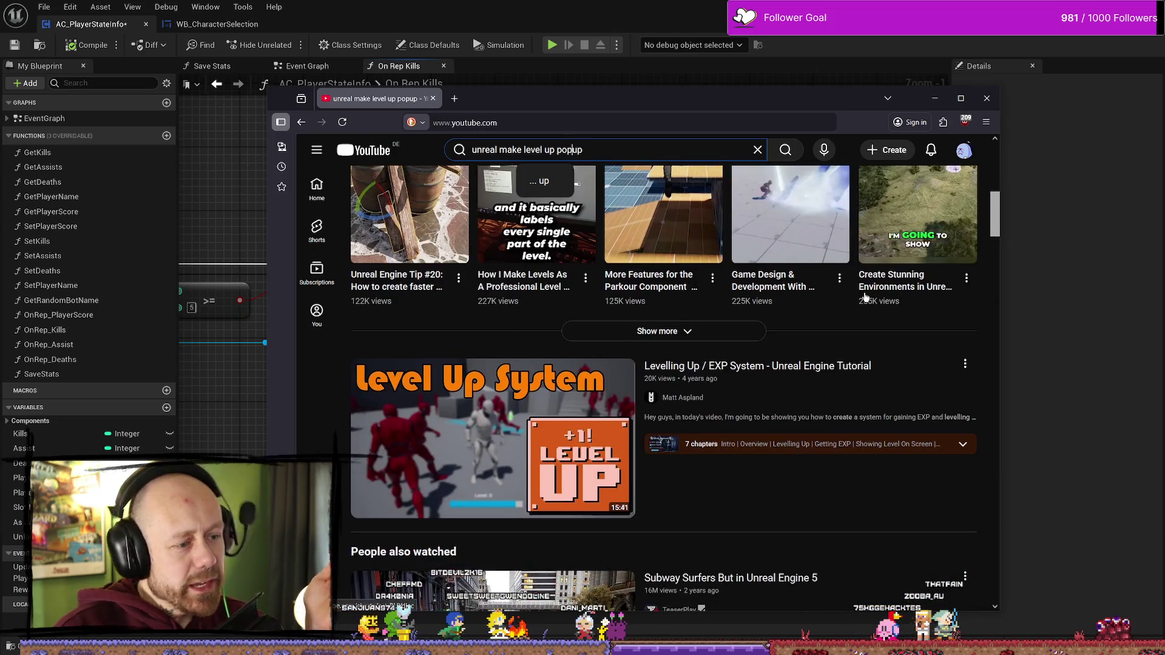
- Open the Levelling Up / EXP System tutorial and skip through 4:51, 9:04, 10:19 and 14:01 to 14:49
mouse_move(866, 297)
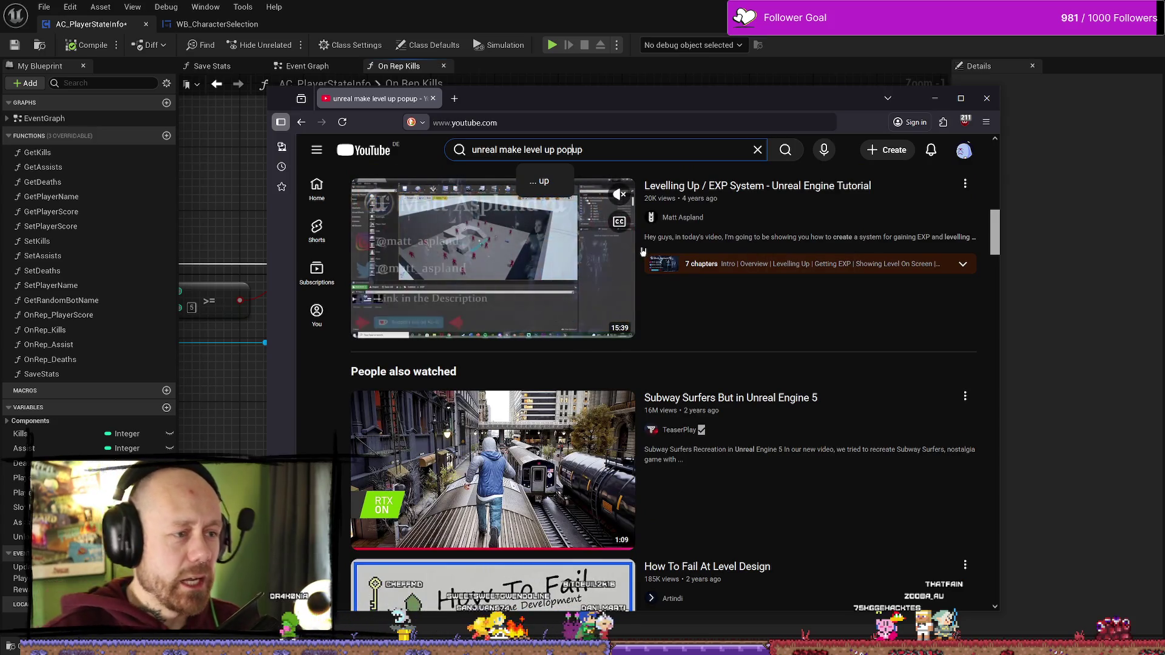
click(842, 189)
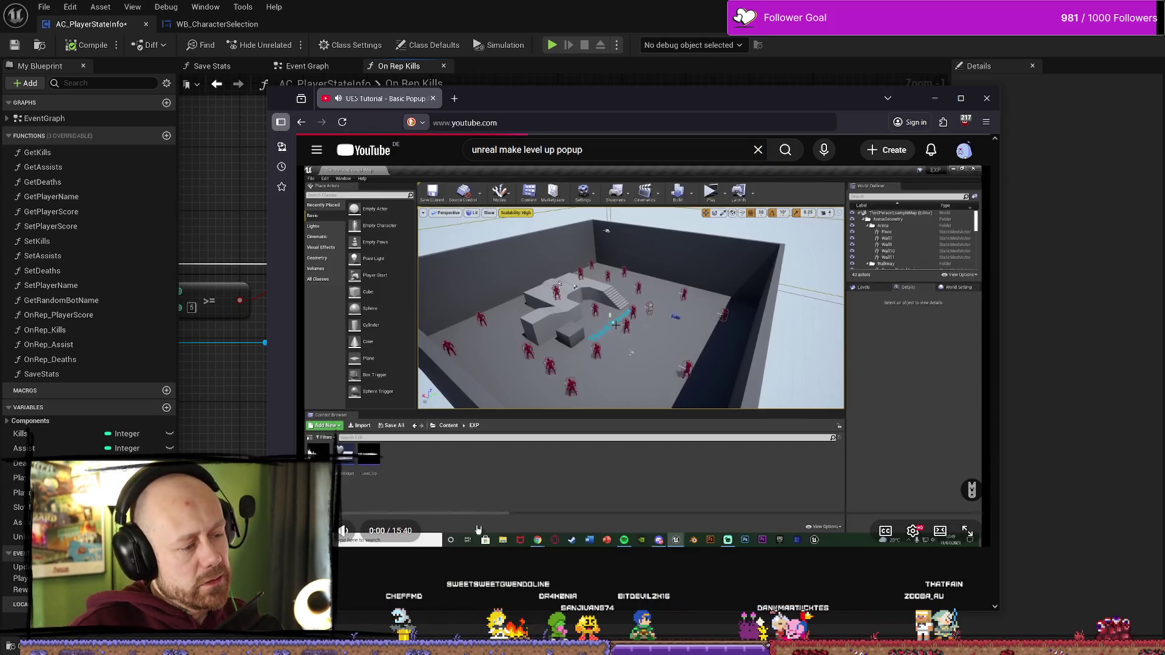
click(514, 515)
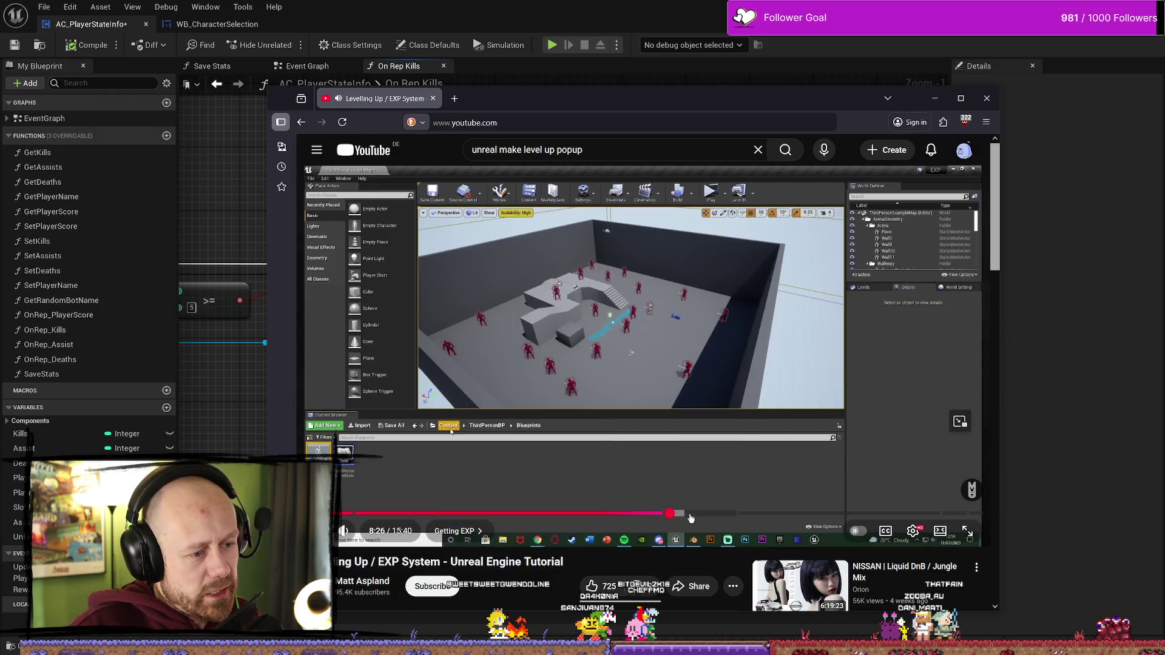
click(698, 515)
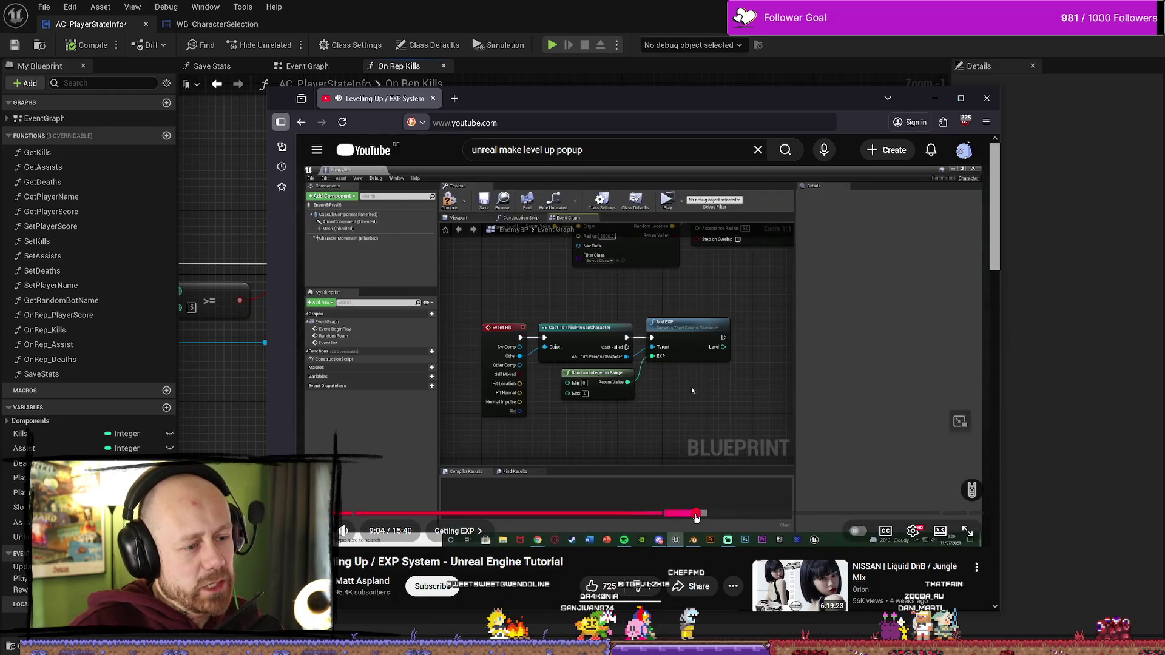
click(752, 515)
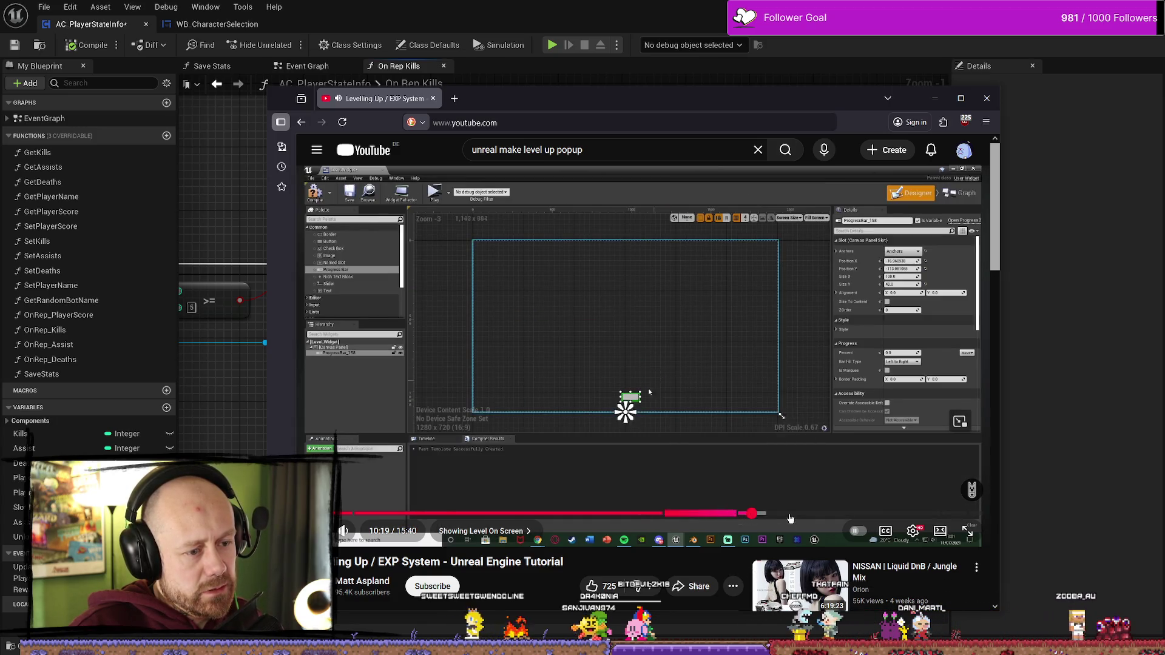
click(853, 515)
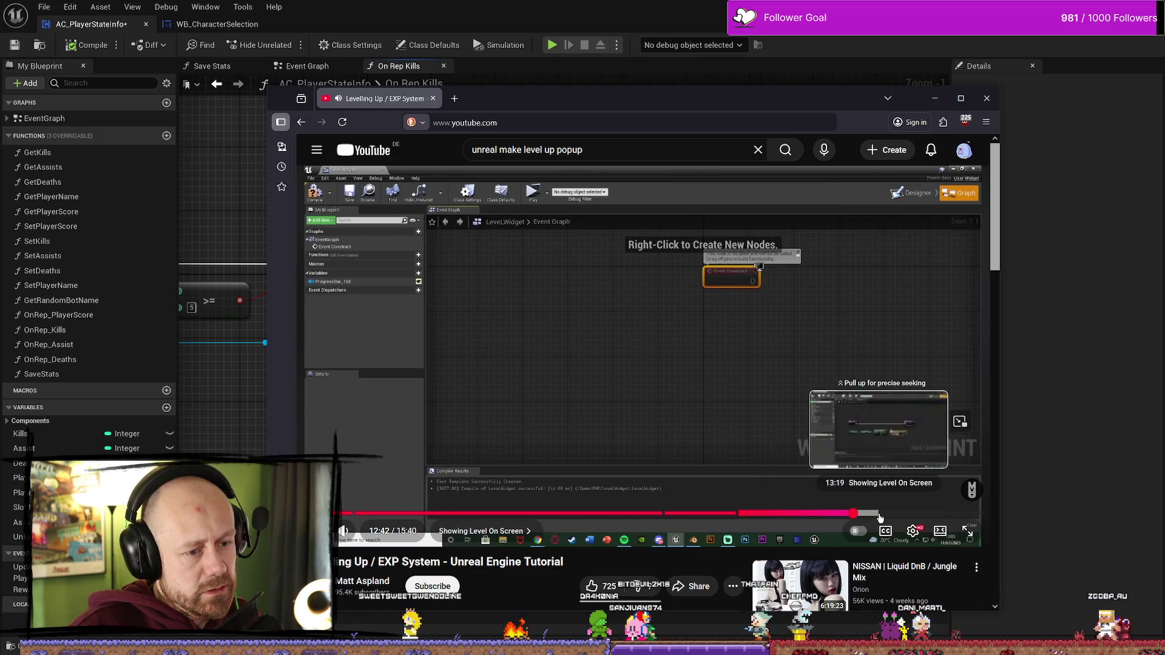
click(879, 515)
click(907, 515)
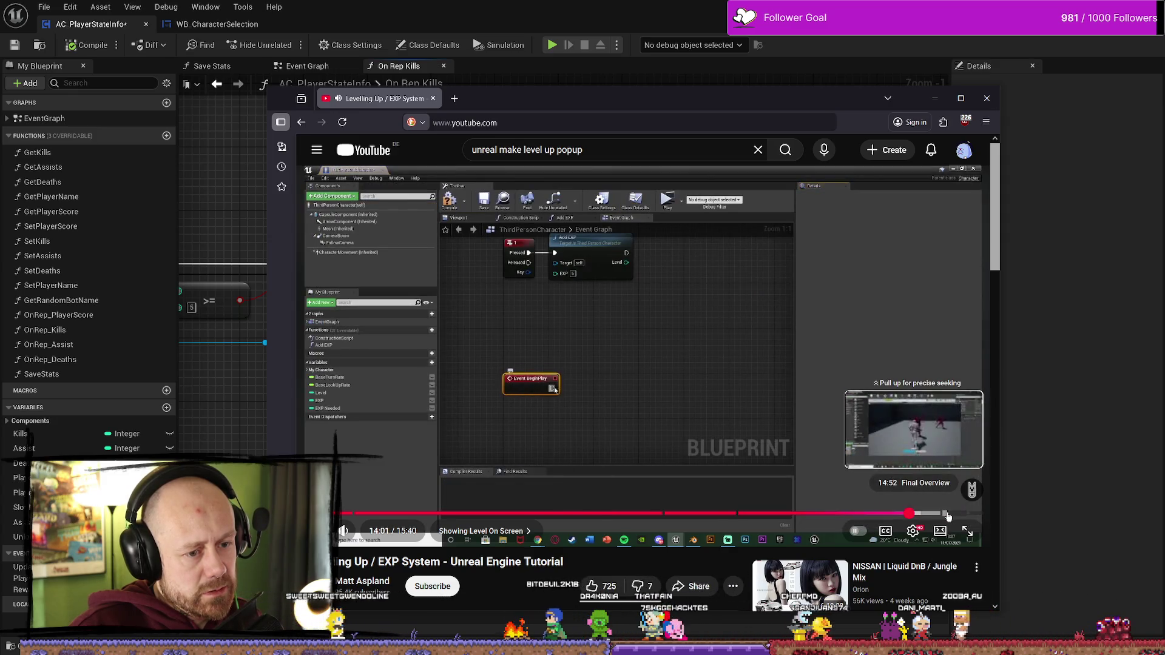
click(945, 515)
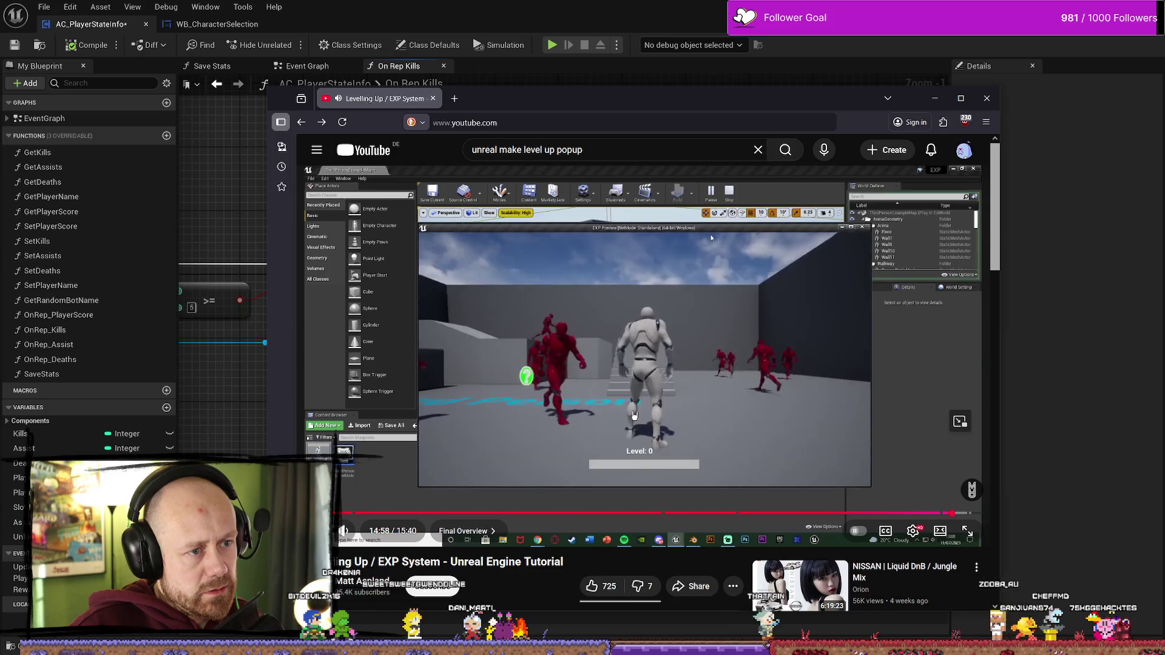
- Return to the 'unreal make level up popup' results and scroll down the list
key(alt+Left)
scroll(889, 379, down, 2)
scroll(889, 379, down, 5)
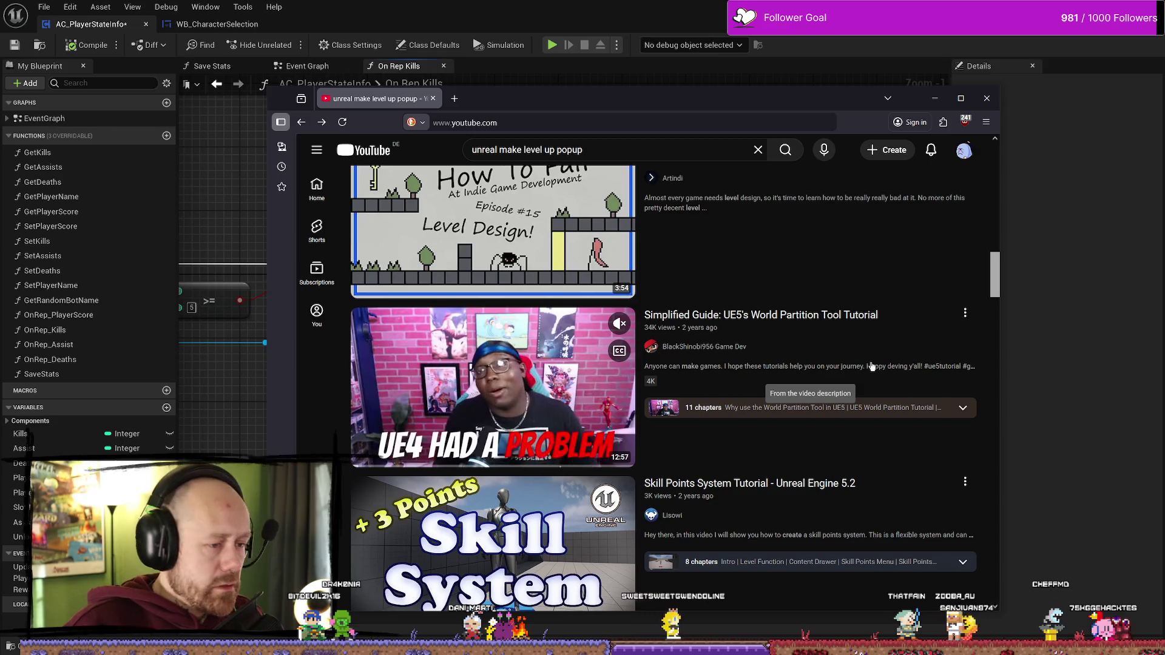
scroll(871, 366, down, 8)
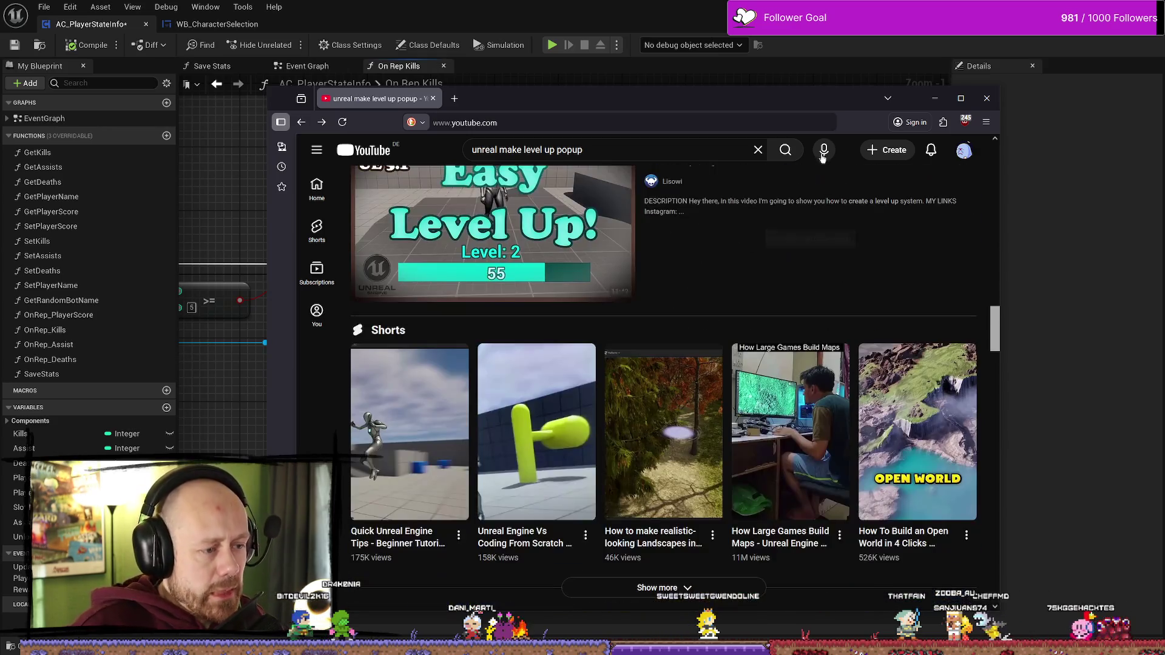
scroll(782, 393, down, 1)
scroll(781, 393, down, 3)
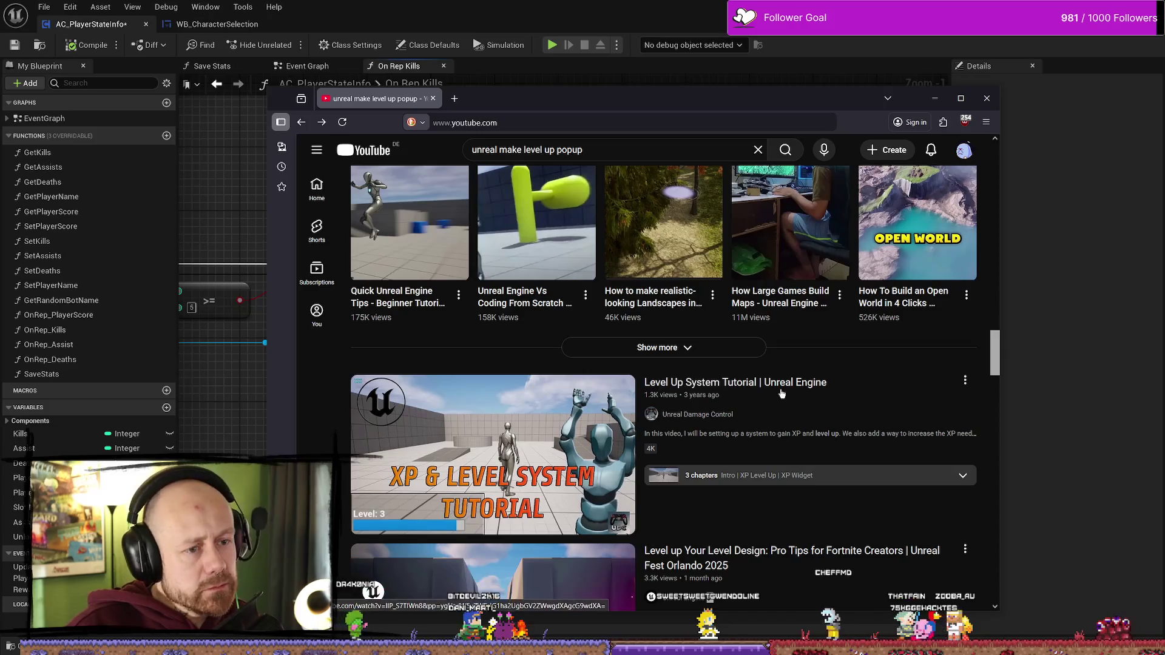
scroll(752, 419, down, 4)
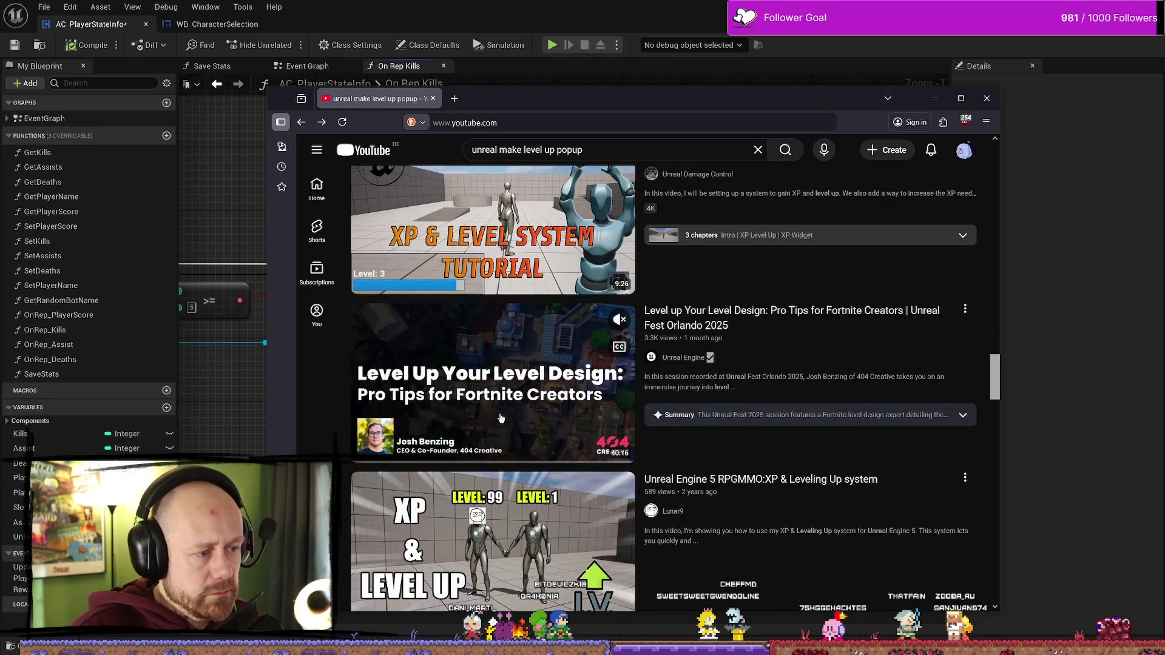
scroll(501, 418, down, 6)
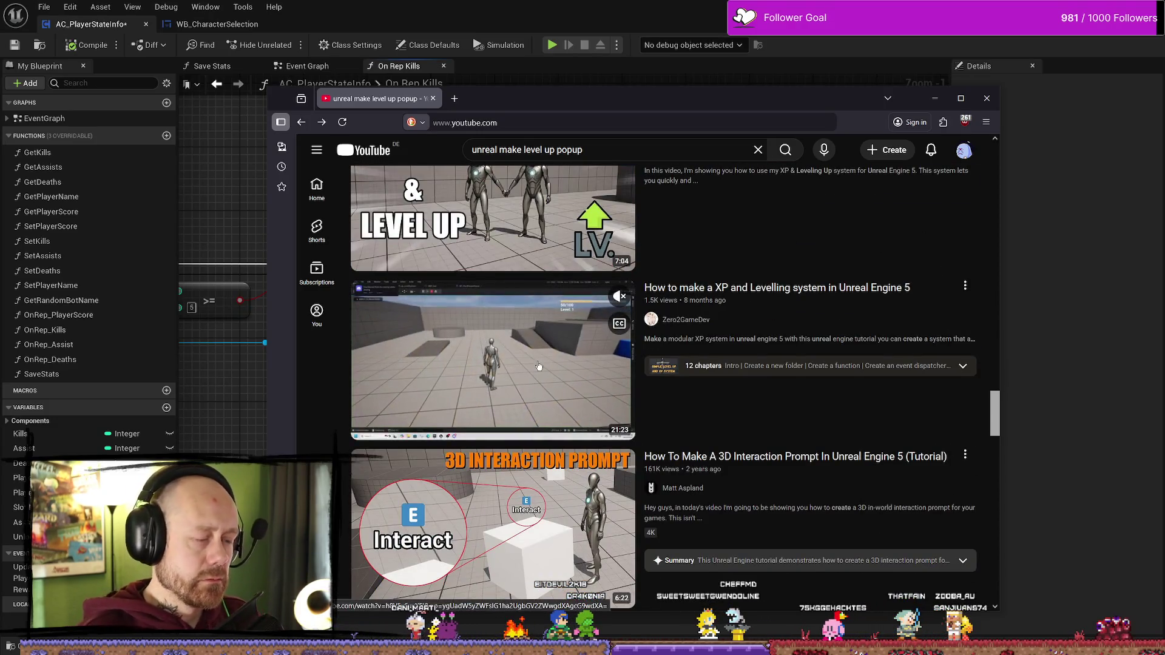
scroll(789, 340, up, 1)
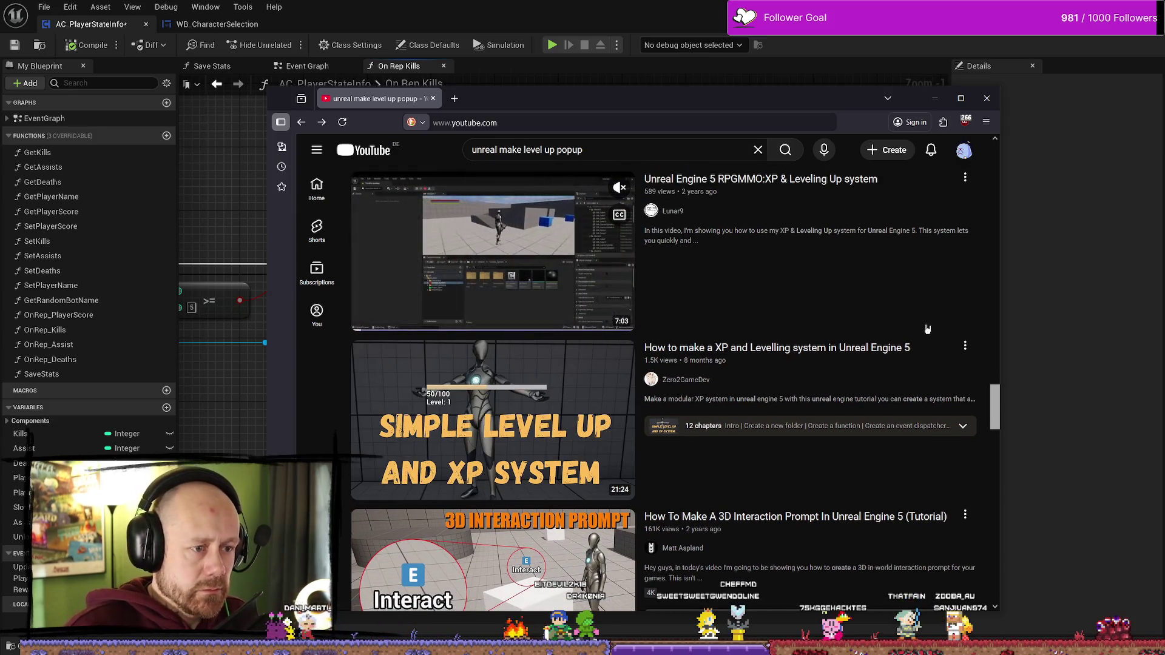
mouse_move(910, 370)
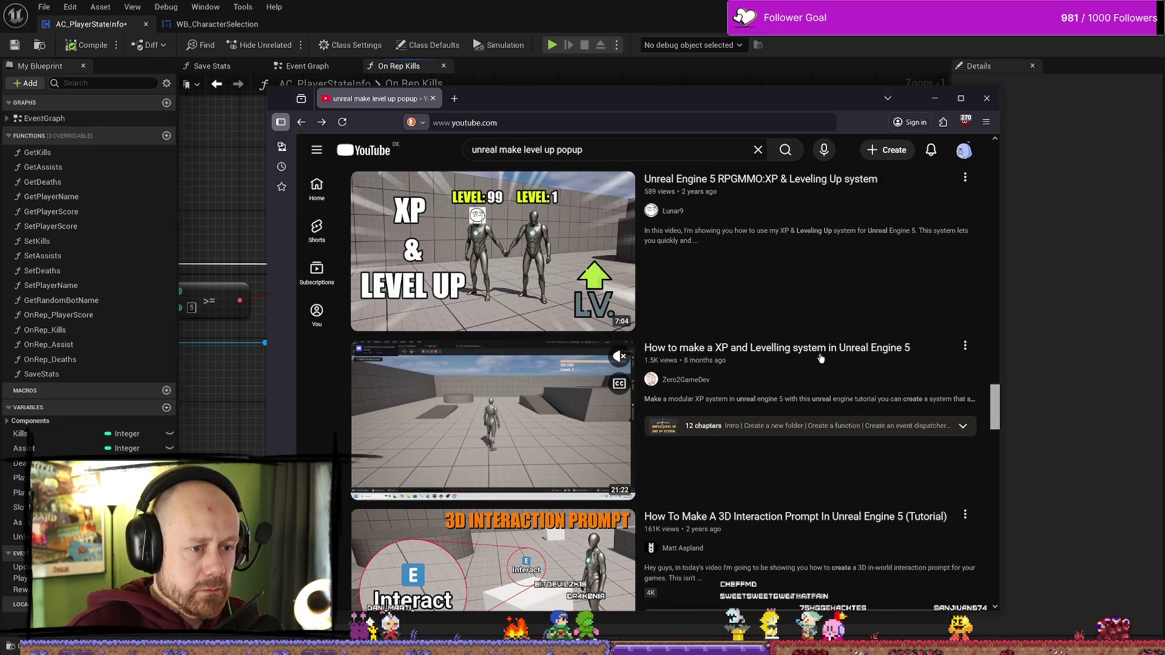
scroll(795, 364, down, 2)
scroll(758, 382, down, 3)
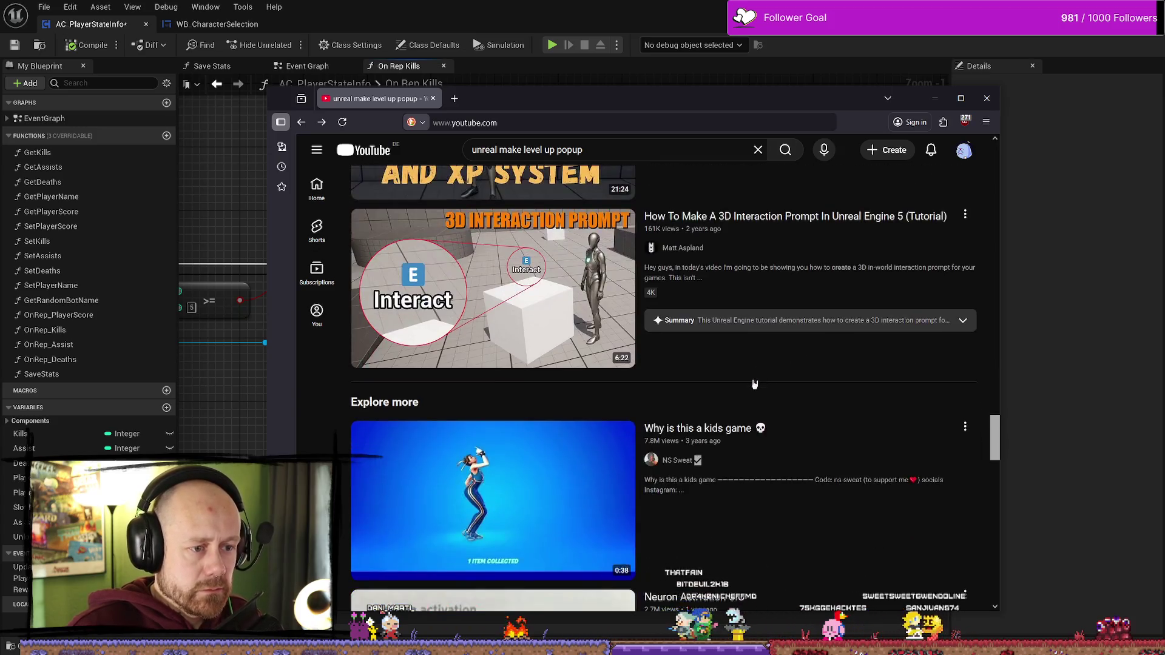
scroll(754, 384, down, 3)
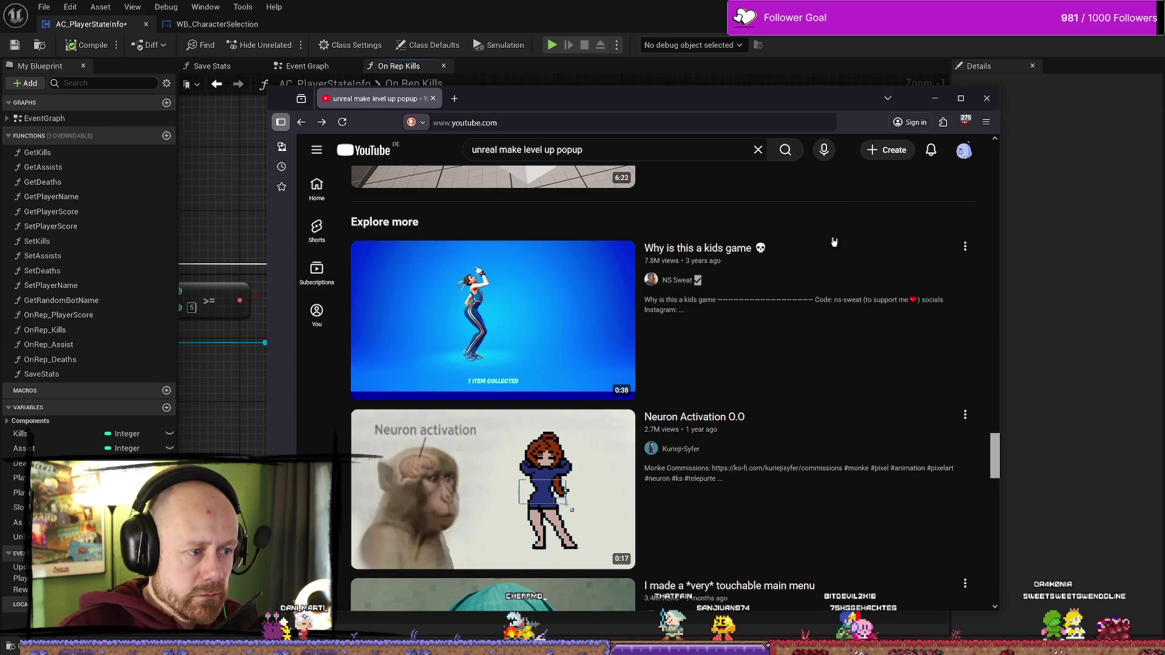
scroll(849, 290, down, 3)
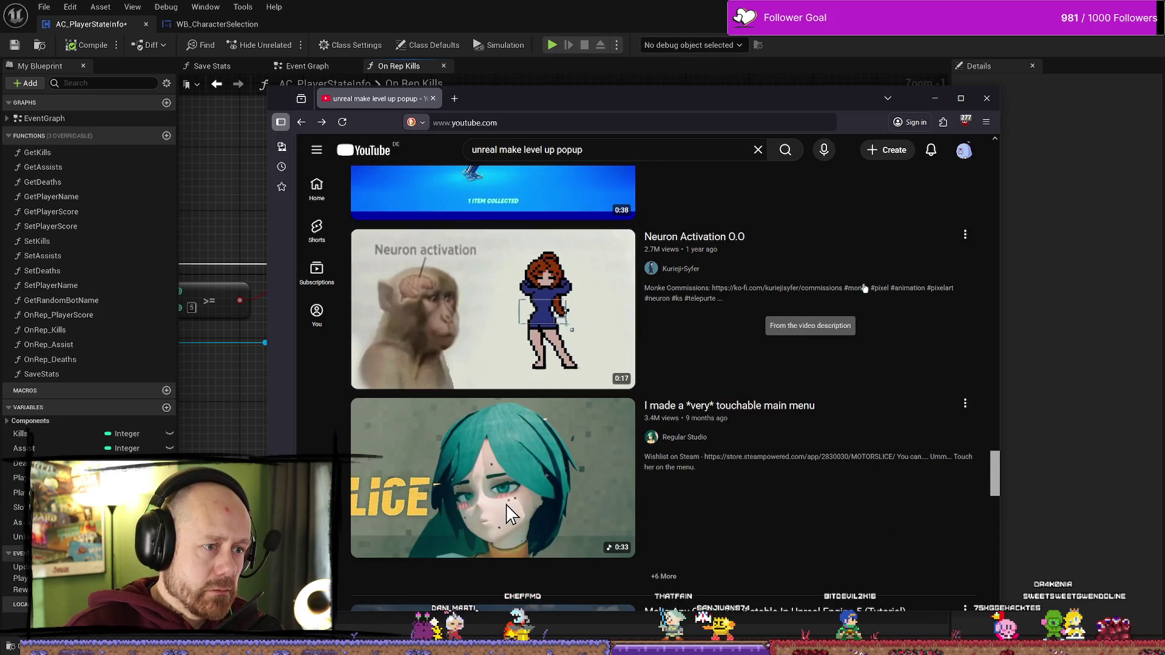
scroll(511, 425, down, 3)
scroll(667, 316, up, 7)
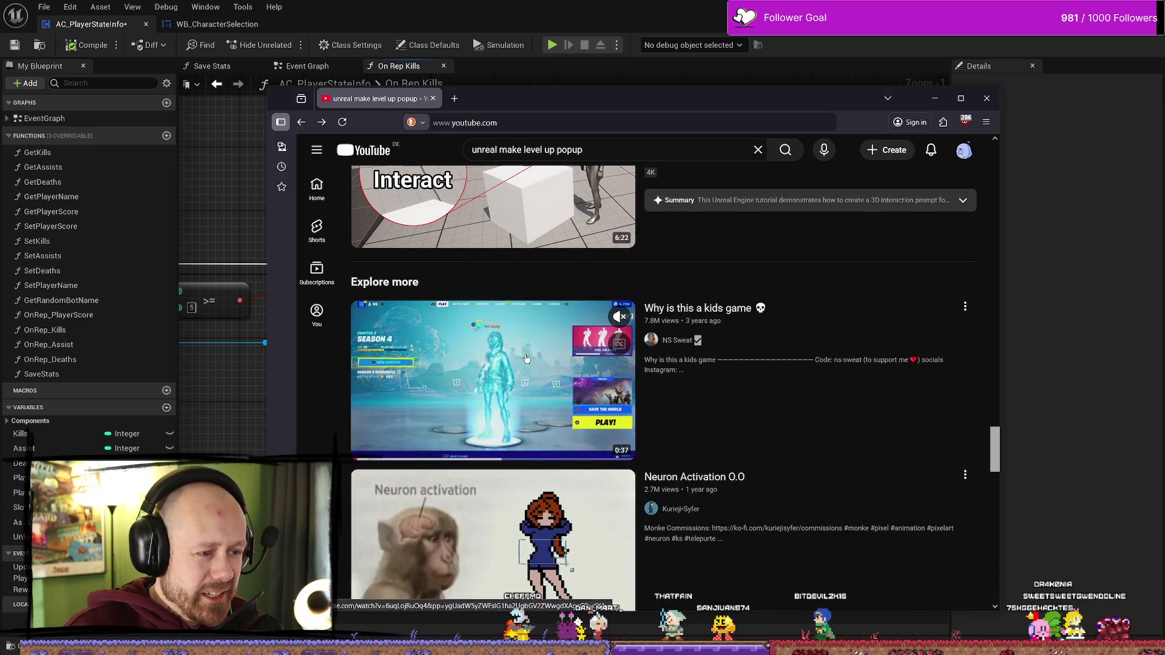
scroll(903, 369, down, 5)
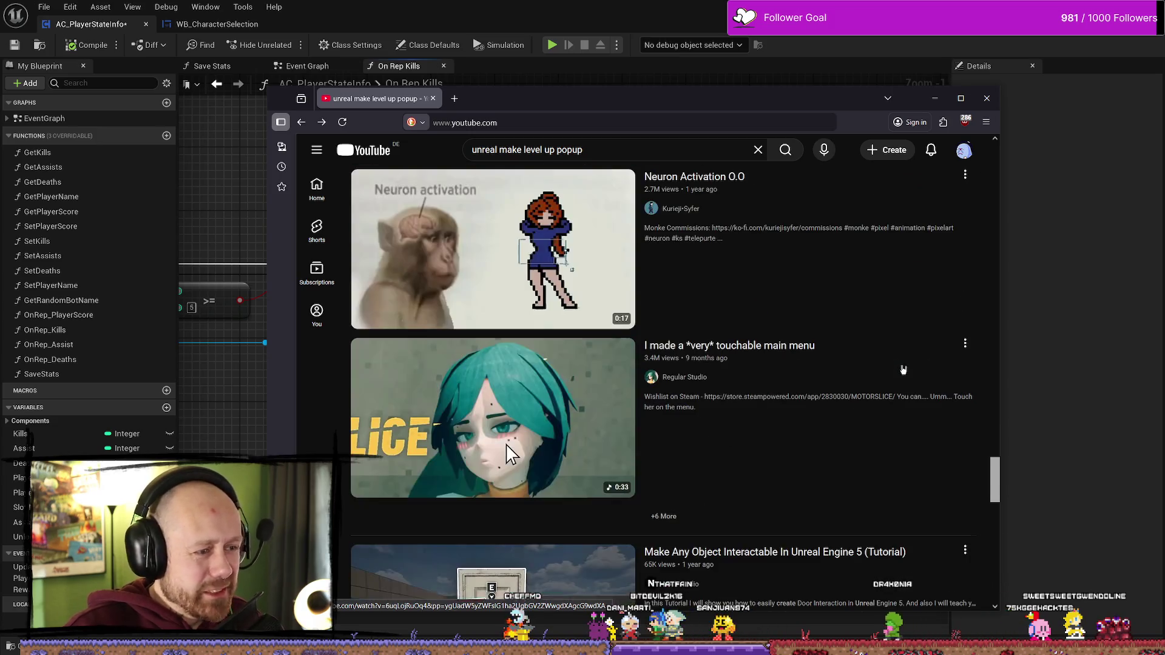
scroll(874, 351, down, 12)
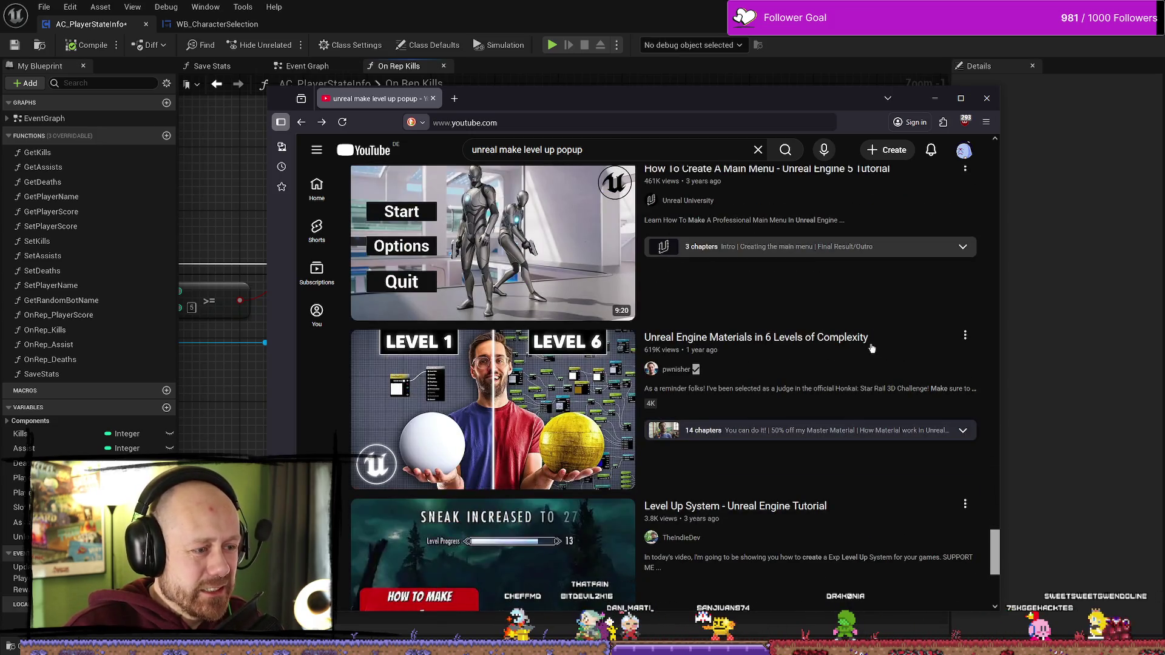
scroll(872, 347, down, 4)
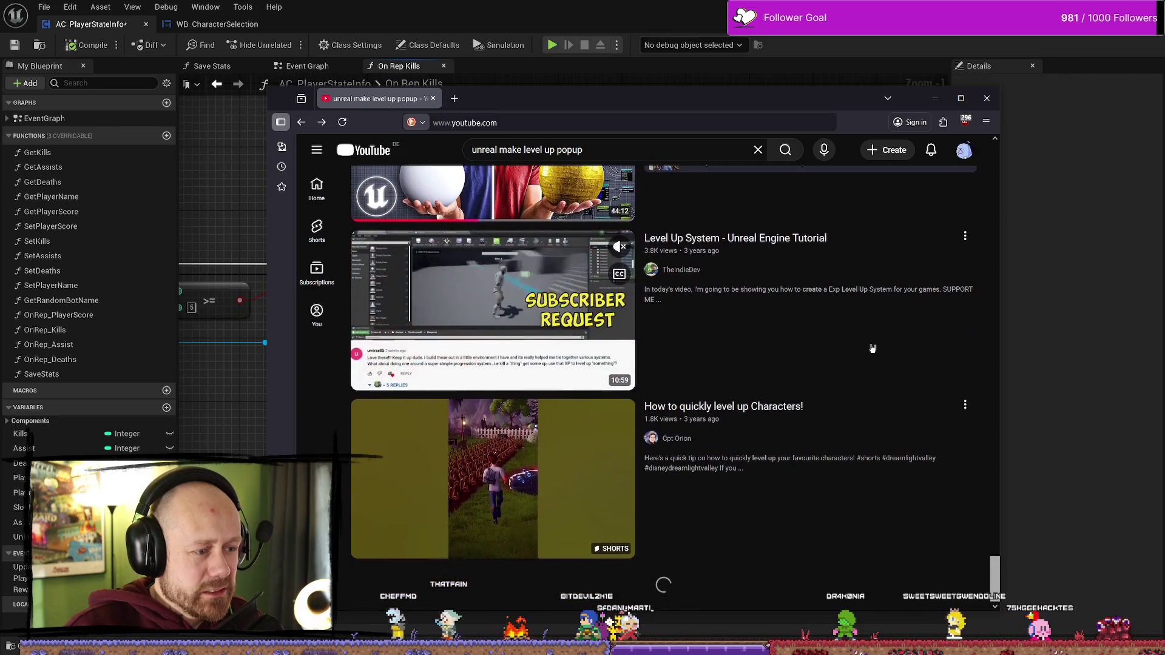
scroll(910, 421, down, 6)
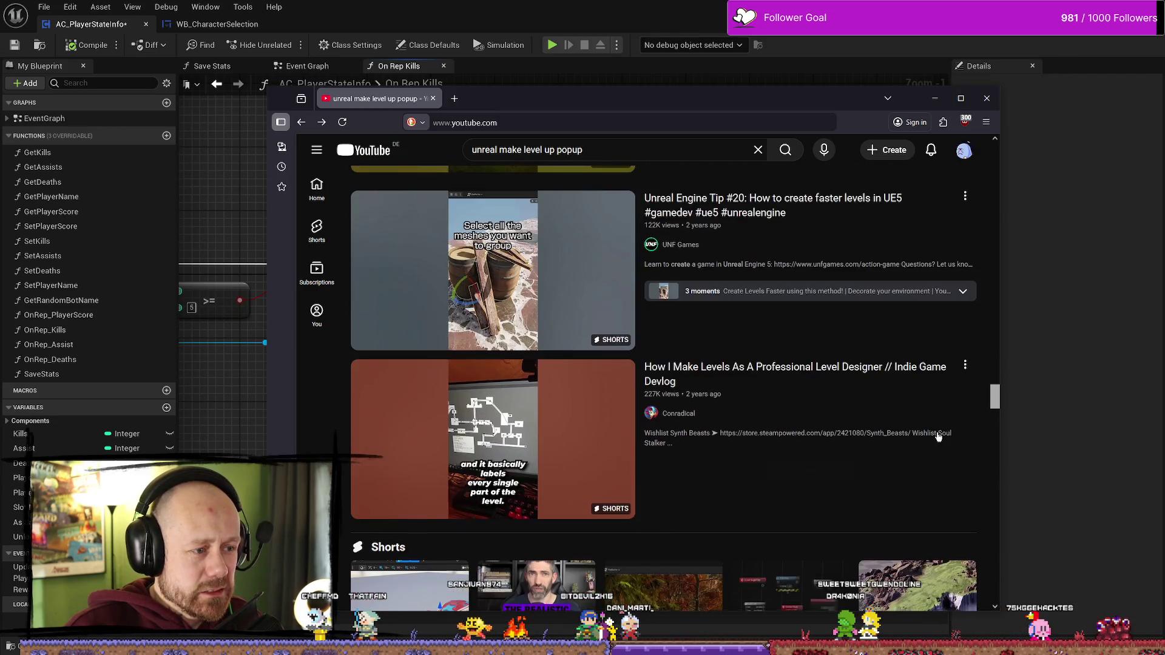
scroll(798, 363, down, 4)
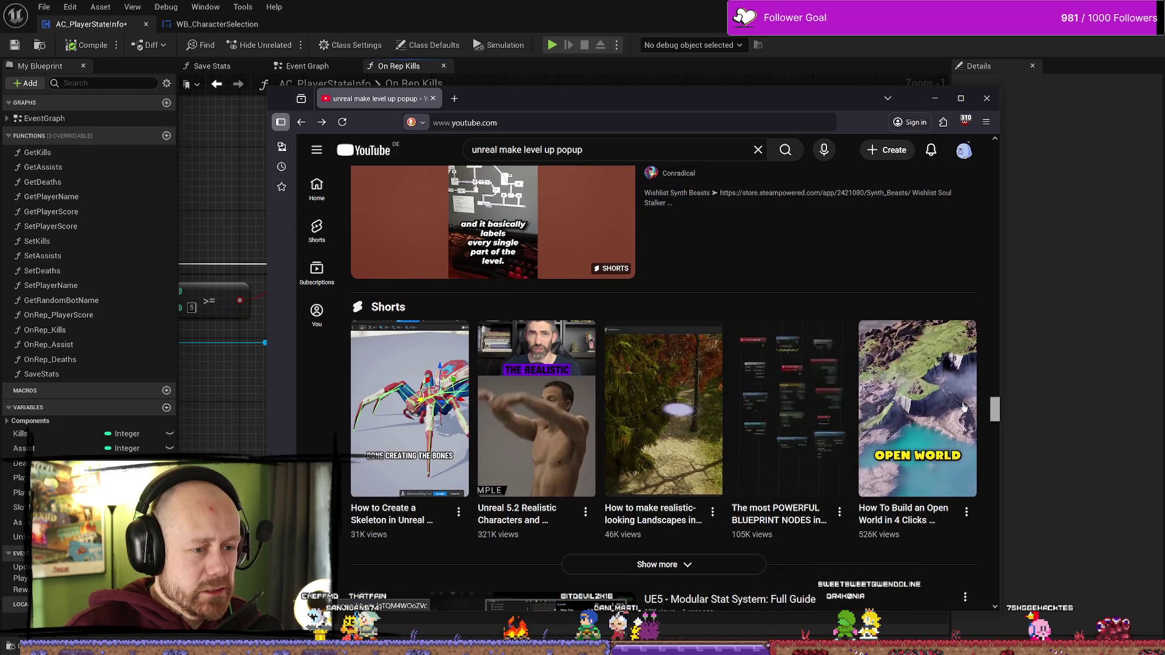
drag(995, 414, 995, 155)
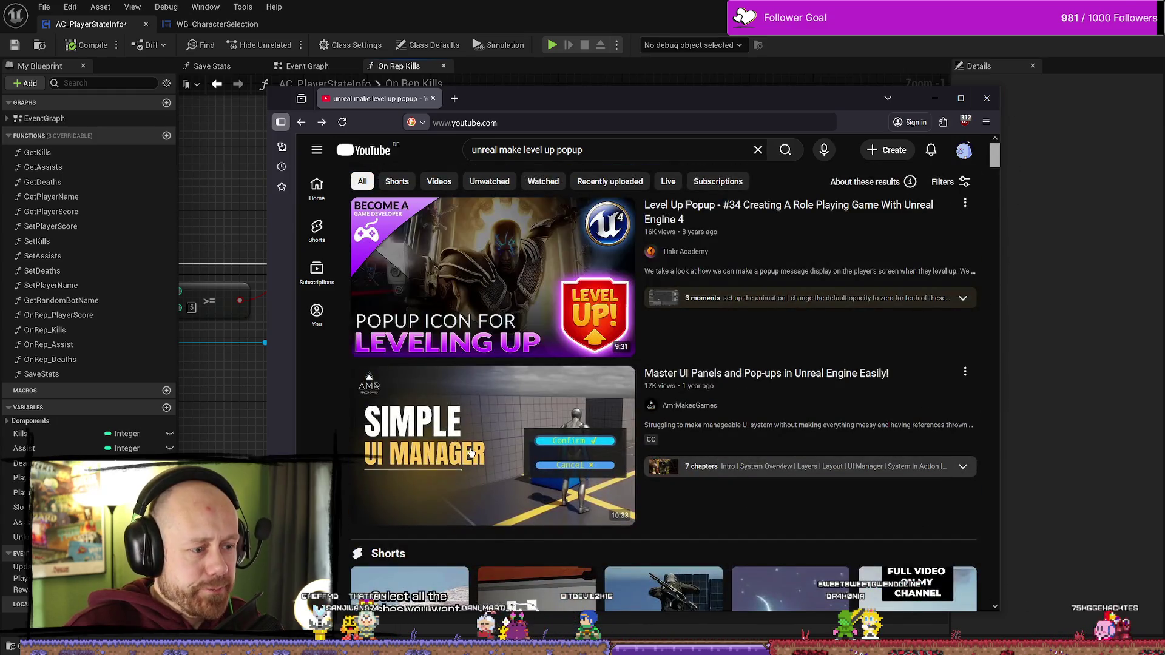
- Change the YouTube search to 'unreal make popup' and open the 3D Interaction Prompt in Unreal Engine 5 tutorial
click(721, 396)
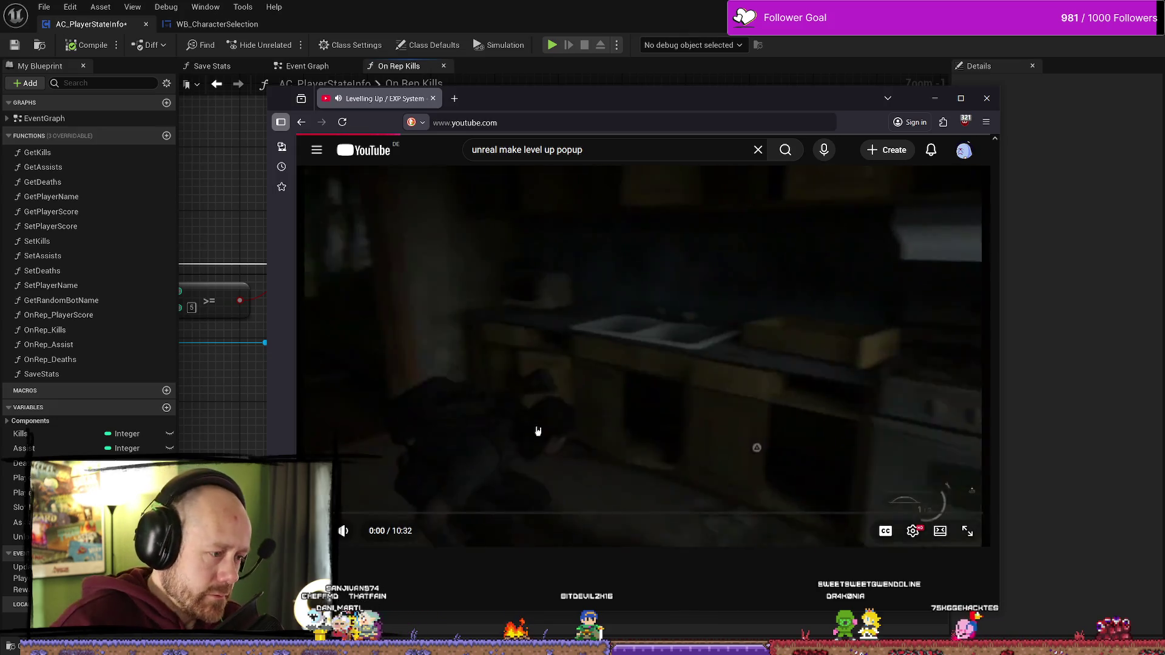
click(556, 150)
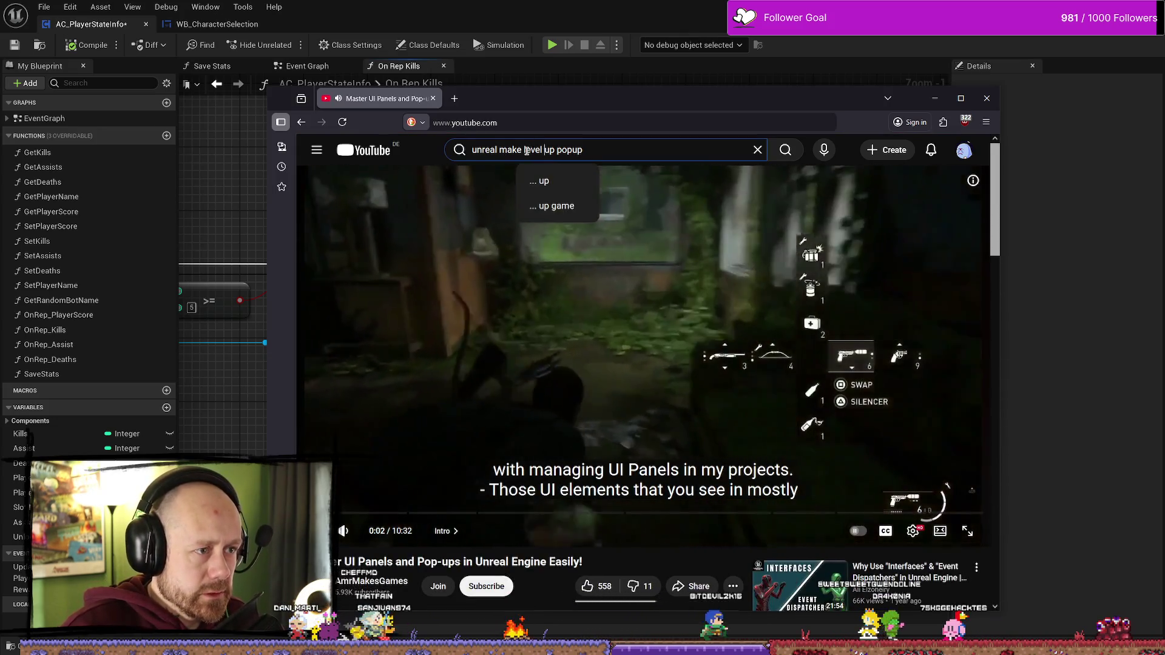
key(ctrl+shift+Left)
key(ctrl+shift+Left)
key(BackSpace)
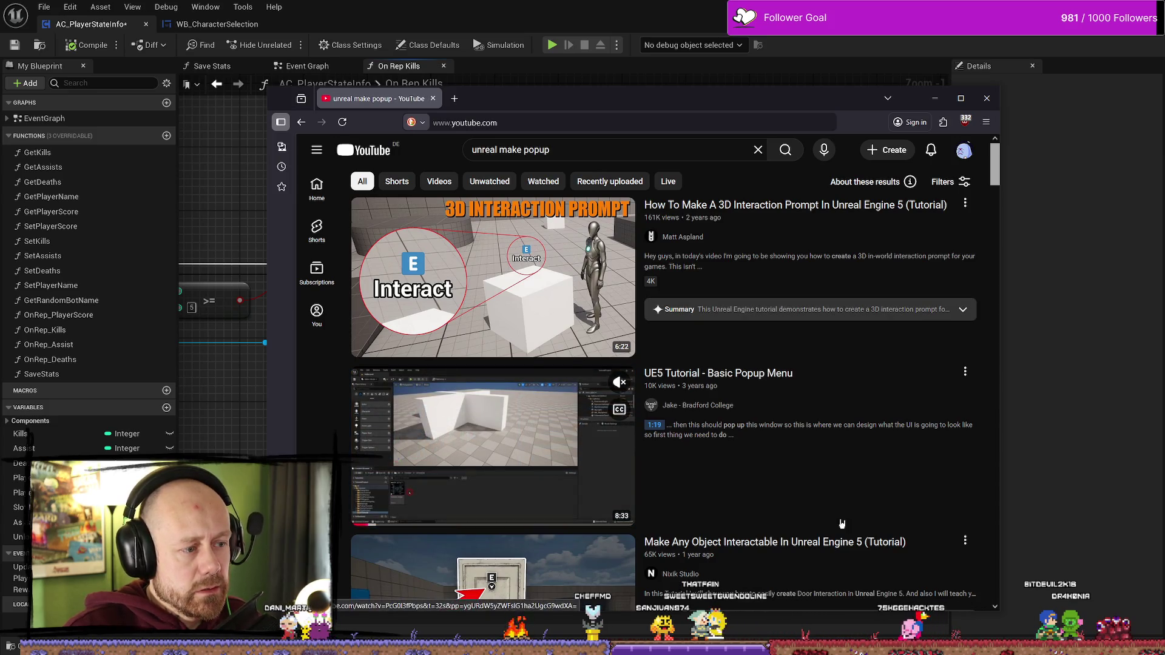
click(798, 206)
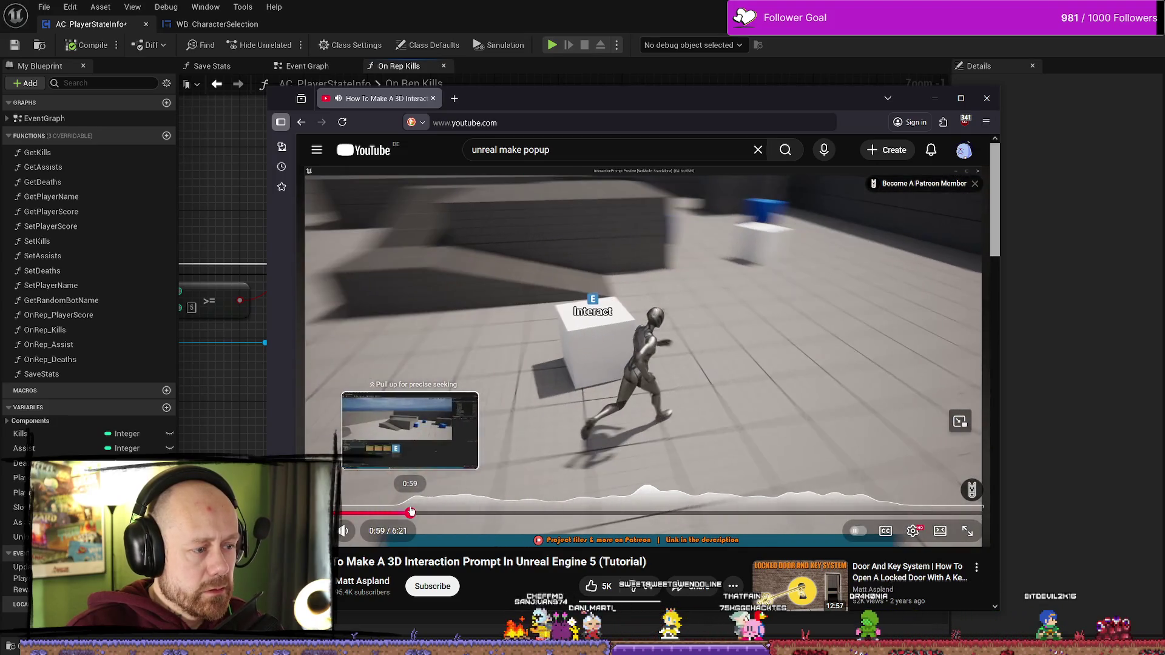
- Skip the tutorial forward to about 1:19 and watch it full screen
click(411, 514)
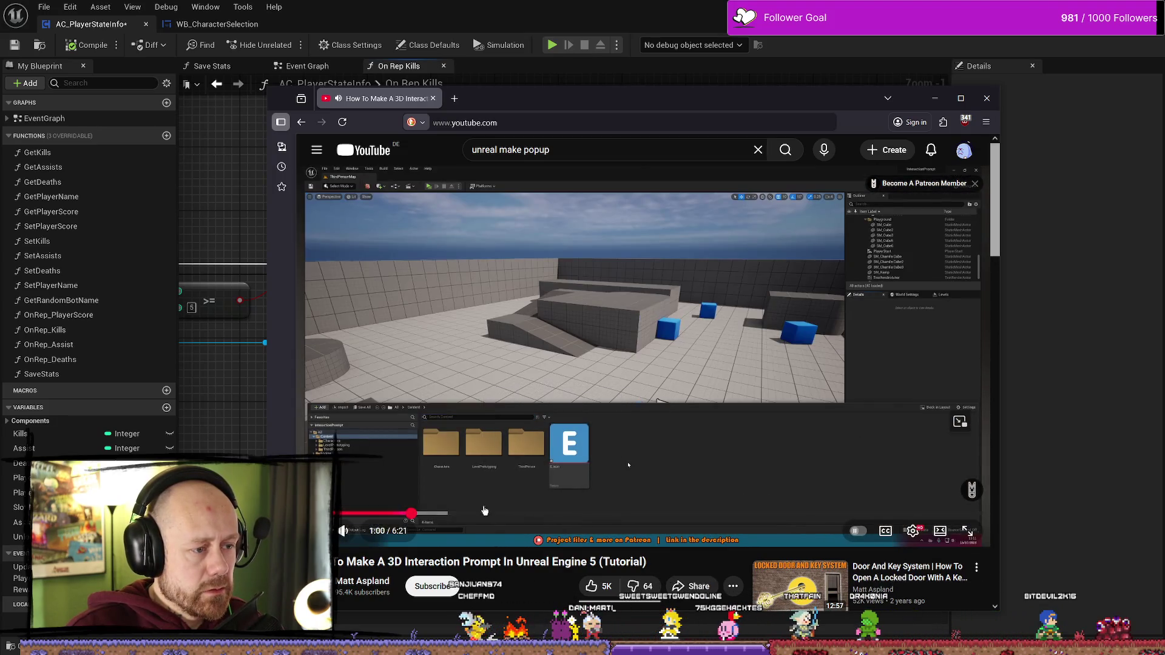
mouse_move(419, 513)
mouse_down()
mouse_move(525, 509)
mouse_move(417, 514)
mouse_up()
double_click(722, 405)
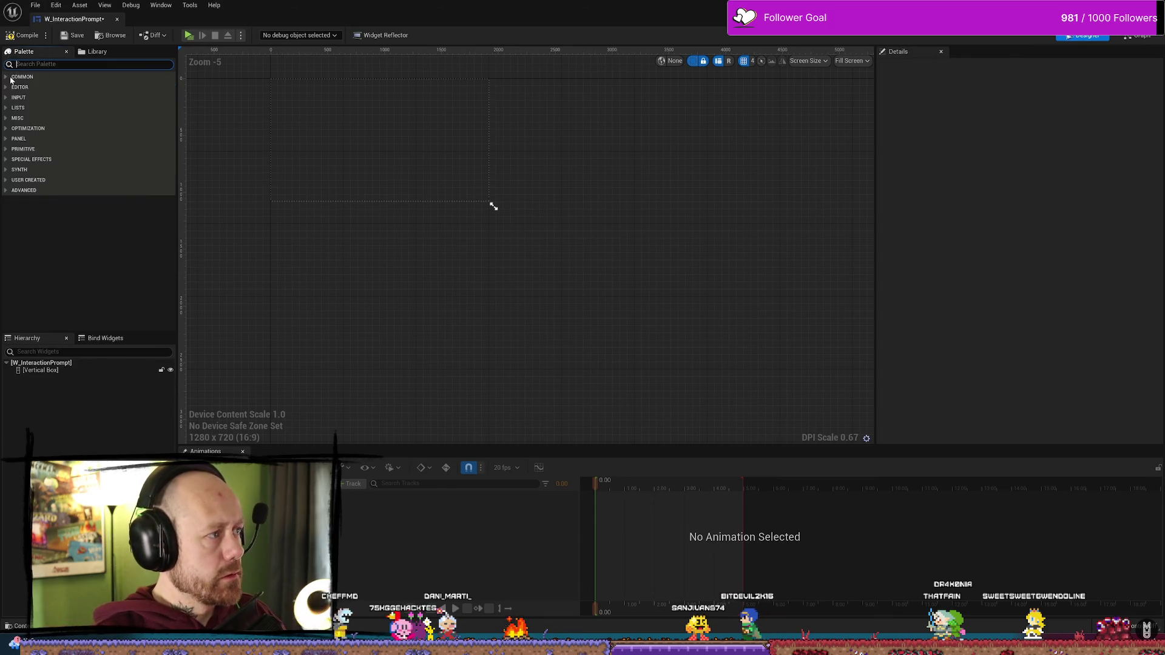
click(11, 77)
mouse_move(37, 114)
mouse_down()
mouse_move(84, 178)
mouse_move(83, 369)
mouse_up()
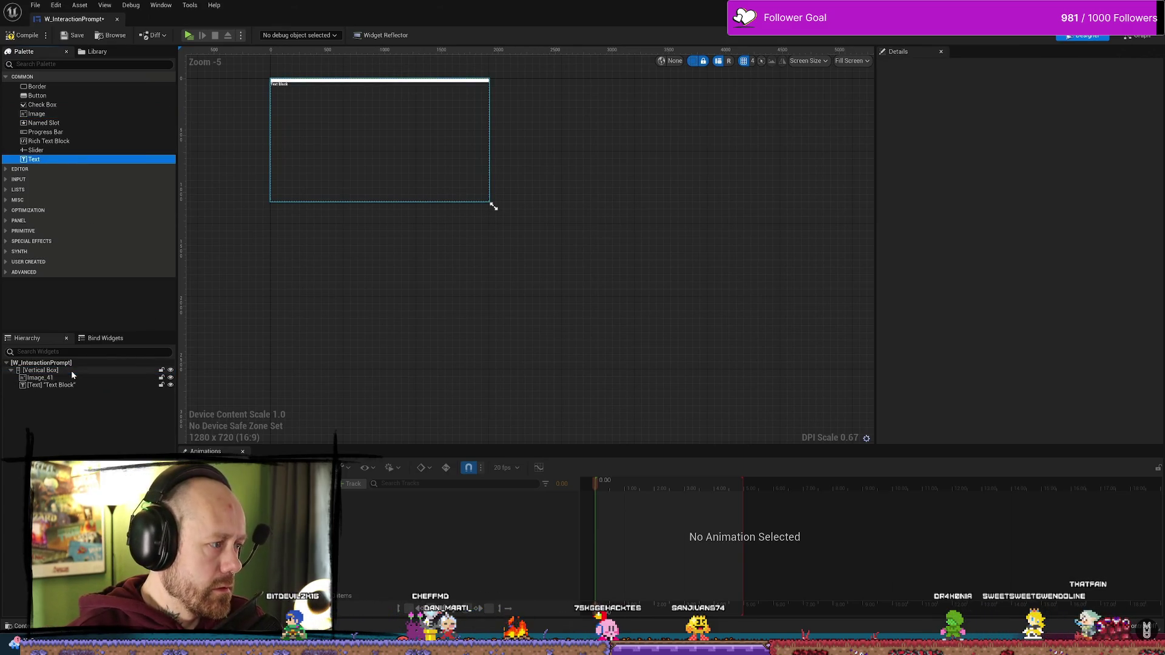
click(71, 380)
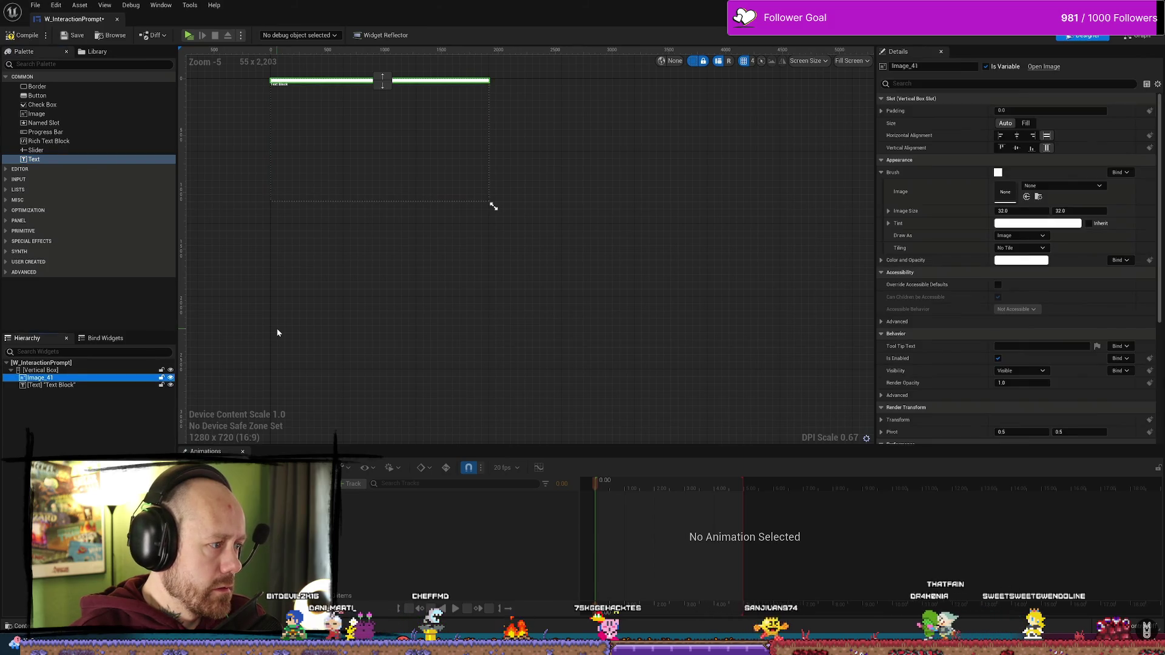
drag(336, 275, 411, 340)
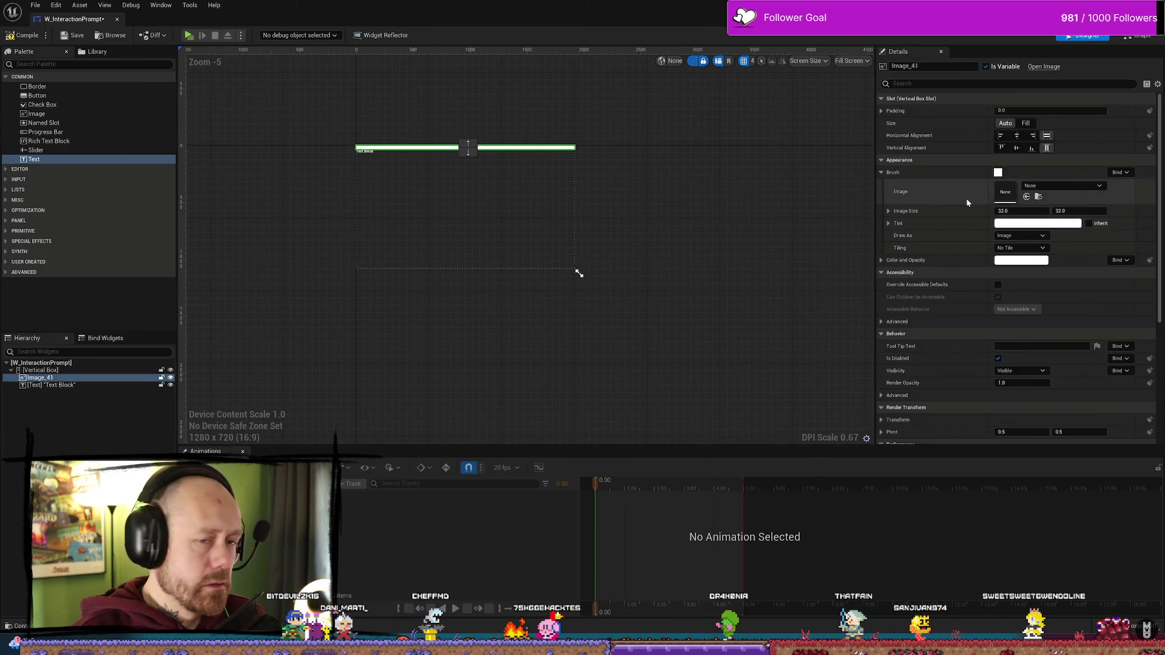
click(1026, 196)
scroll(479, 229, up, 3)
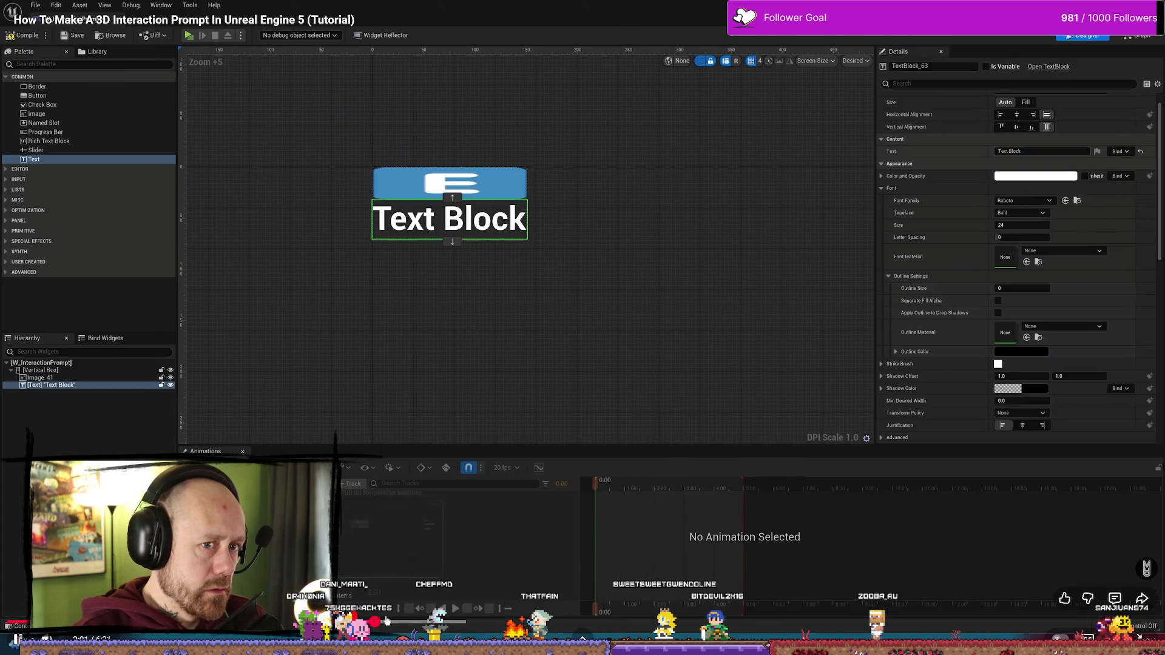
- Jump ahead to the Blueprint actor part around 2:54, pause, and exit full screen
drag(401, 626, 464, 626)
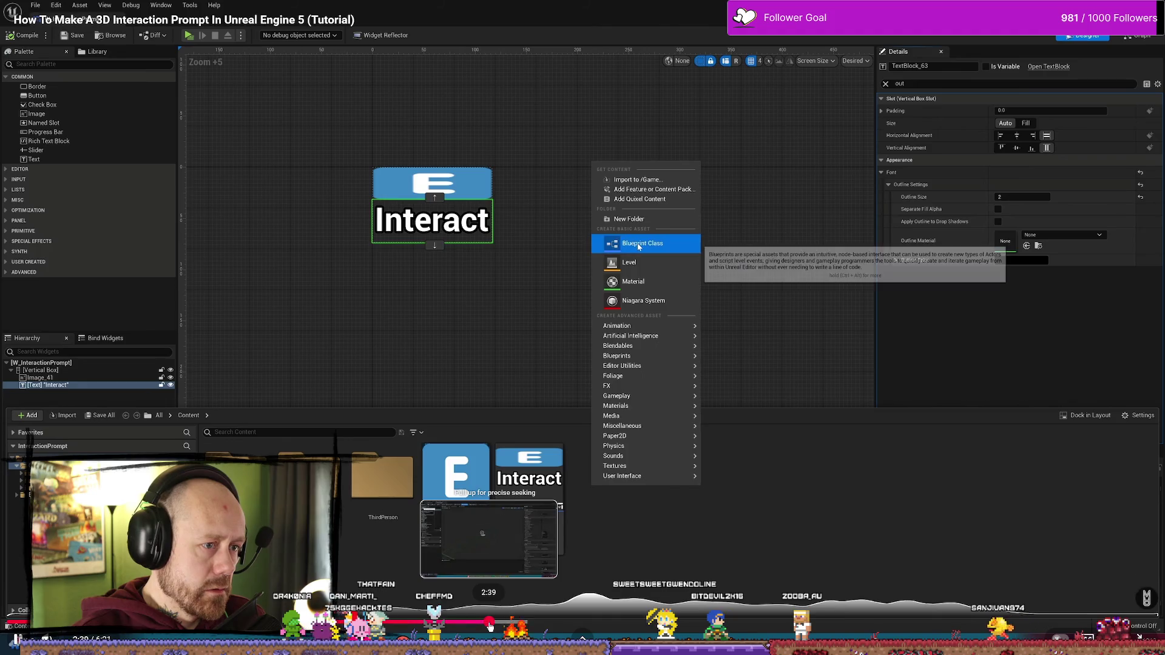
click(489, 625)
key(space)
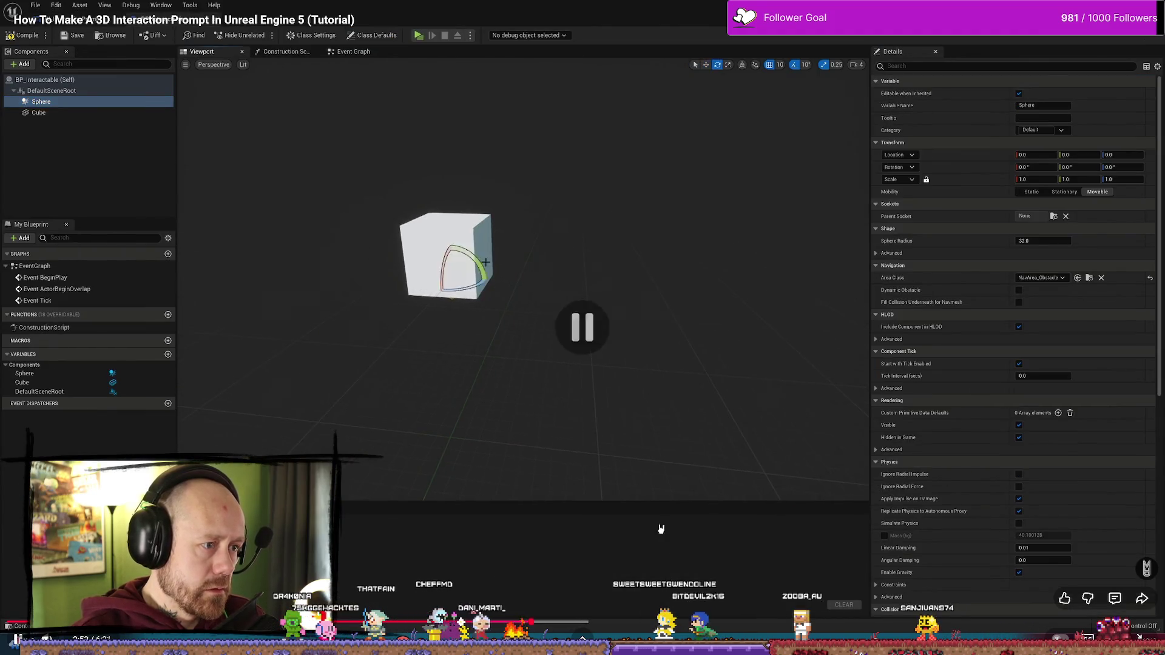
key(Escape)
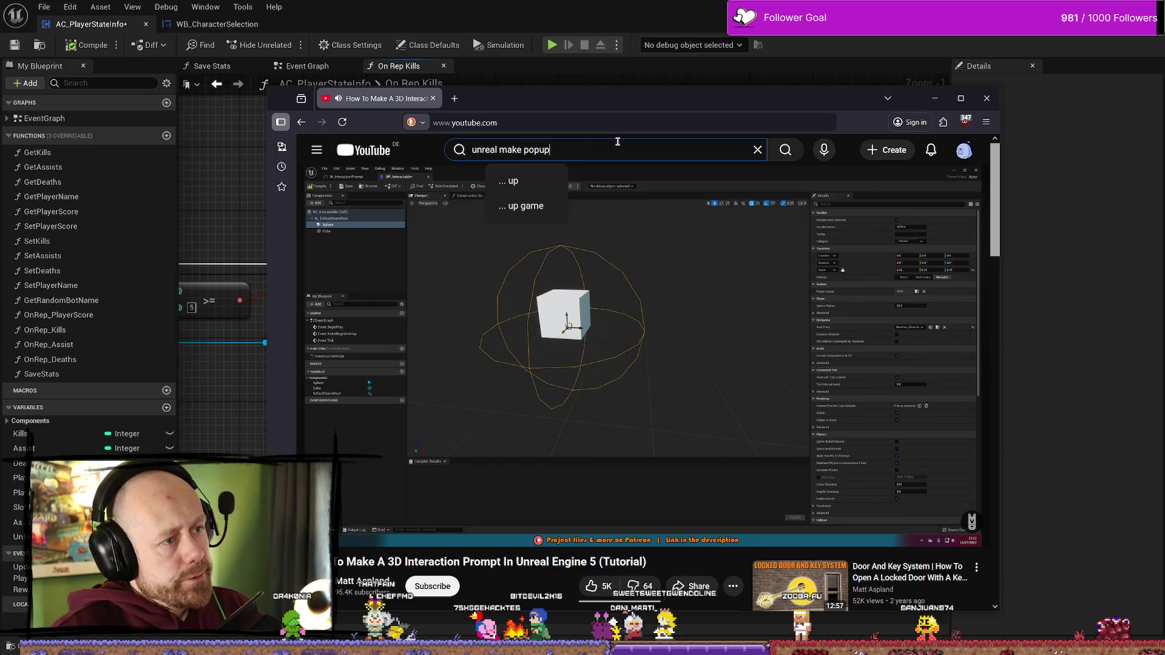
double_click(516, 150)
- Search for 'unreal popup animations', browse the results, and close the Handmancers store window
key(BackSpace)
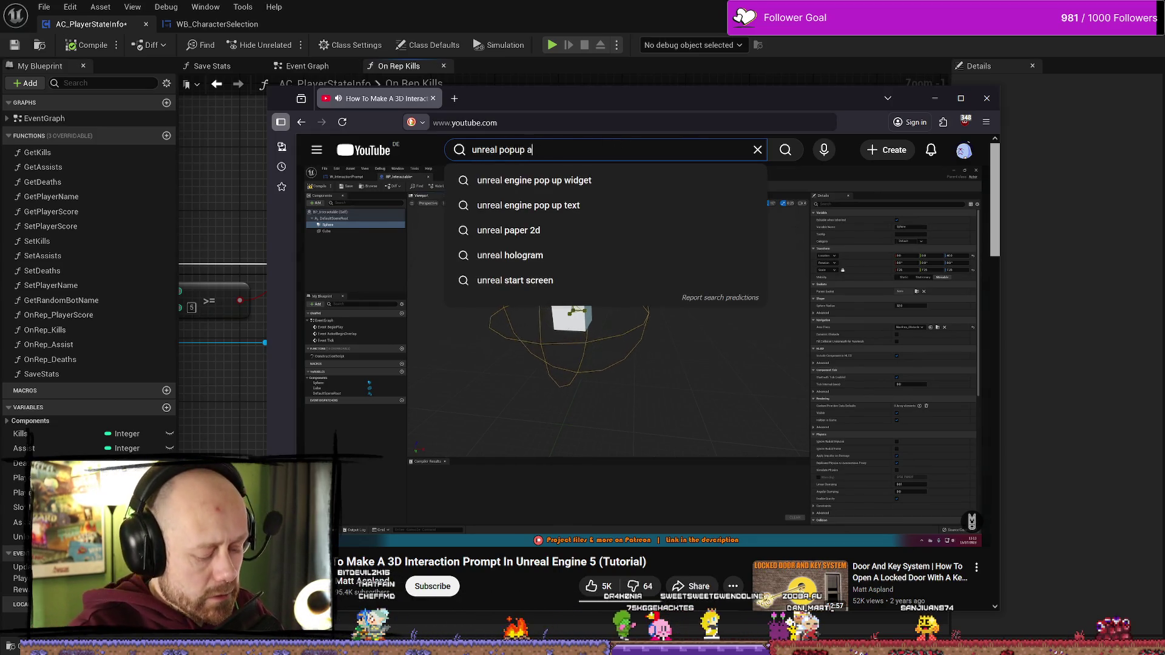
text(nimations)
key(Return)
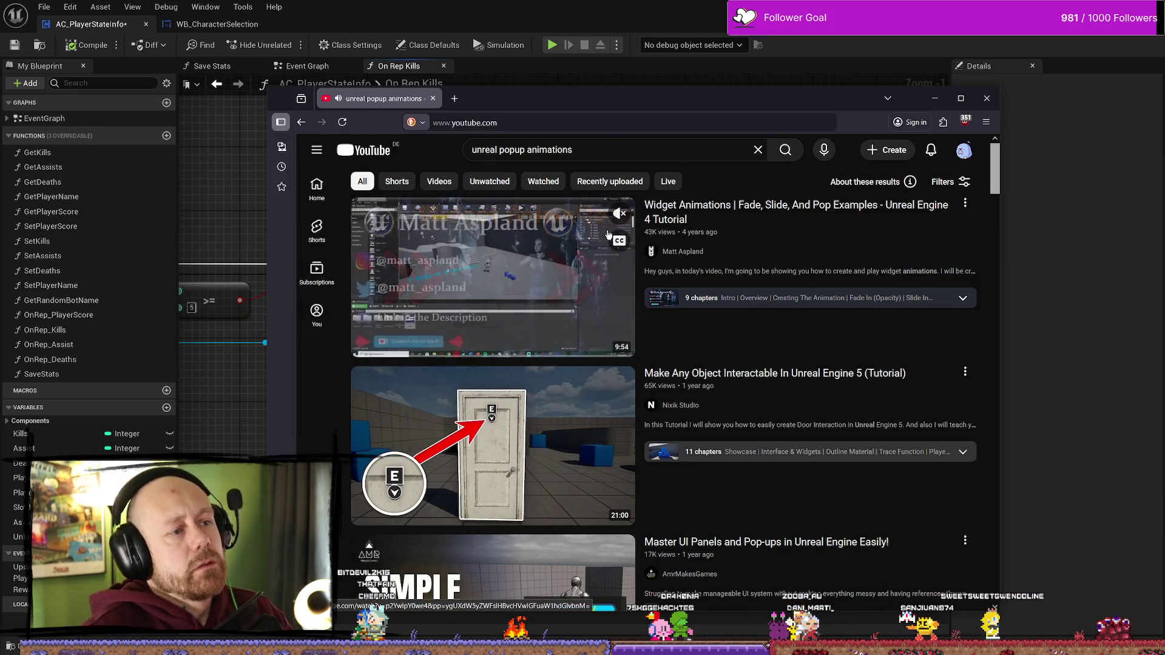
scroll(933, 347, down, 2)
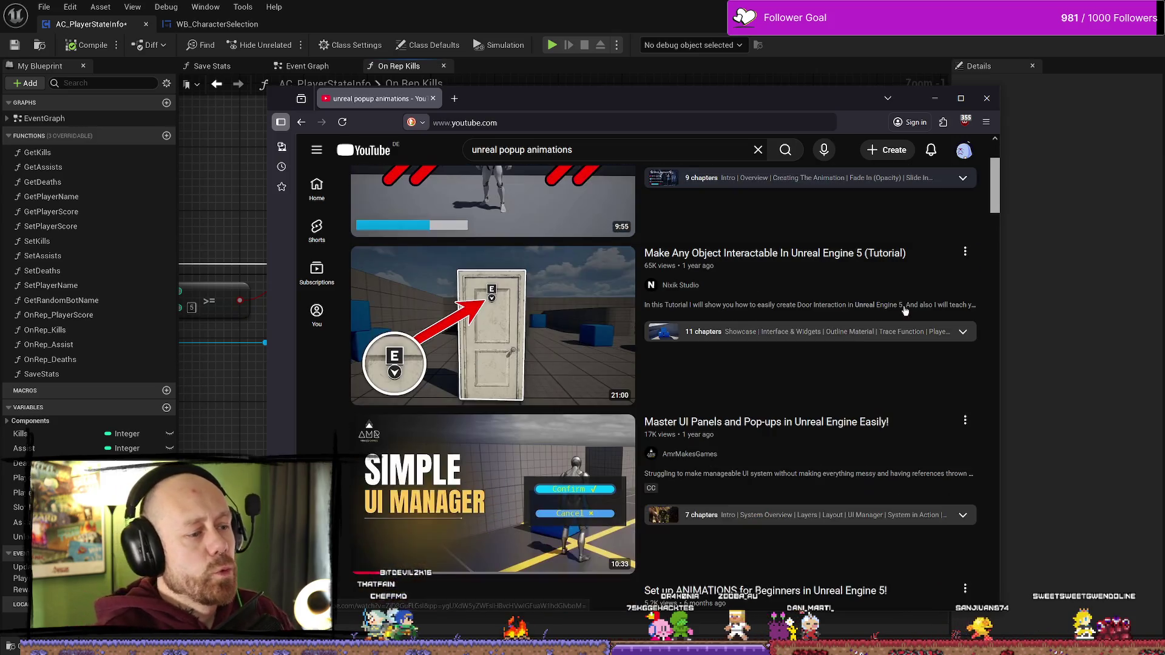
scroll(739, 293, down, 3)
scroll(739, 293, down, 3)
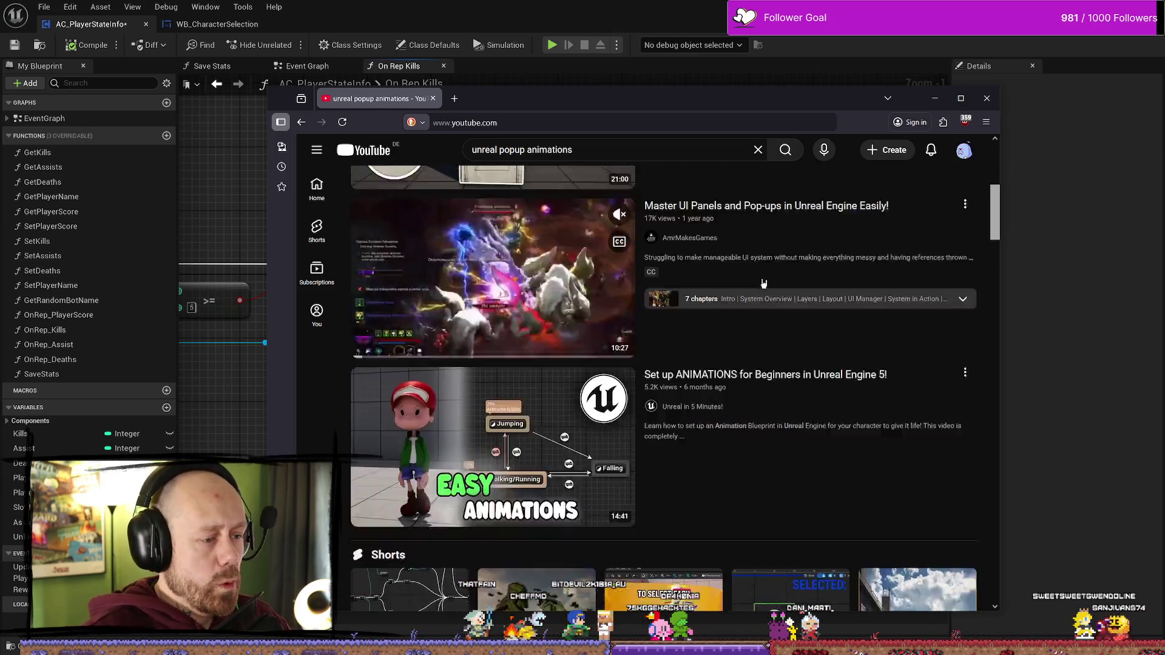
scroll(727, 290, down, 7)
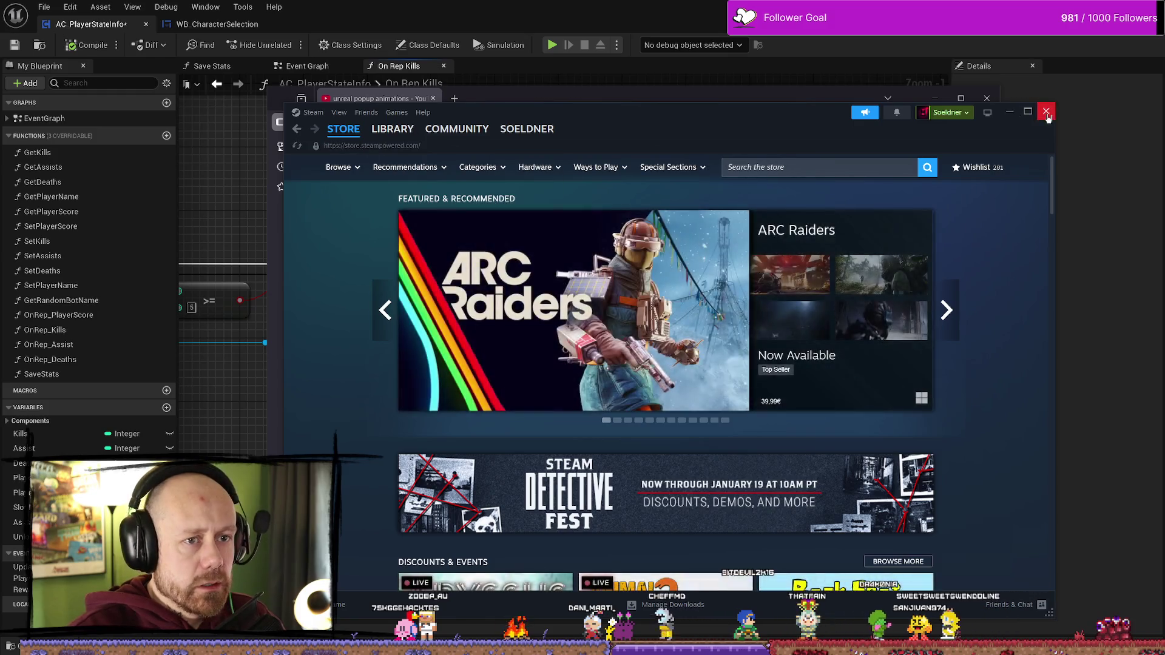
click(1045, 111)
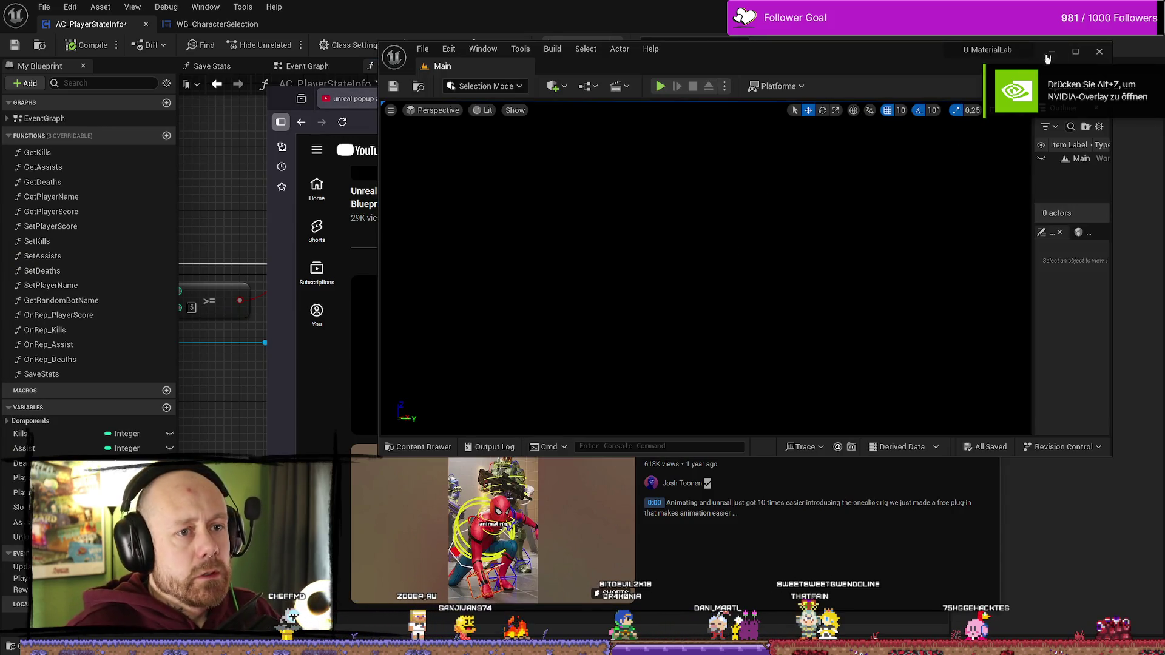
double_click(1047, 58)
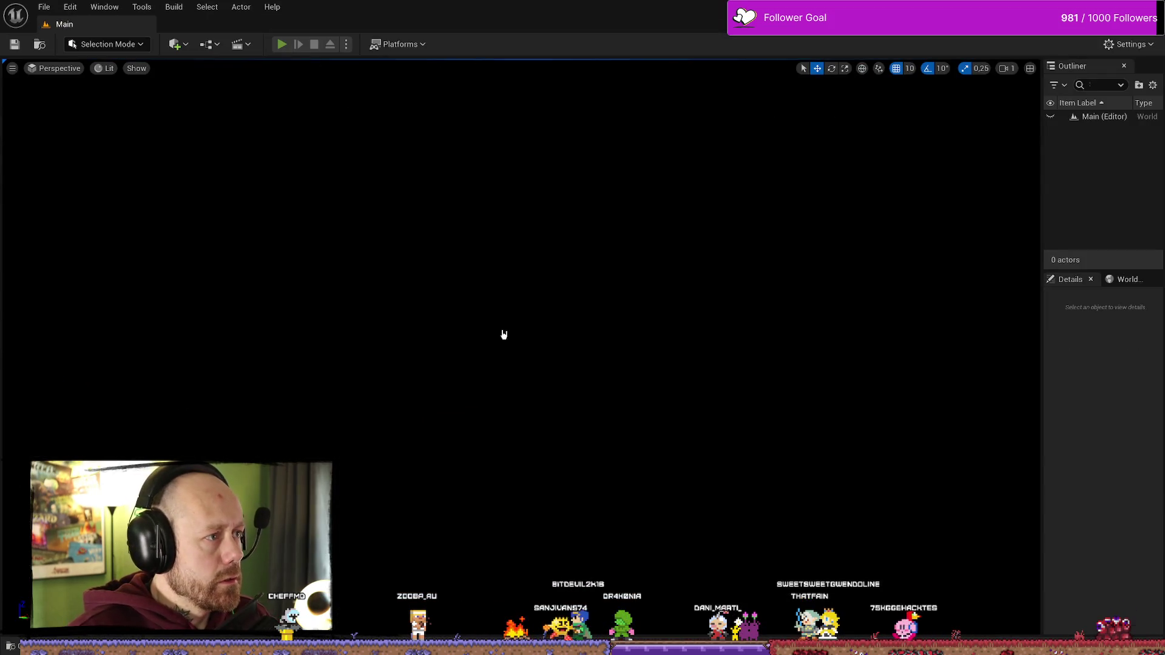
key(alt+p)
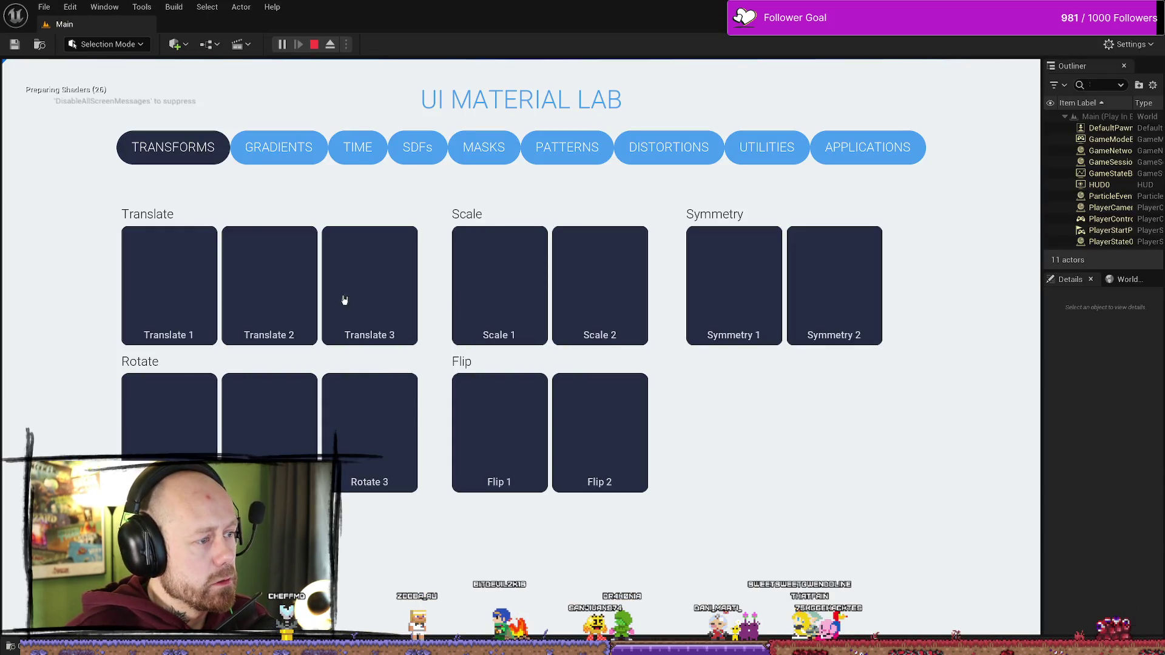
click(195, 148)
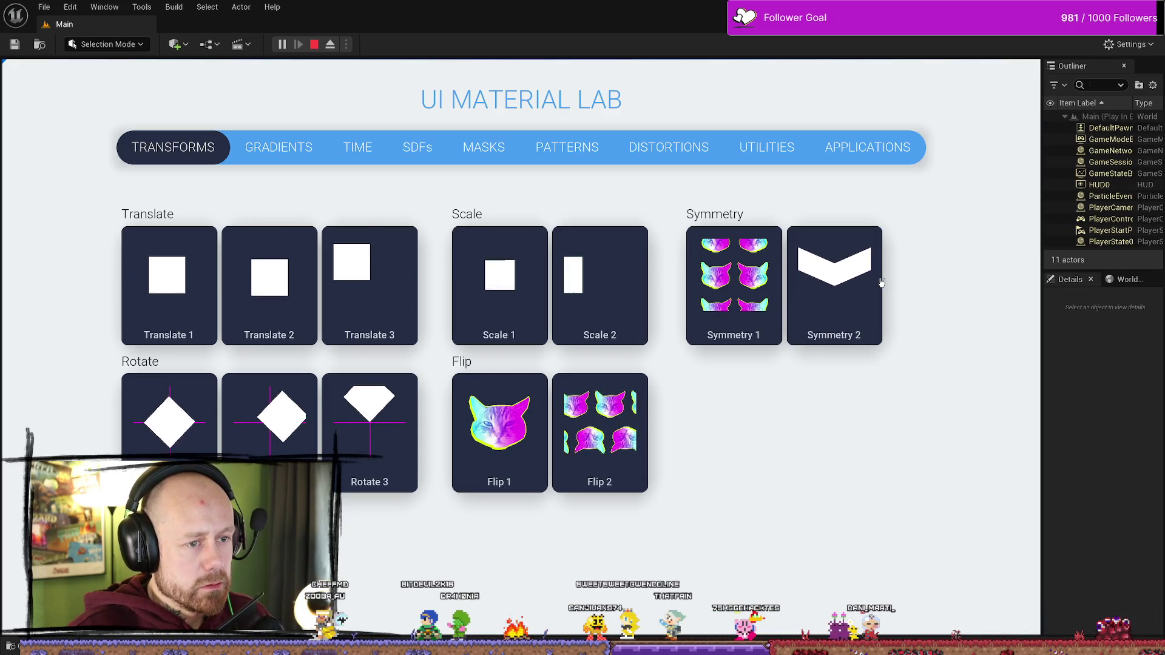
click(296, 146)
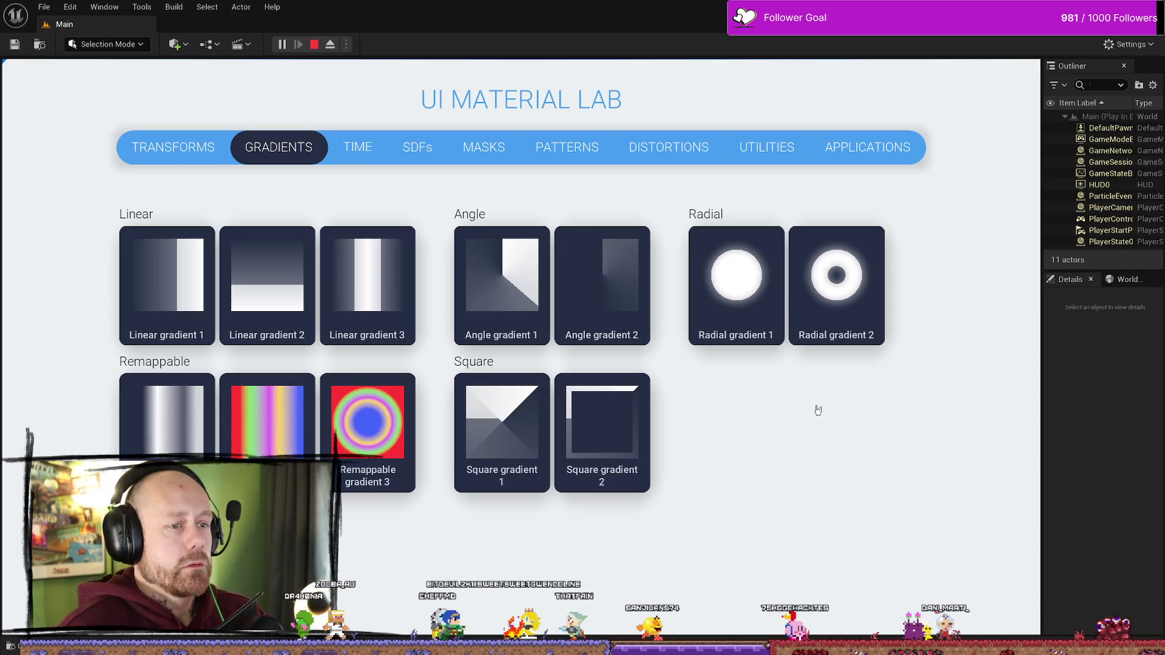
click(363, 147)
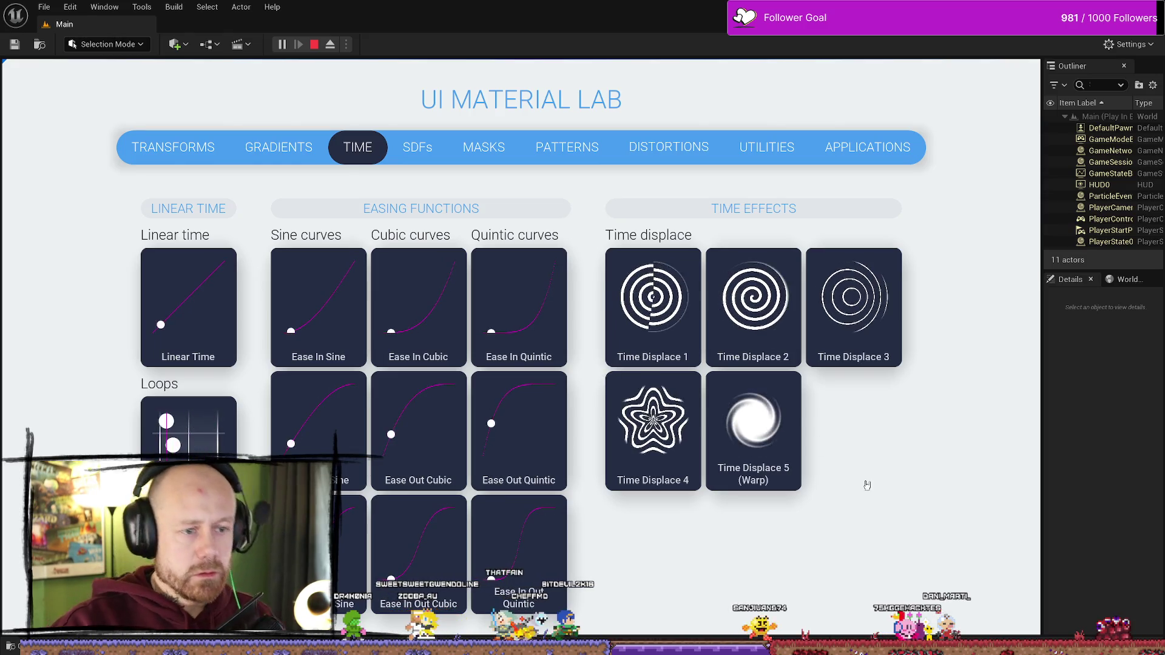
click(423, 148)
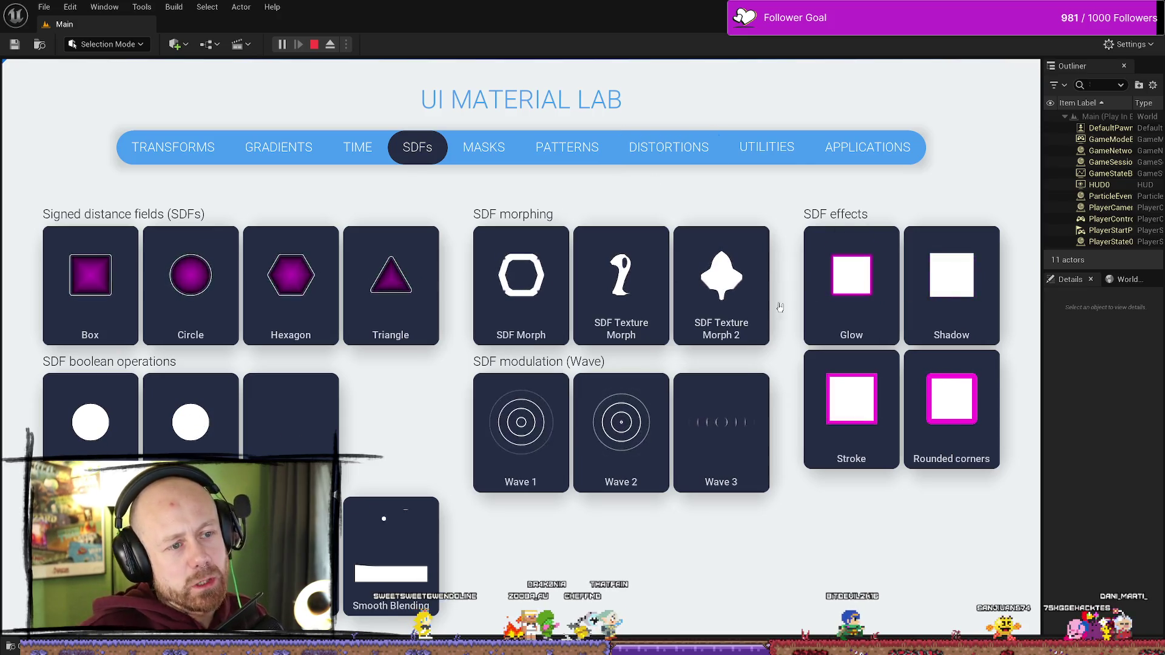
click(480, 152)
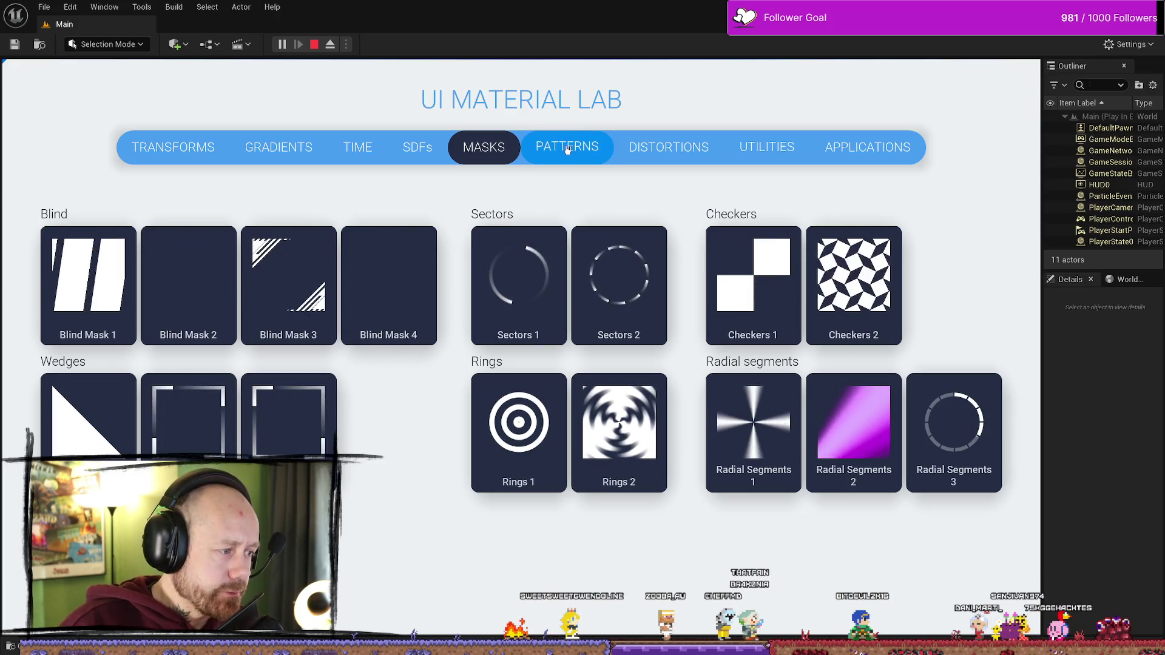
click(591, 148)
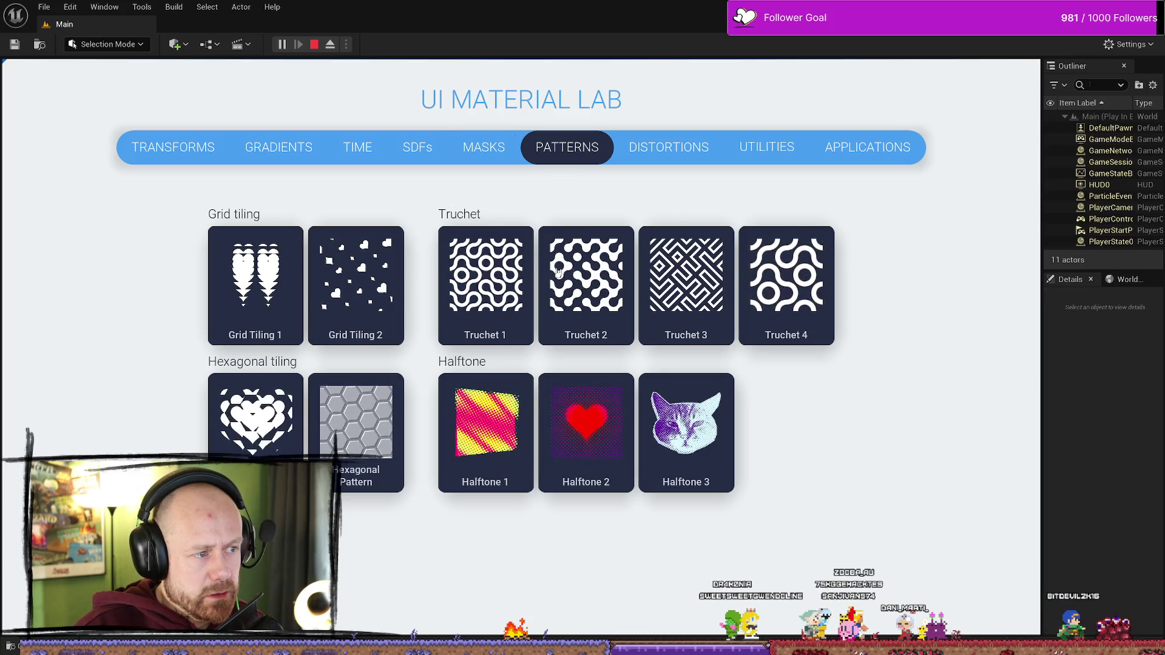
click(664, 182)
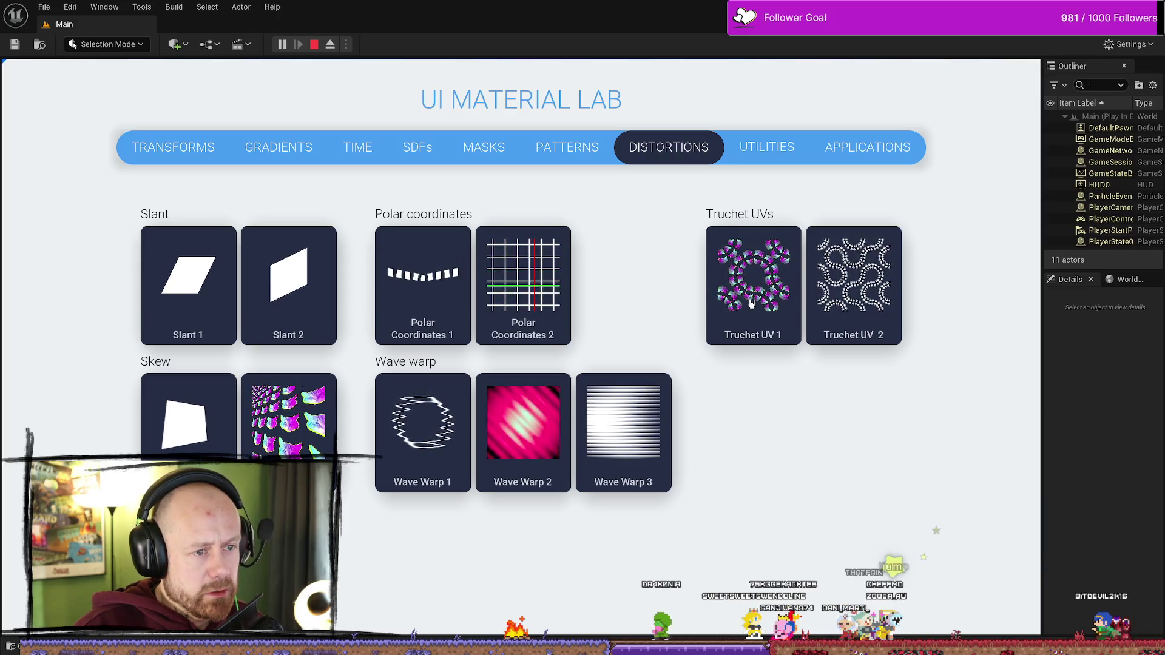
click(768, 165)
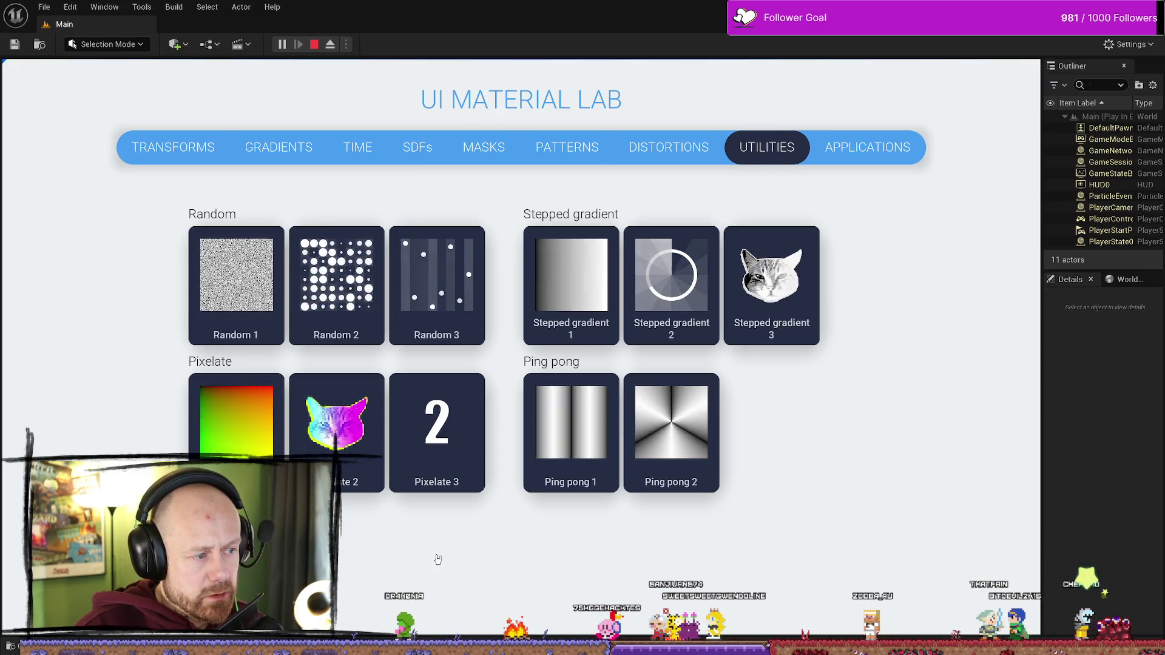
key(Escape)
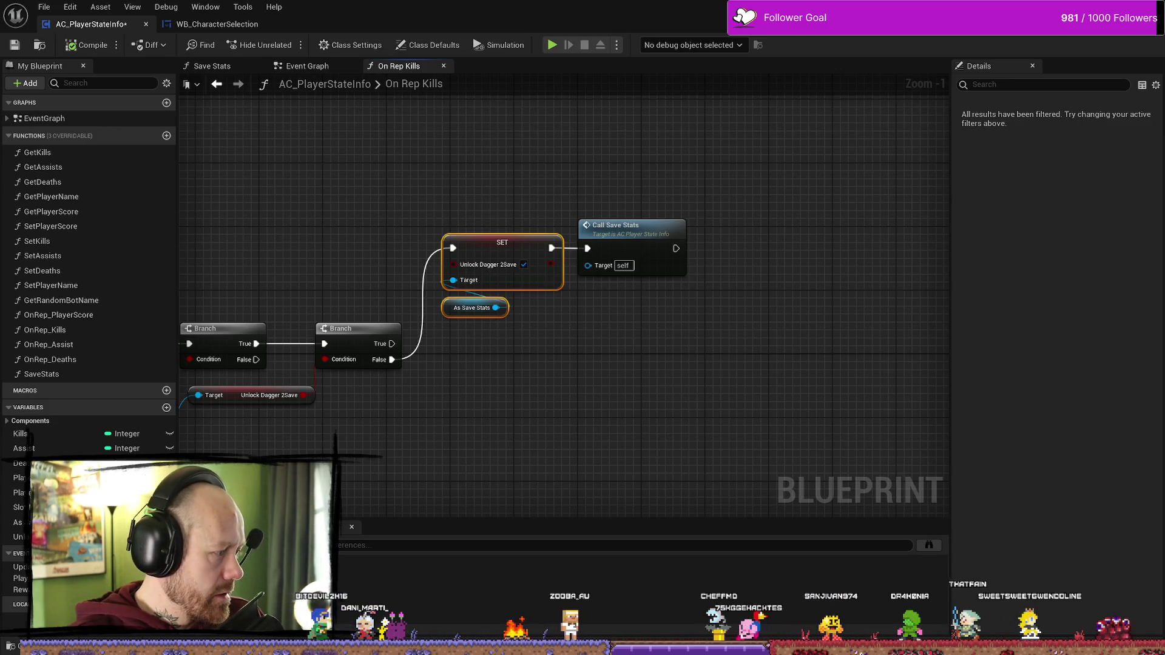
- Pan the On Rep Kills graph and bring up the Content Drawer with Ctrl+Space
mouse_move(704, 397)
mouse_down()
mouse_move(770, 340)
mouse_move(748, 408)
mouse_move(631, 382)
mouse_move(607, 353)
mouse_up()
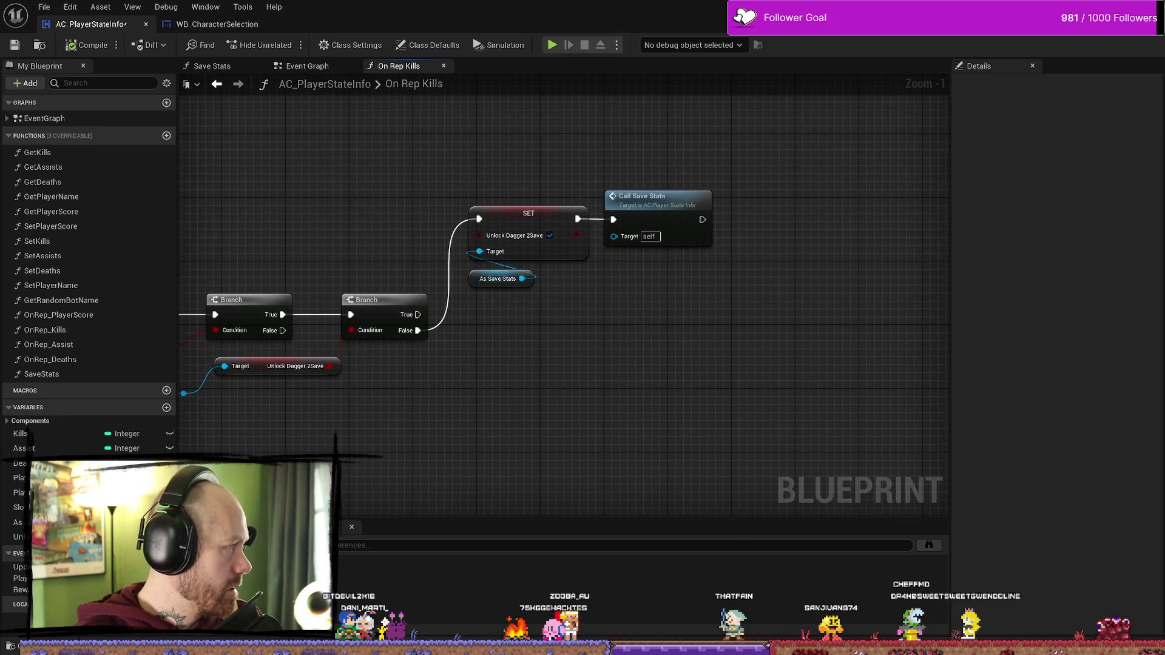
mouse_move(551, 377)
mouse_down()
mouse_move(668, 337)
mouse_move(631, 428)
mouse_move(762, 394)
mouse_move(735, 408)
mouse_up()
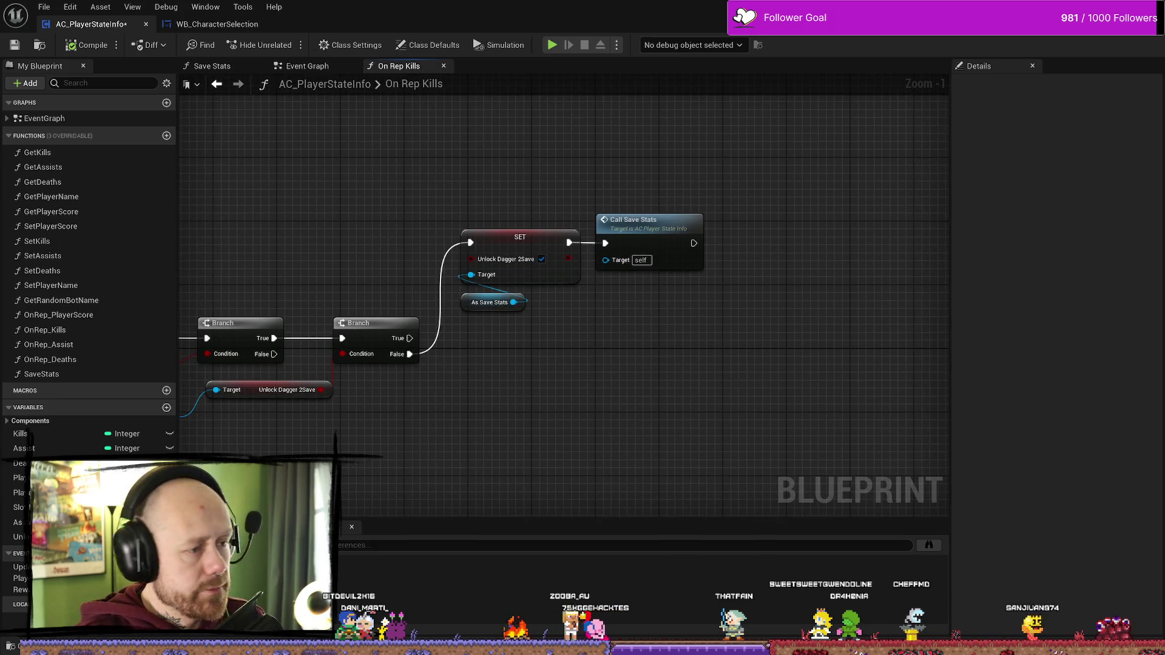
key(ctrl+space)
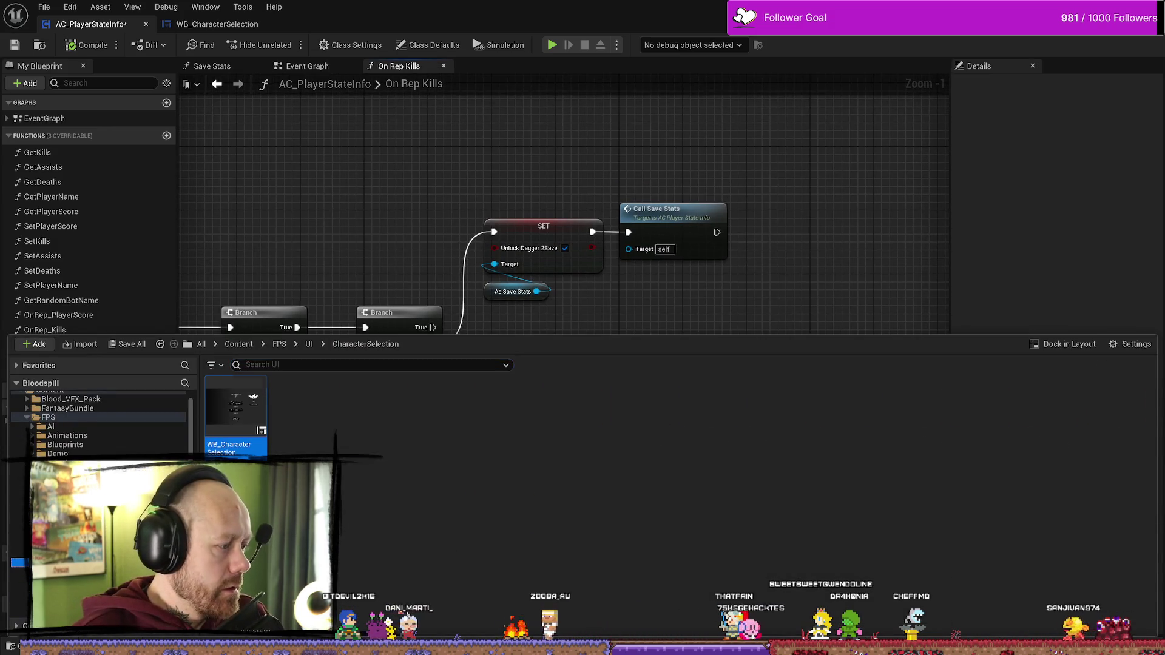
- Navigate the Content Drawer to the MyStuff/UI folder
key(alt+Left)
click(17, 539)
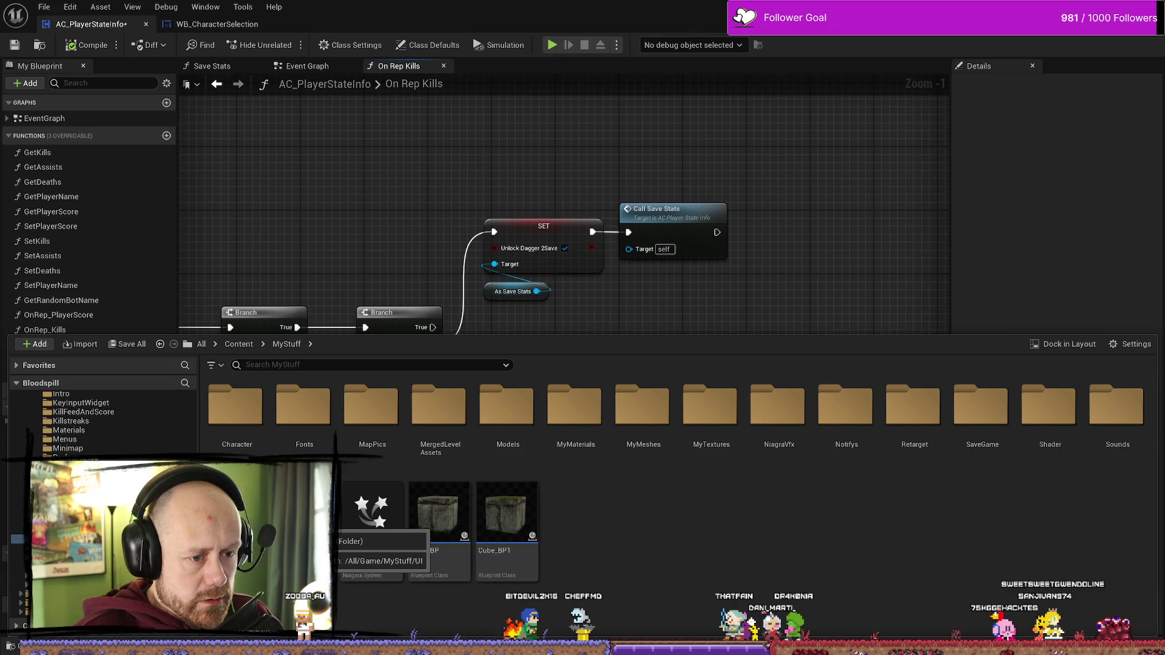
double_click(315, 522)
- Create a new Widget Blueprint with User Widget as its parent class
right_click(434, 543)
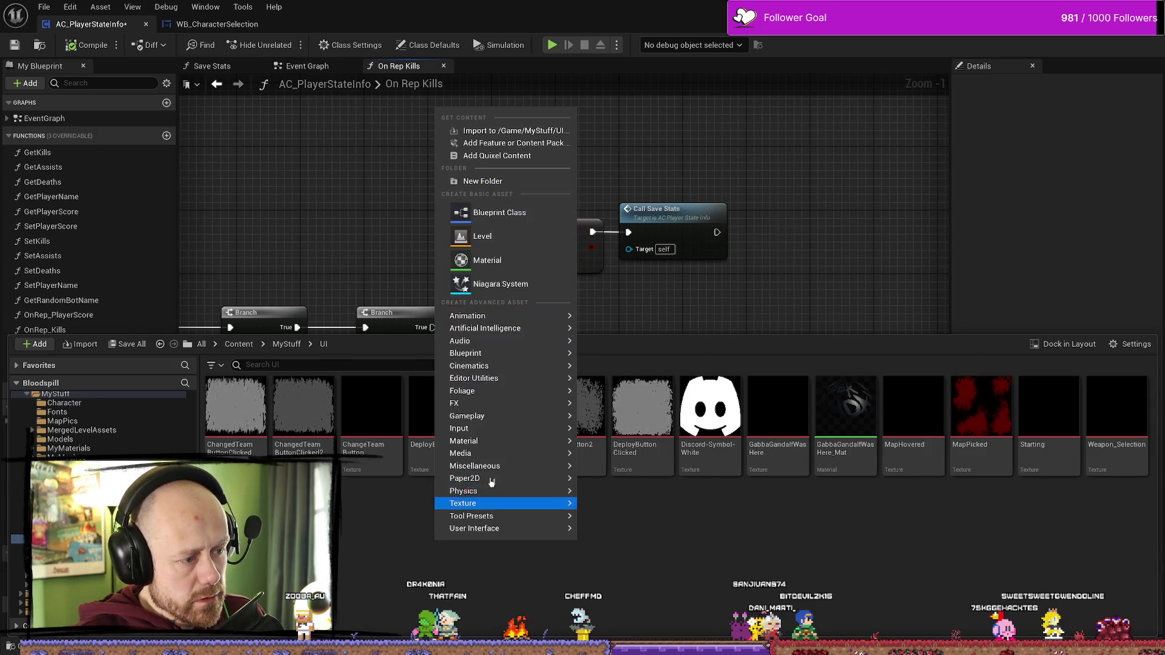
mouse_move(485, 457)
mouse_move(498, 493)
mouse_move(486, 528)
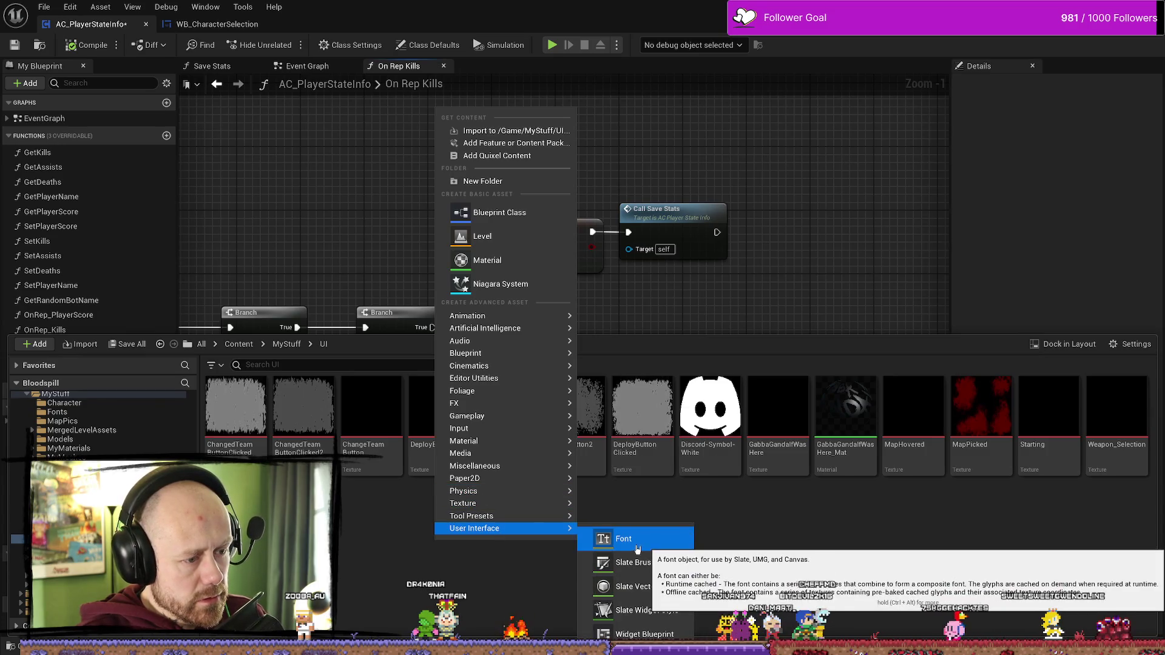
click(644, 634)
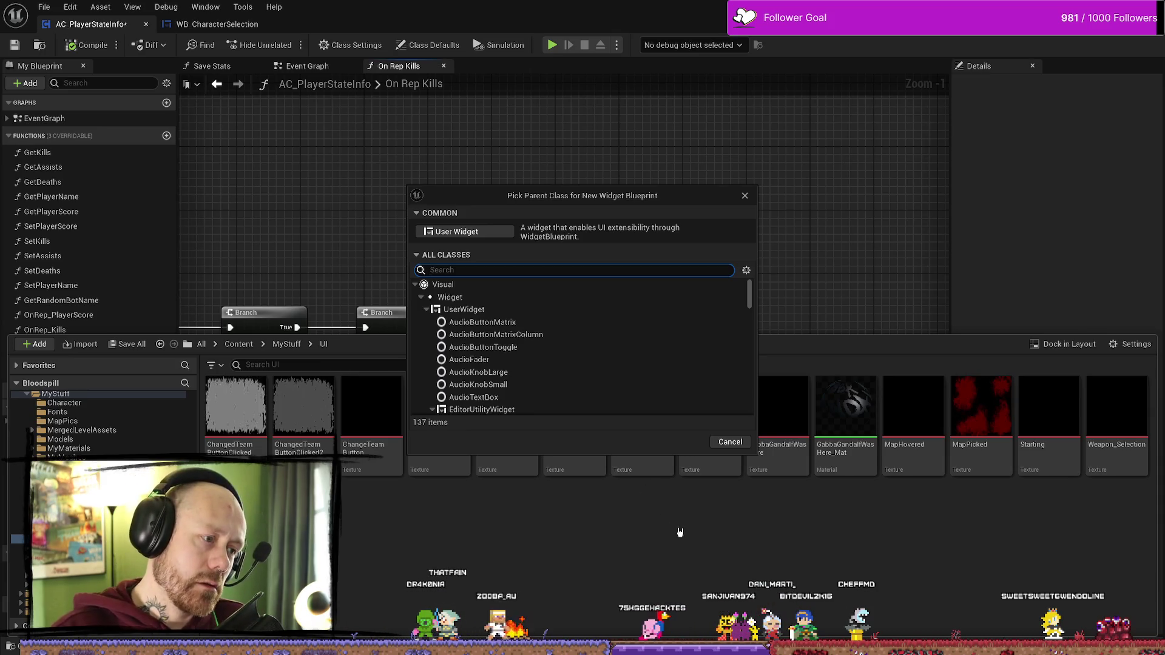
scroll(555, 338, down, 1)
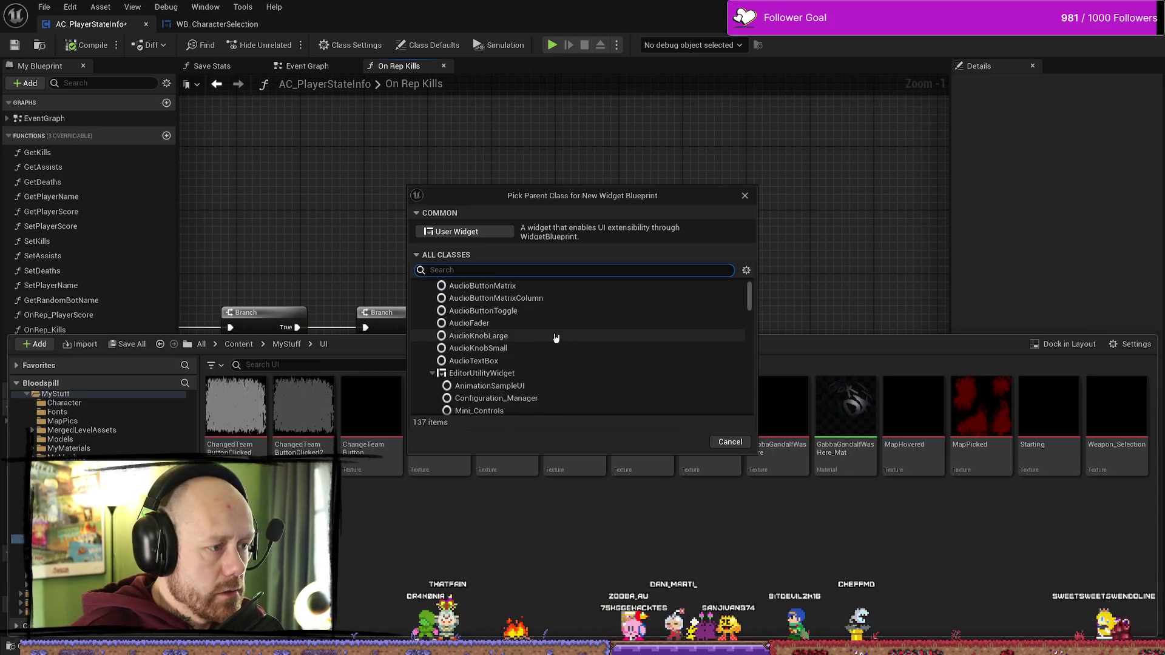
scroll(555, 340, down, 8)
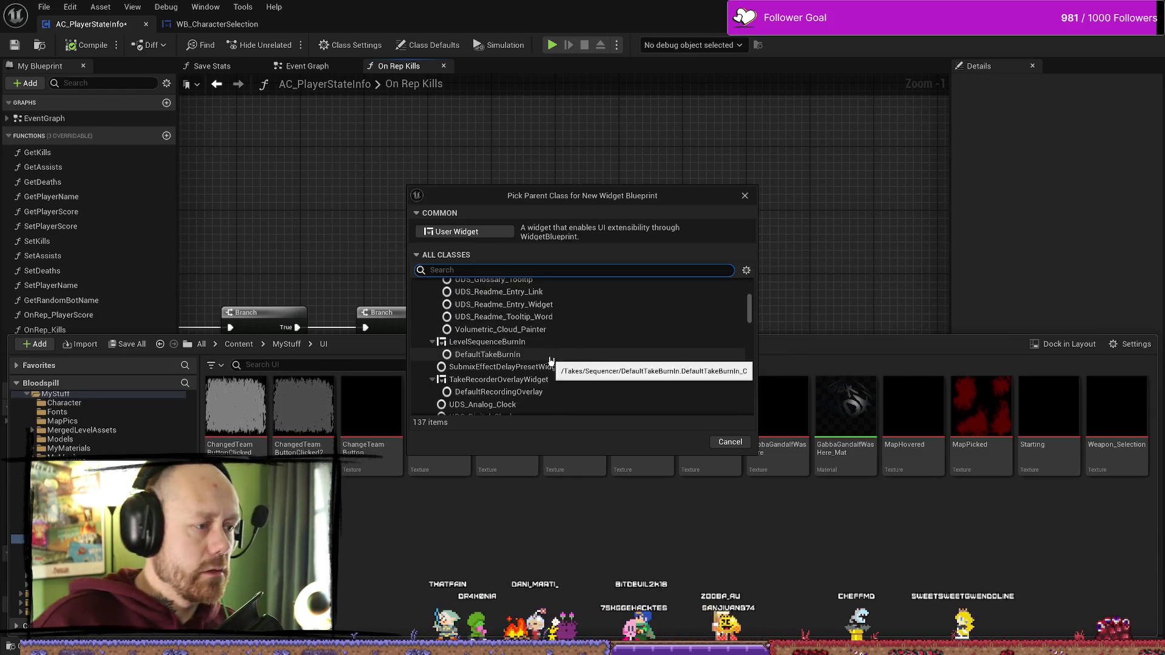
scroll(546, 367, down, 3)
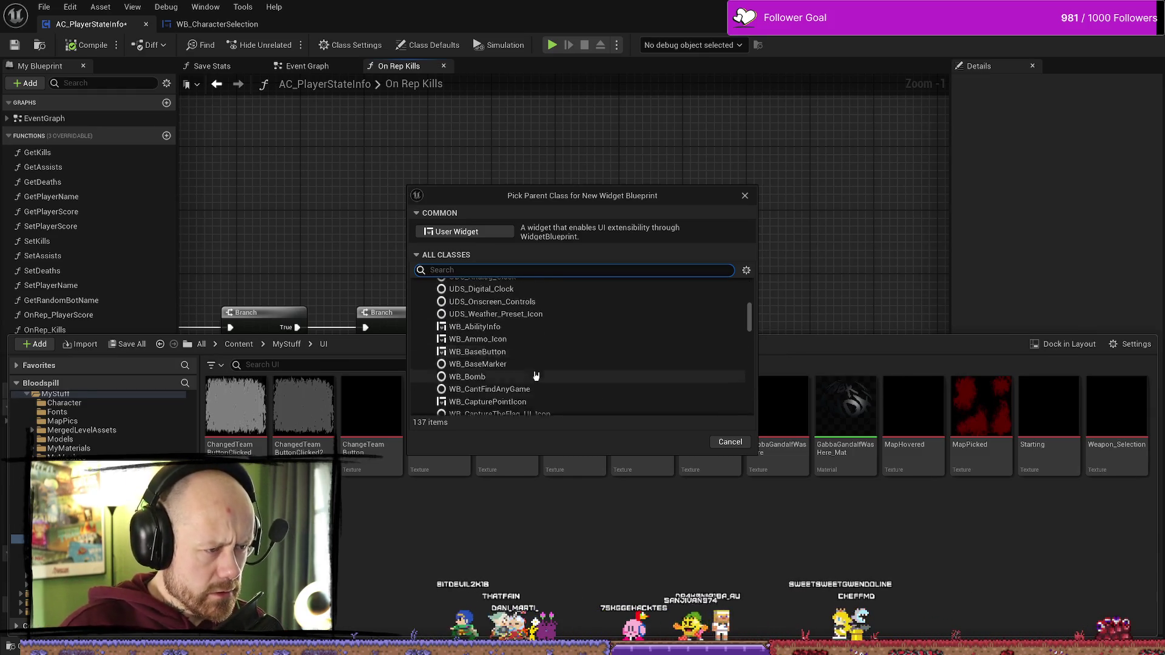
scroll(546, 370, down, 5)
scroll(594, 358, down, 10)
drag(750, 388, 749, 279)
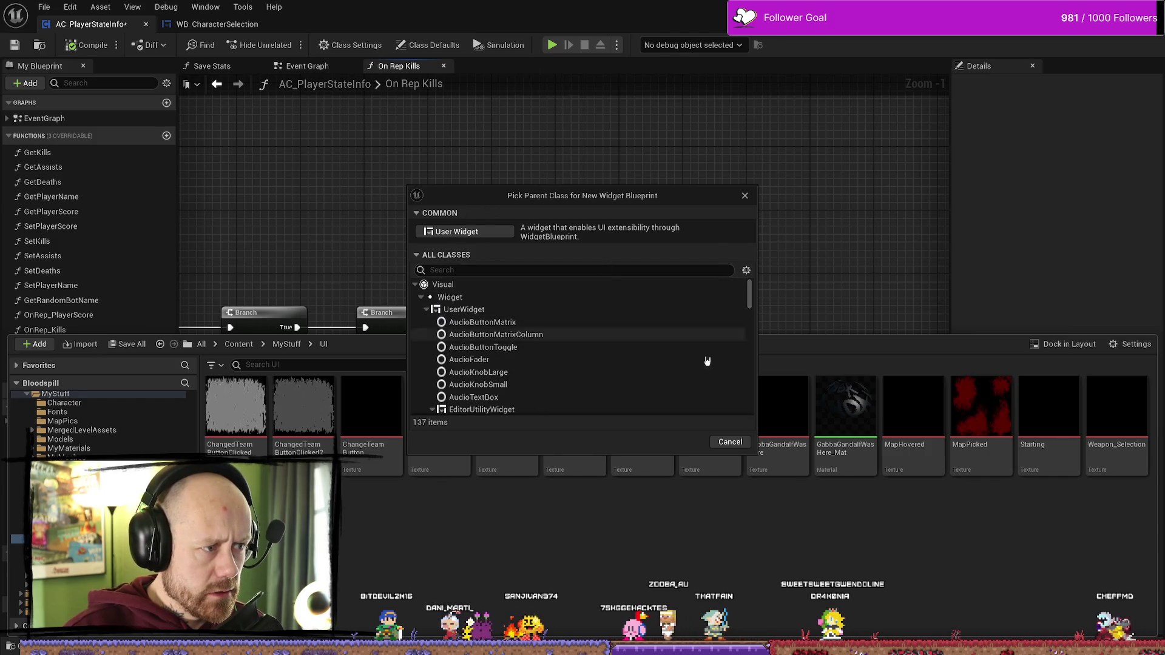
click(473, 233)
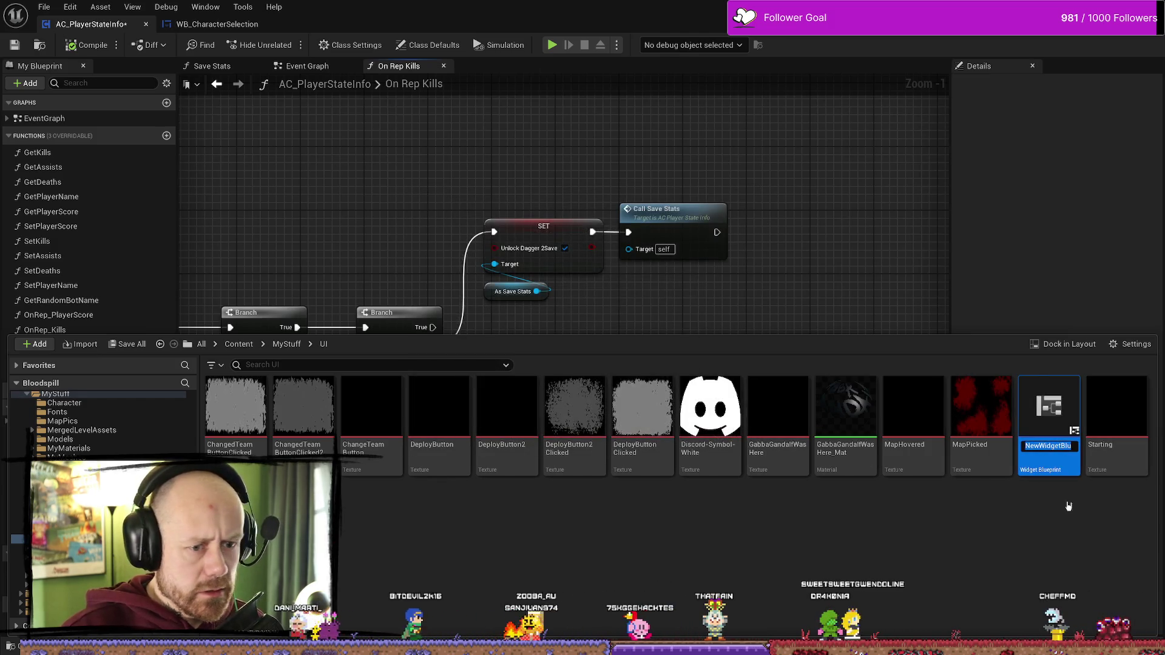
- Name the new asset 'UnlockWidget' and open it in the editor
key(BackSpace)
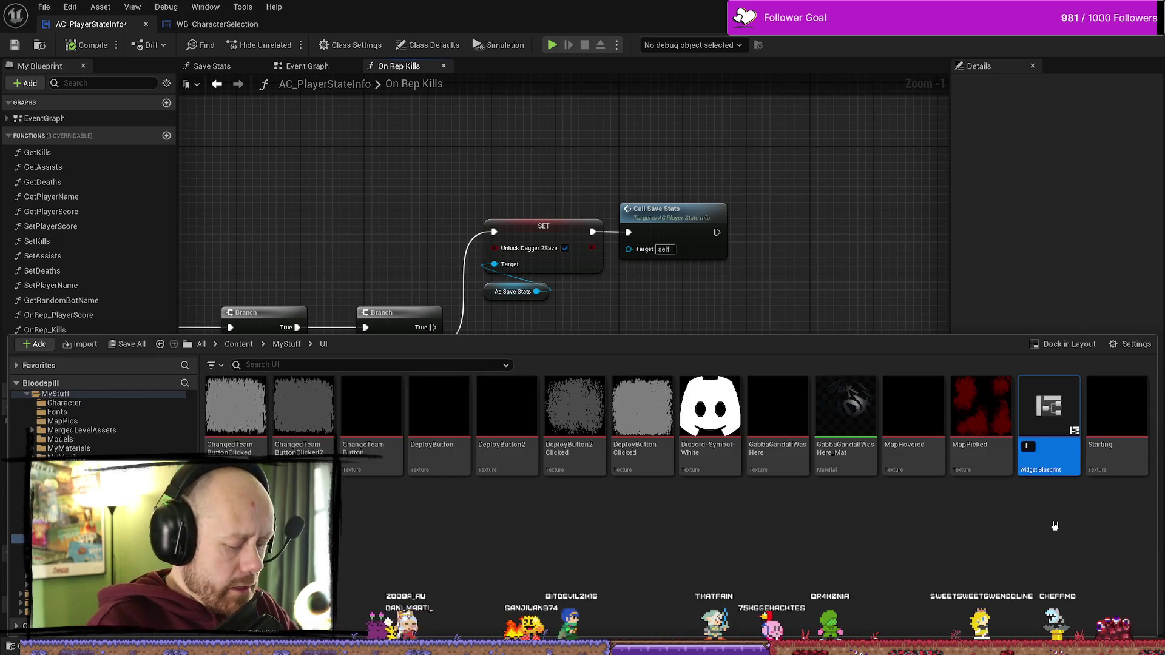
text(UnlockWo)
key(BackSpace)
text(get)
key(Return)
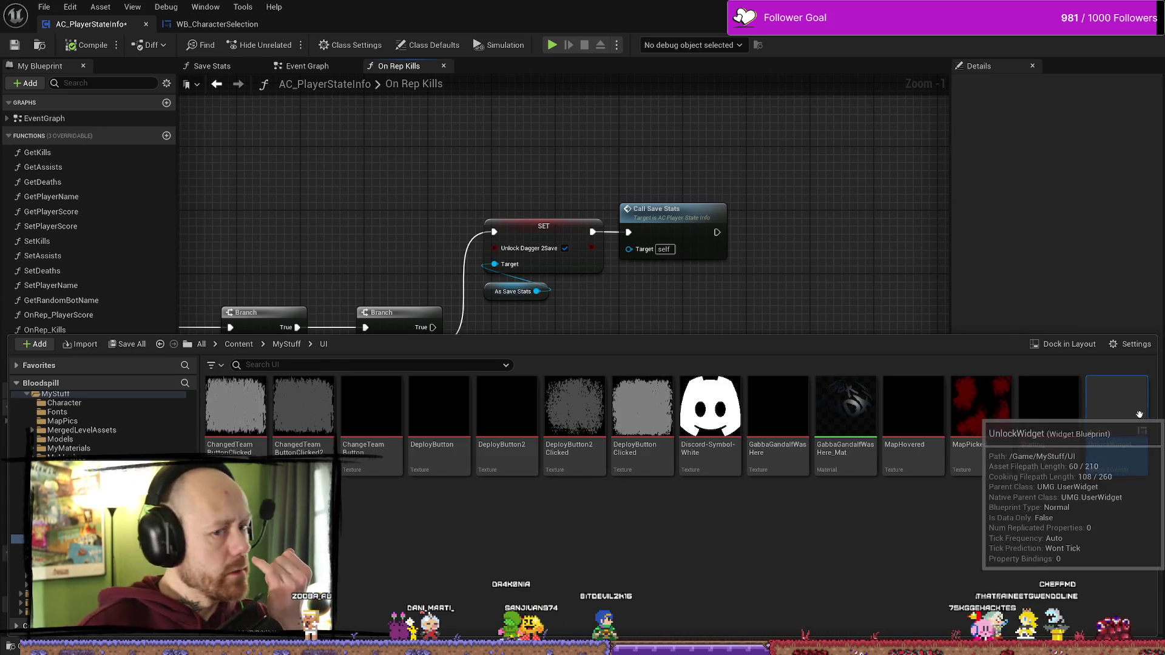
double_click(1131, 472)
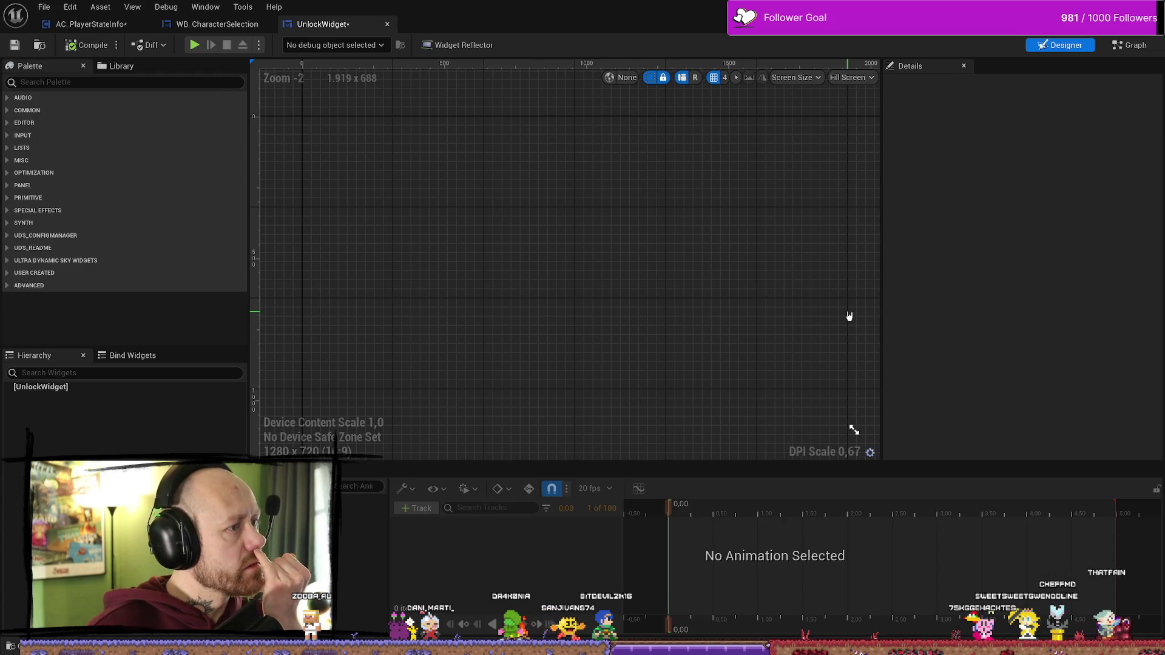
- Search the Palette for 'tex' and add a Text Block to the UnlockWidget hierarchy
scroll(698, 290, down, 8)
scroll(726, 294, up, 5)
scroll(392, 225, down, 1)
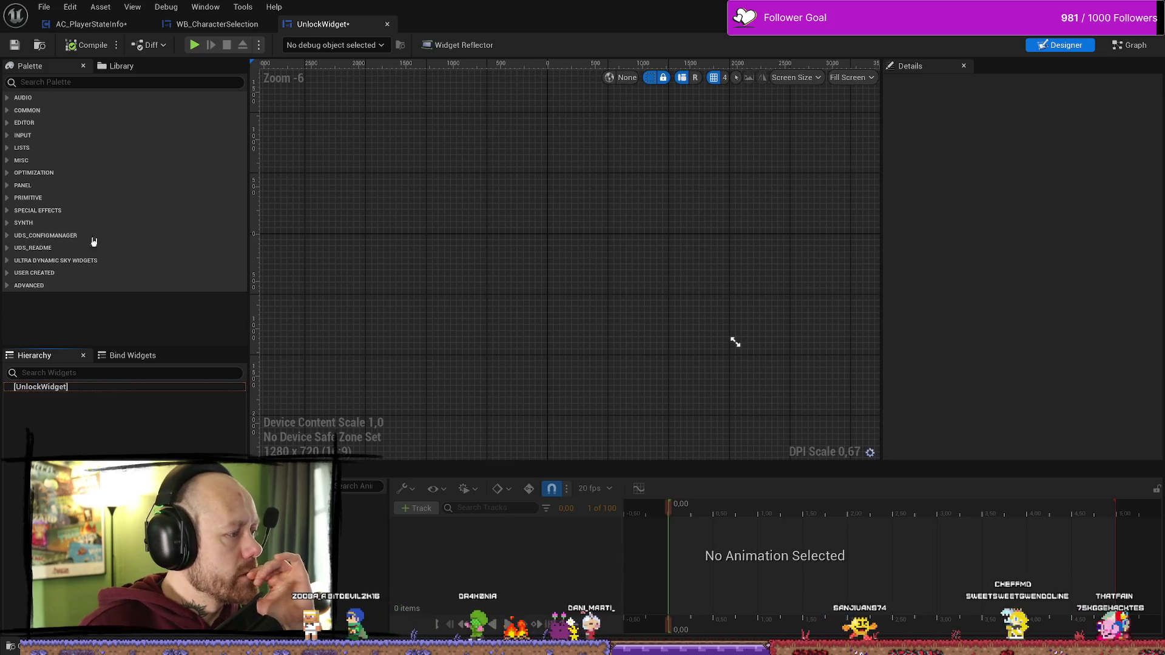
click(73, 83)
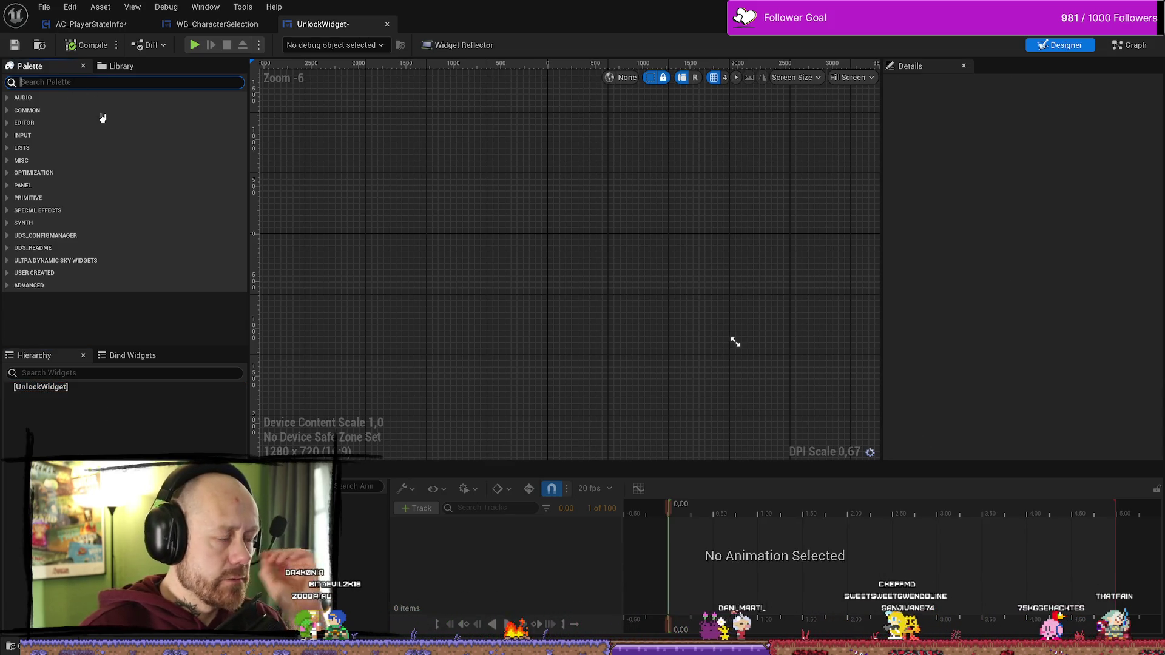
text(tex)
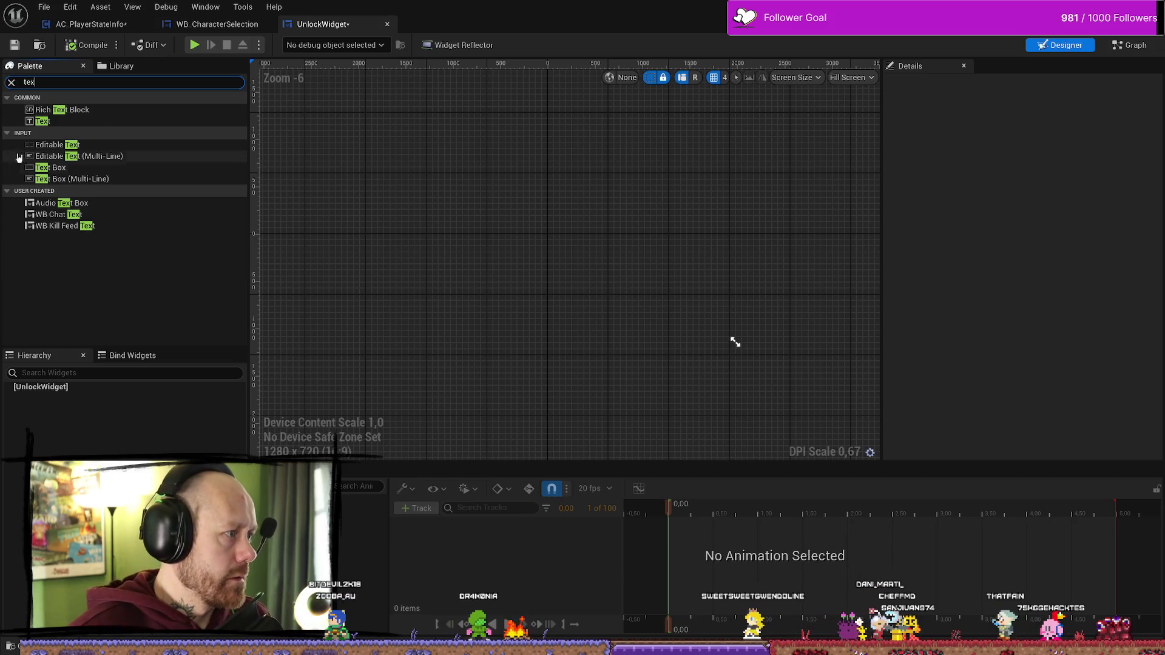
click(42, 120)
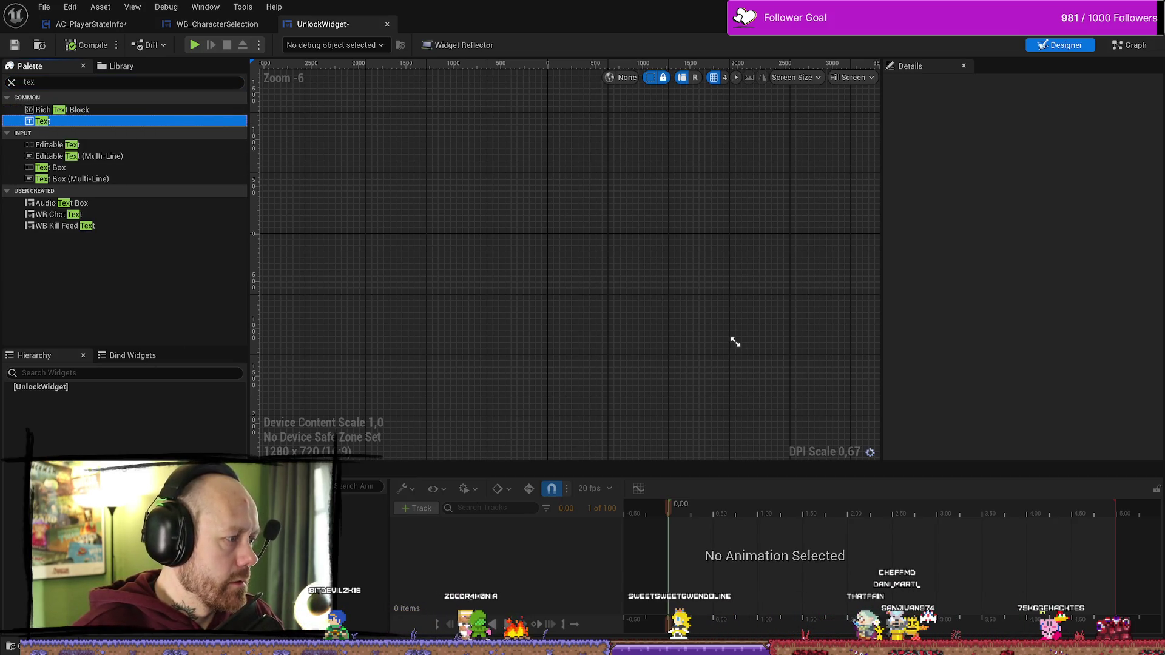
drag(56, 382, 57, 395)
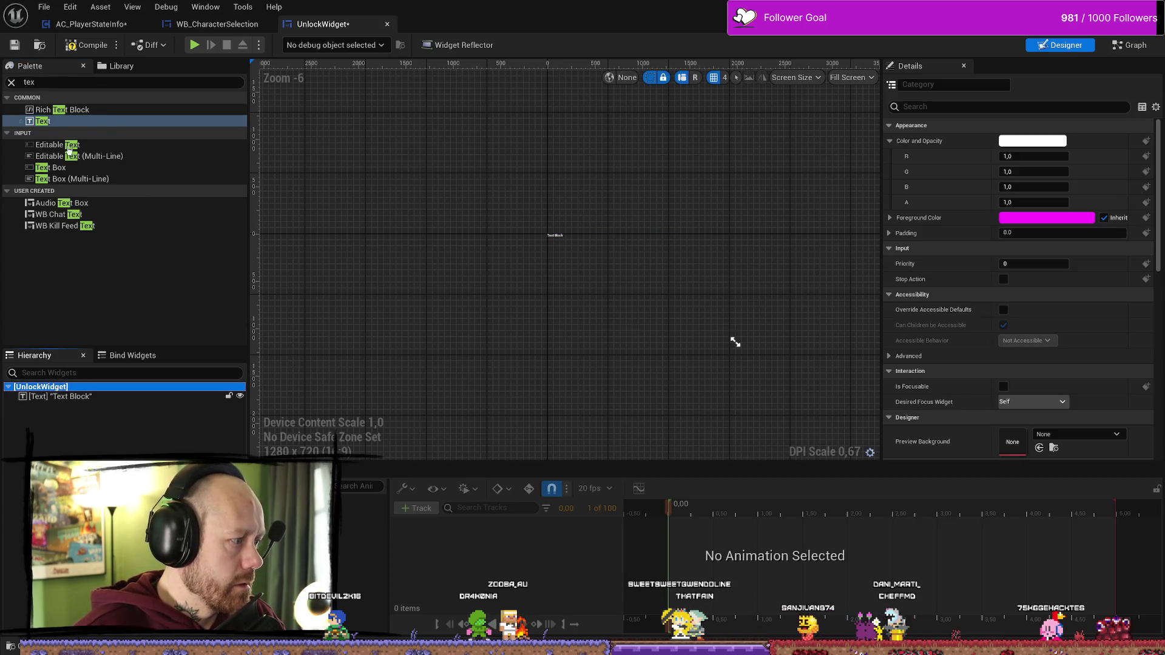
- Search the Palette for 'image' and place an Image widget under UnlockWidget
click(94, 82)
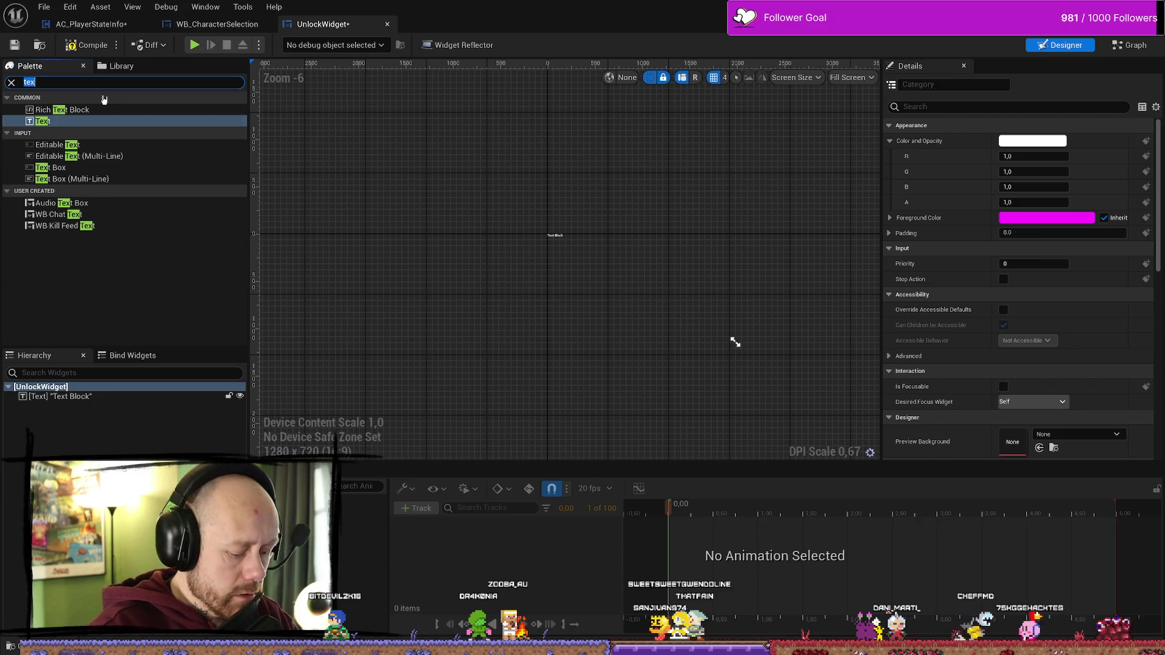
text(im)
key(BackSpace)
key(BackSpace)
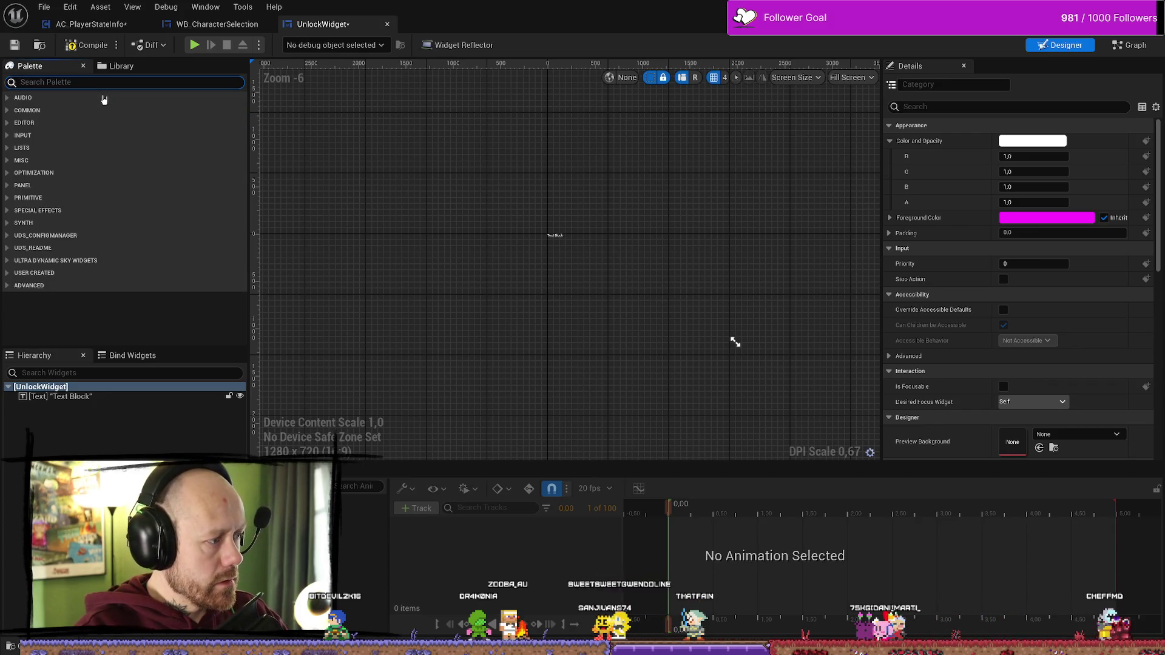
text(image)
mouse_move(48, 118)
mouse_down()
mouse_move(70, 389)
mouse_move(52, 443)
mouse_up()
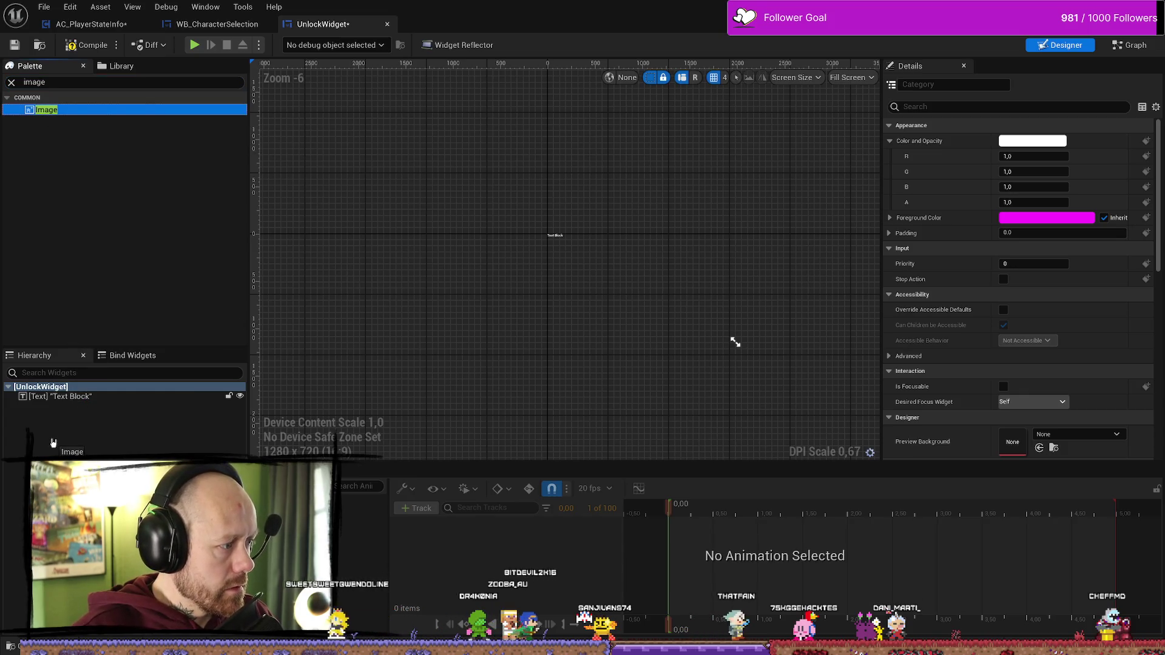
drag(79, 404, 82, 397)
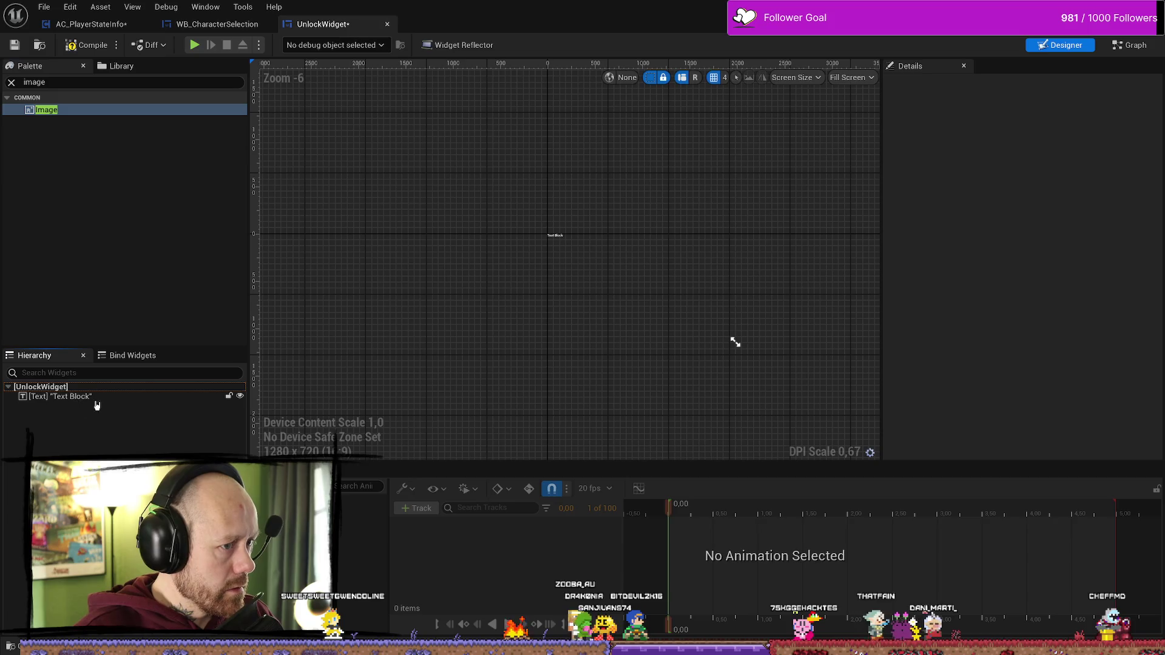
- Select the Text Block to view its Details
click(82, 397)
scroll(538, 255, up, 3)
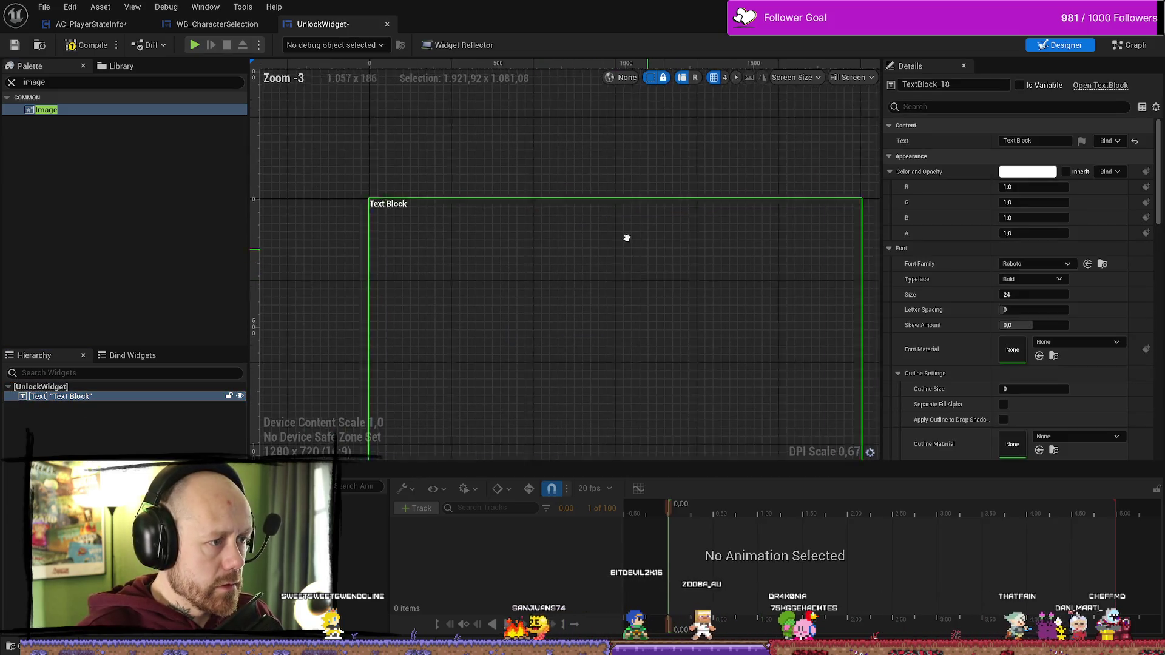
drag(652, 224, 645, 222)
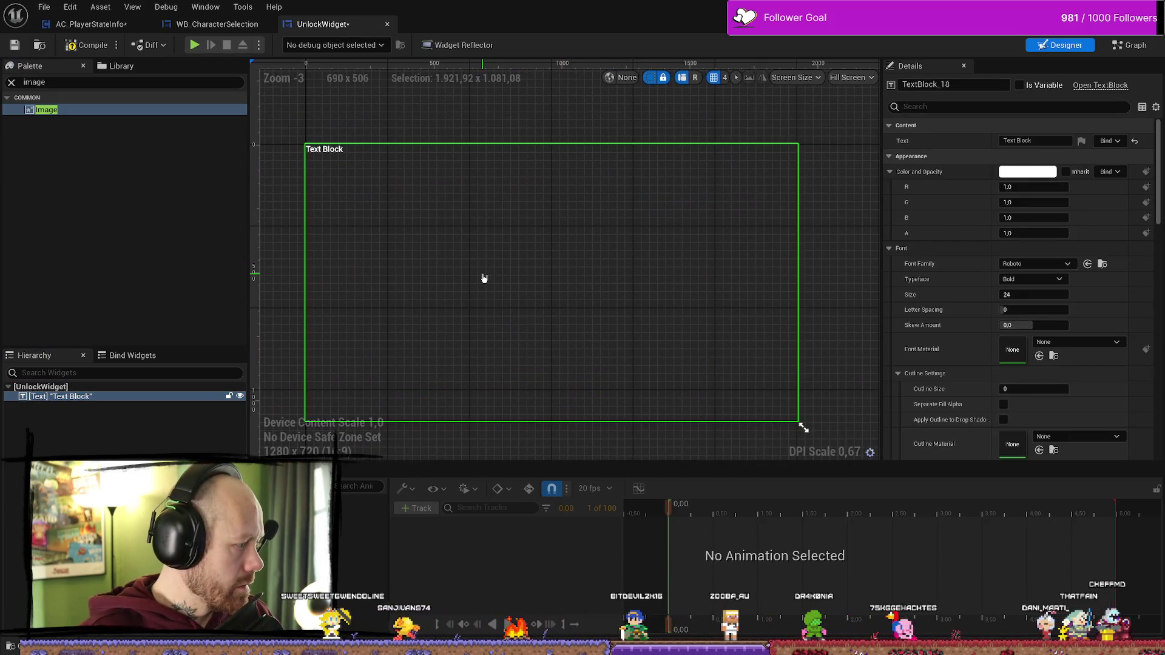
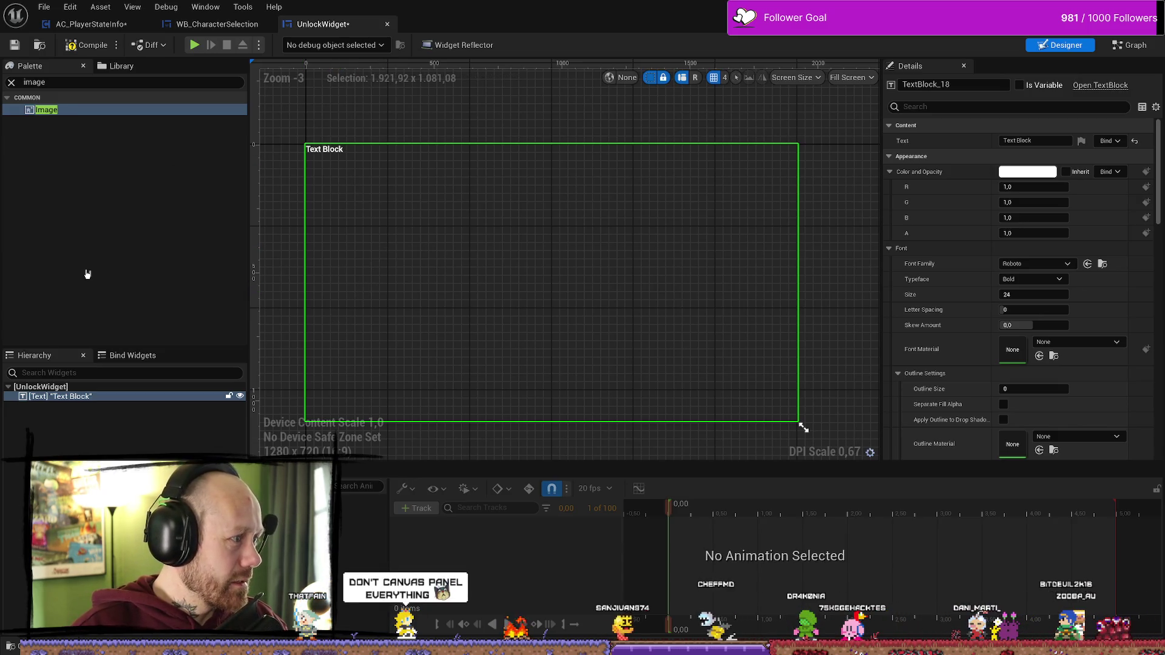
- Select the UnlockWidget root and erase the 'image' palette search text
click(803, 428)
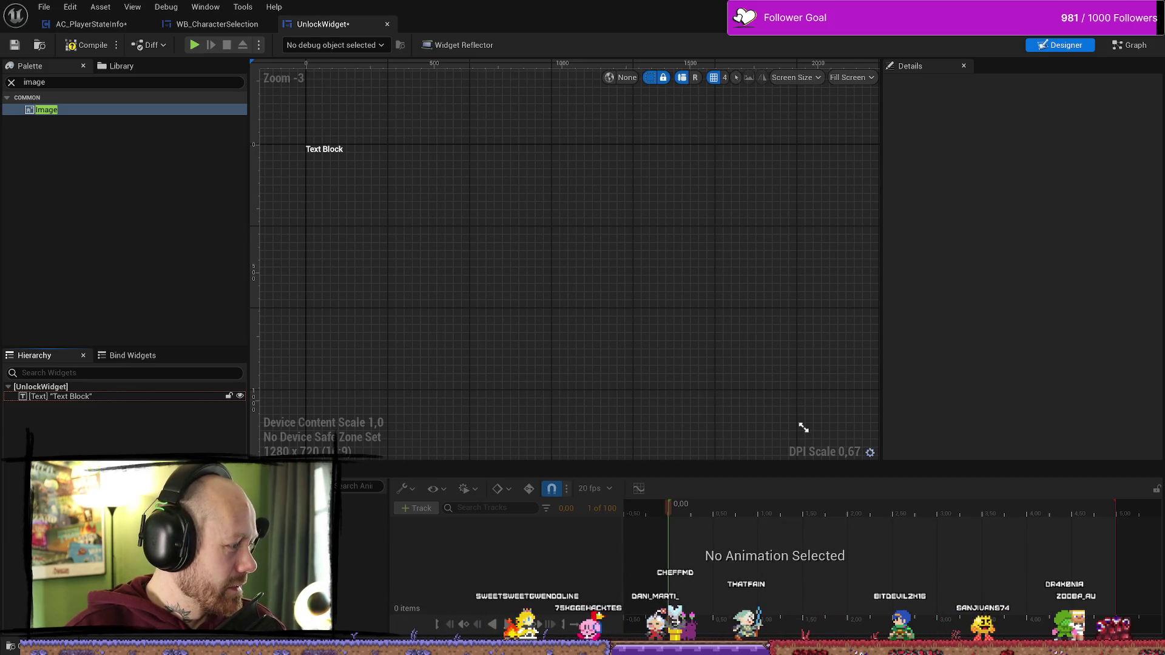
click(105, 387)
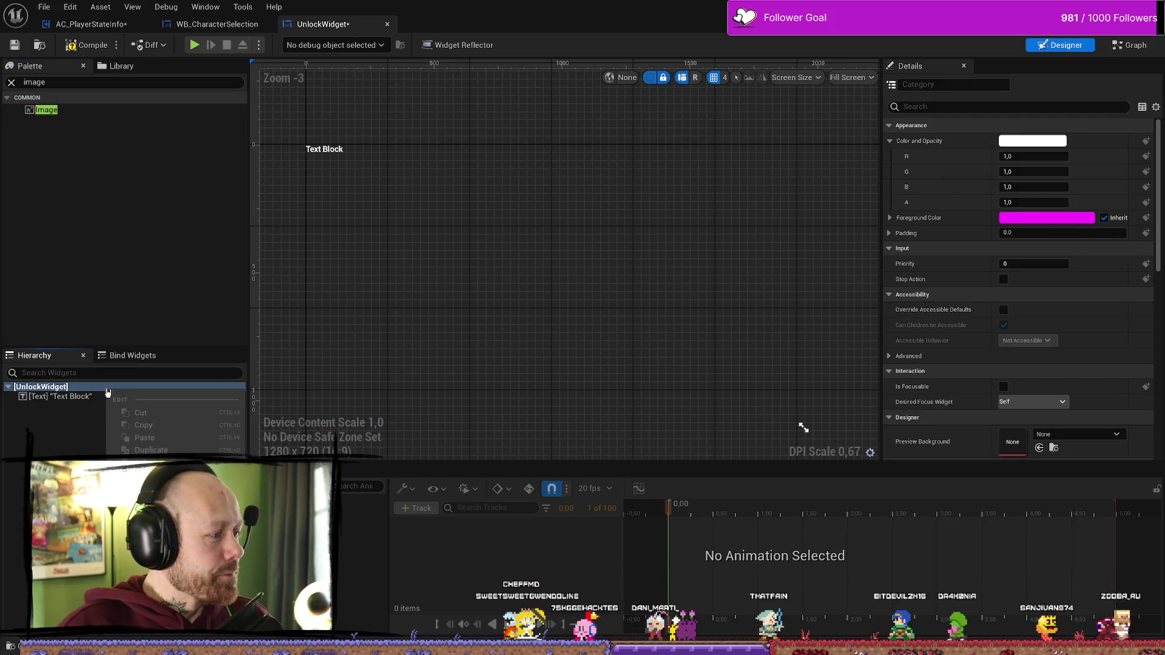
click(61, 109)
click(57, 83)
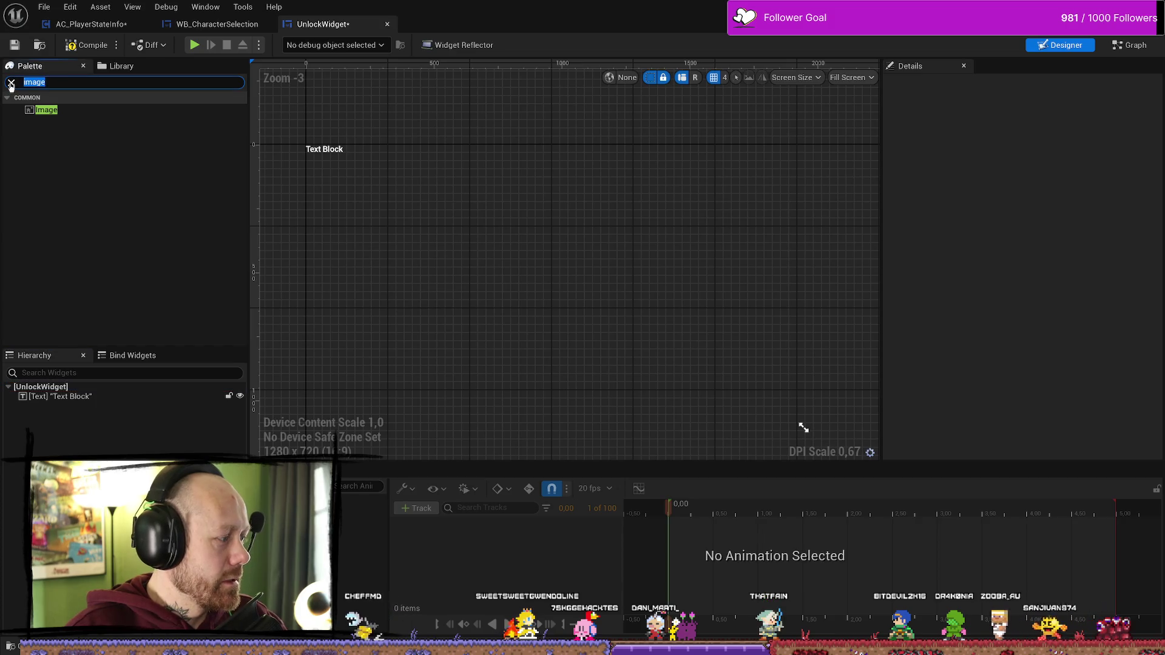
key(BackSpace)
- Search the palette for 'ge' and try dragging an Image widget onto UnlockWidget
click(125, 229)
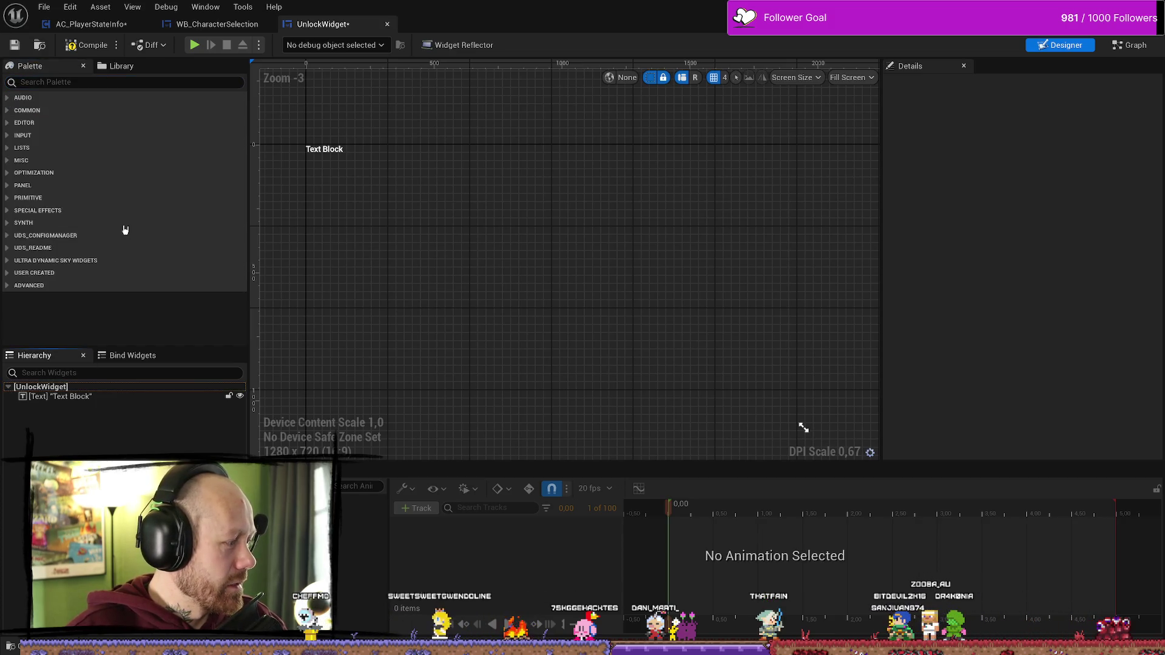
click(100, 317)
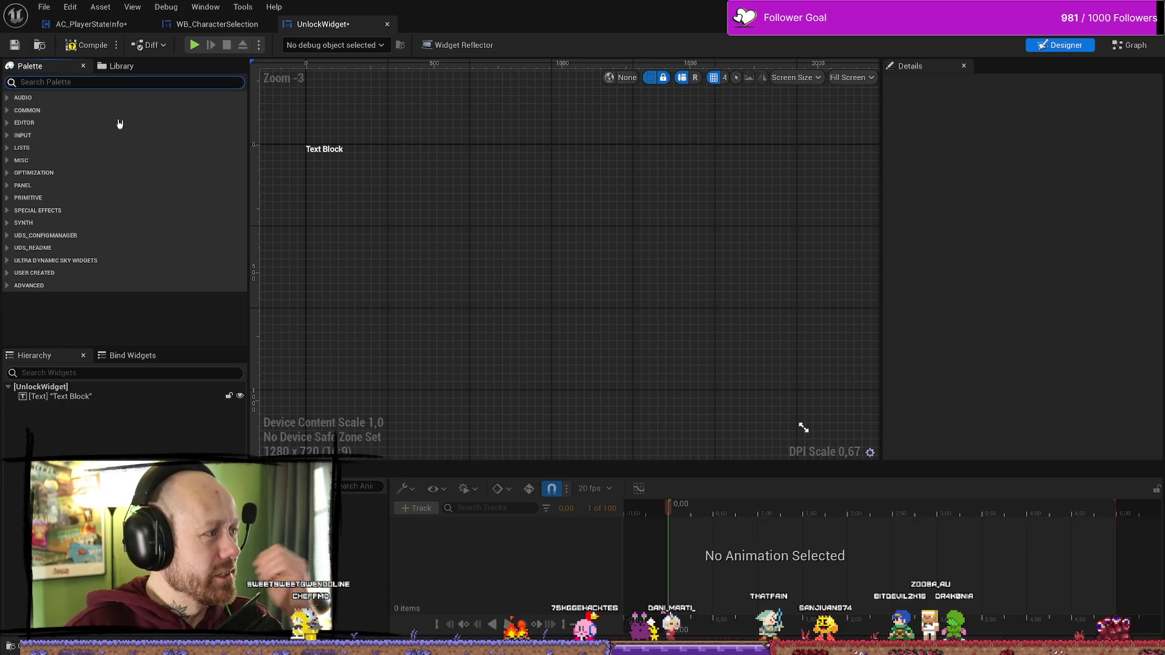
text(image)
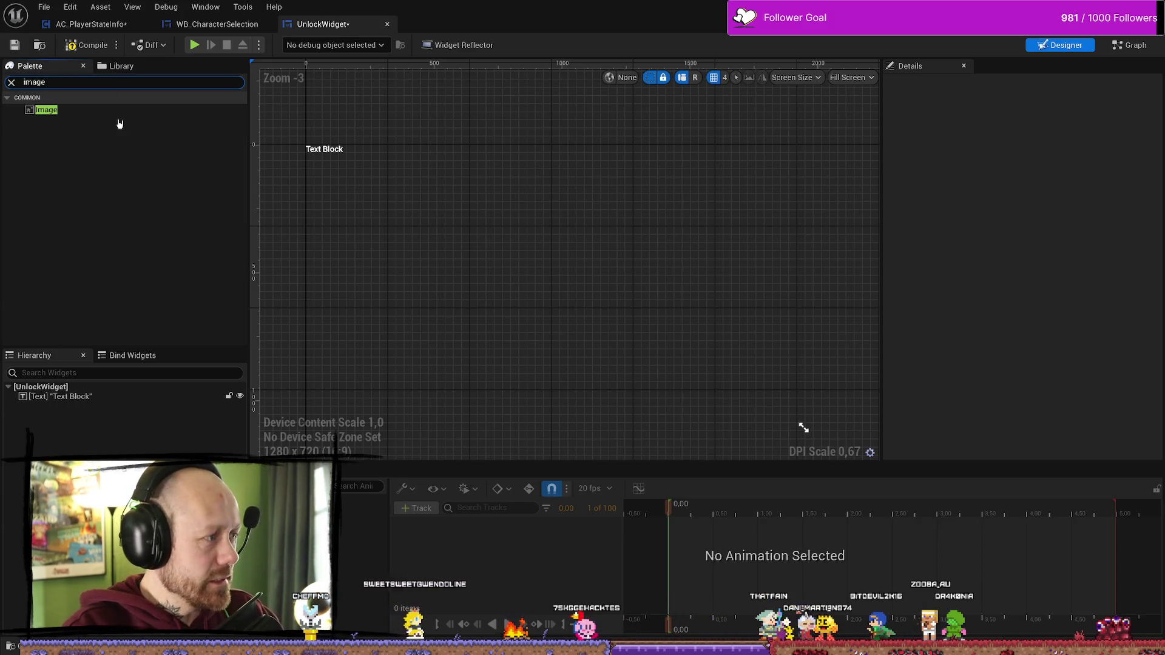
click(60, 111)
mouse_move(61, 115)
mouse_down()
mouse_move(76, 391)
mouse_move(88, 406)
mouse_up()
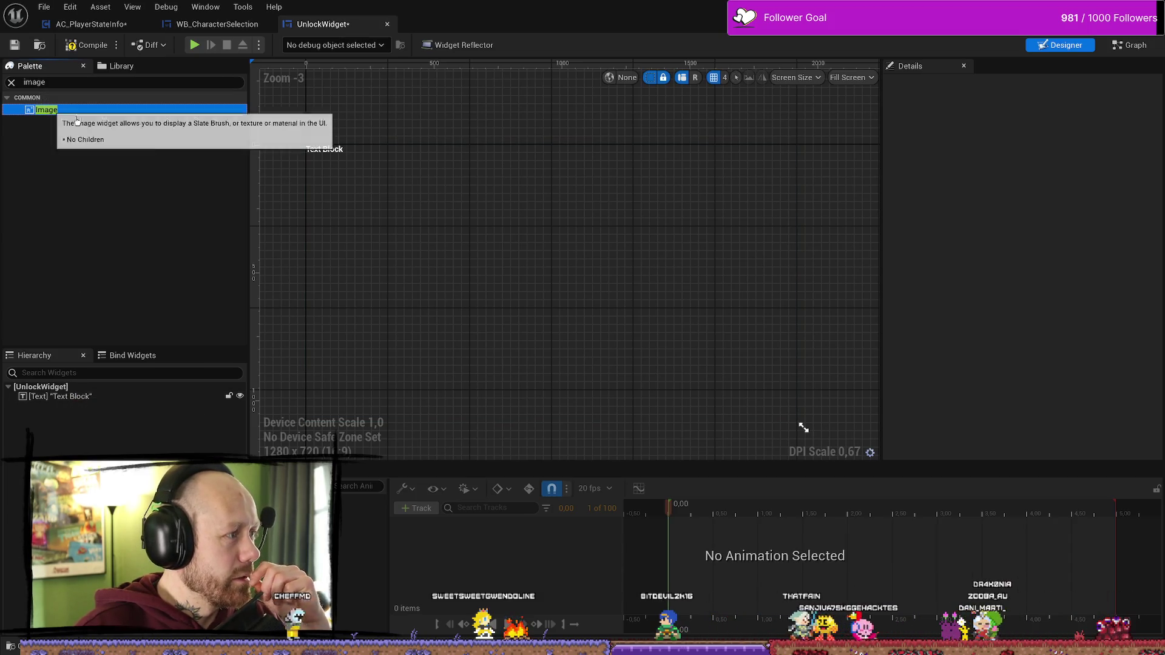
click(92, 431)
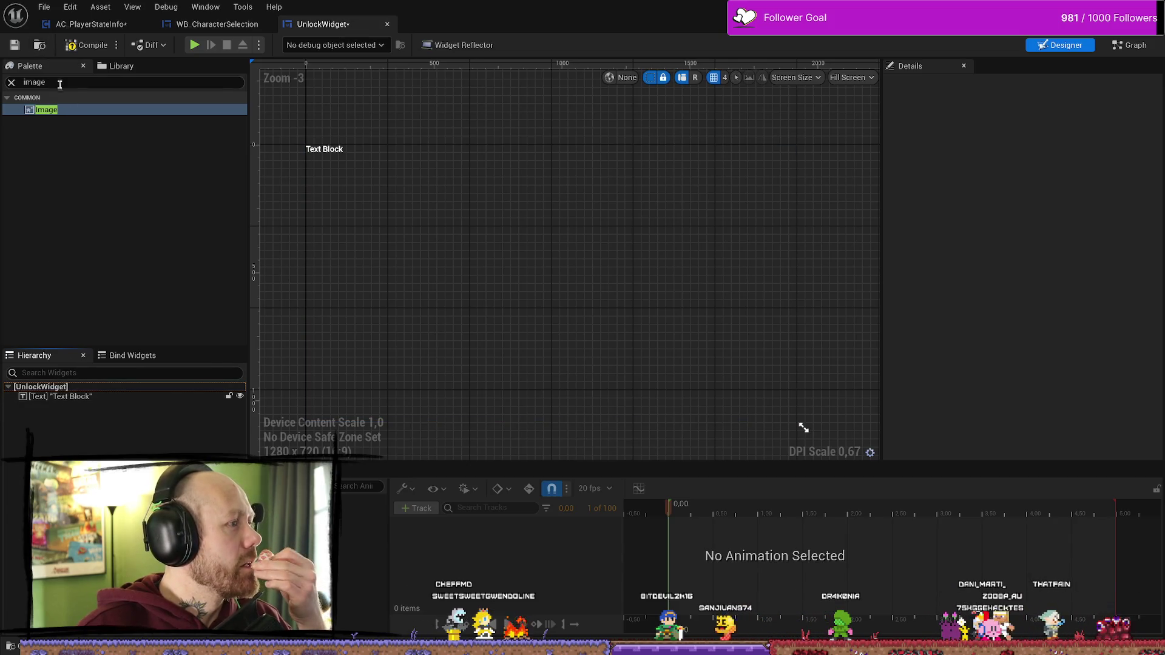
- Clear the palette search with its X and select the Text Block on canvas and tree
click(12, 83)
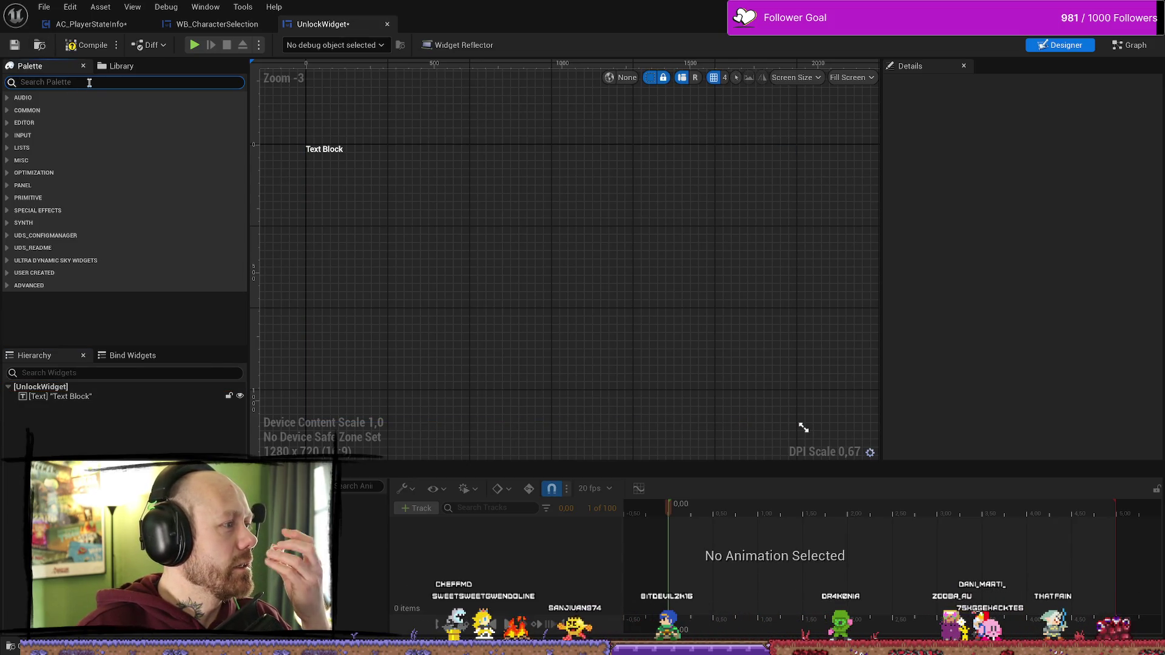
right_click(90, 82)
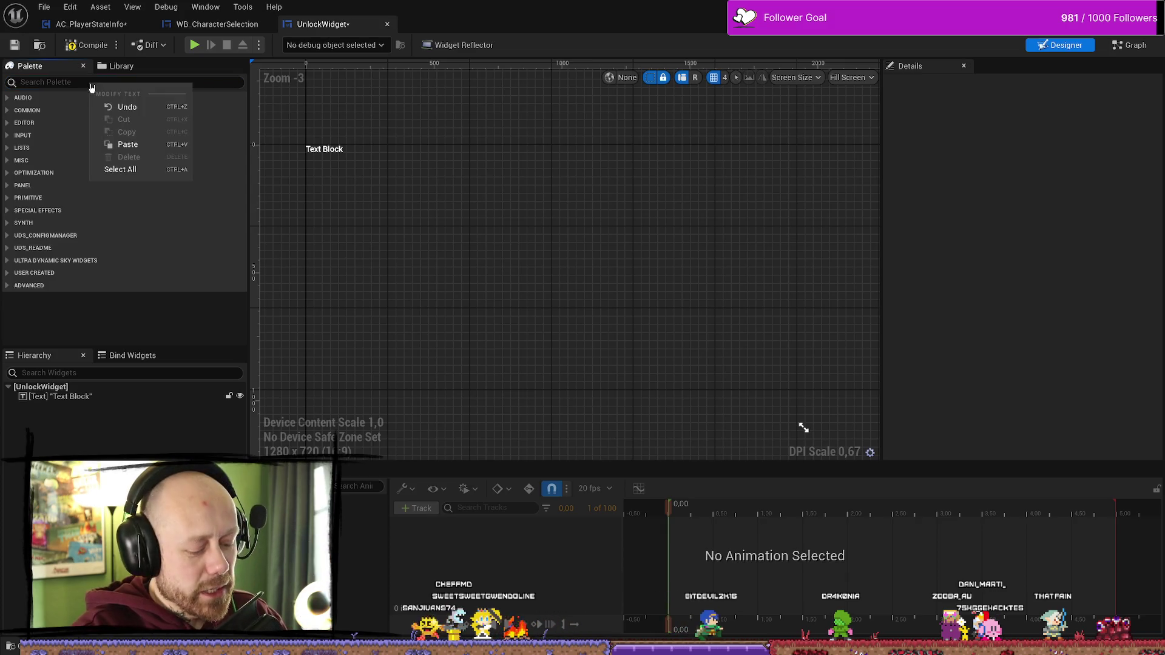
click(91, 88)
right_click(91, 85)
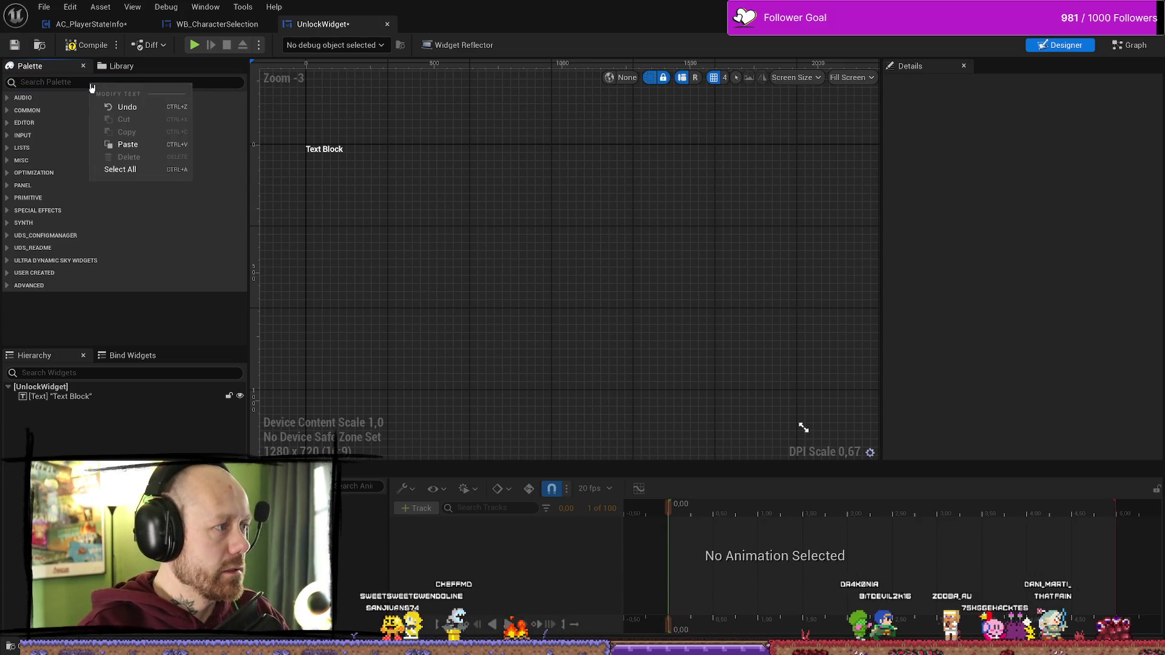
click(175, 439)
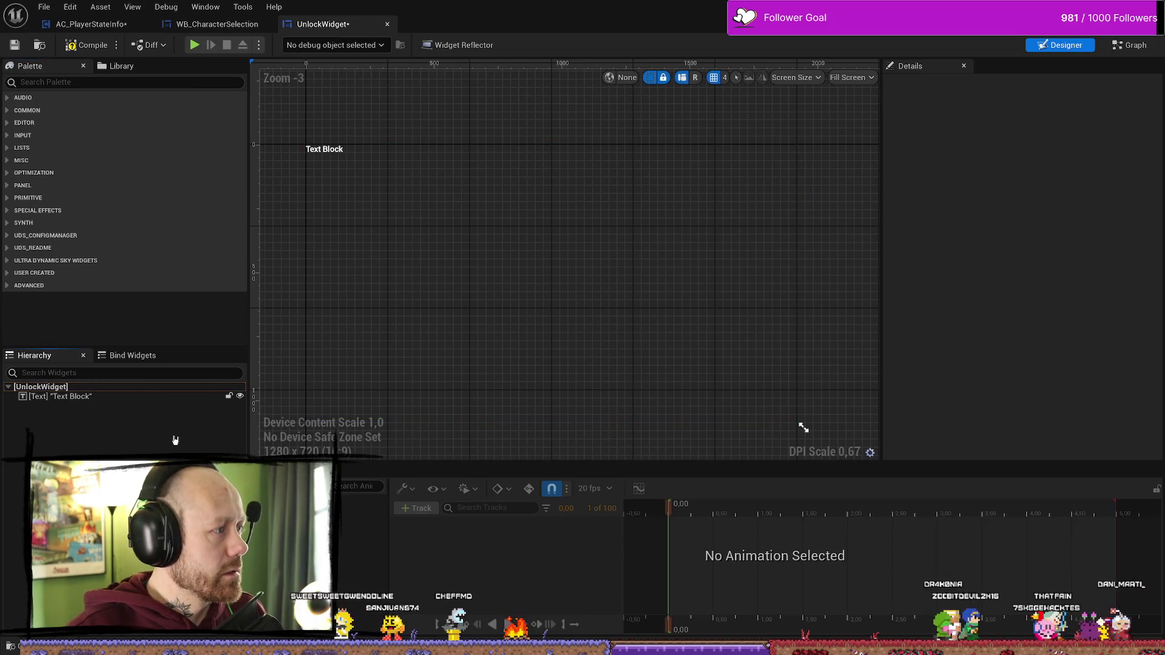
click(333, 153)
click(61, 396)
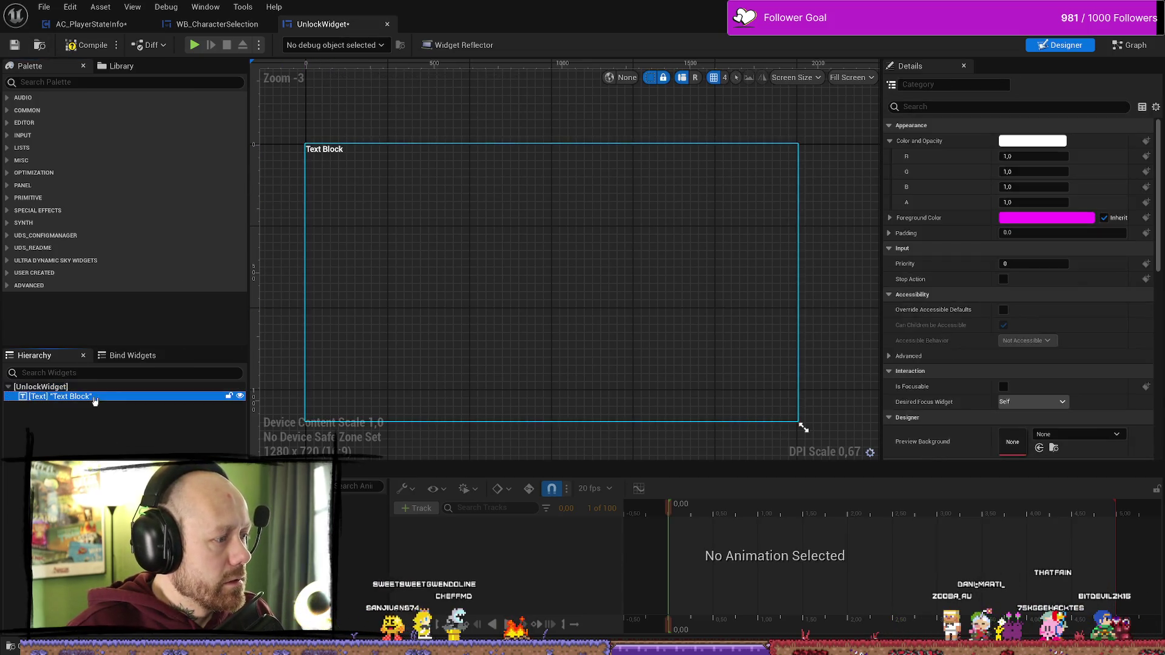
click(338, 151)
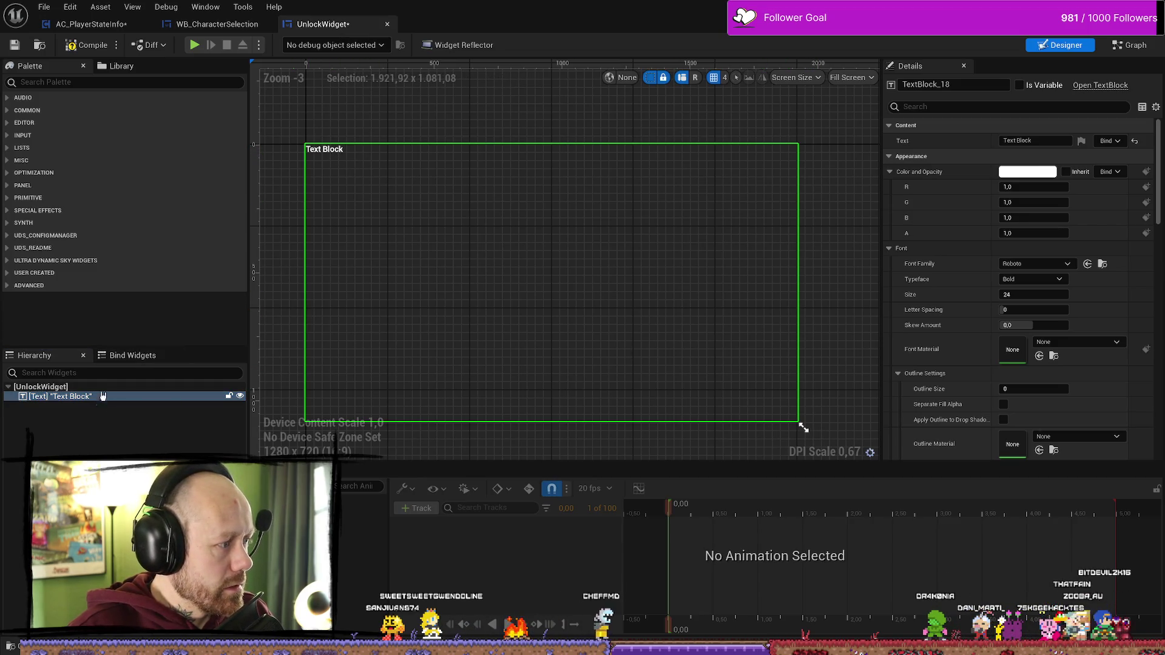
click(109, 82)
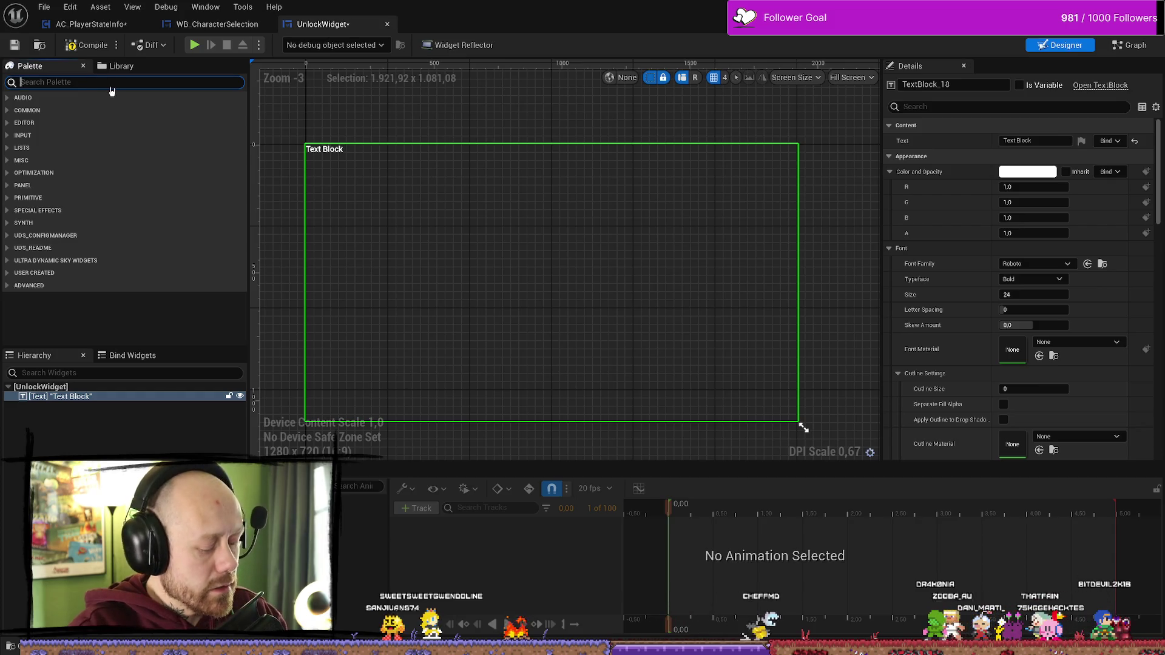
- Search the palette for 'canvas', collapse the PANEL results, then clear the search
text(canvas)
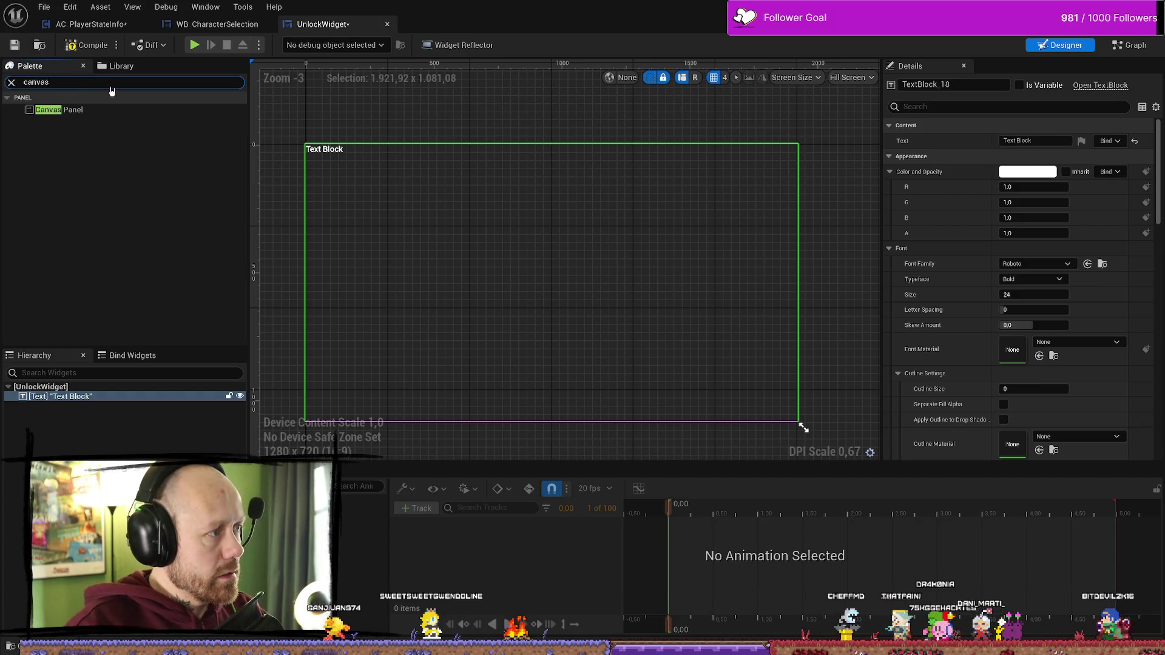
click(63, 99)
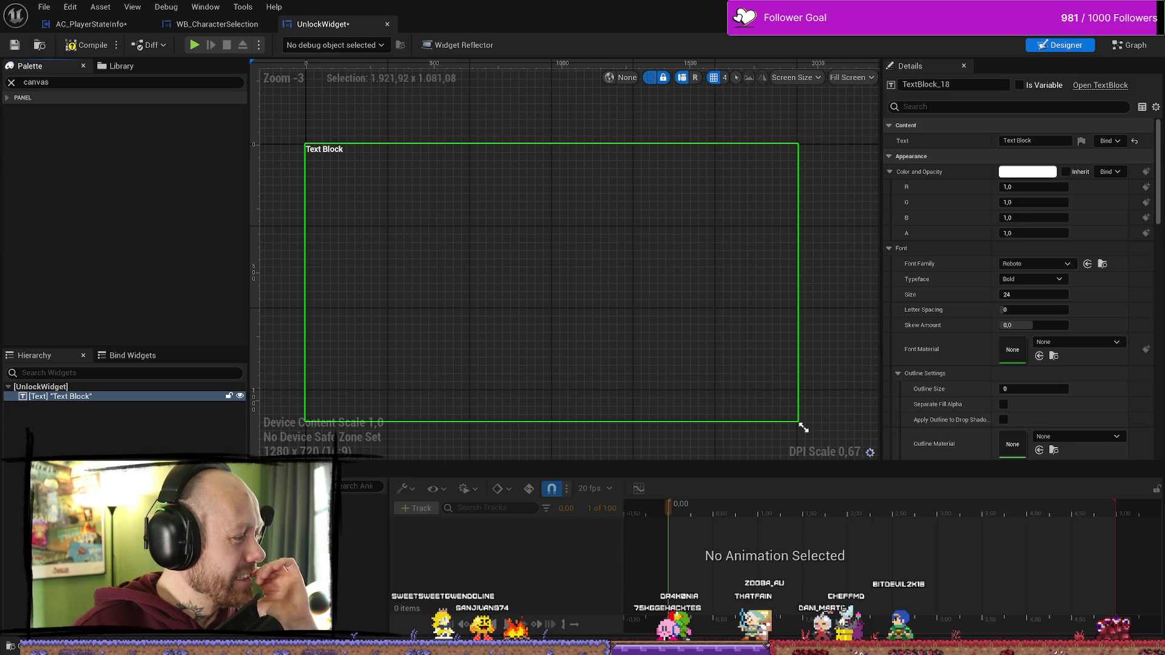
click(182, 450)
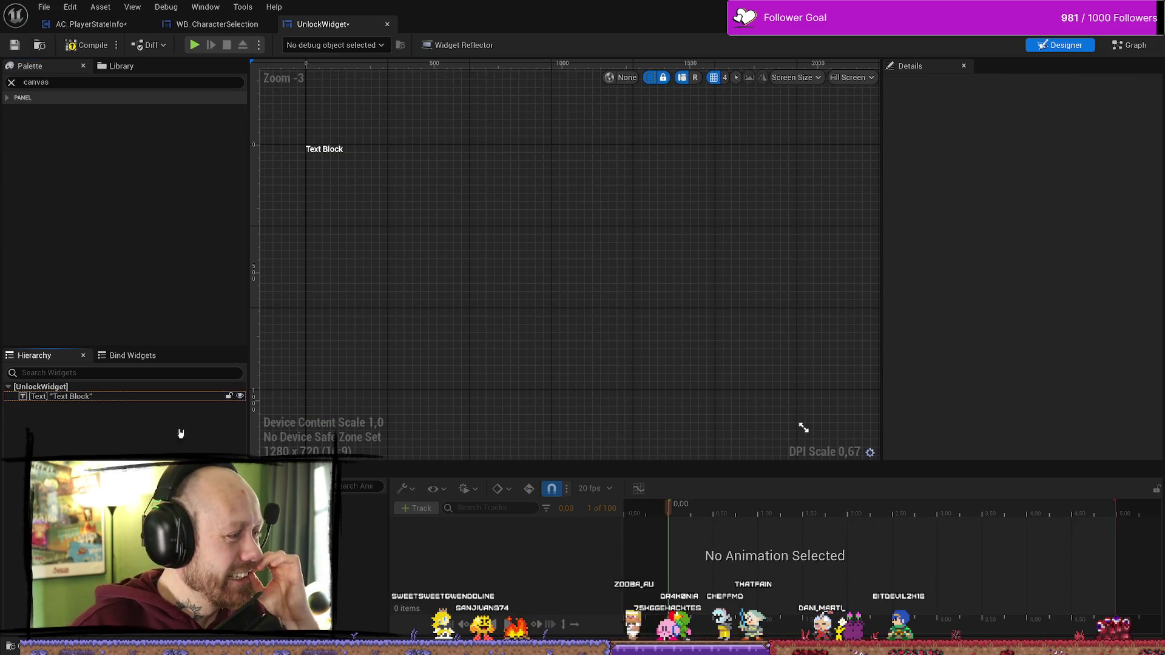
click(315, 152)
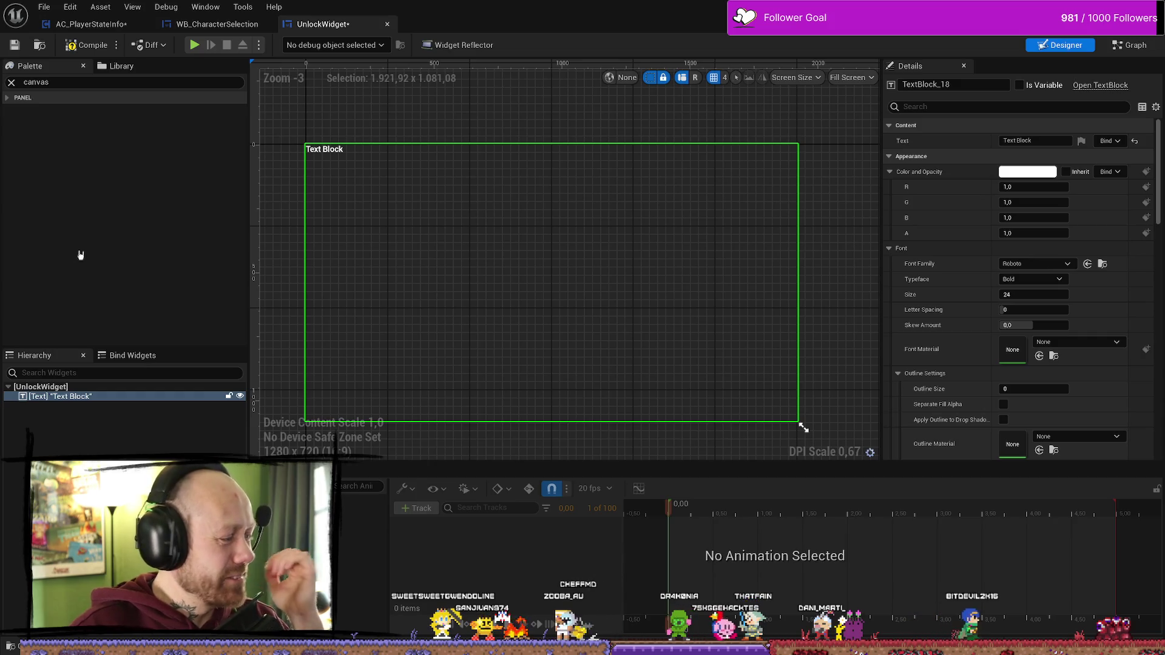
click(159, 220)
click(273, 254)
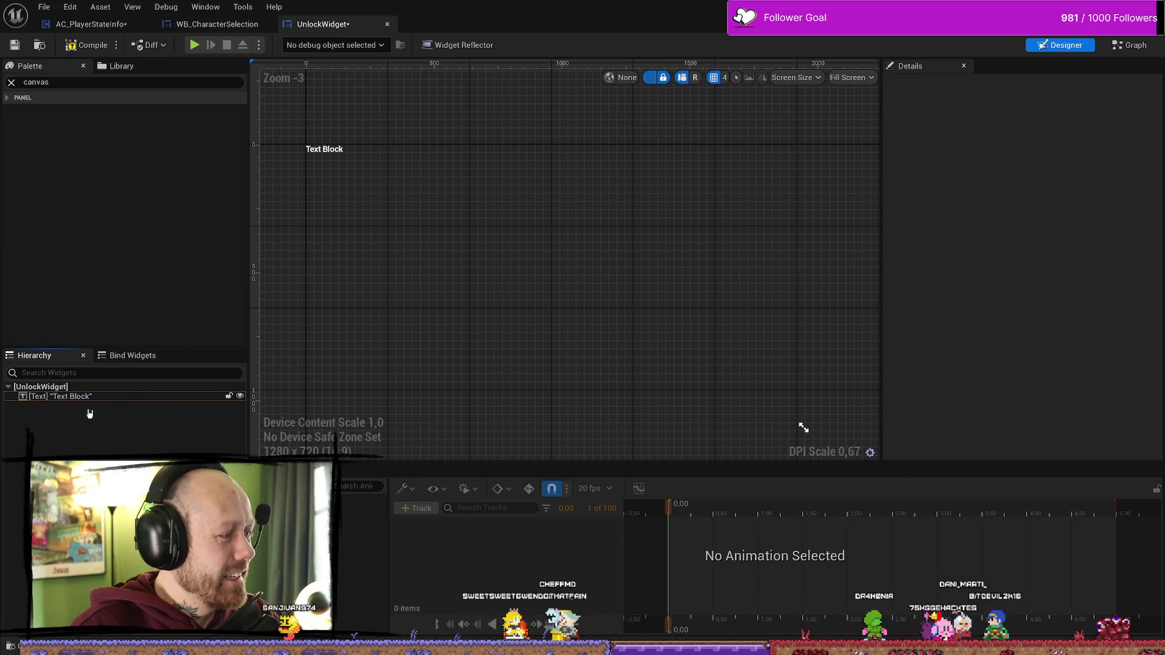
click(329, 149)
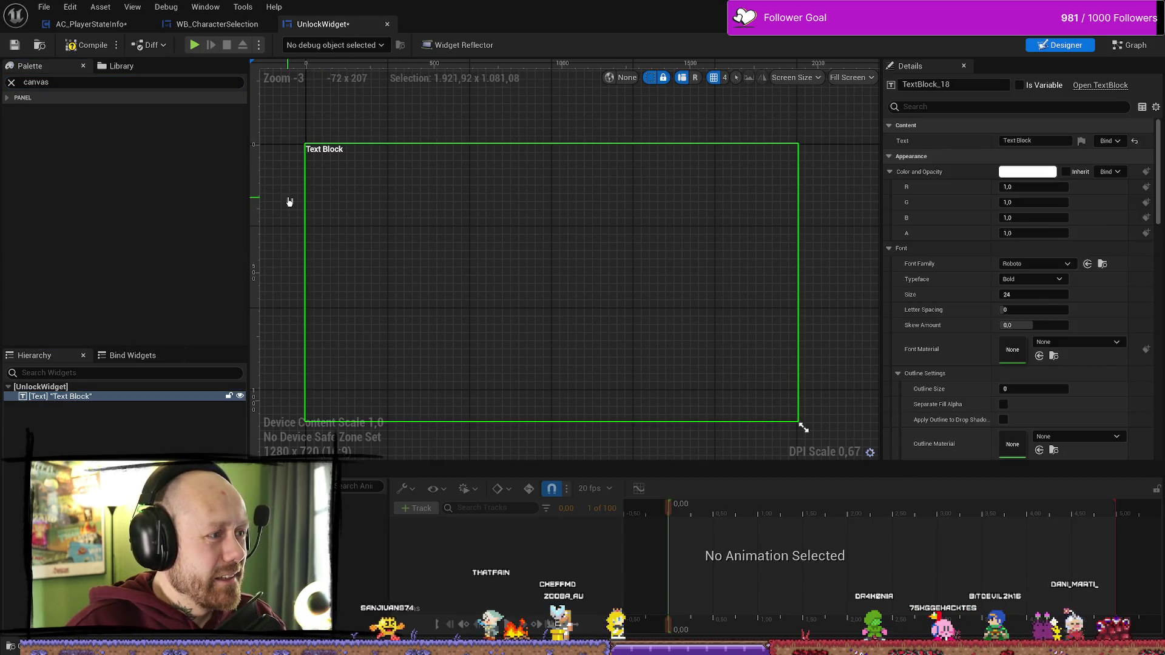
click(11, 83)
- Select the UnlockWidget root and try dragging Canvas Panel under it from a new search
click(56, 437)
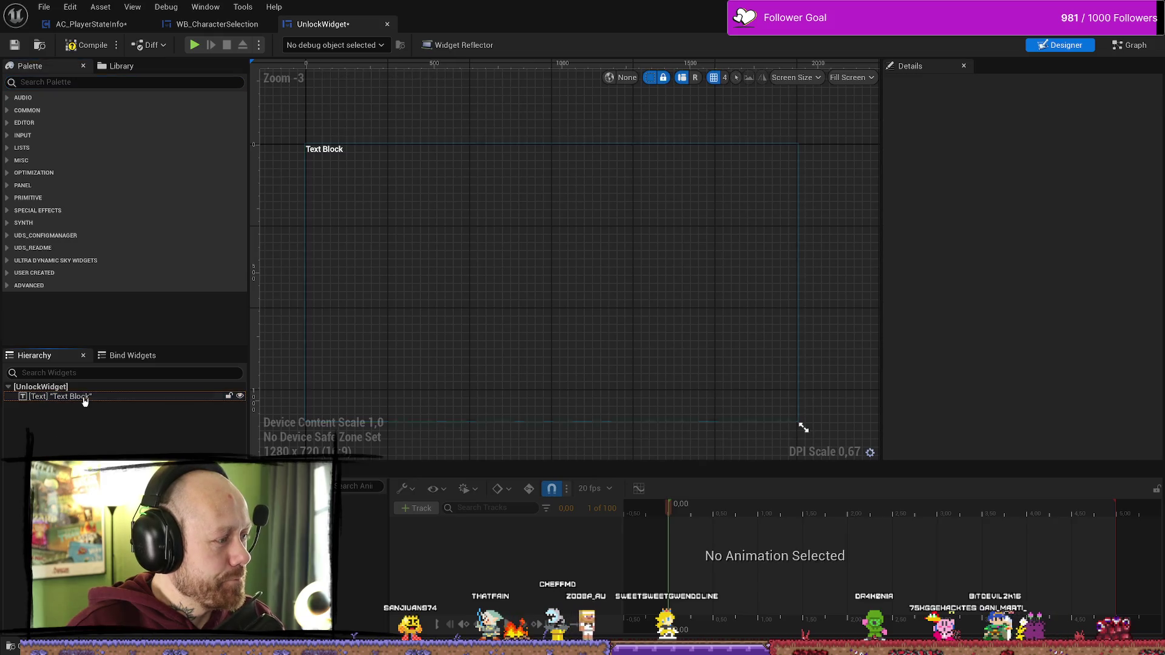
click(60, 396)
click(40, 386)
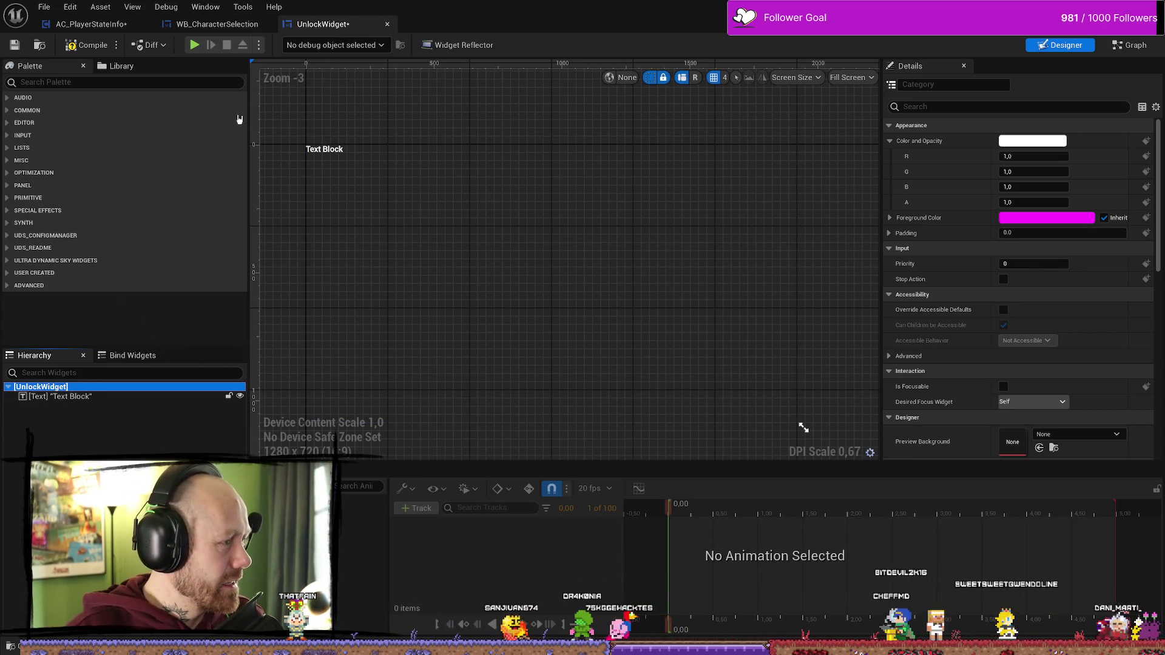
click(113, 82)
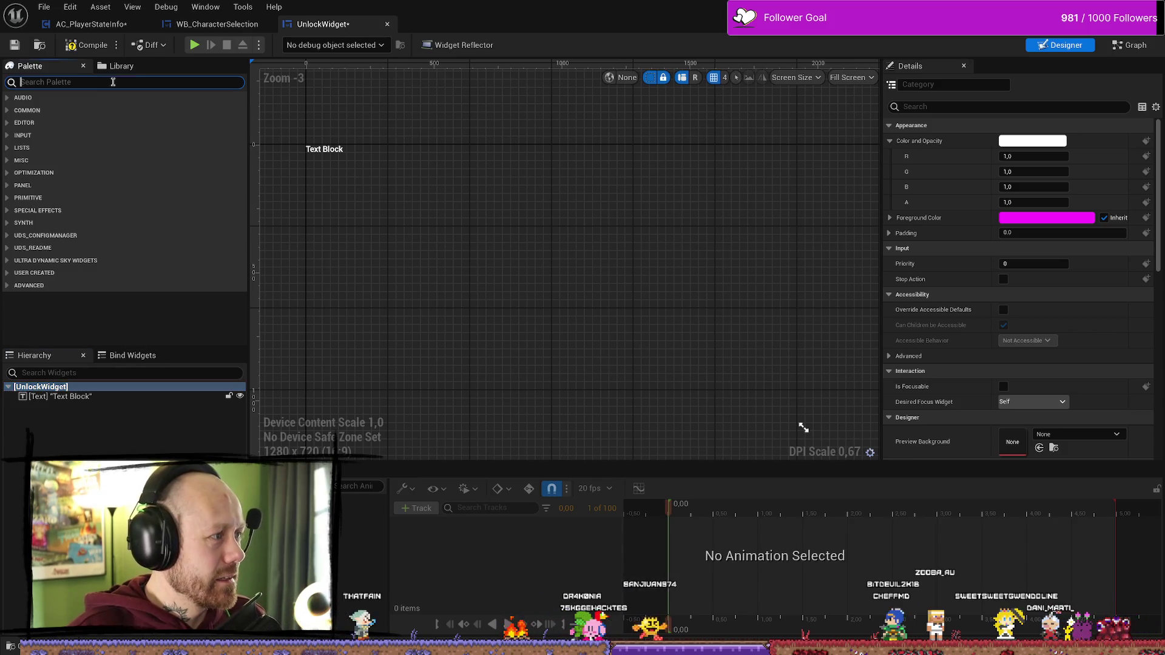
text(cana)
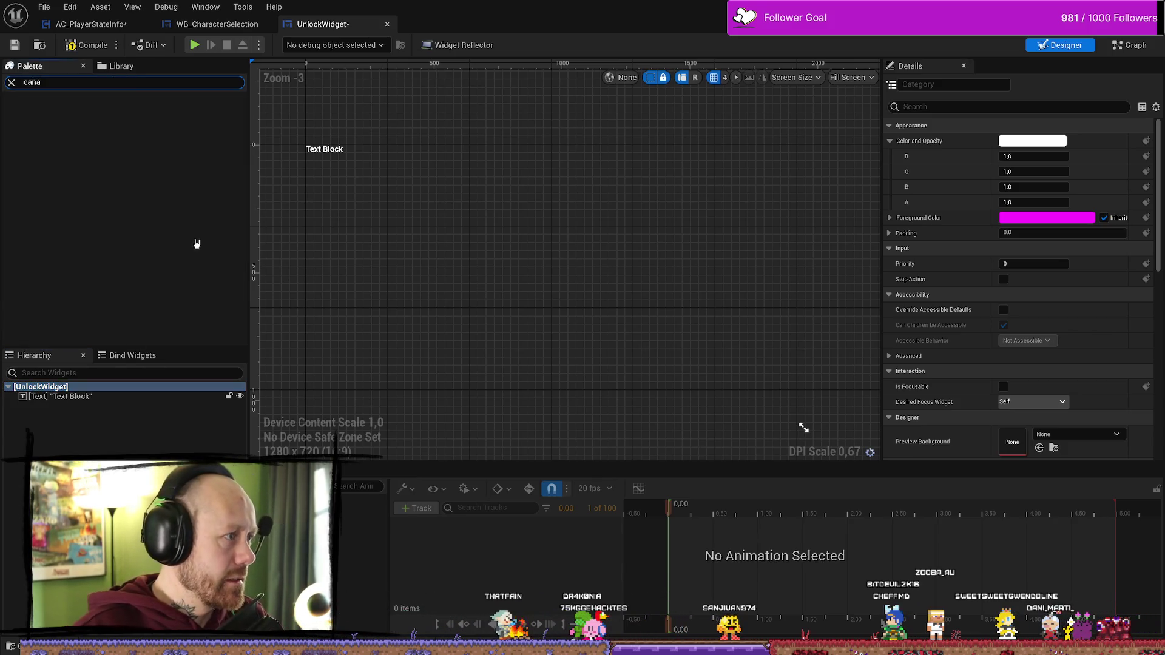
key(BackSpace)
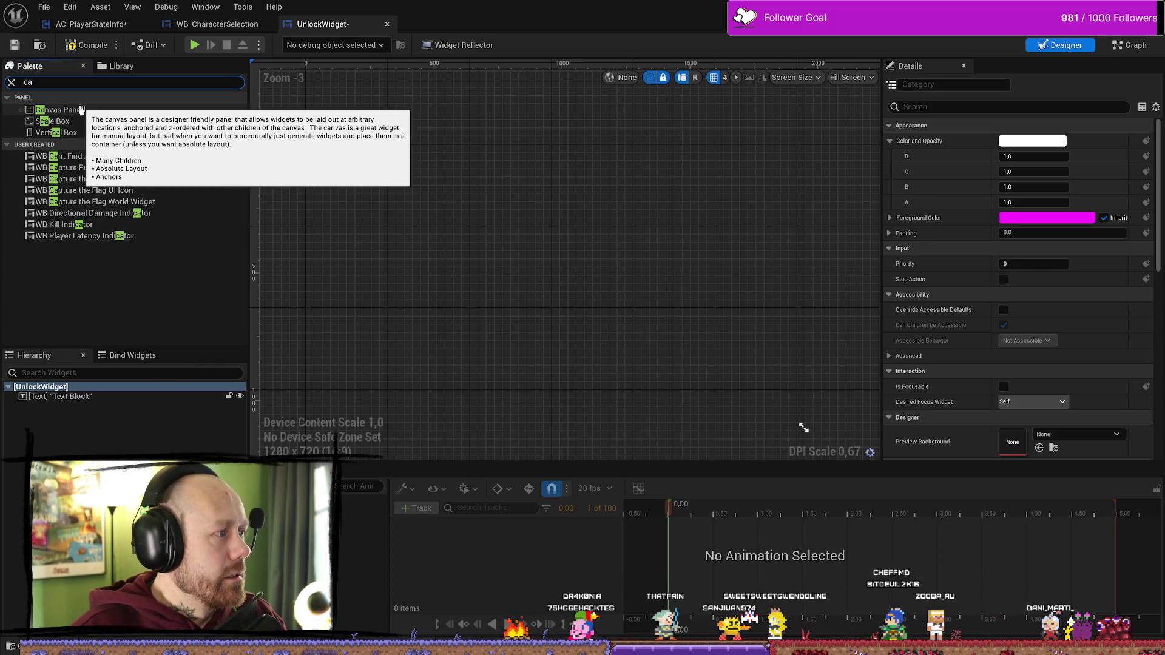
drag(79, 112, 197, 275)
mouse_move(85, 400)
mouse_down()
mouse_move(462, 317)
mouse_move(76, 349)
mouse_move(67, 438)
mouse_move(285, 255)
mouse_move(52, 138)
mouse_up()
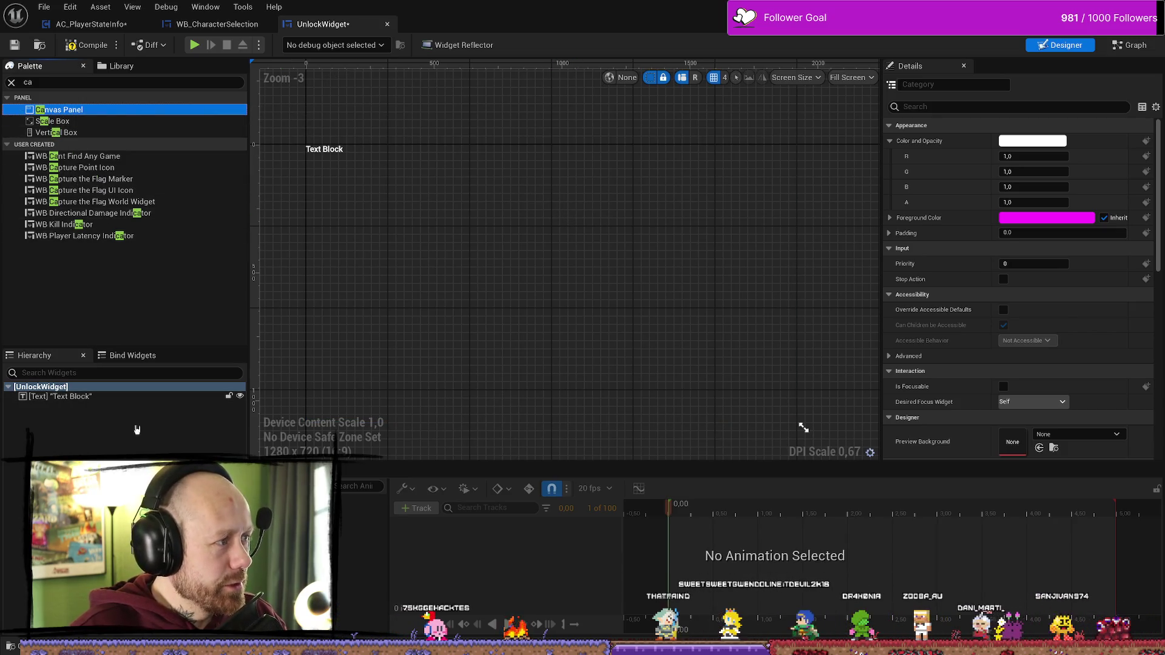
- Select the Text Block in the Hierarchy and delete it
click(79, 381)
click(110, 399)
key(Delete)
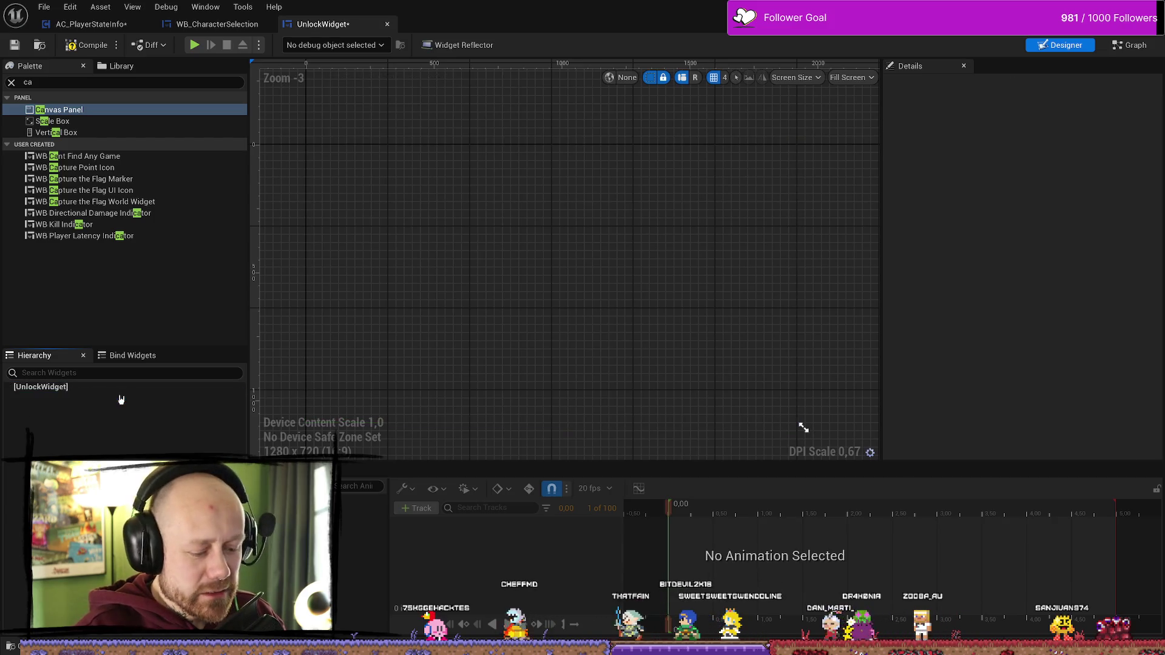
drag(59, 109, 66, 397)
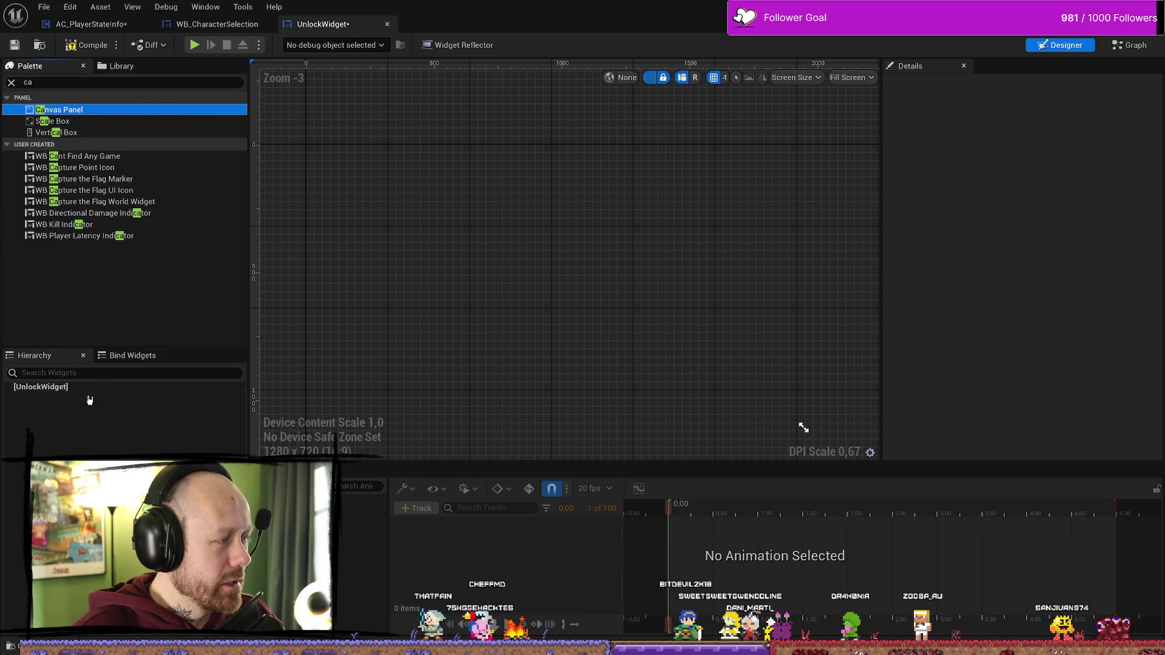
click(60, 81)
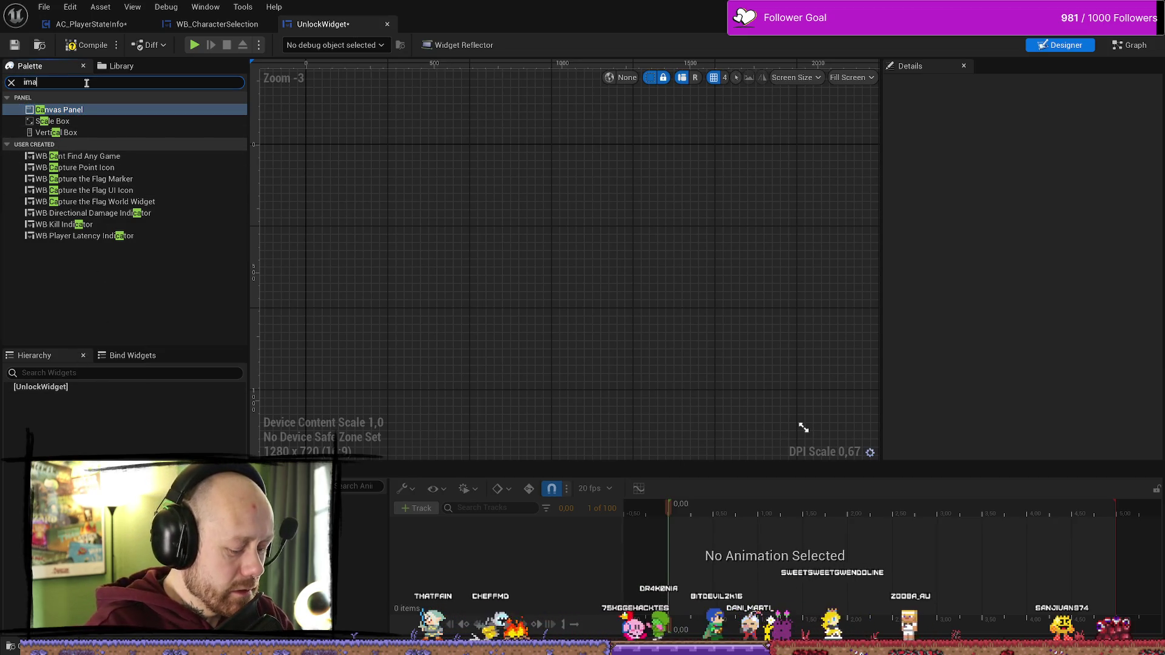
text(image)
drag(32, 423, 57, 387)
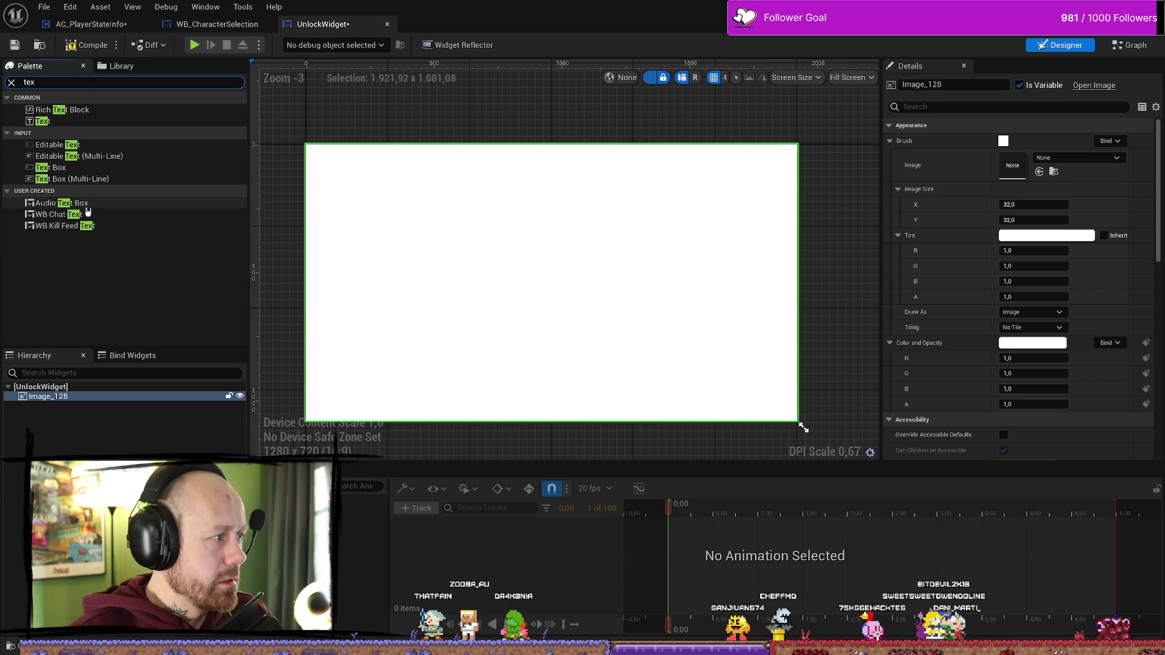
mouse_move(43, 121)
mouse_down()
mouse_move(77, 401)
mouse_move(46, 398)
mouse_move(55, 429)
mouse_up()
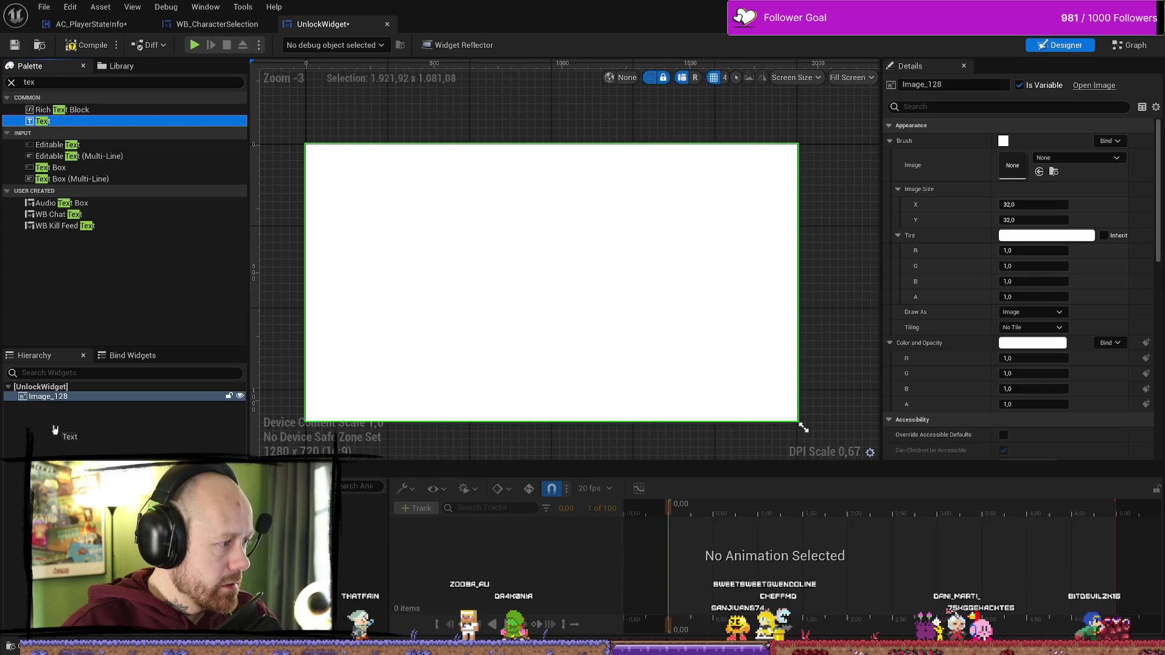
click(56, 423)
click(49, 396)
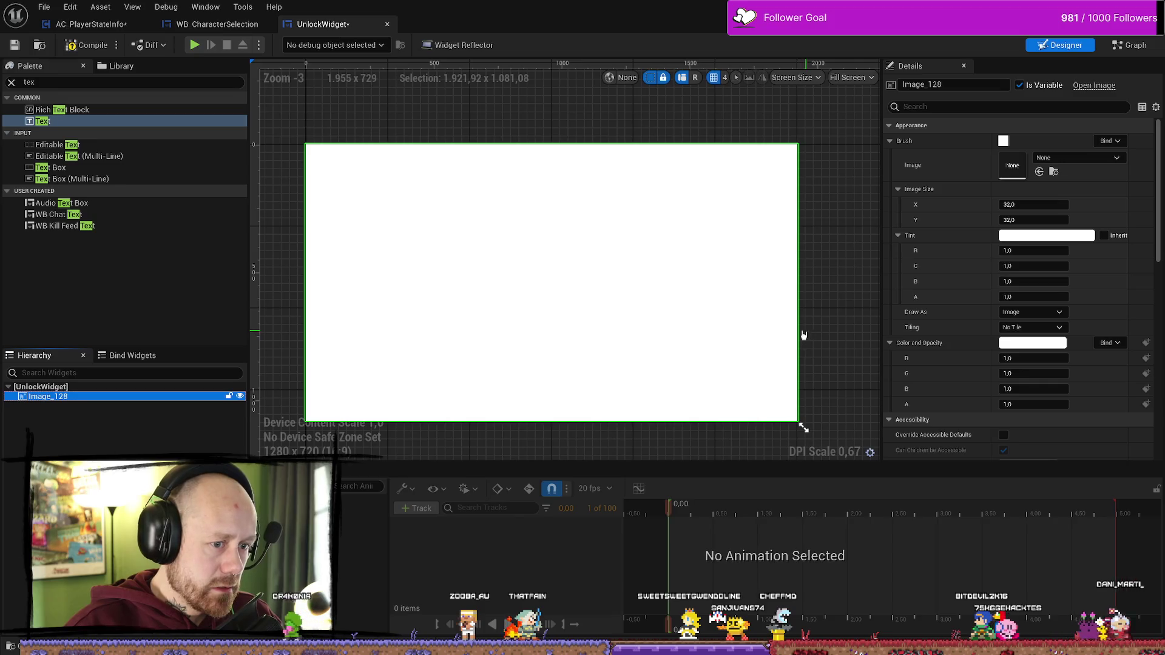
click(412, 404)
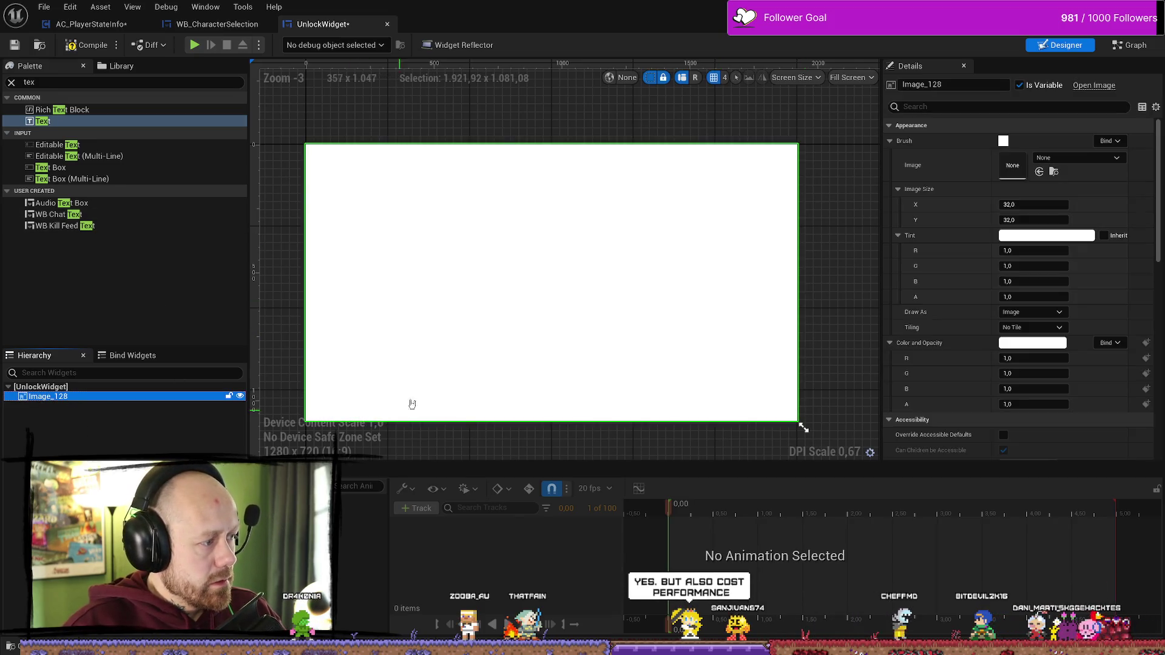
key(Delete)
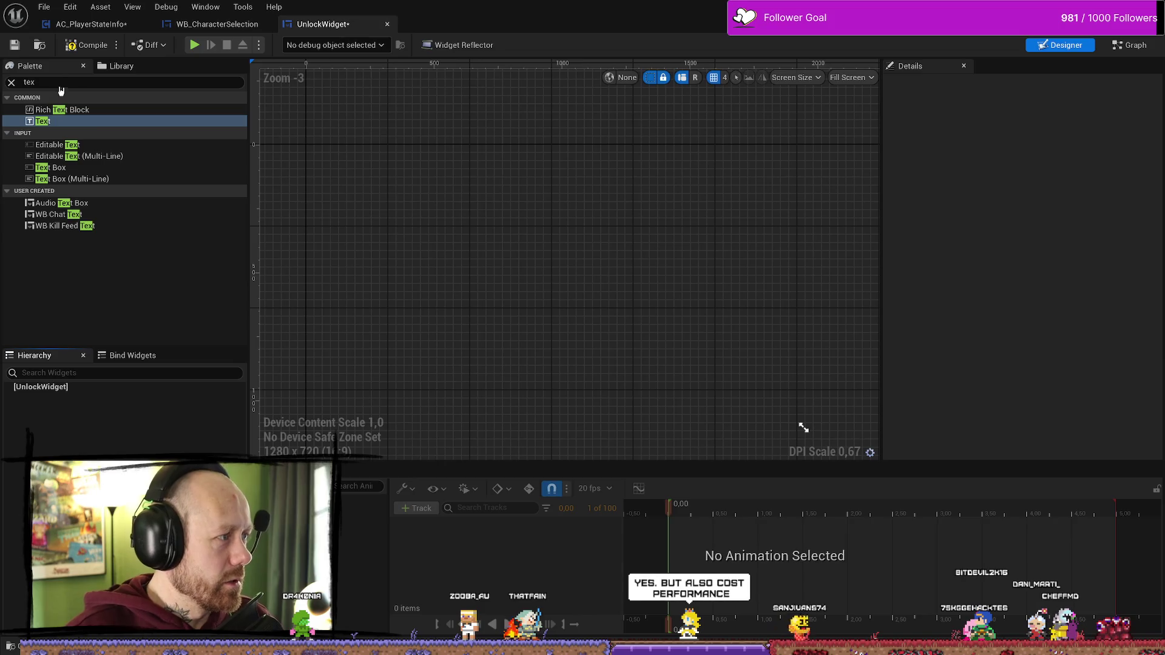
- Search 'pan' and drag Canvas Panel onto UnlockWidget in the Hierarchy
click(122, 82)
text(pan)
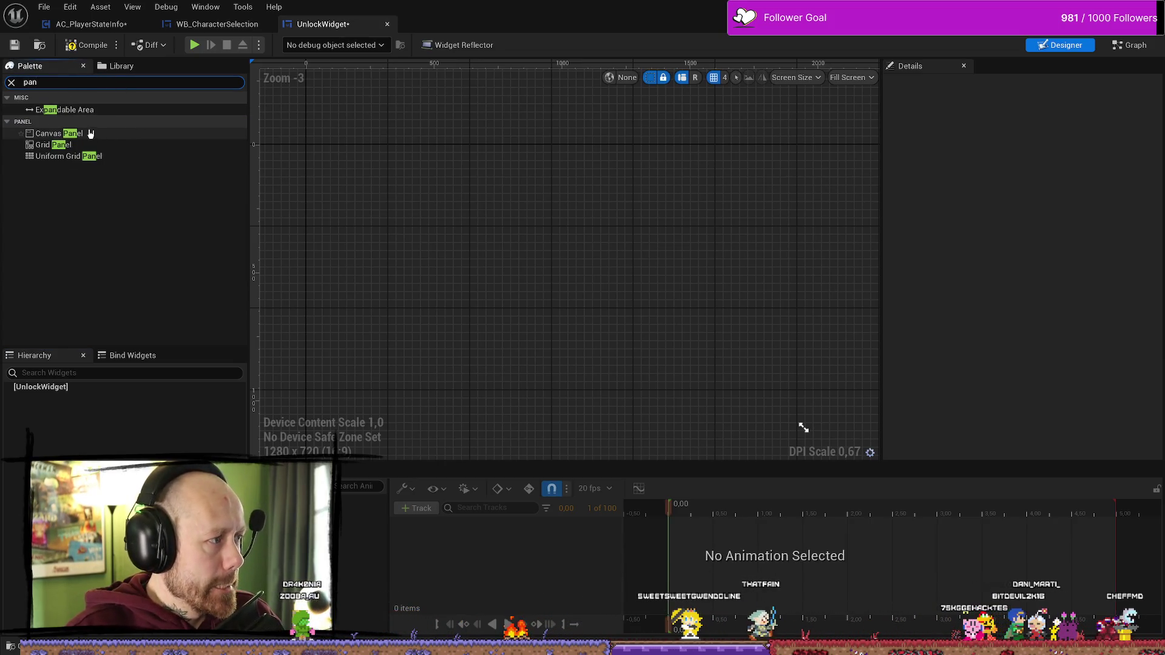
click(58, 135)
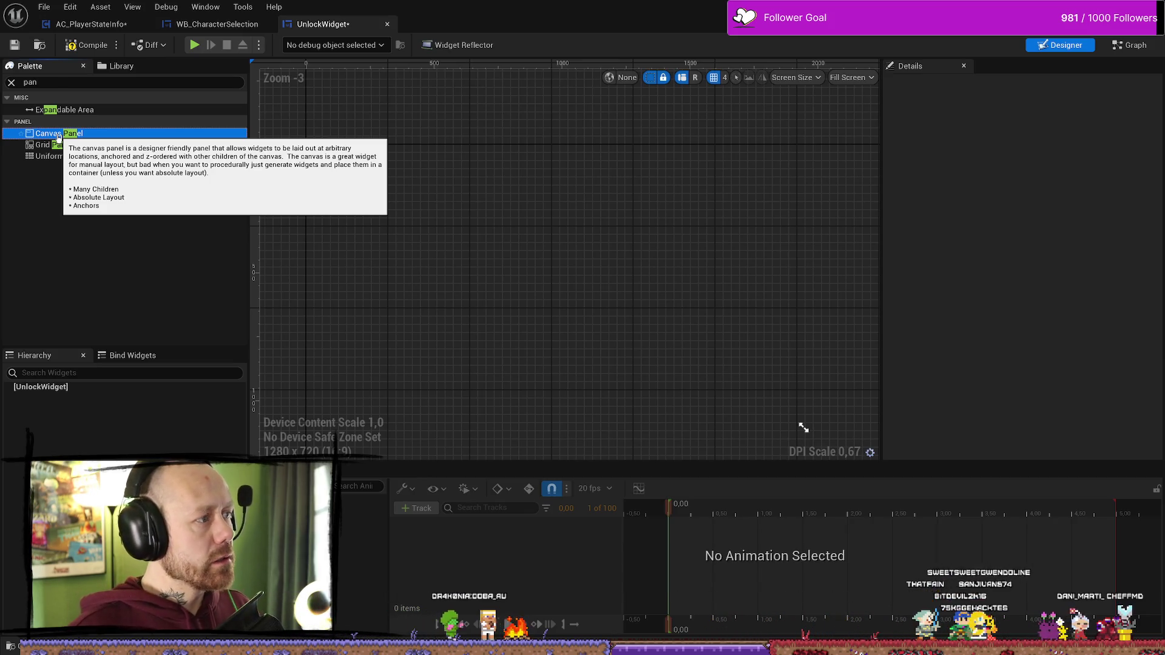
mouse_move(58, 137)
mouse_down()
mouse_move(42, 385)
mouse_move(57, 388)
mouse_up()
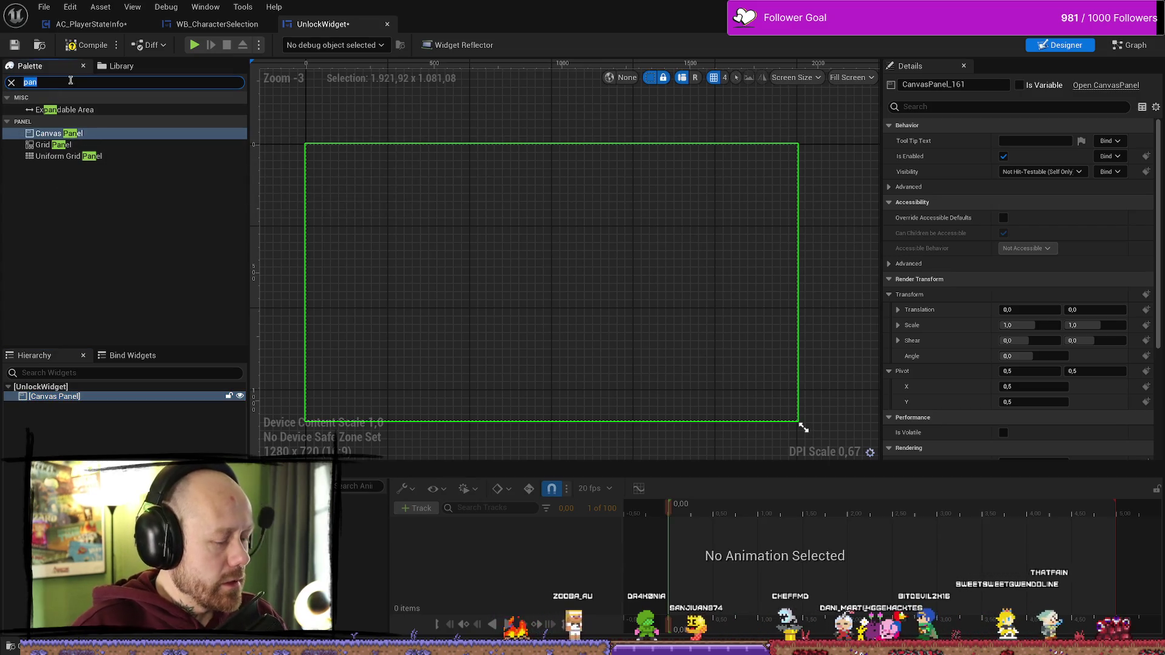
text(image)
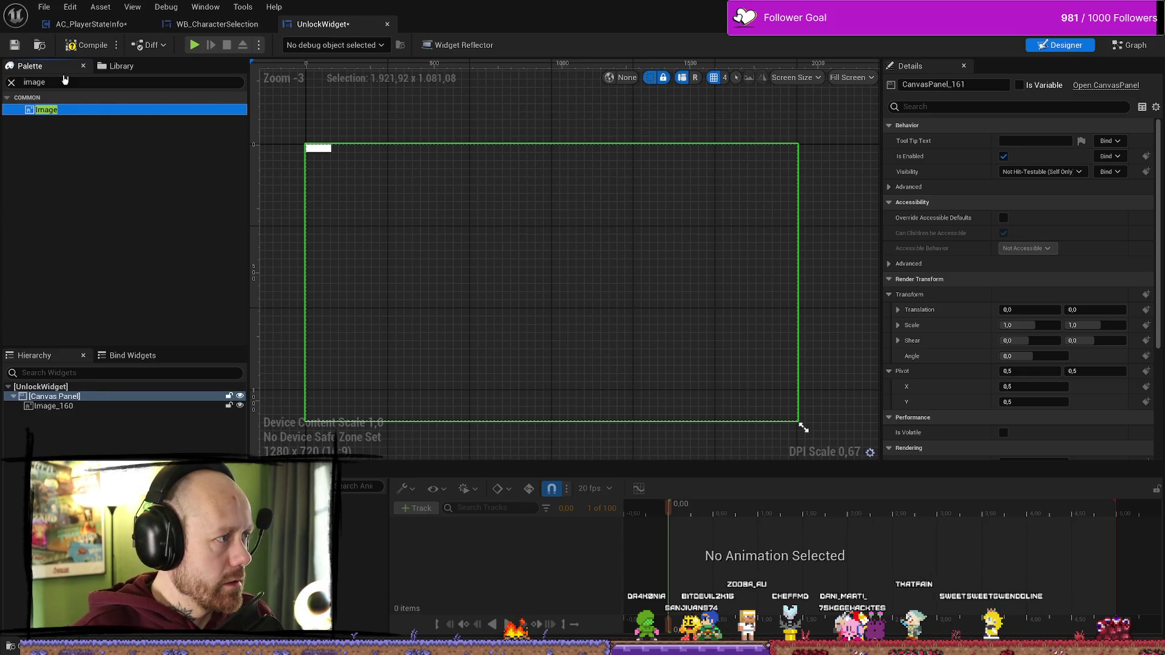
text(textg)
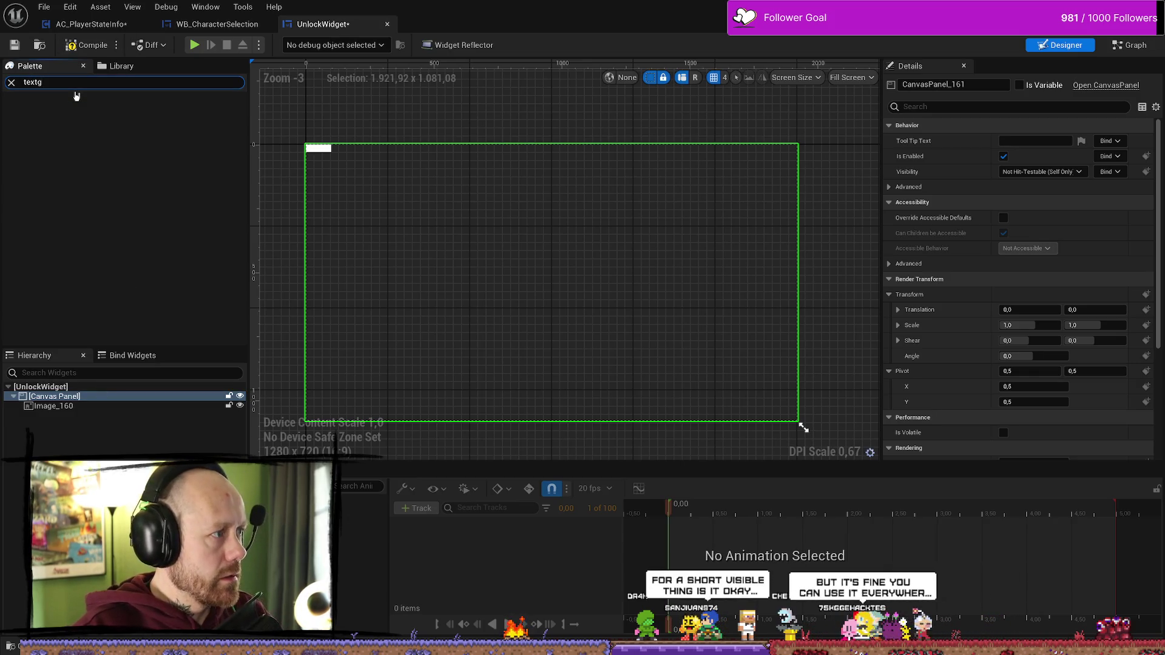
- Add a Text widget to the Canvas Panel and move Image_160 and its anchor near the top
key(BackSpace)
mouse_move(43, 121)
mouse_down()
mouse_move(53, 427)
mouse_move(82, 412)
mouse_up()
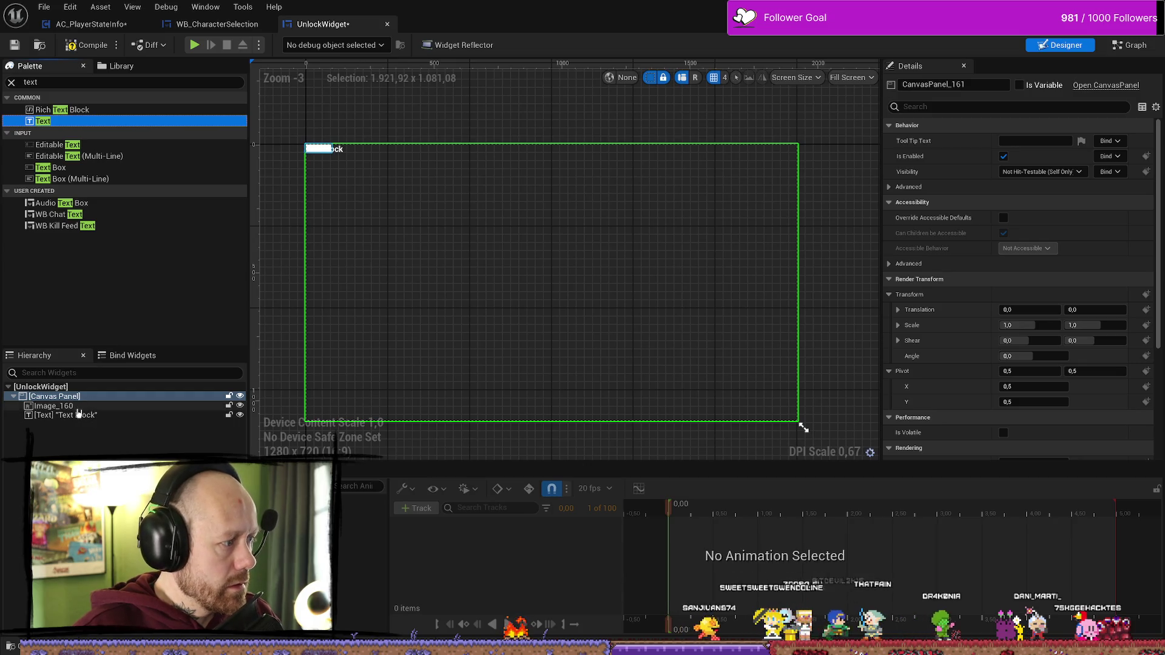
click(67, 407)
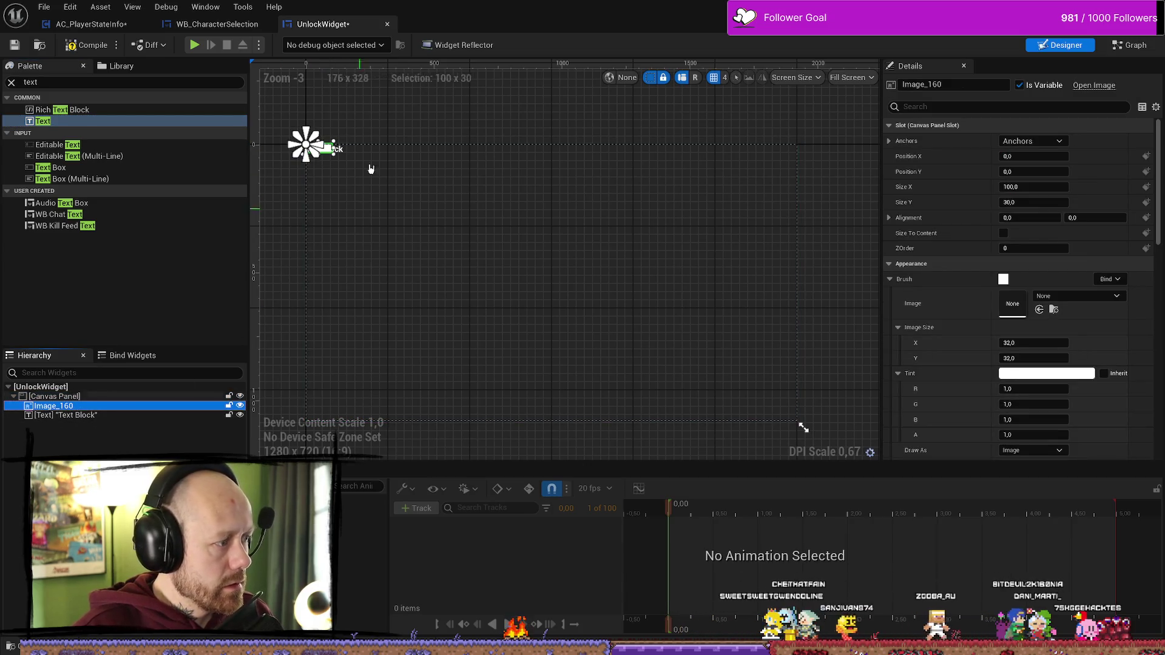
mouse_move(305, 143)
mouse_down()
mouse_move(407, 204)
mouse_move(609, 276)
mouse_up()
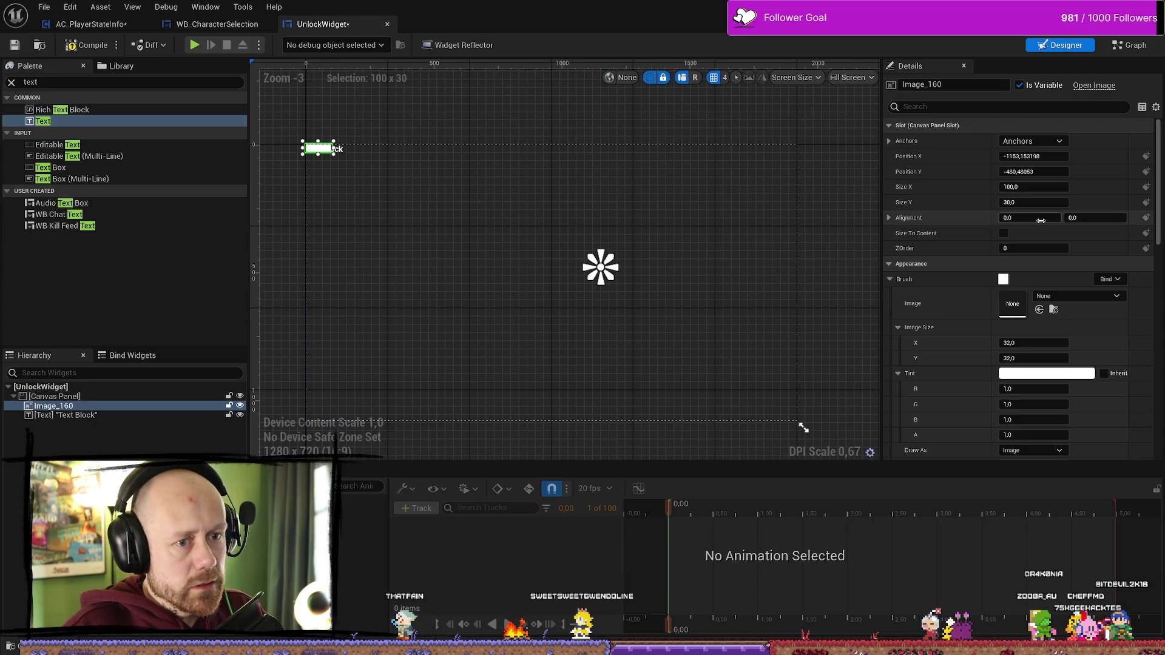
mouse_move(603, 266)
mouse_down()
mouse_move(340, 144)
mouse_move(468, 208)
mouse_move(401, 188)
mouse_move(408, 223)
mouse_move(698, 199)
mouse_move(727, 209)
mouse_move(719, 204)
mouse_up()
mouse_move(326, 152)
mouse_down()
mouse_move(363, 171)
mouse_move(419, 172)
mouse_move(472, 199)
mouse_move(597, 187)
mouse_up()
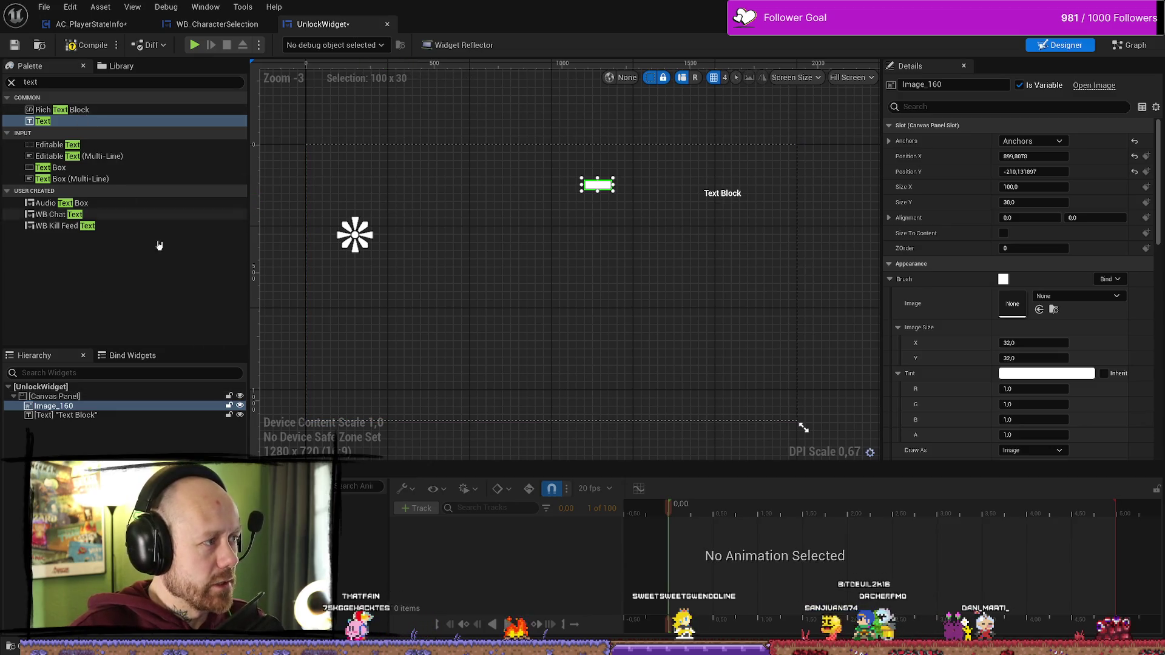
click(86, 398)
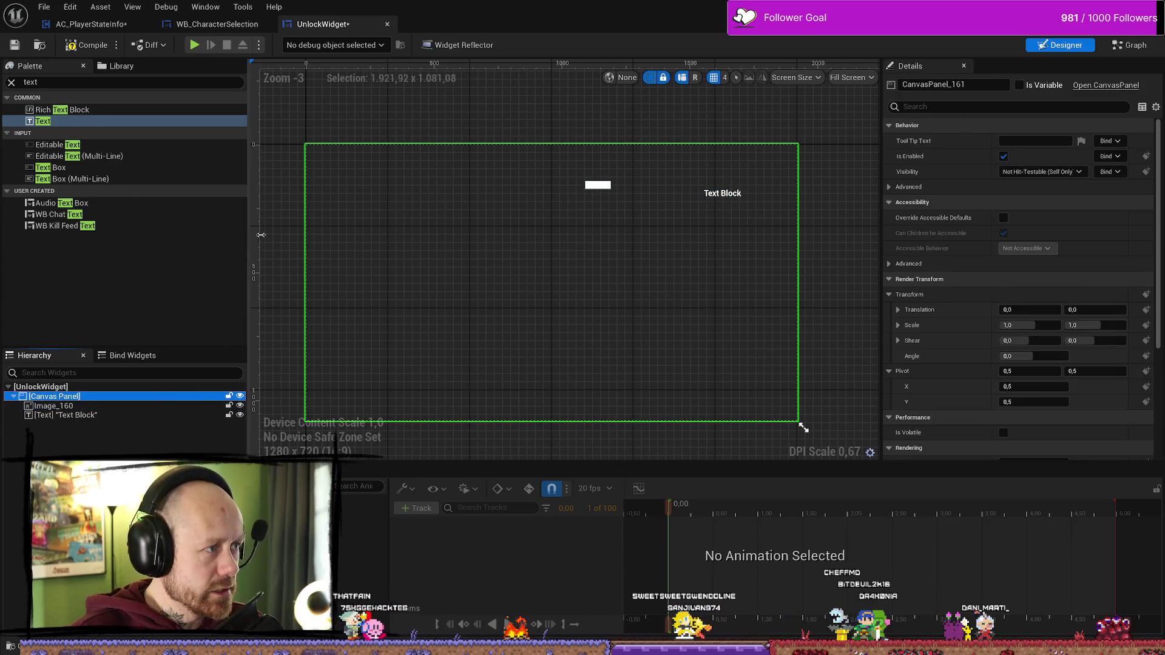
click(216, 23)
scroll(81, 412, up, 5)
click(80, 397)
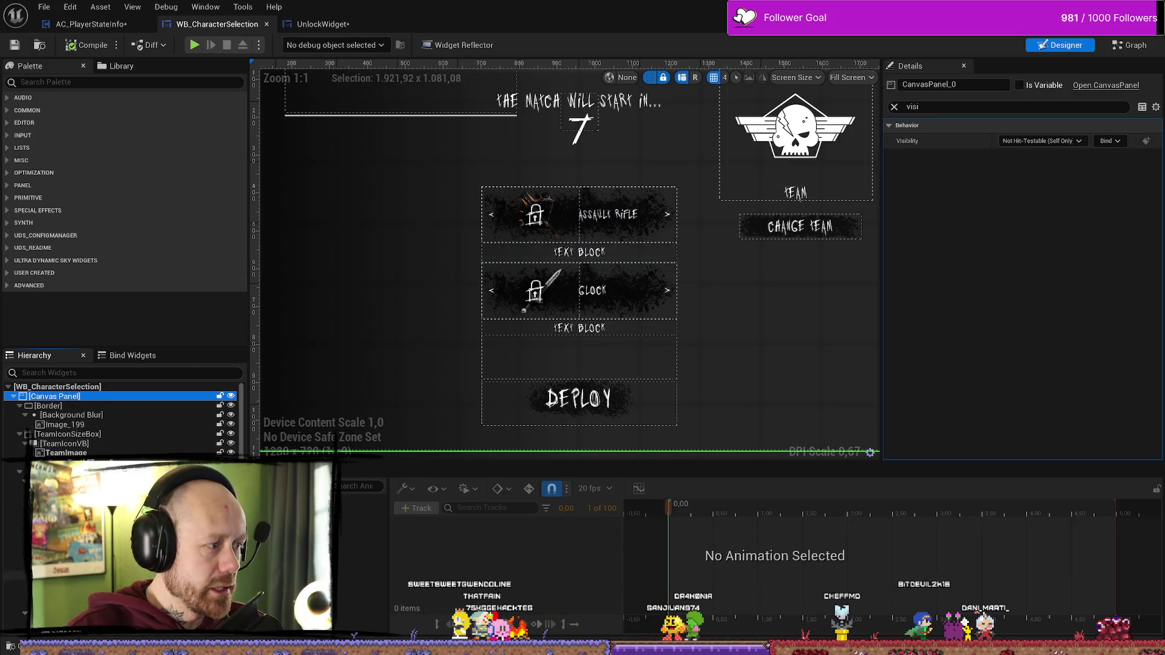
click(322, 24)
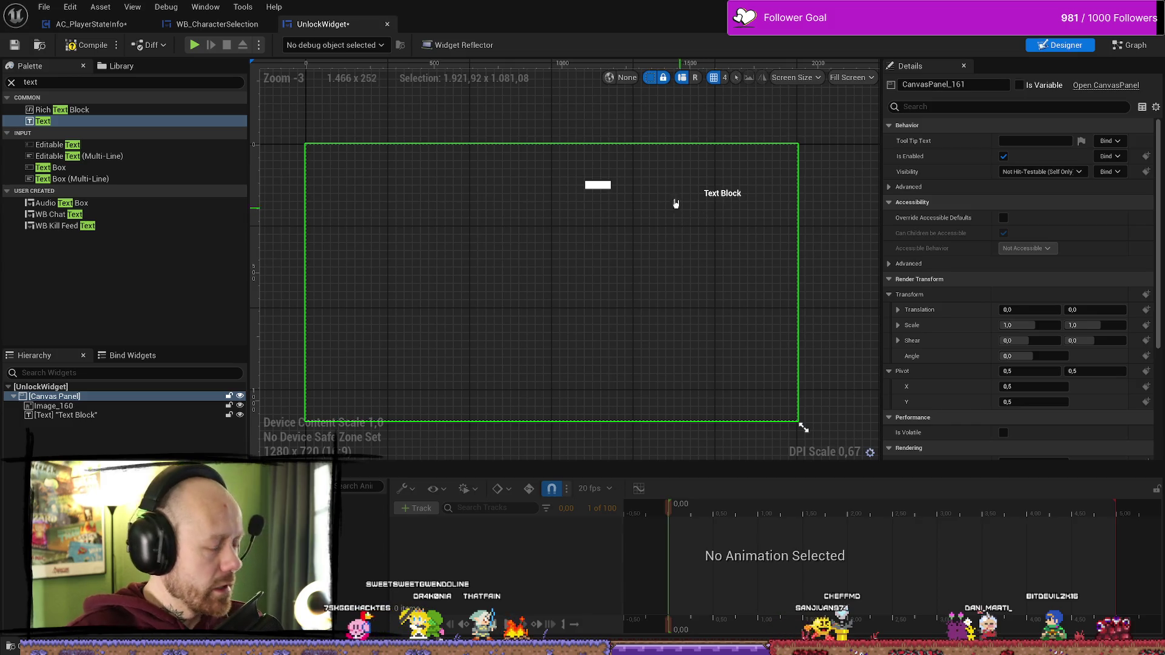
click(597, 185)
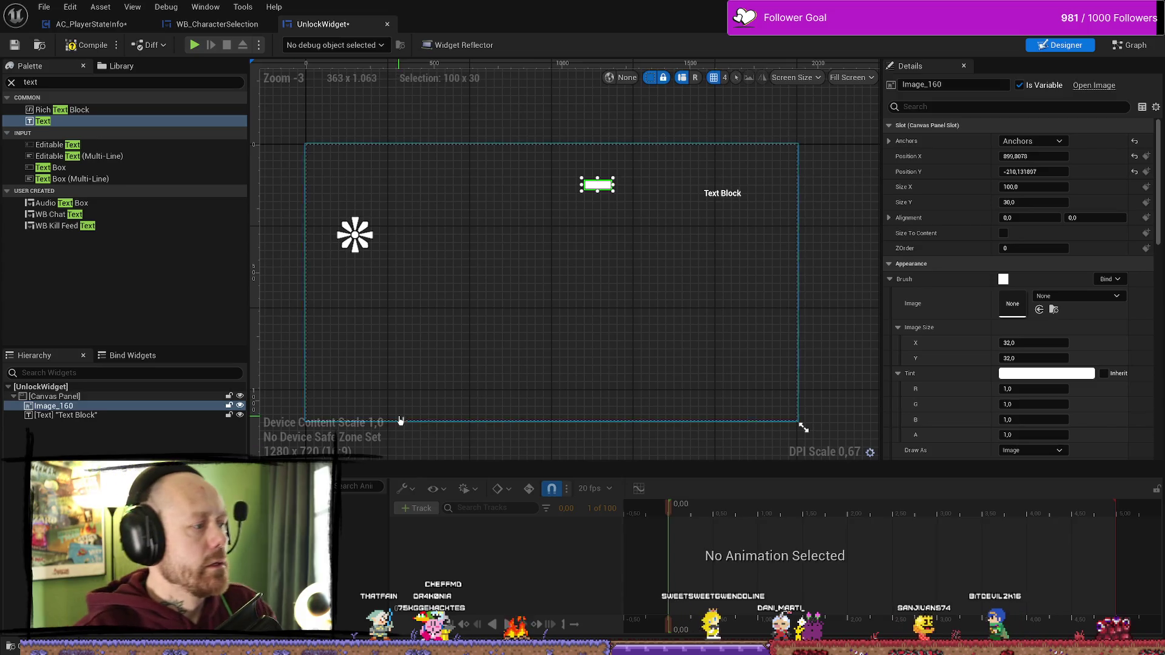
- Set the image's brush to the Dagger2 texture at 150 x 150
click(1098, 296)
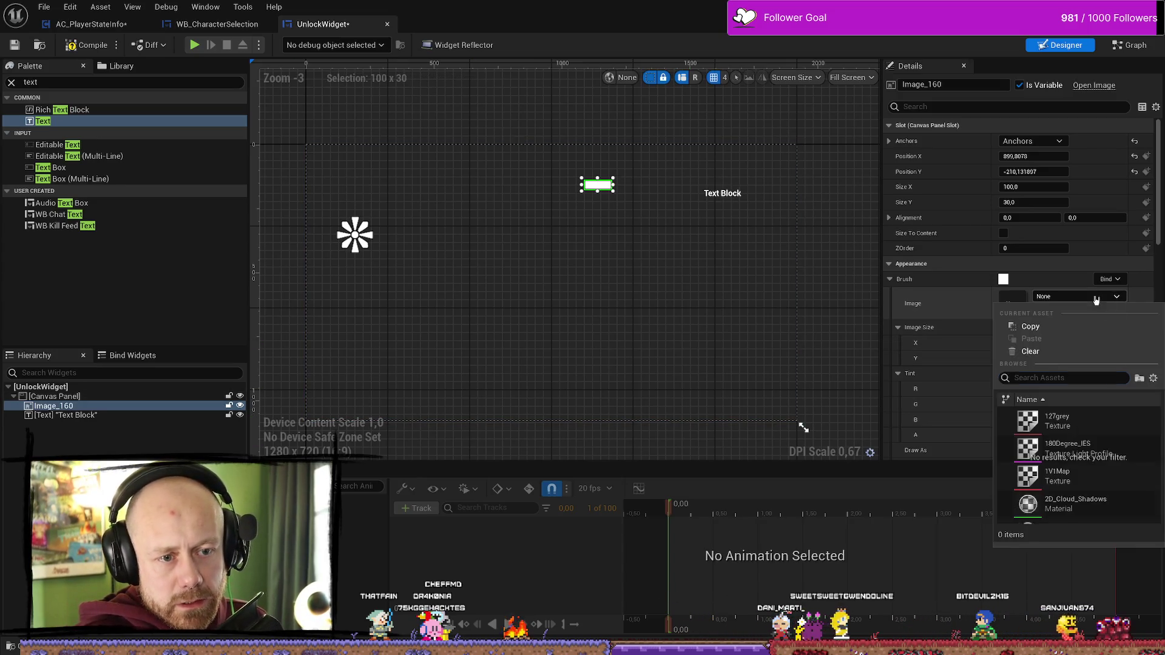
text(fda)
key(BackSpace)
key(BackSpace)
key(BackSpace)
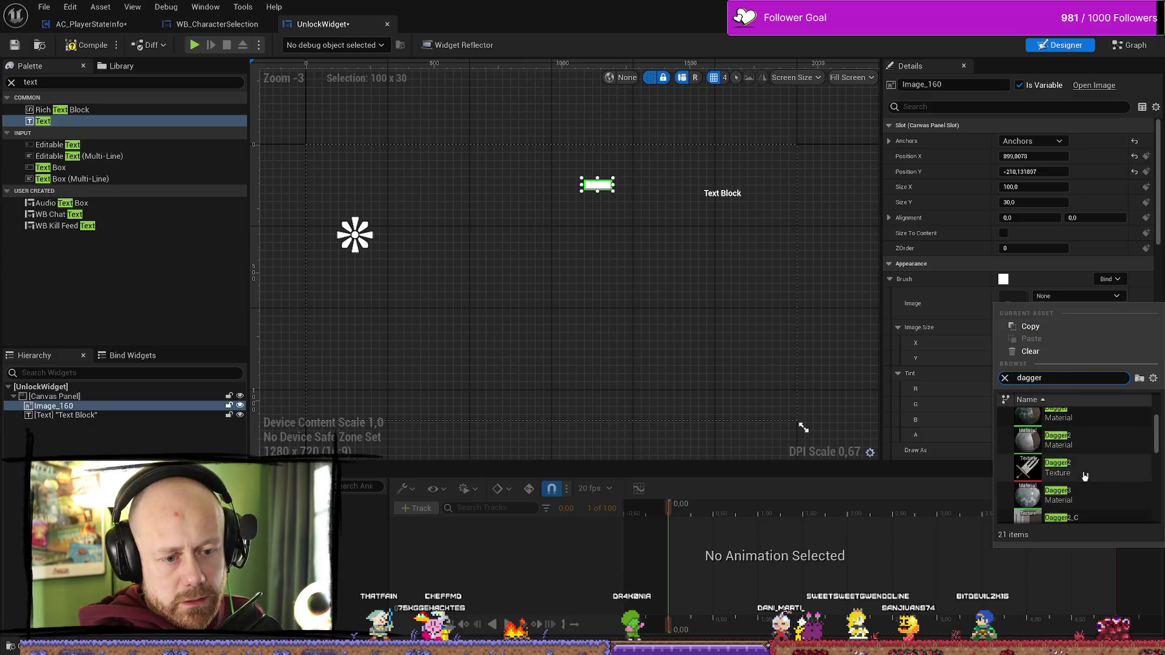
click(1075, 472)
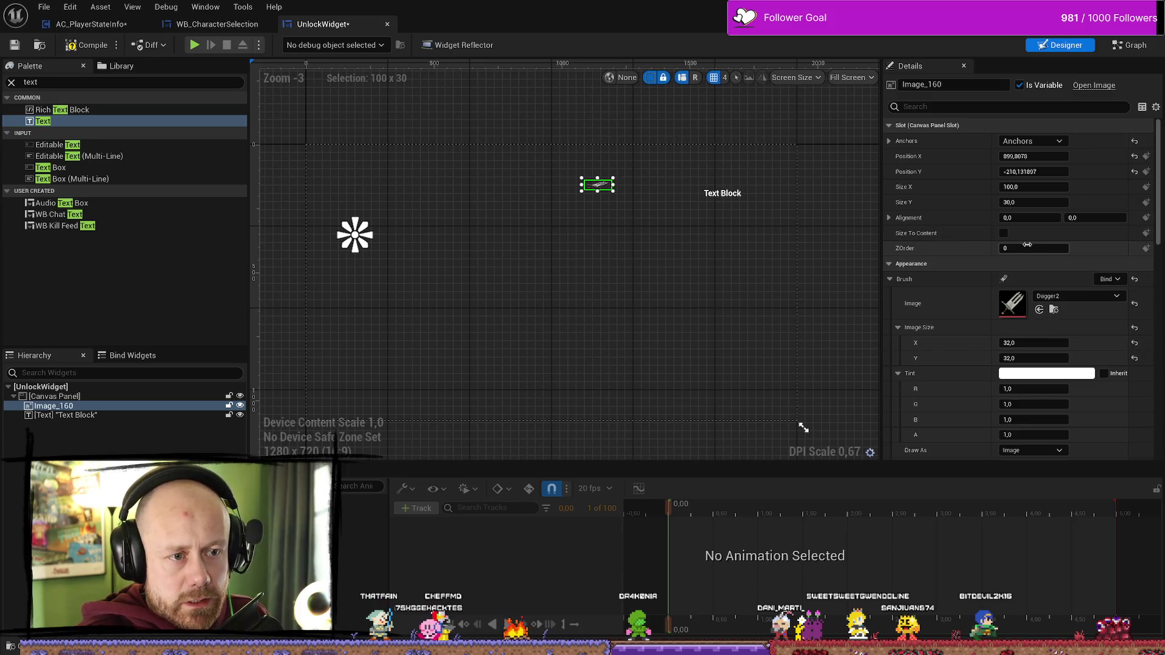
click(1003, 233)
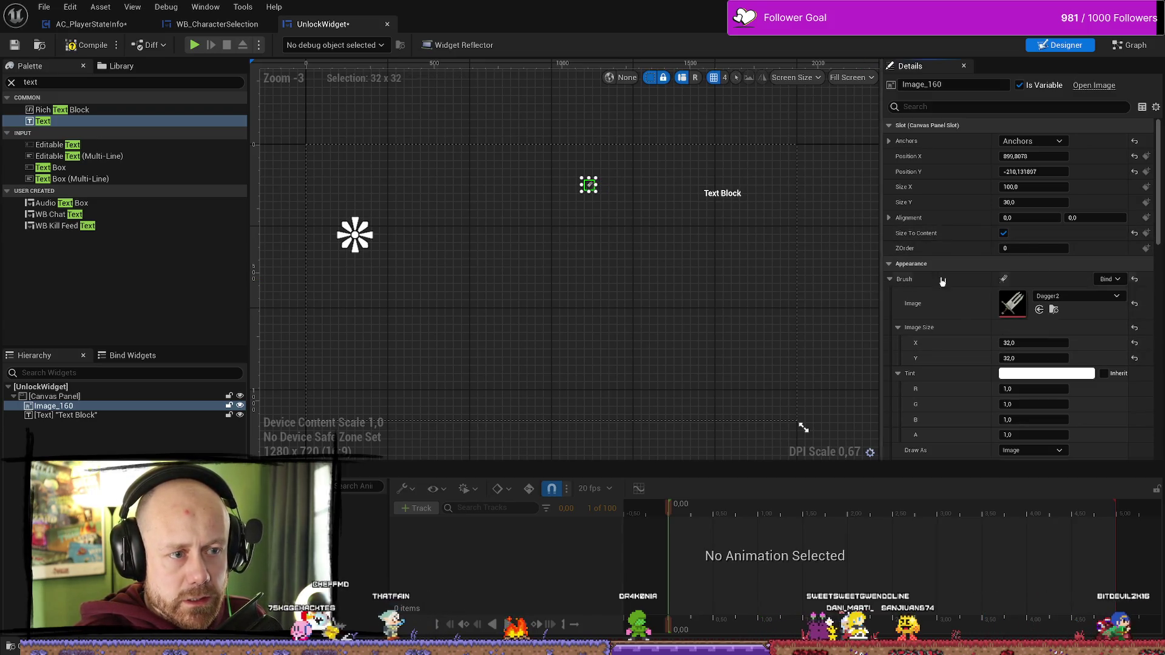
scroll(608, 219, up, 1)
scroll(608, 219, up, 2)
scroll(601, 182, down, 3)
click(1003, 233)
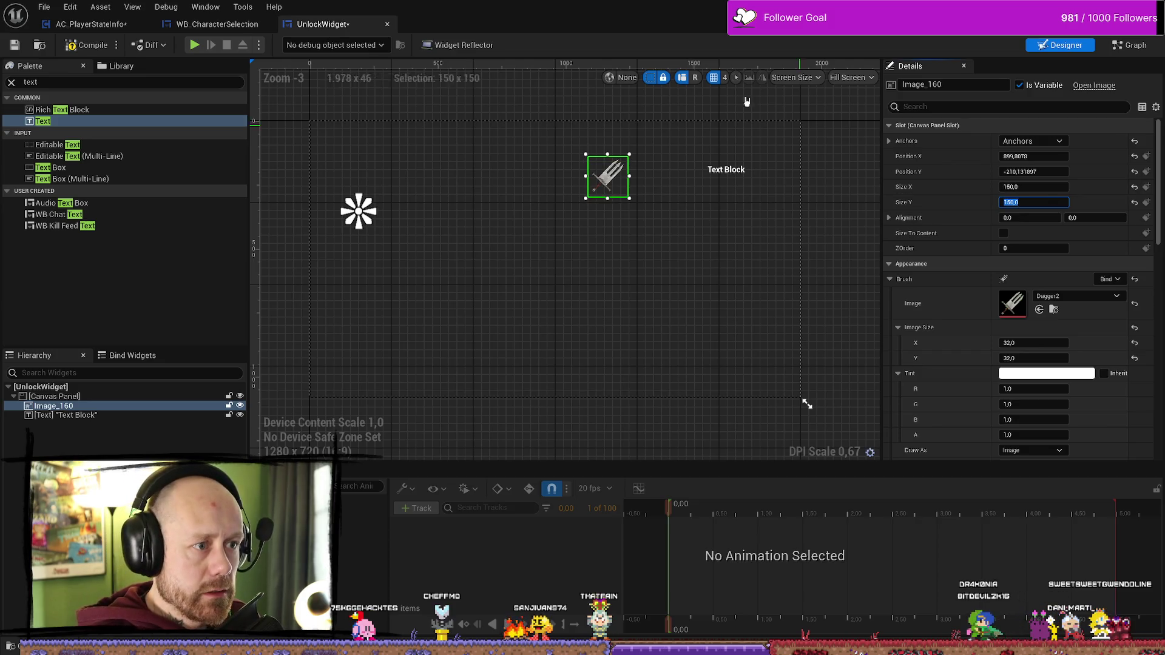
- Drag the dagger image up beside the Text Block
click(697, 188)
drag(606, 183, 641, 170)
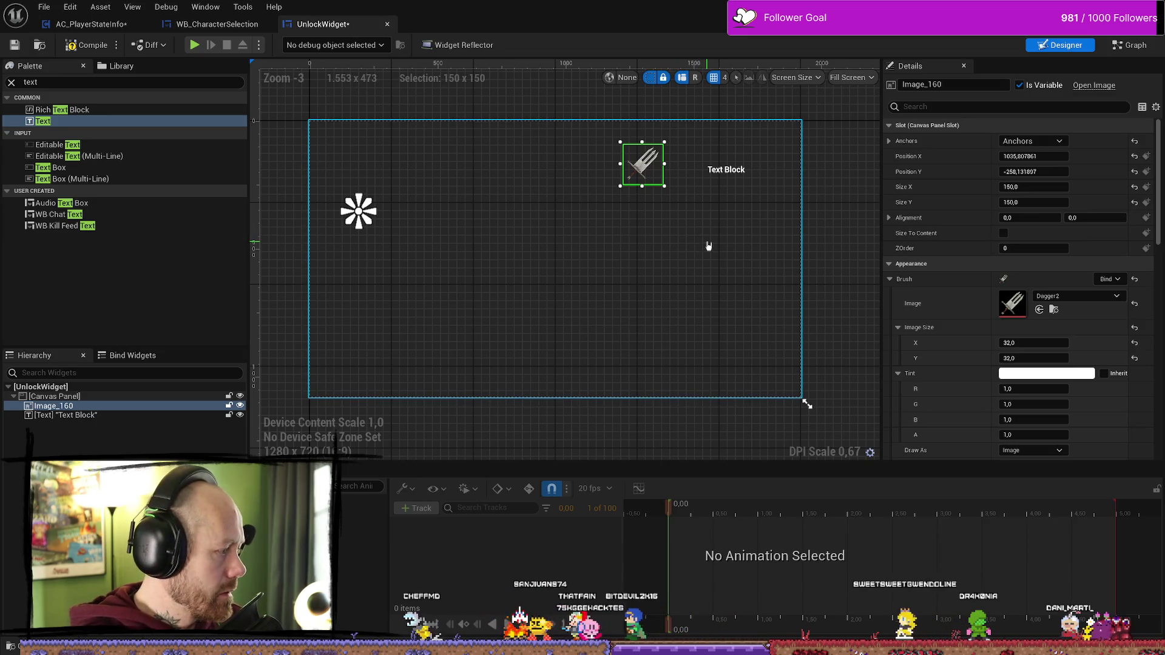
click(708, 174)
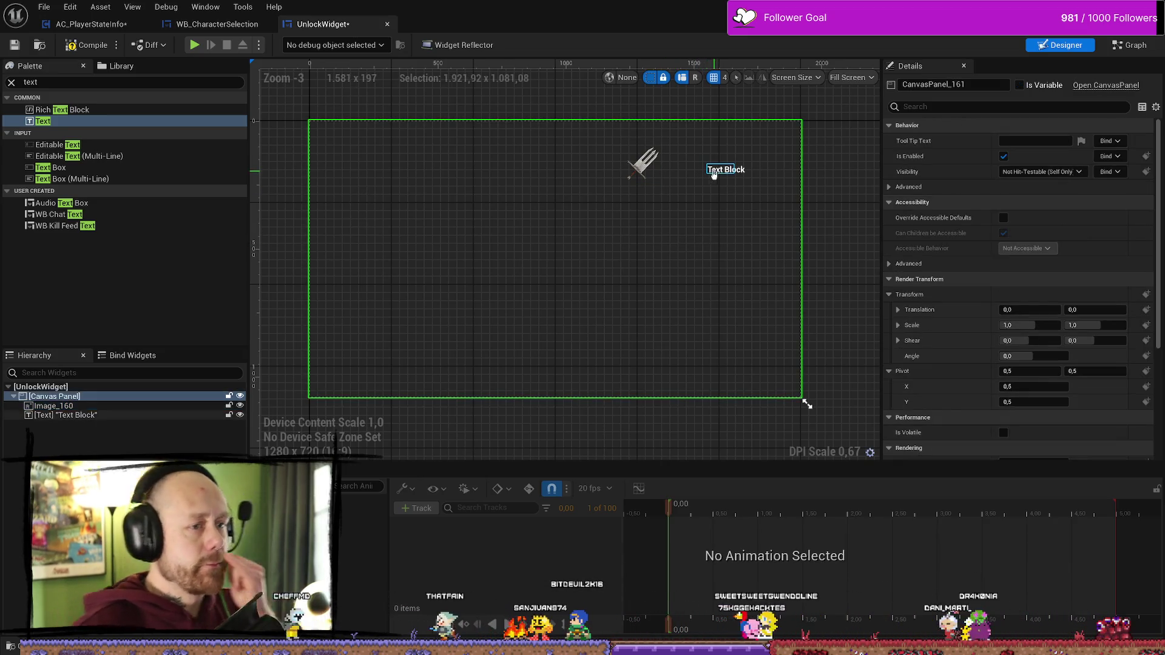
- Give the Text Block the Jo_wrote_a_lovesong_edited font with 200 letter spacing
drag(708, 174, 634, 195)
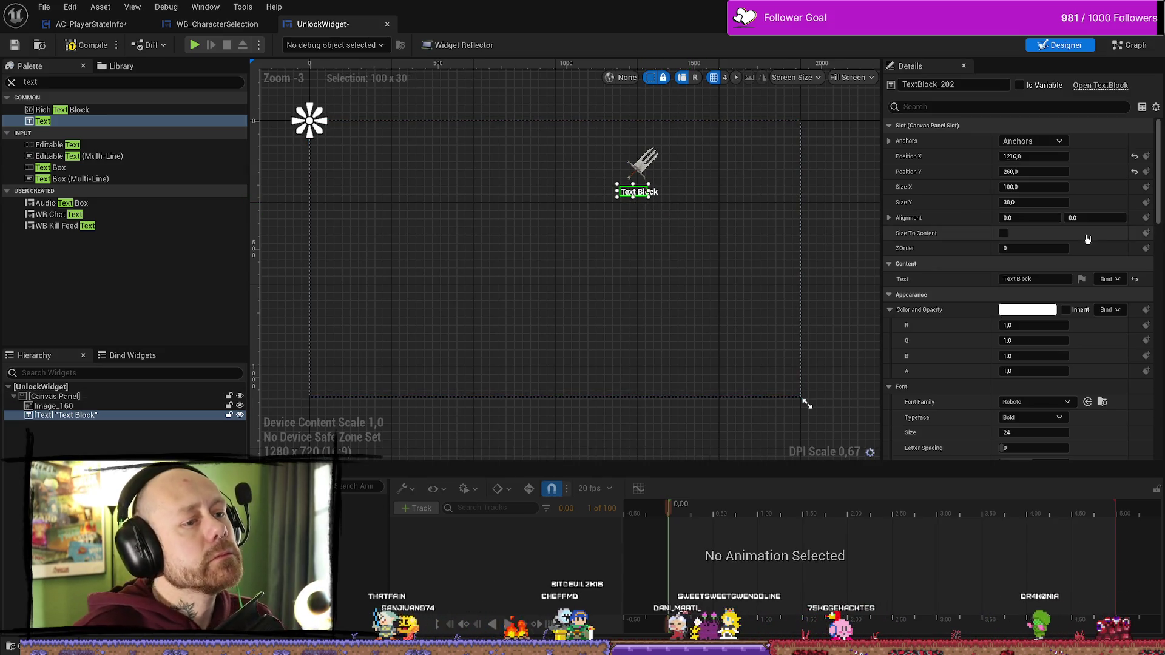
scroll(1047, 278, down, 6)
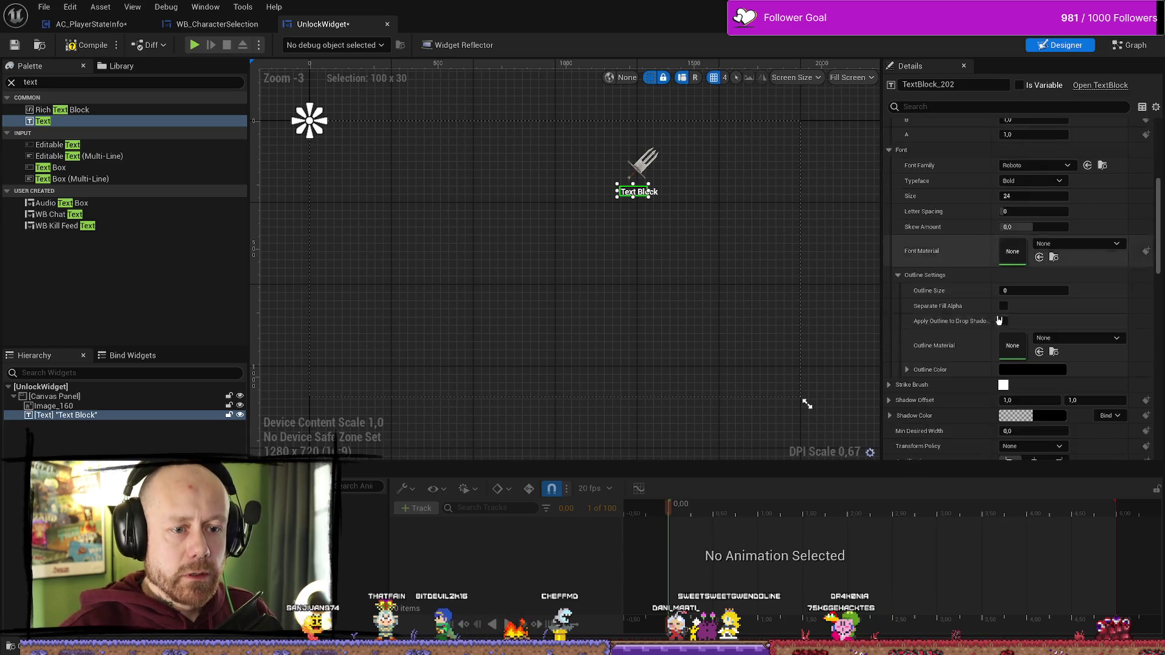
click(1052, 219)
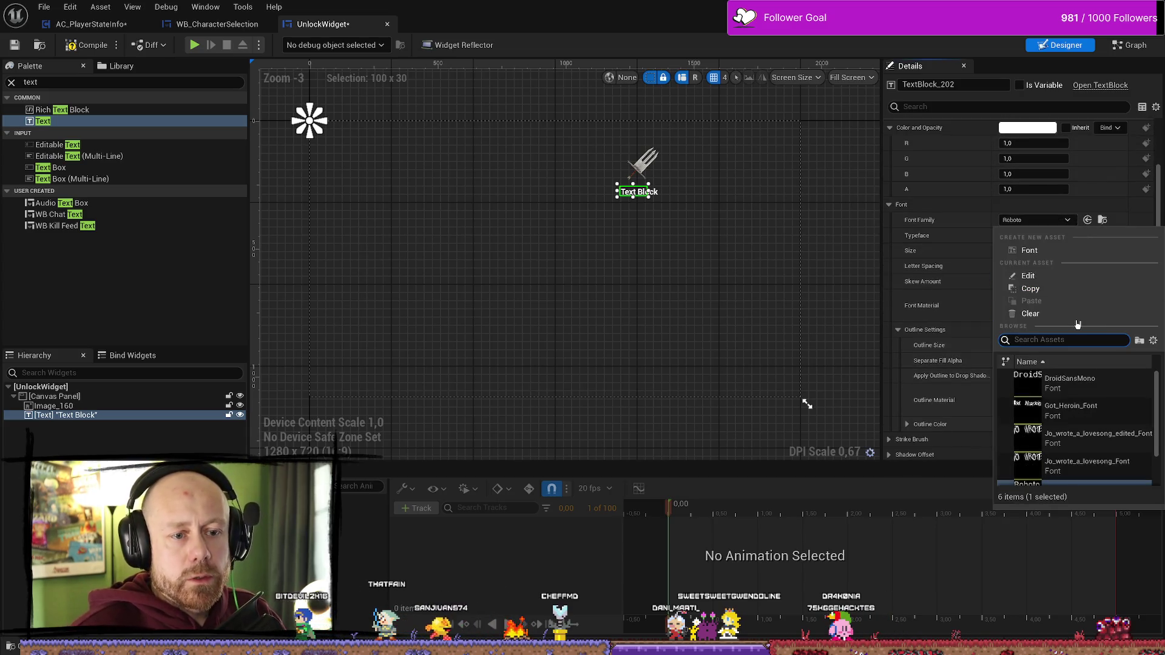
click(1098, 438)
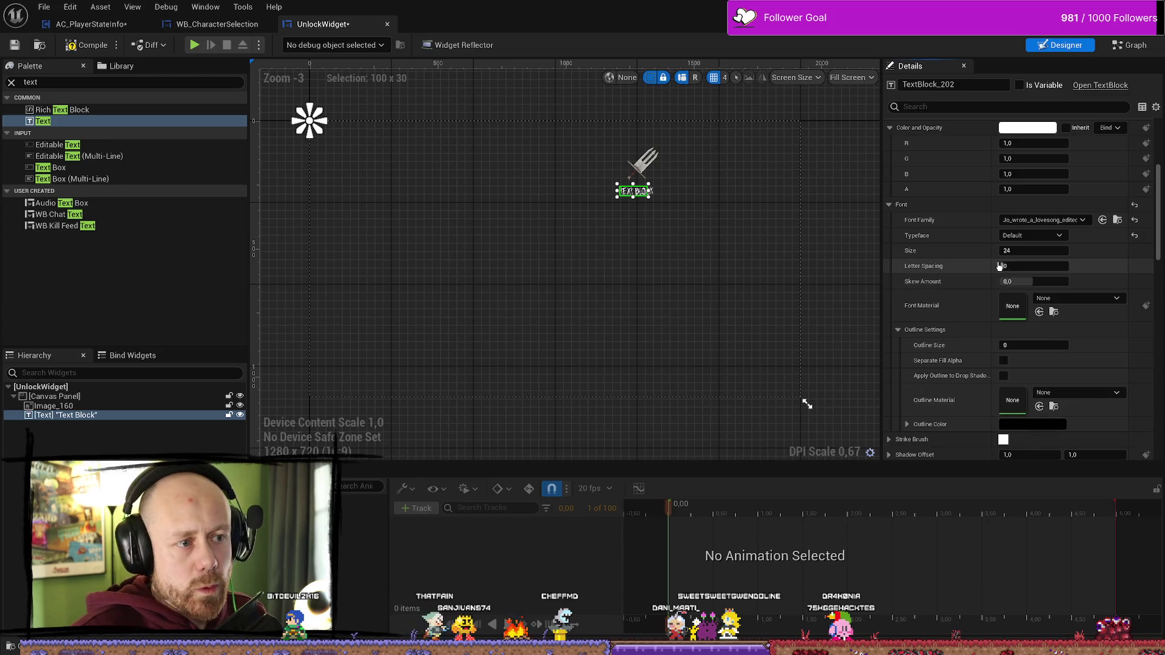
click(1034, 266)
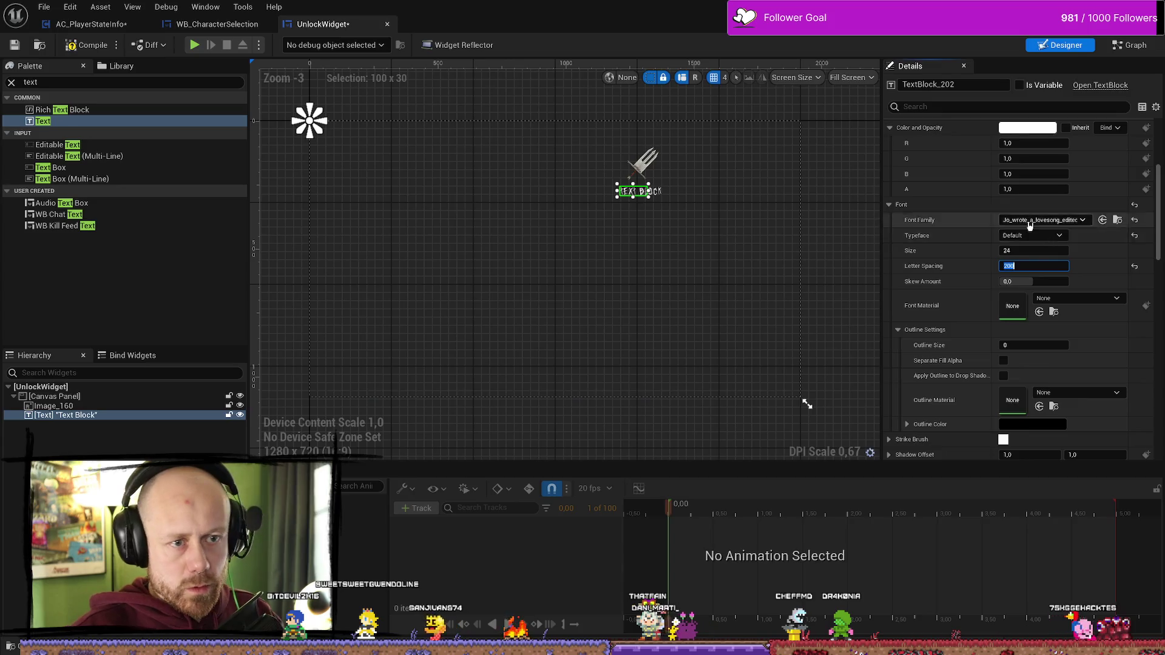
scroll(1028, 225, up, 5)
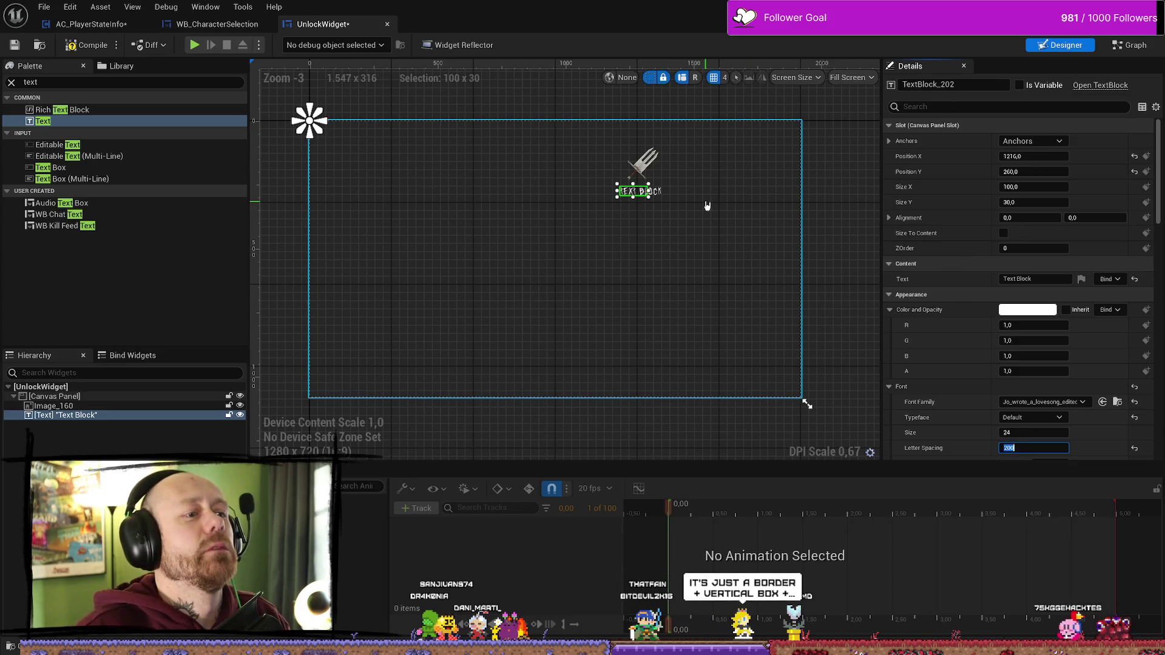
- Move the dagger image below the text and the Text Block above it
click(639, 162)
drag(639, 163, 655, 218)
click(691, 212)
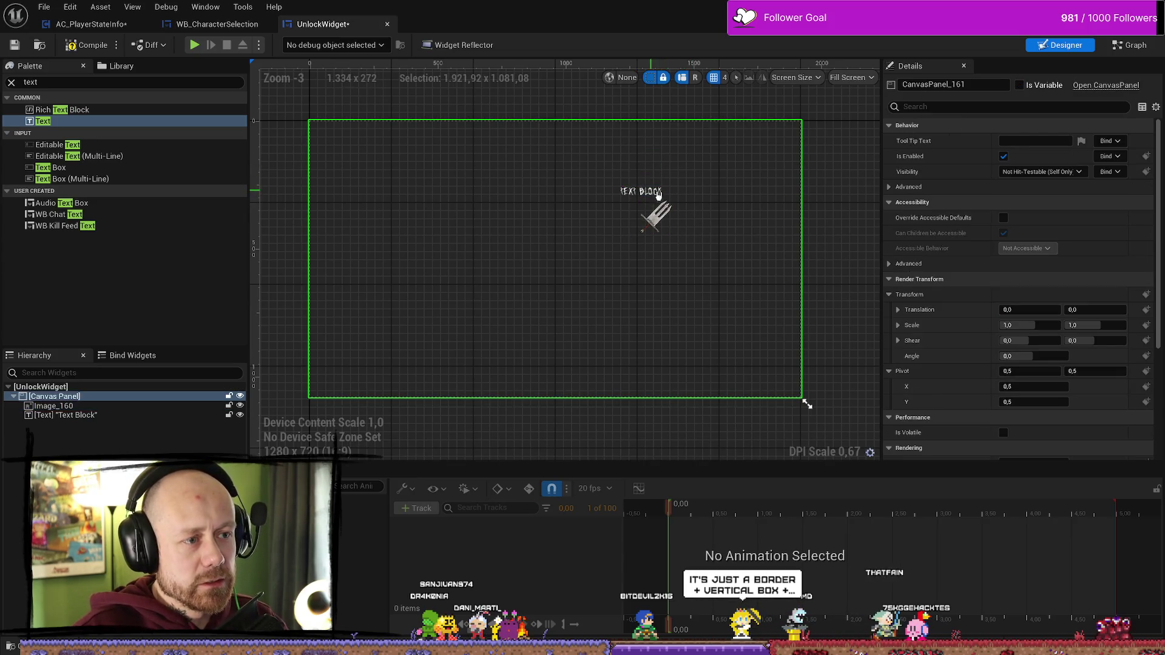
scroll(658, 194, up, 7)
mouse_move(575, 159)
mouse_down()
mouse_move(570, 148)
mouse_move(584, 155)
mouse_up()
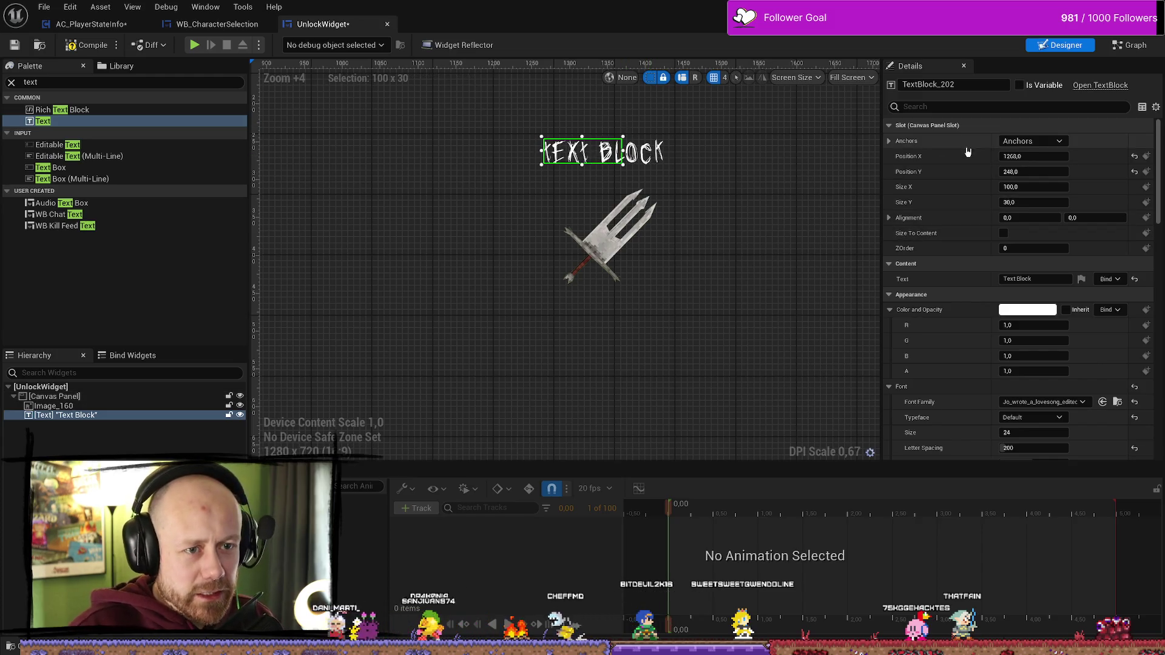
click(636, 210)
scroll(654, 265, down, 5)
scroll(654, 265, up, 6)
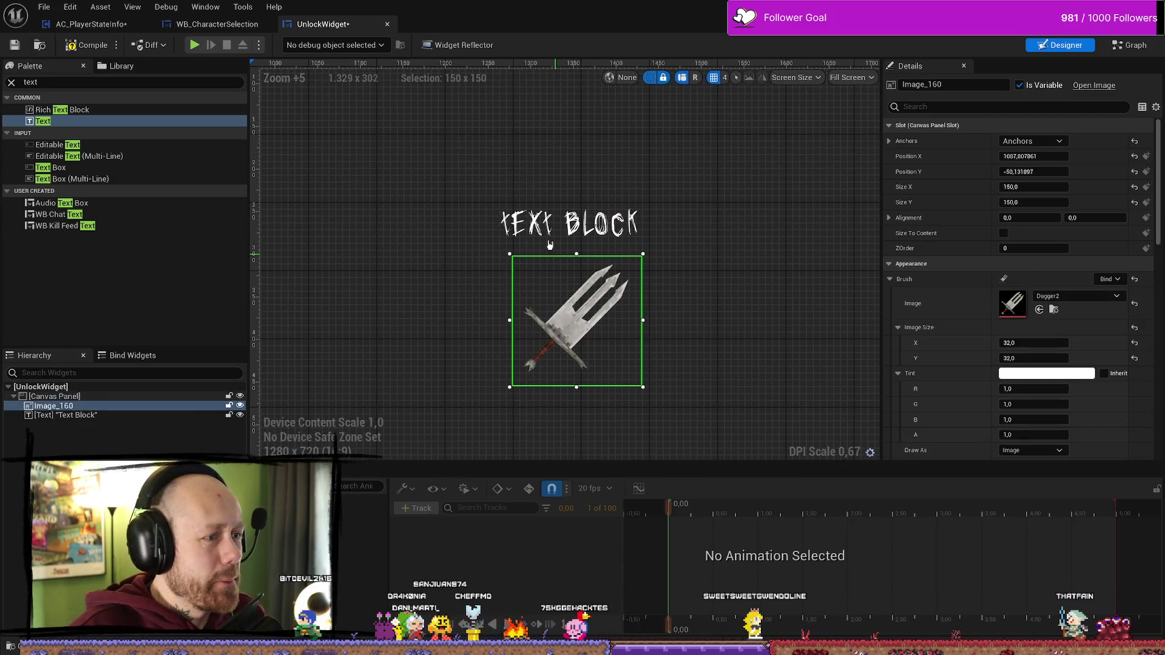
click(549, 233)
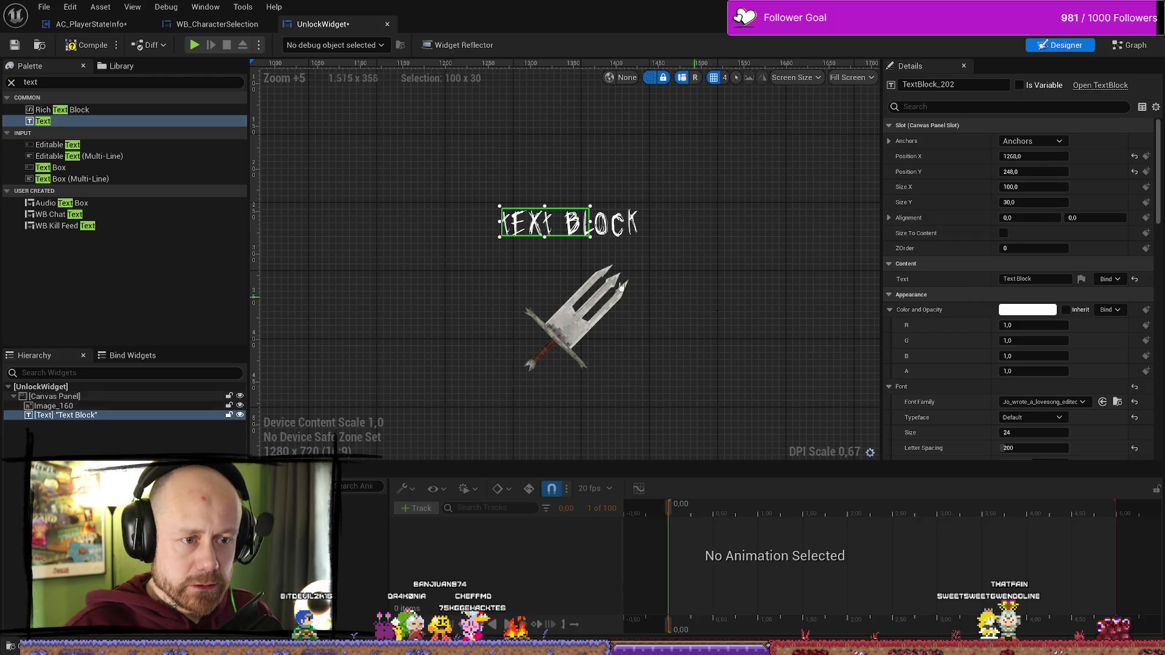
- Change the Text Block's Content Text to 'Unlocked:'
click(1066, 276)
text(UNLOCK)
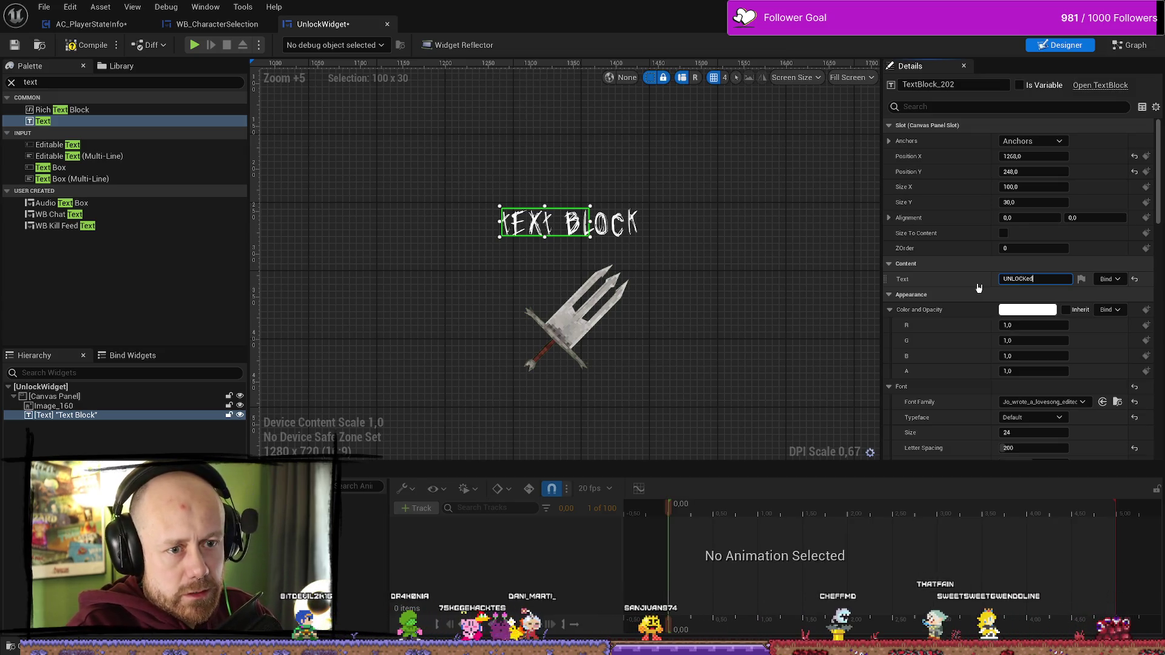
text(ed)
key(Return)
click(728, 241)
click(556, 222)
click(1051, 278)
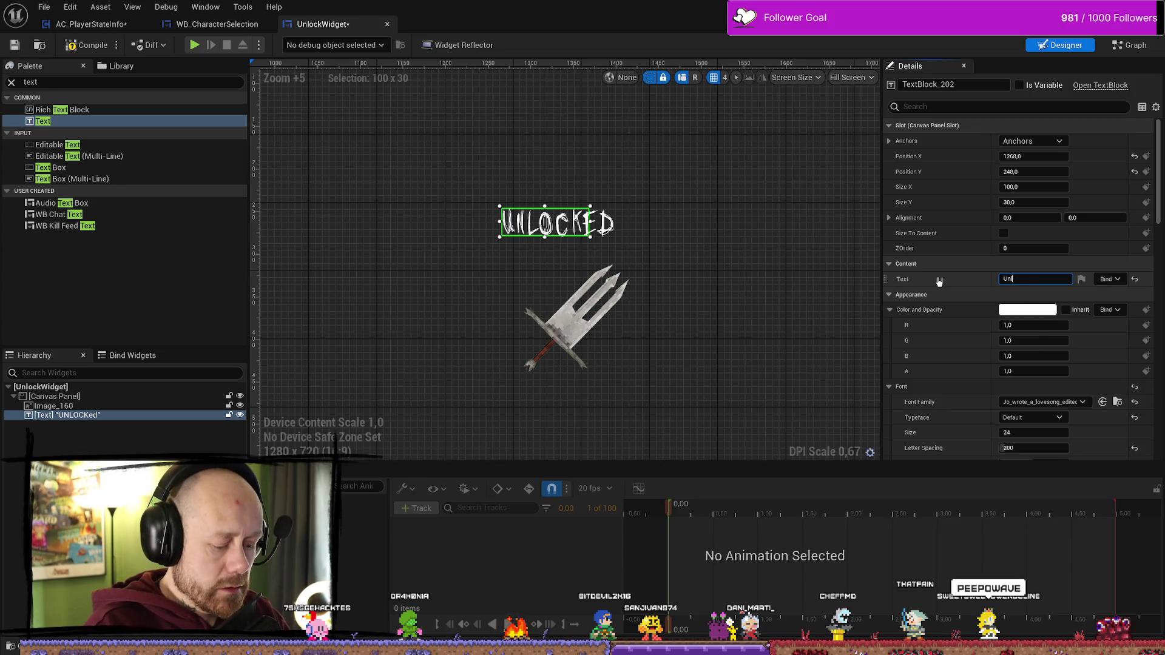
click(725, 229)
- Widen the label's box so 'Unlocked:' fits, then recommit the text
click(592, 224)
mouse_move(591, 223)
mouse_down()
mouse_move(618, 223)
mouse_move(586, 229)
mouse_up()
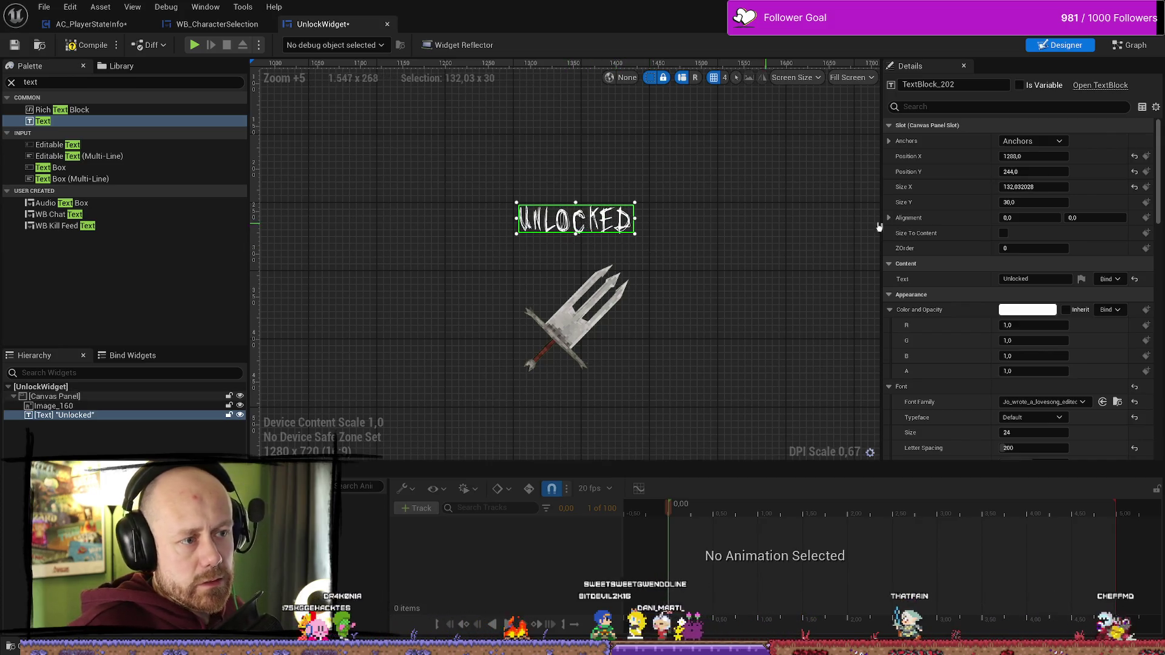
click(1051, 277)
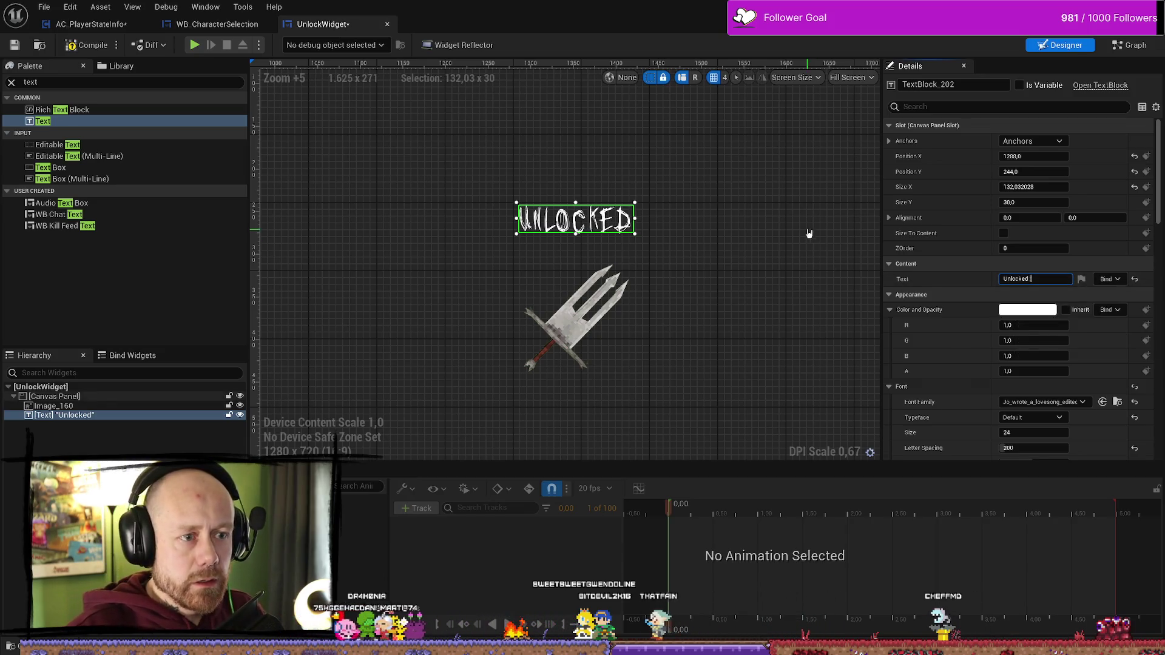
click(711, 250)
click(625, 221)
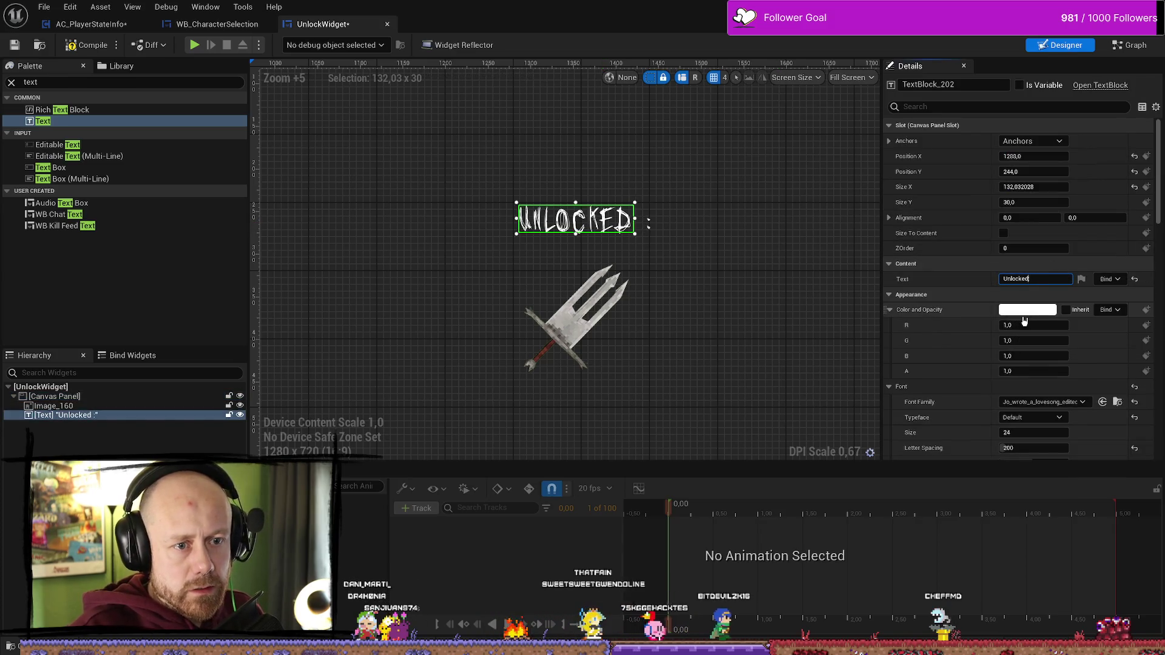
click(793, 326)
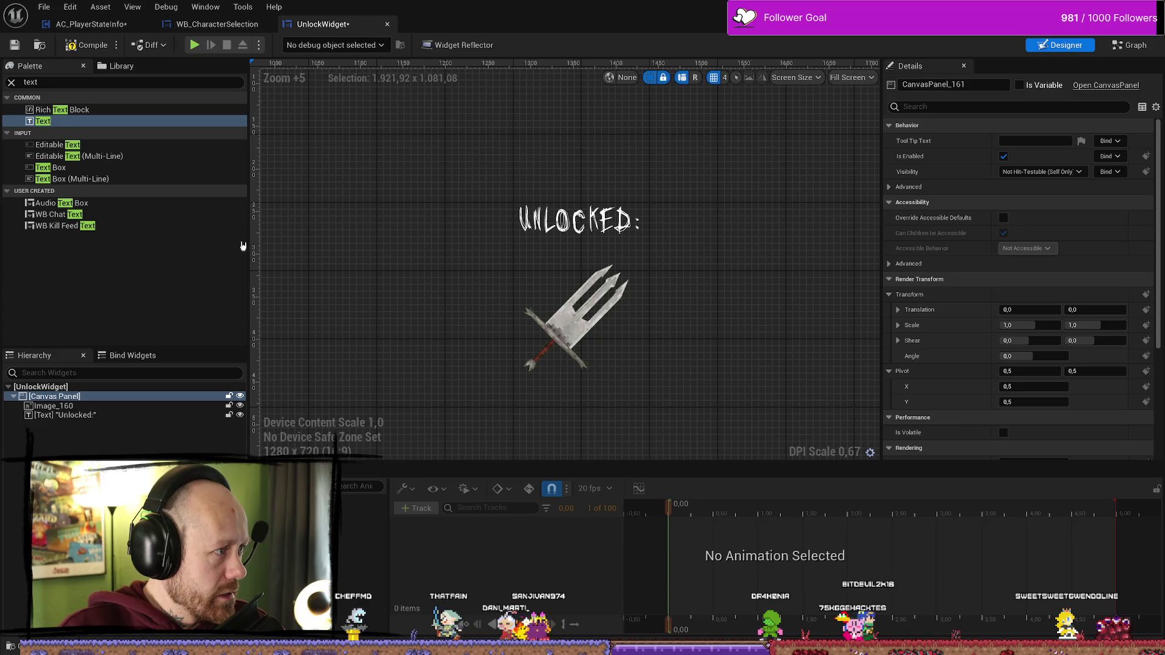
- Delete the Canvas Panel with its image and label, then undo the deletion
click(151, 434)
scroll(604, 317, down, 10)
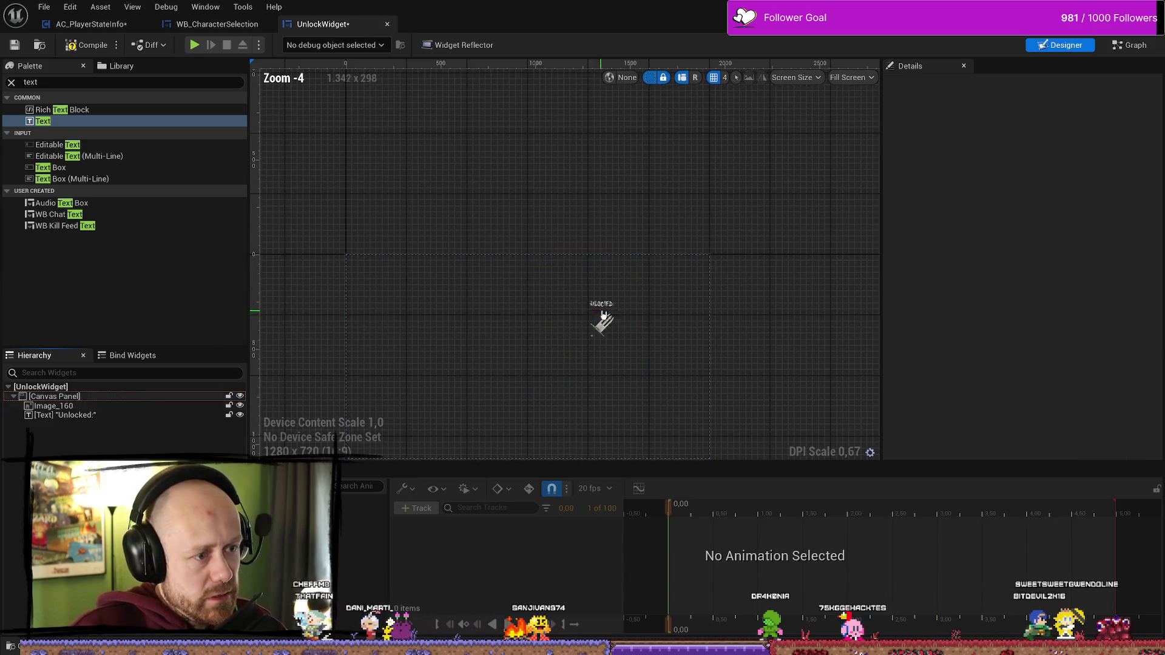
scroll(659, 361, up, 4)
click(159, 406)
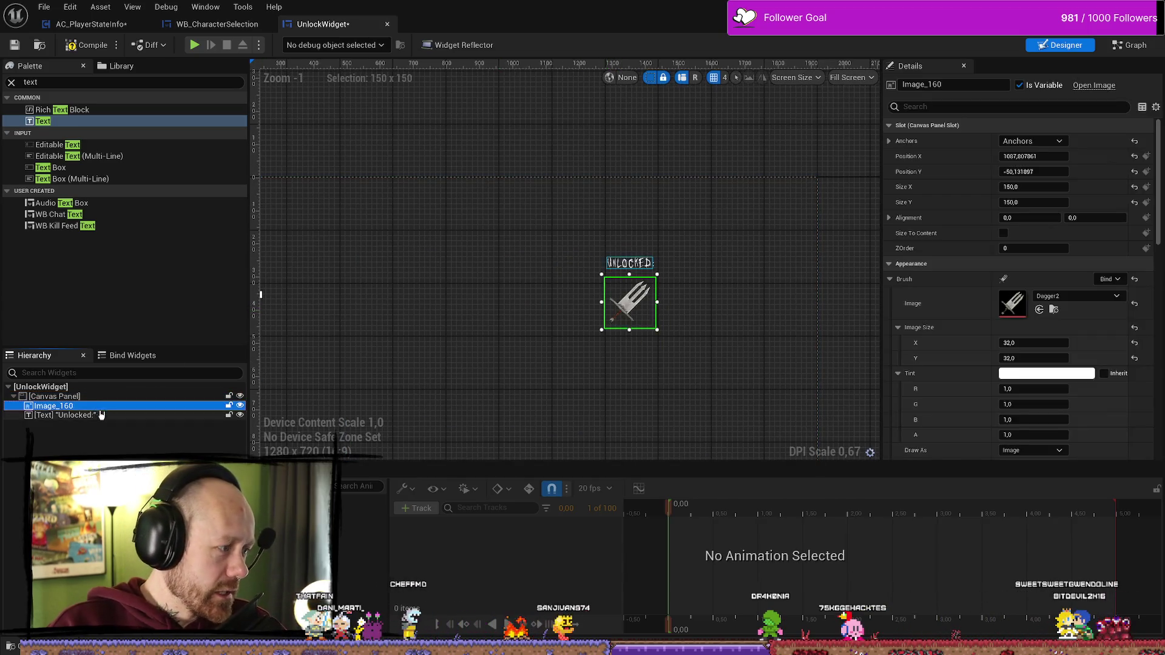
click(142, 415)
click(96, 396)
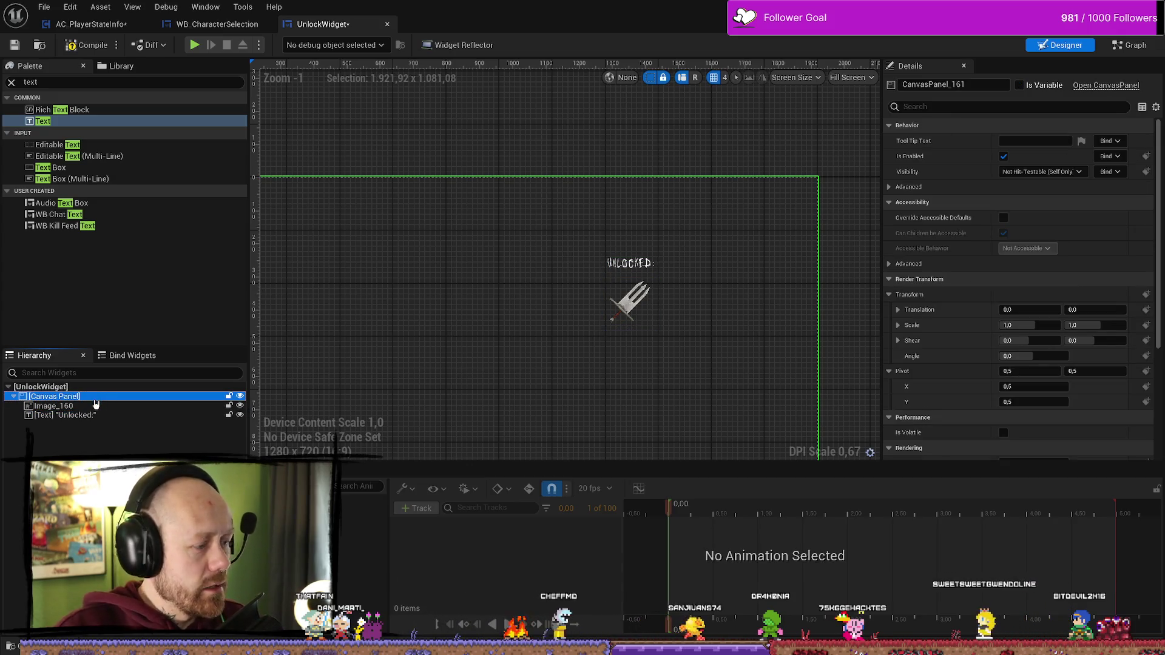
key(Delete)
click(70, 388)
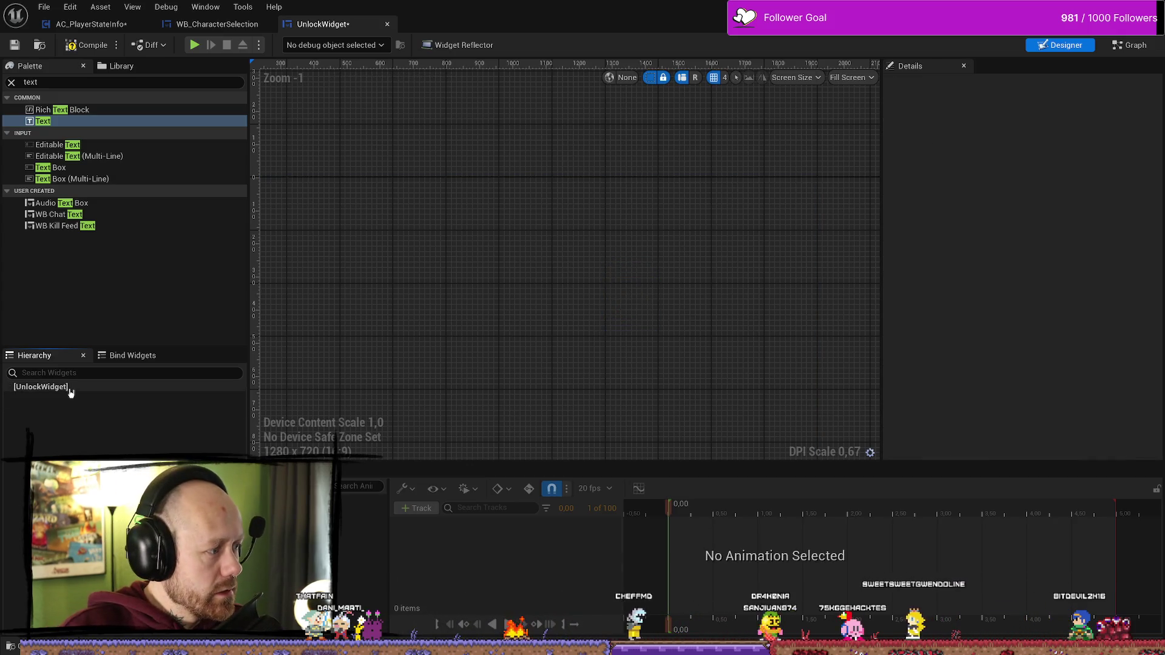
right_click(110, 390)
click(86, 445)
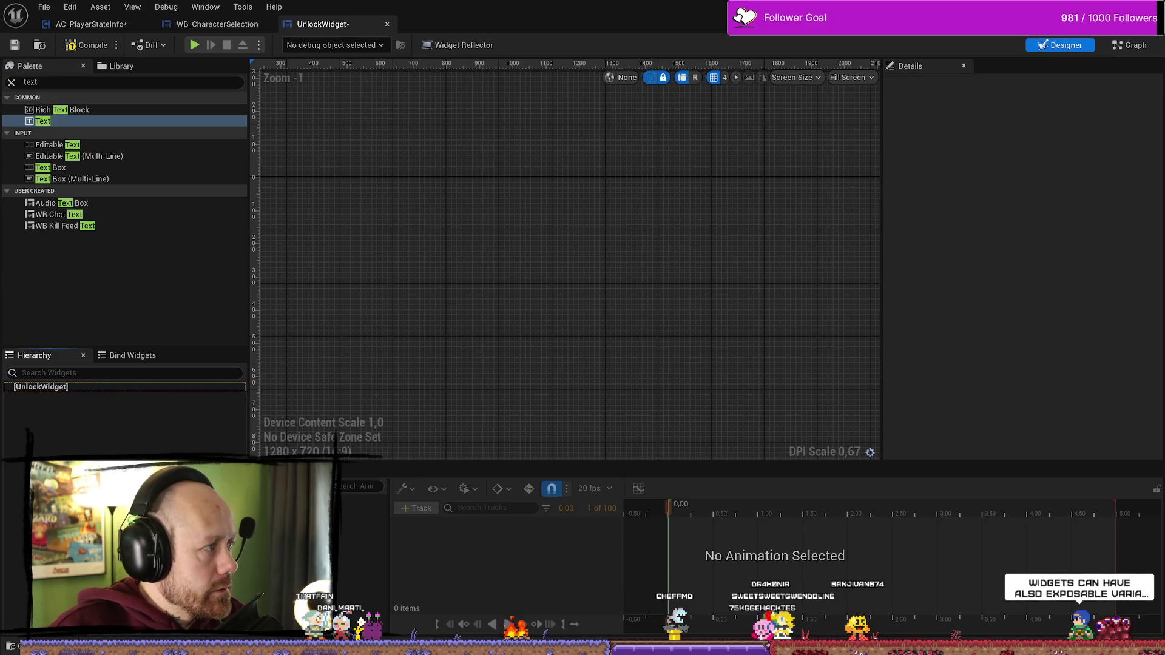
key(ctrl+z)
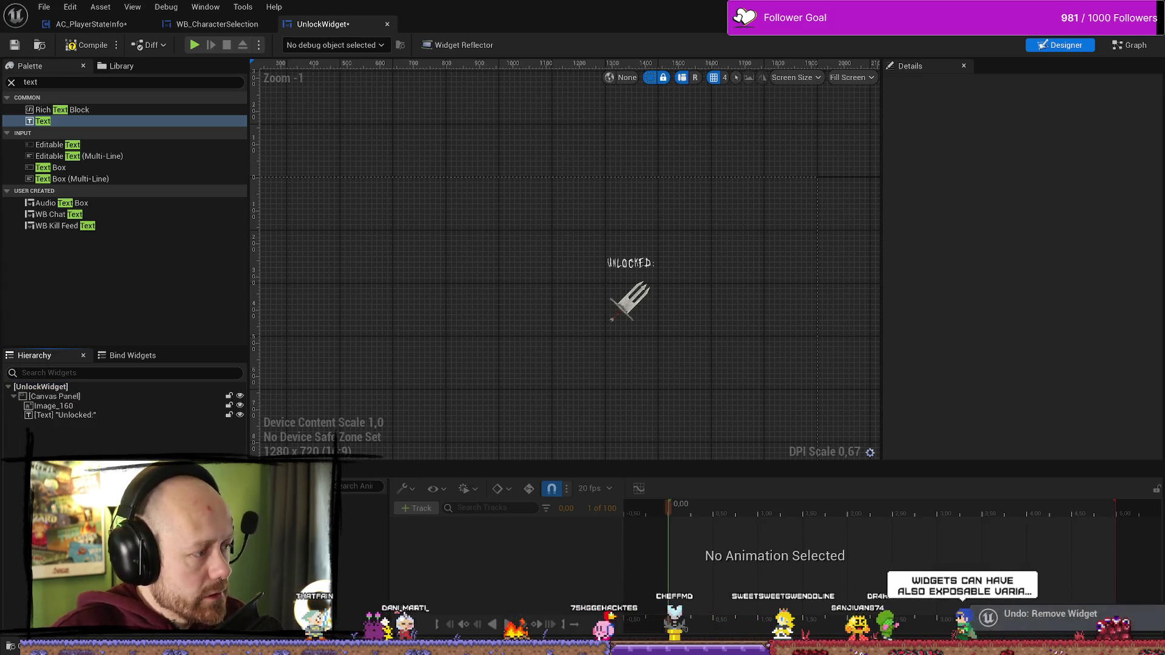
- Add a Border into the Canvas Panel from the palette, then delete it again
click(81, 81)
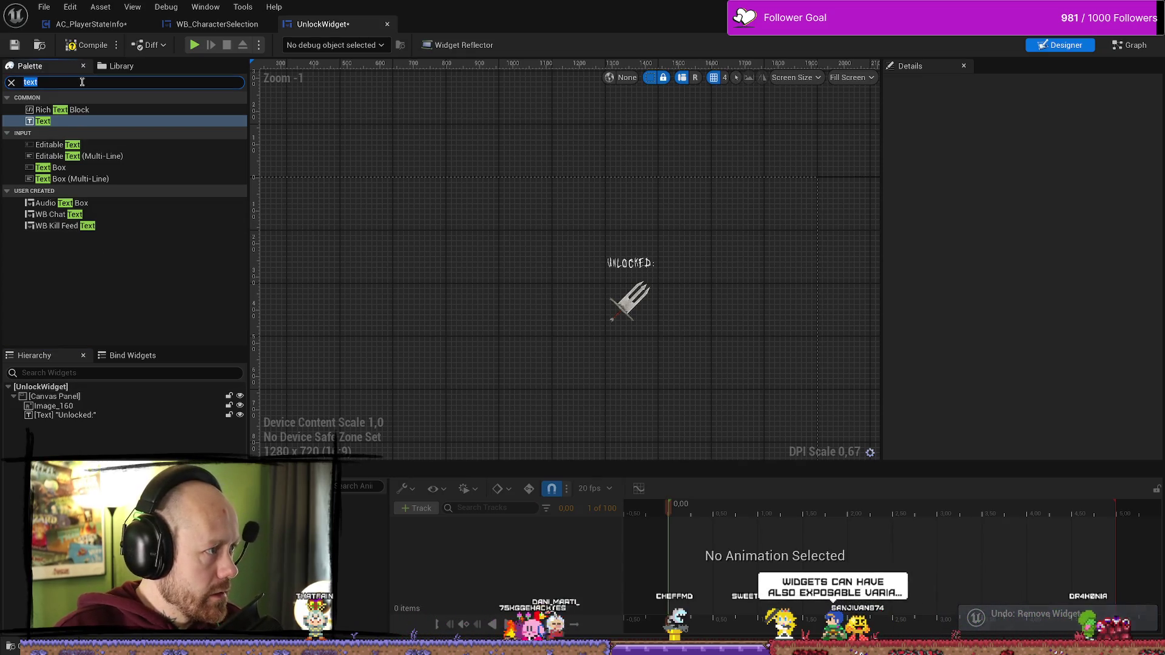
text(common)
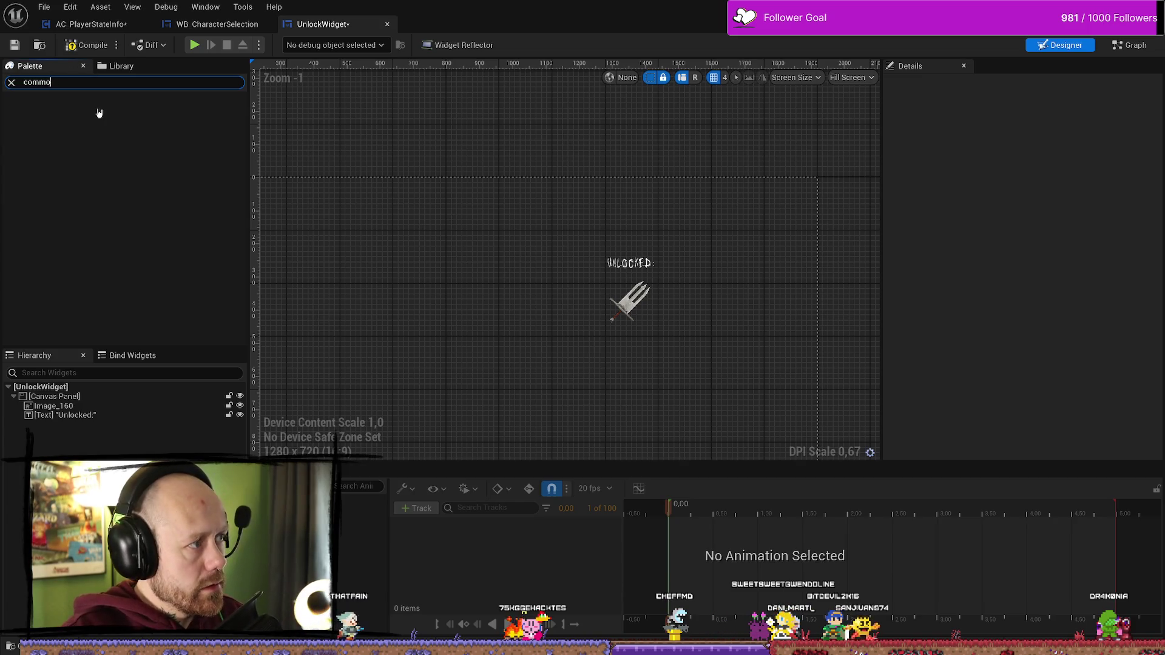
key(BackSpace)
text(border)
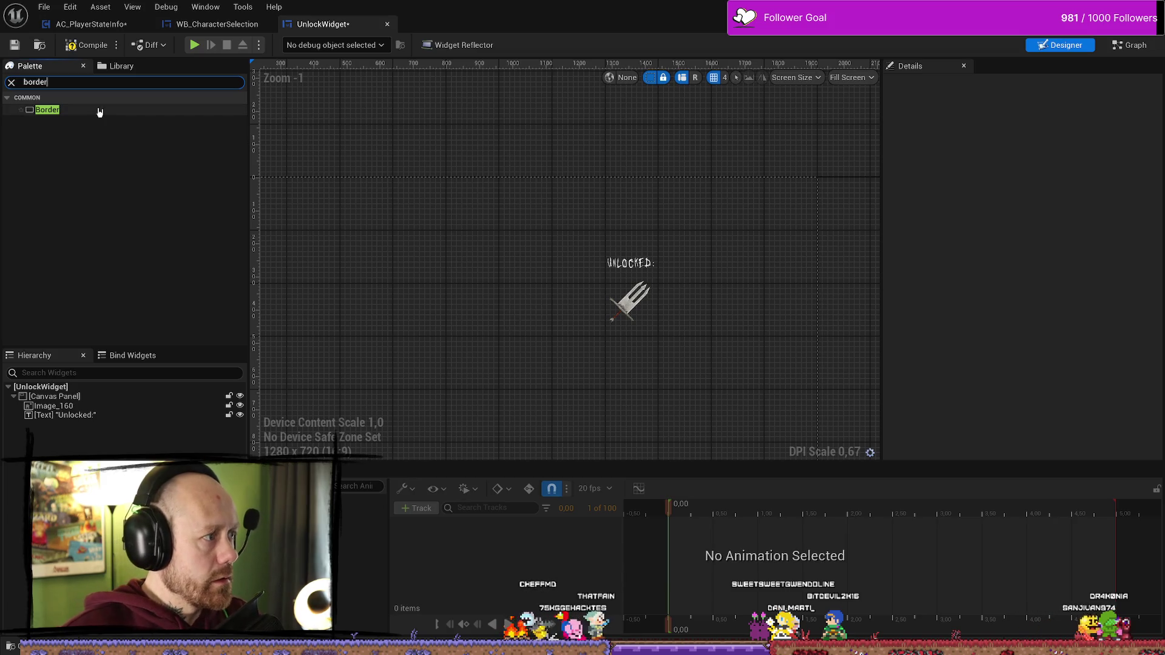
mouse_move(100, 112)
mouse_down()
mouse_move(91, 243)
mouse_move(54, 419)
mouse_up()
click(44, 427)
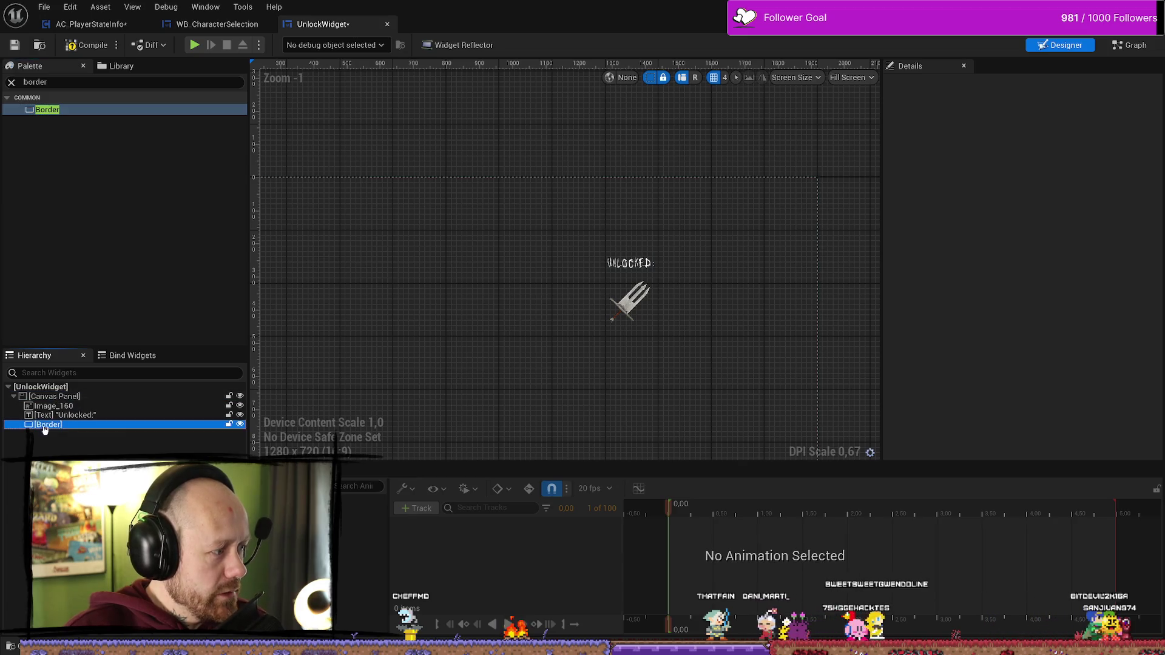
click(54, 396)
click(47, 425)
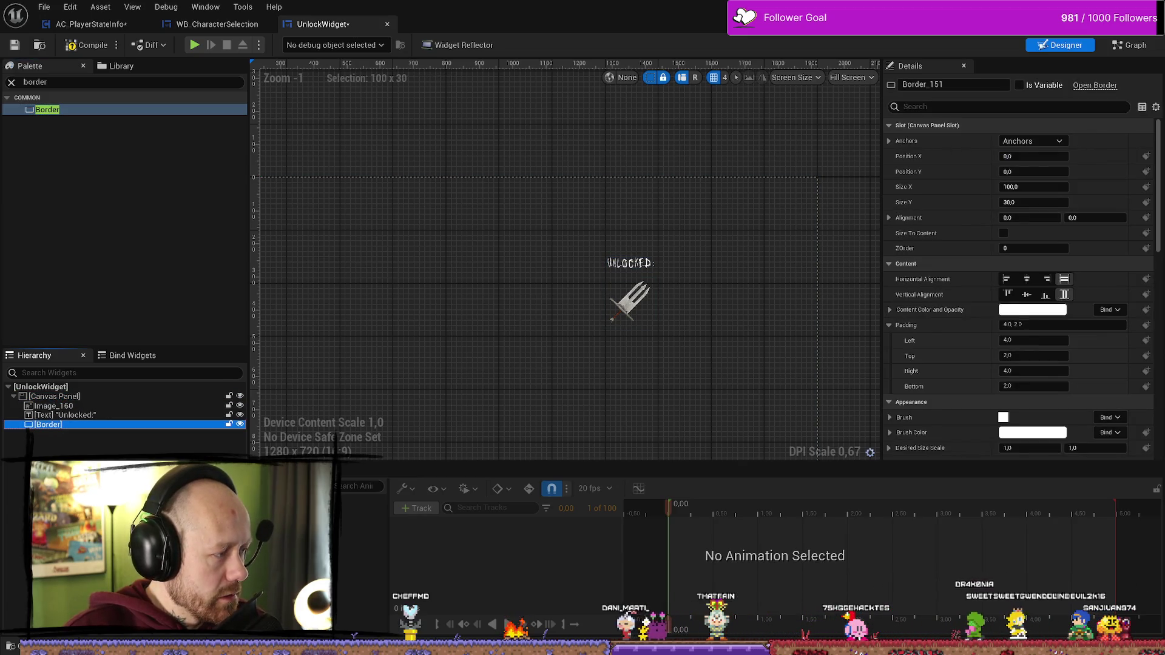
key(Delete)
- Move the 'Unlocked:' label up and right with the dagger image beneath it
click(90, 415)
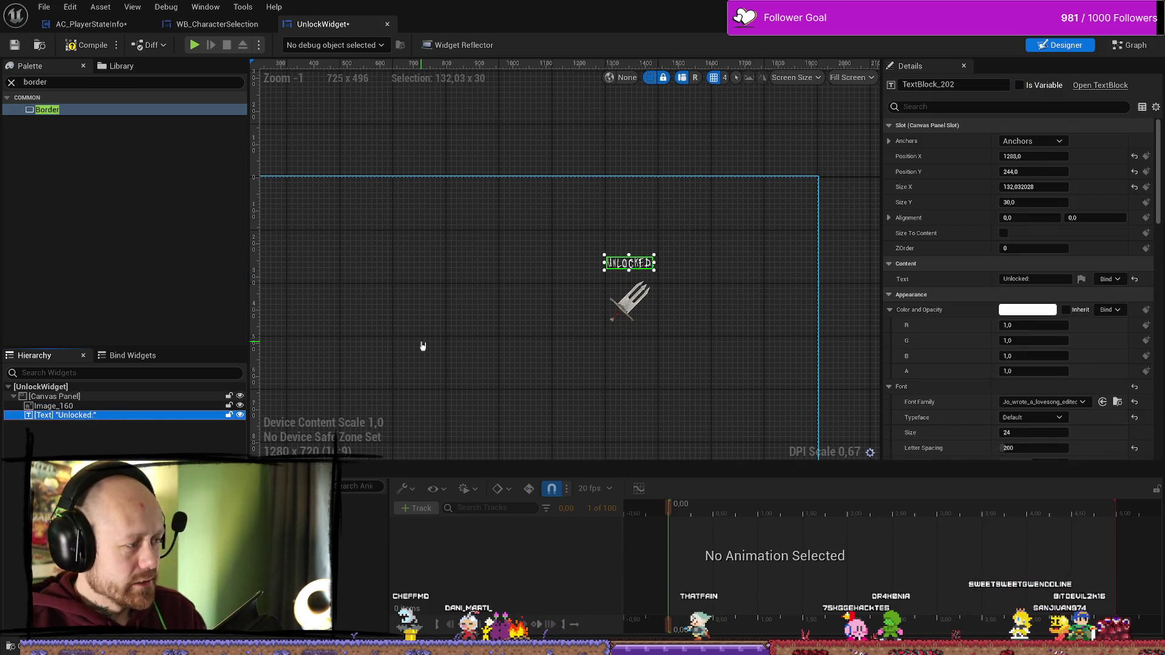
drag(629, 262, 646, 232)
click(646, 309)
drag(646, 309, 665, 272)
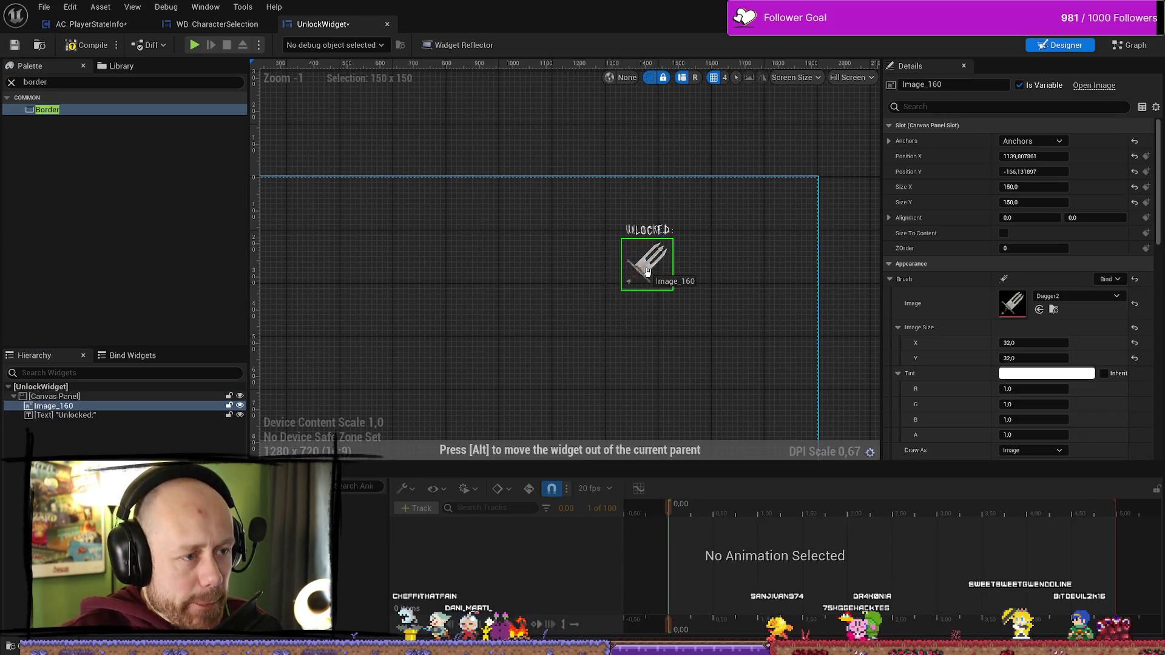
click(576, 323)
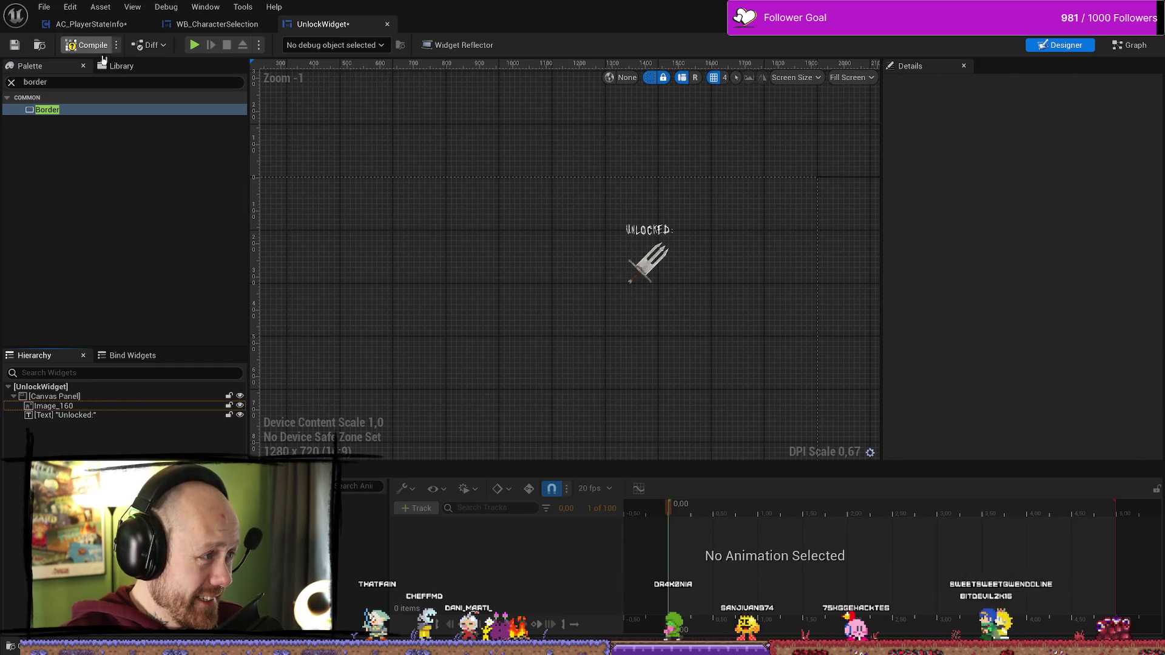
- Delete the Canvas Panel and its contents, then drag in a Border as the root
click(72, 83)
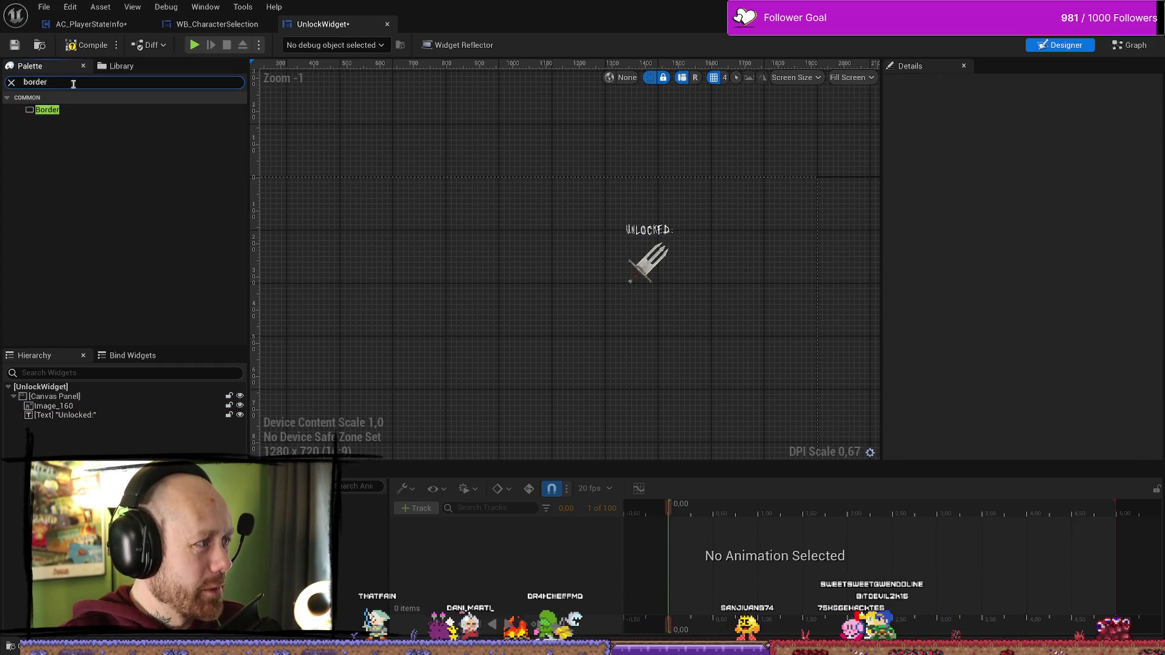
key(BackSpace)
key(BackSpace)
key(BackSpace)
key(BackSpace)
key(BackSpace)
text(c)
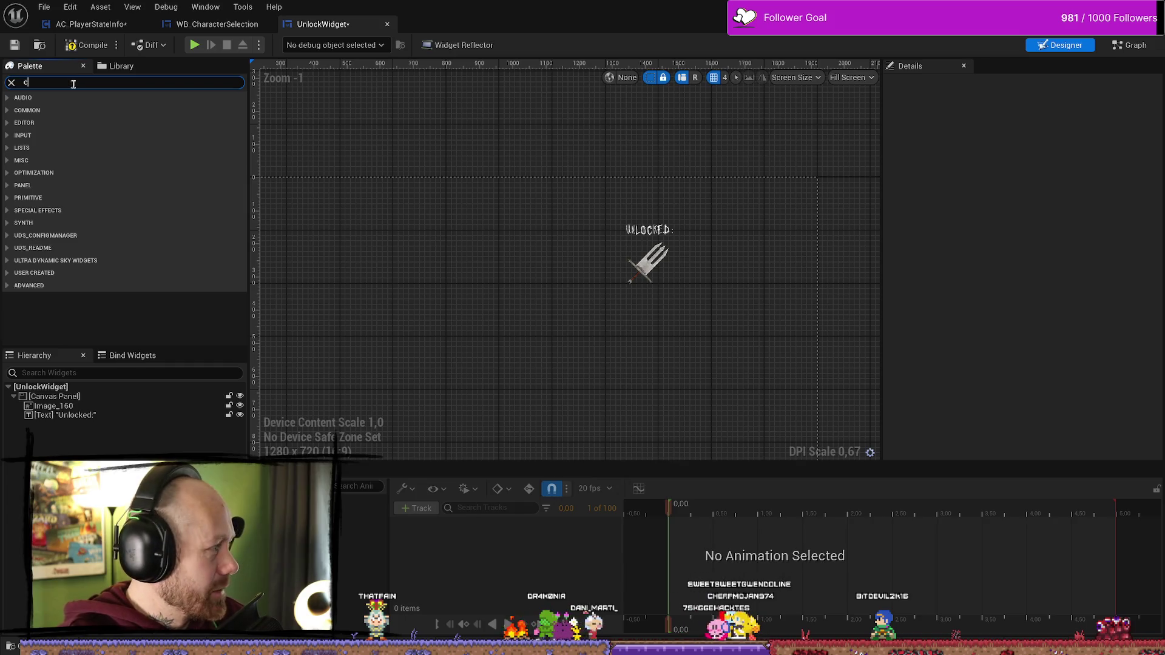
text(opcommo)
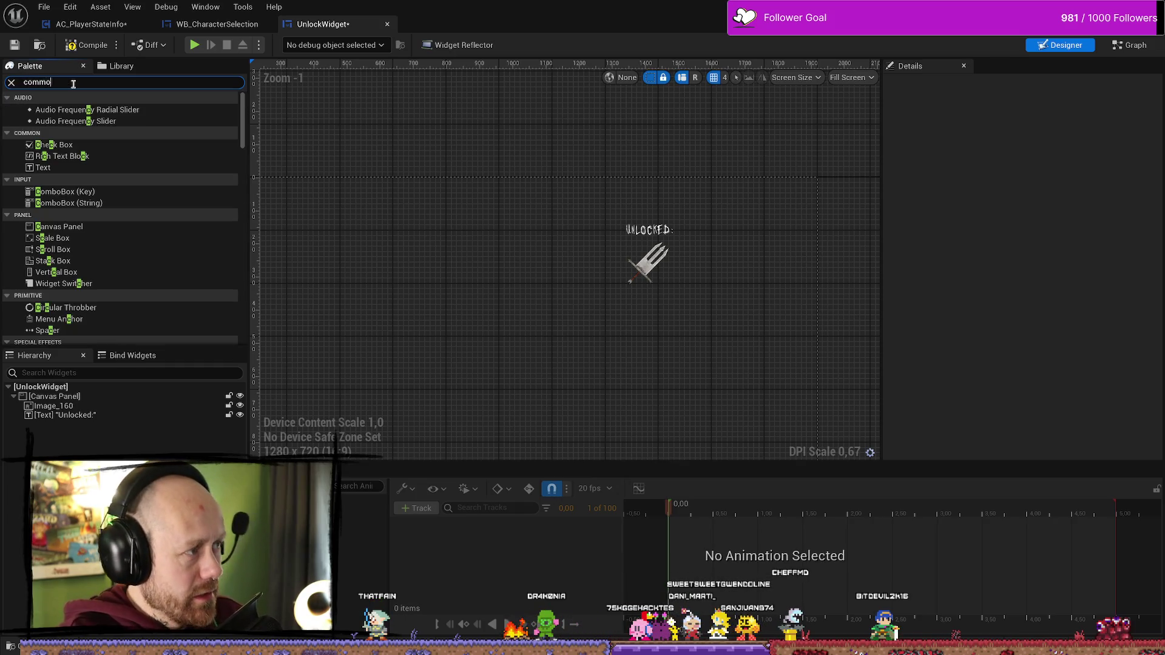
text(n)
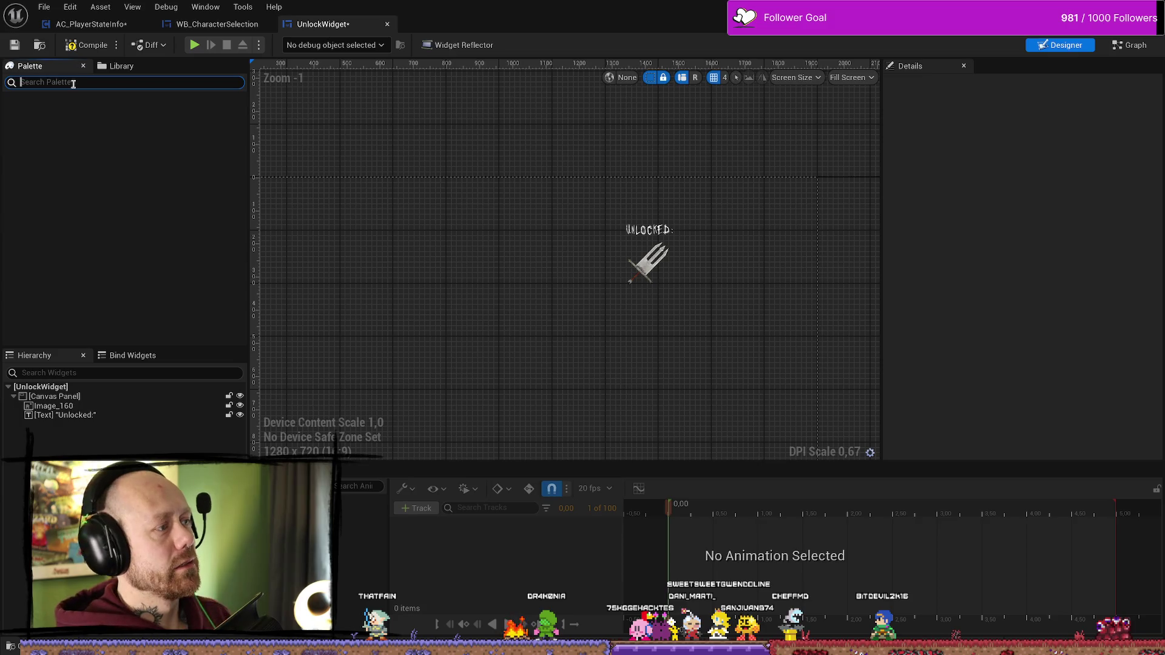
text(r)
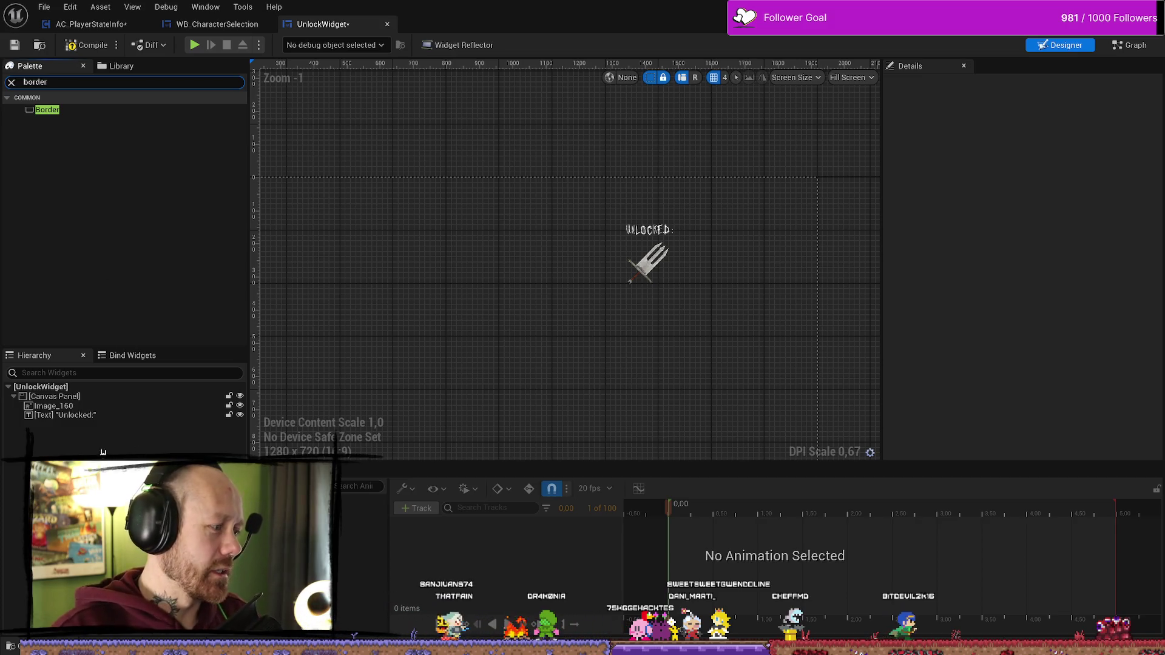
click(94, 415)
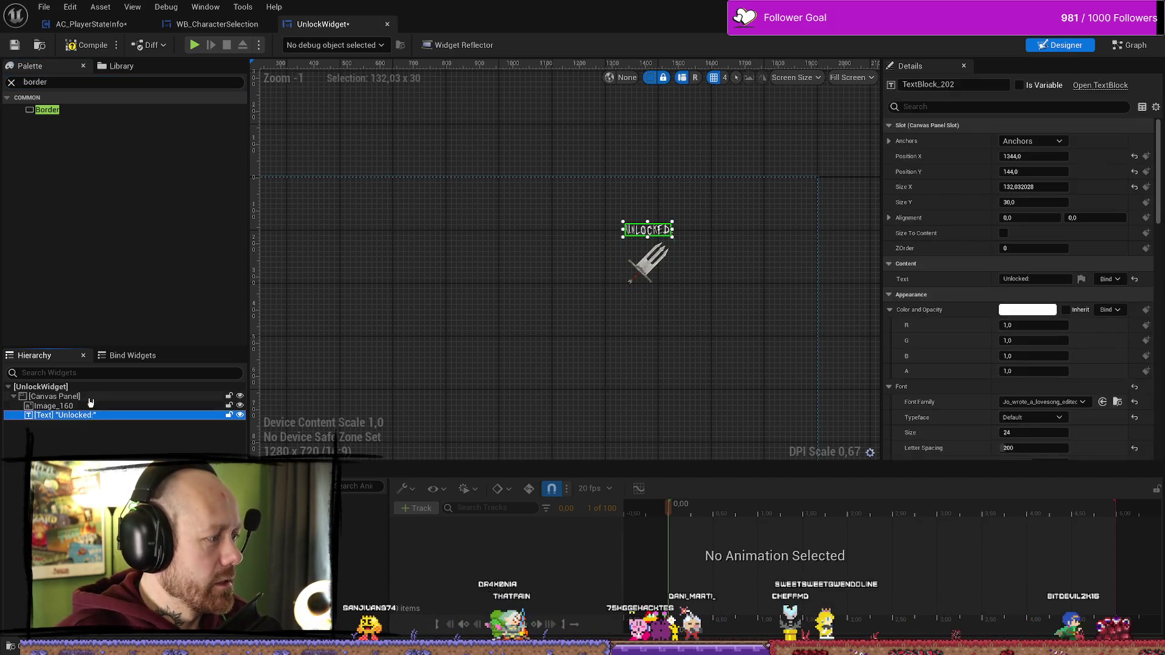
shift+click(91, 396)
key(Delete)
drag(47, 110, 84, 393)
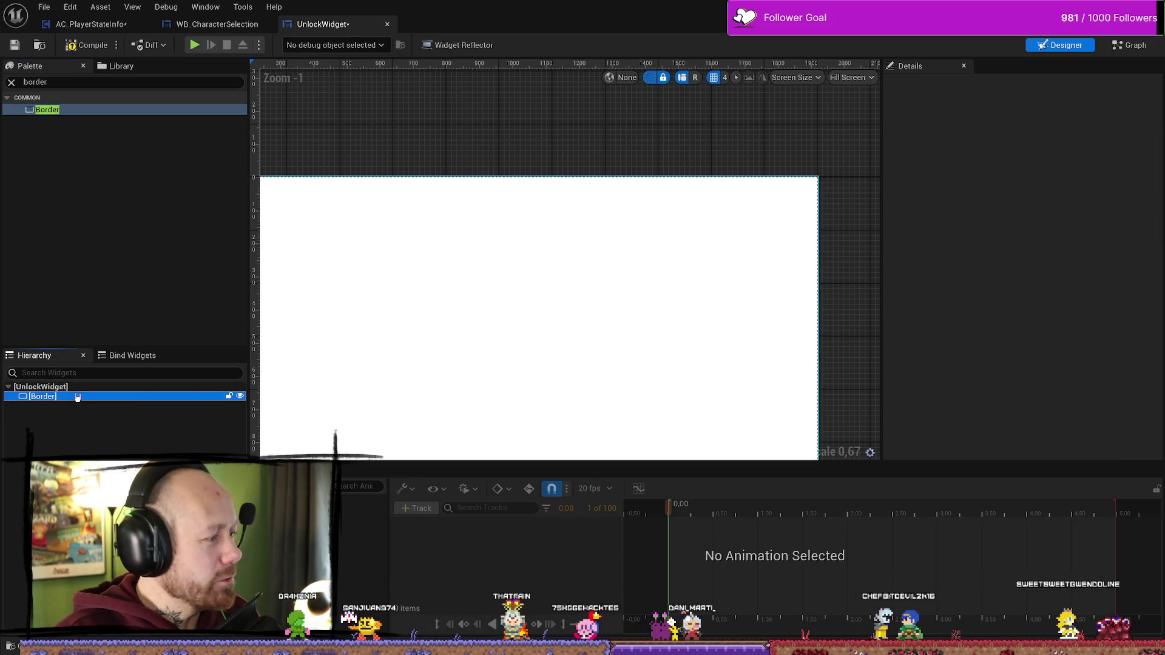
scroll(515, 280, down, 4)
scroll(530, 297, up, 2)
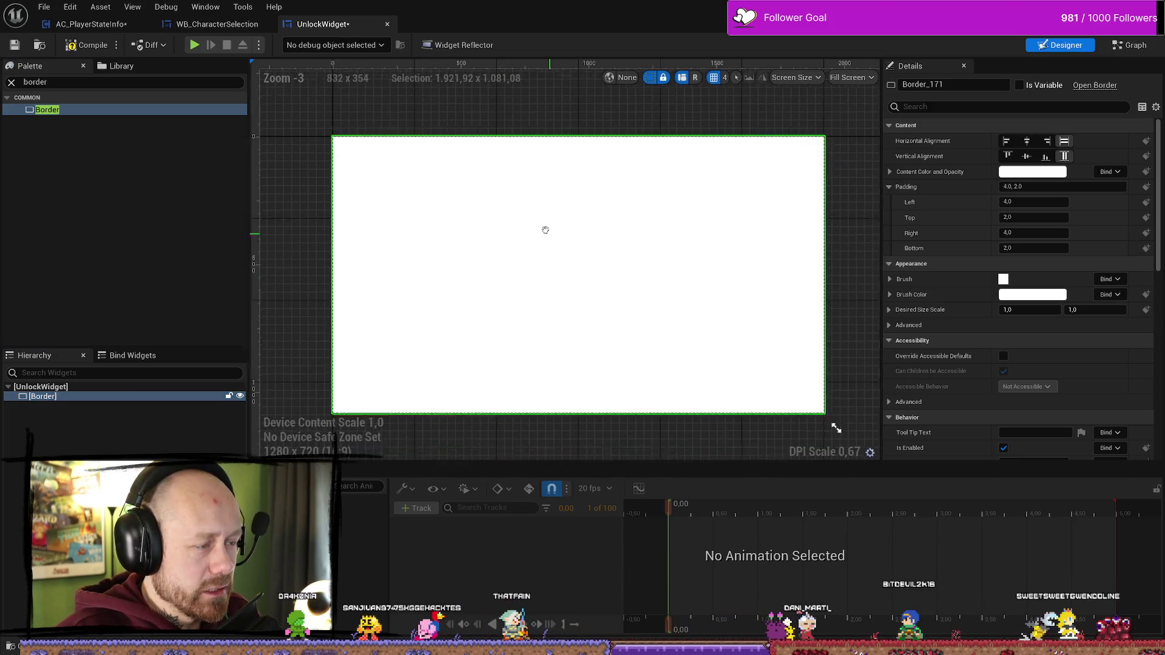
scroll(613, 270, down, 1)
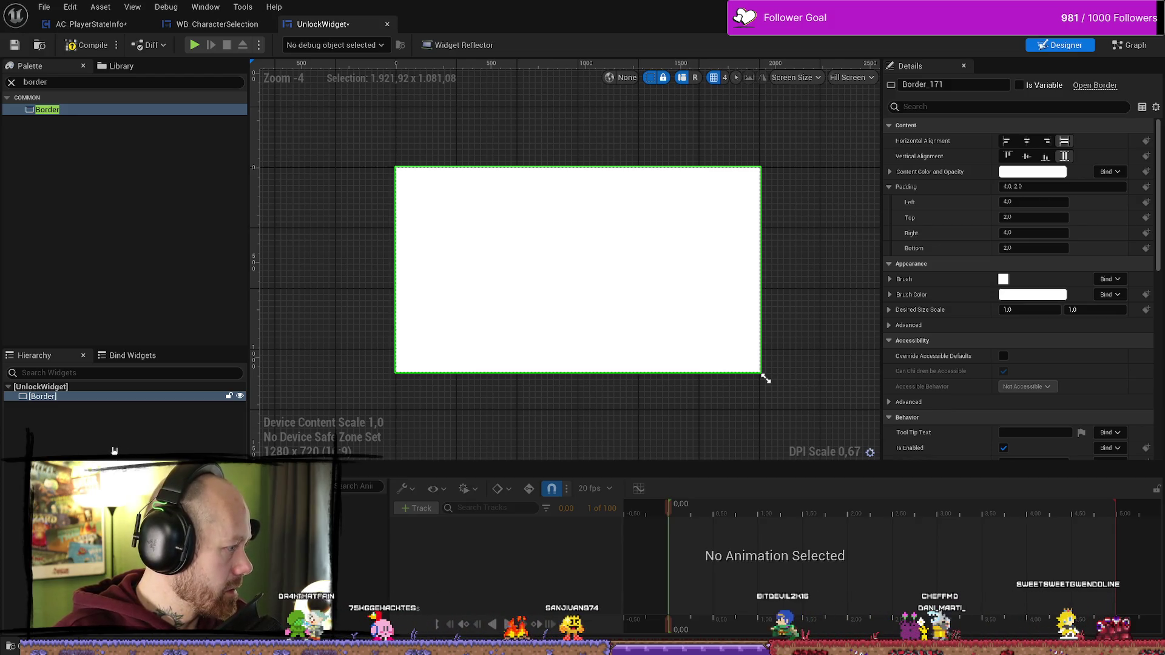
click(114, 450)
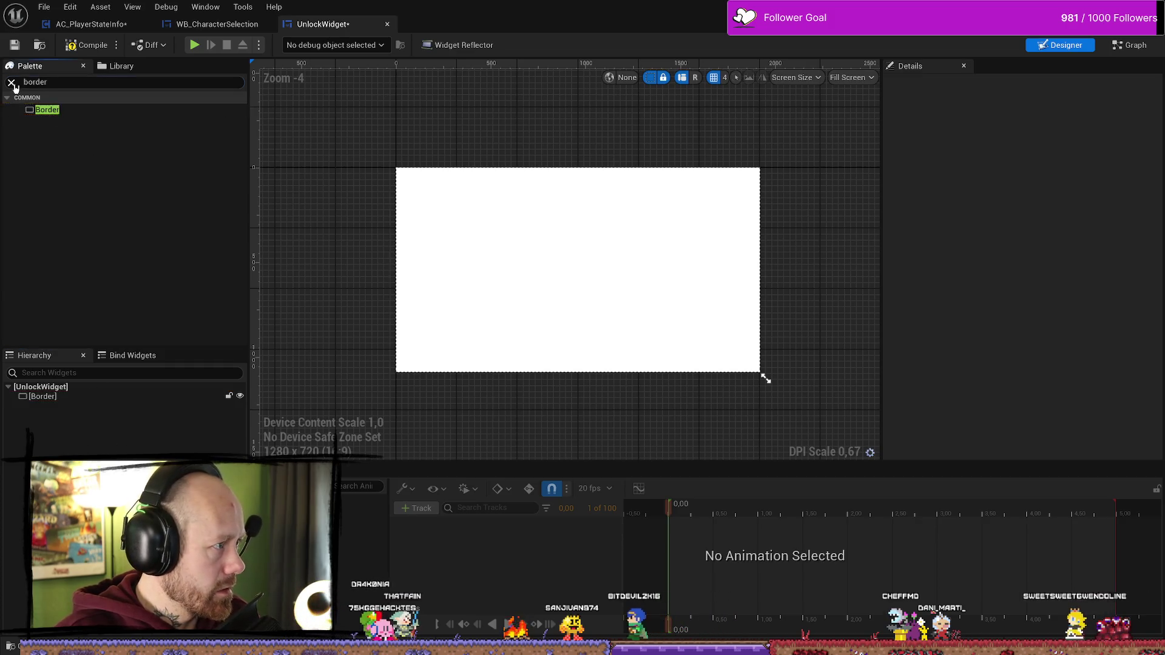
- Search the Palette for Image and drop an Image widget into the Border
click(12, 83)
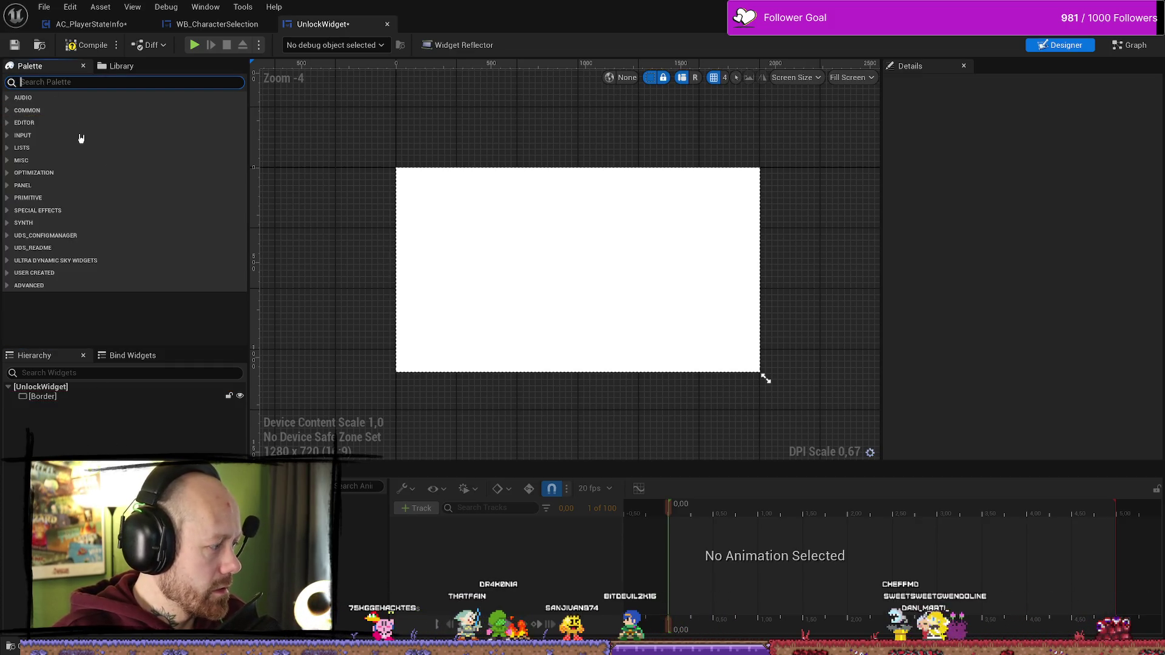
text(inmag)
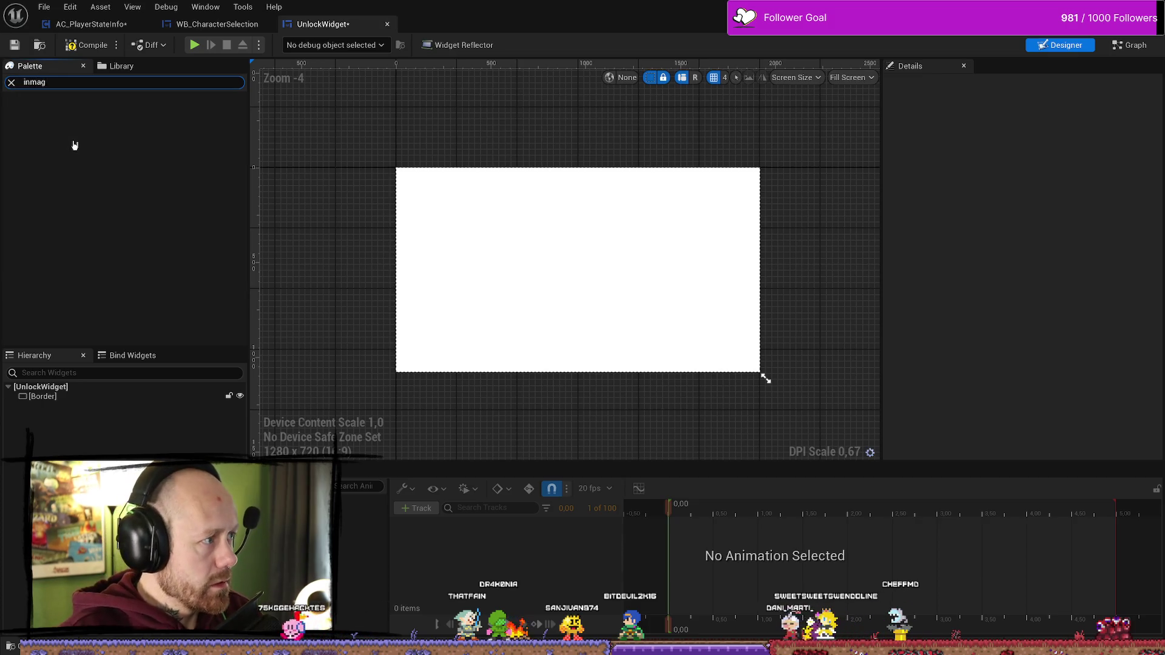
text(e)
drag(46, 110, 75, 407)
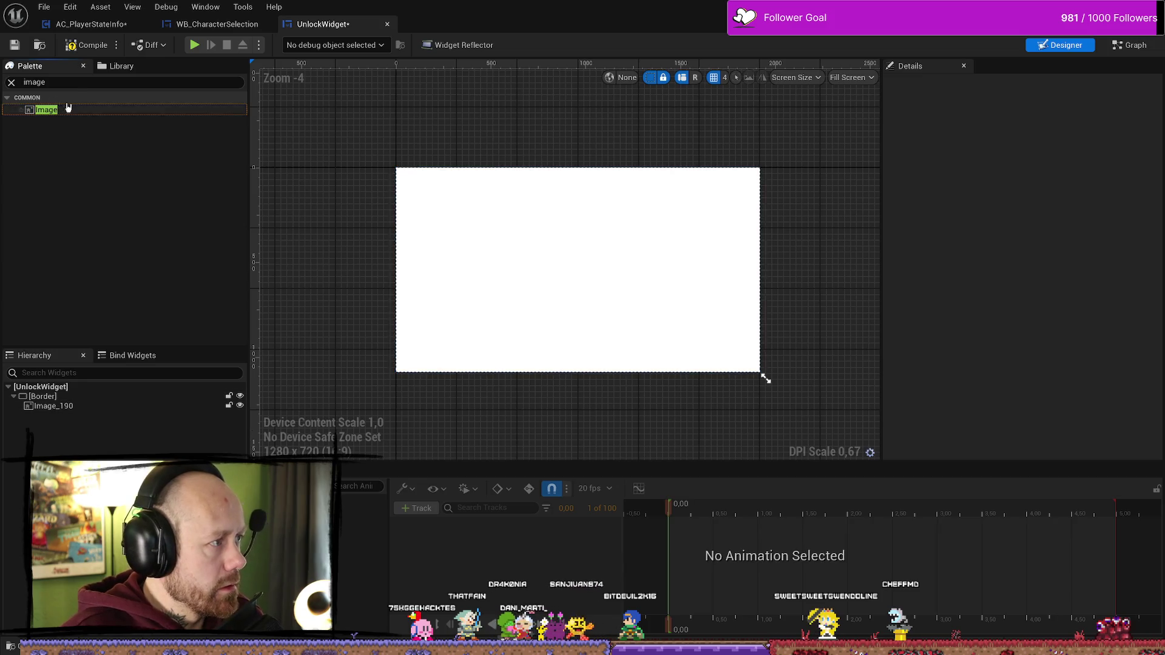
click(55, 406)
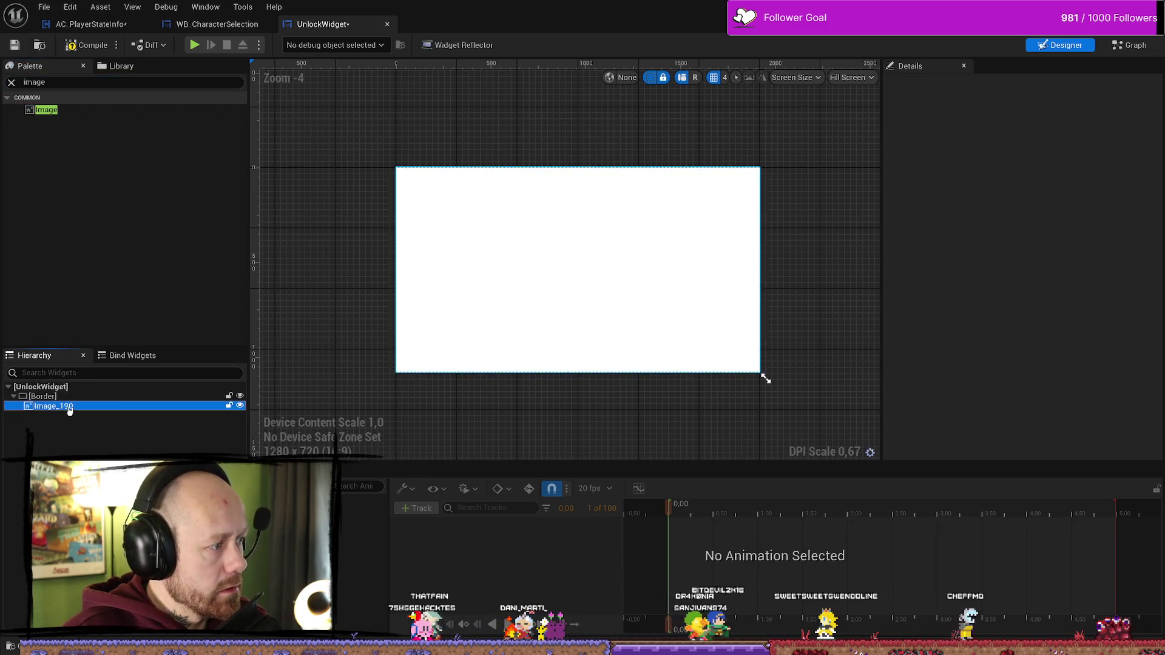
- Try a fully transparent content colour on the Border, then restore it to opaque white
key(Up)
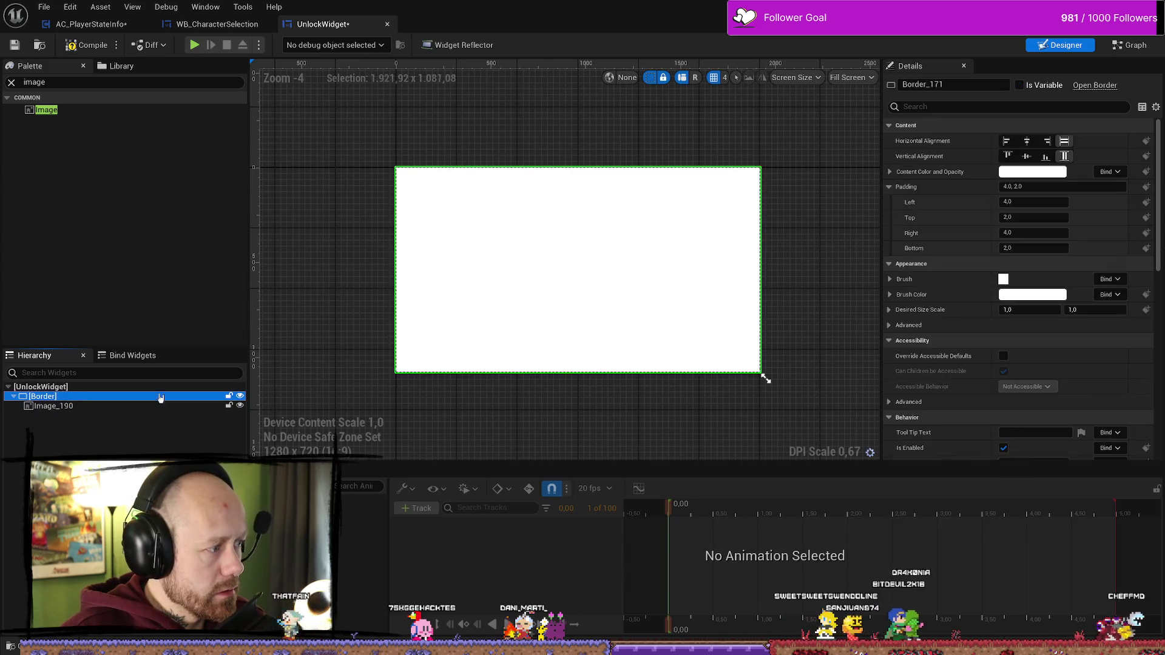
click(1032, 173)
drag(886, 425, 794, 425)
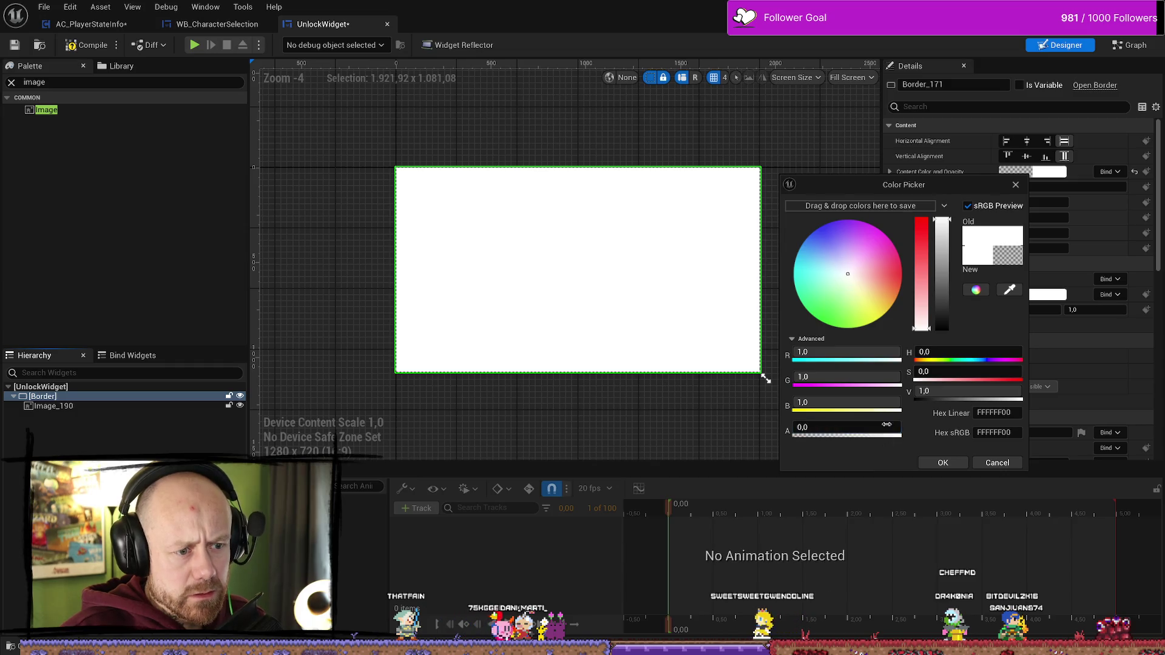
click(934, 462)
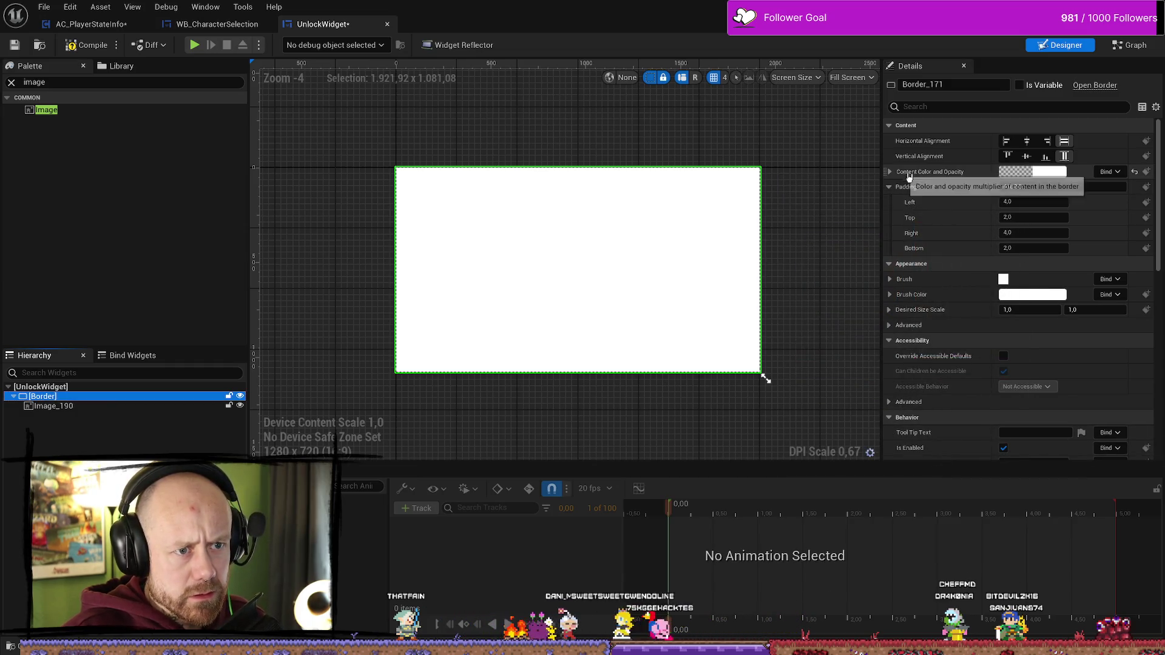
click(1011, 173)
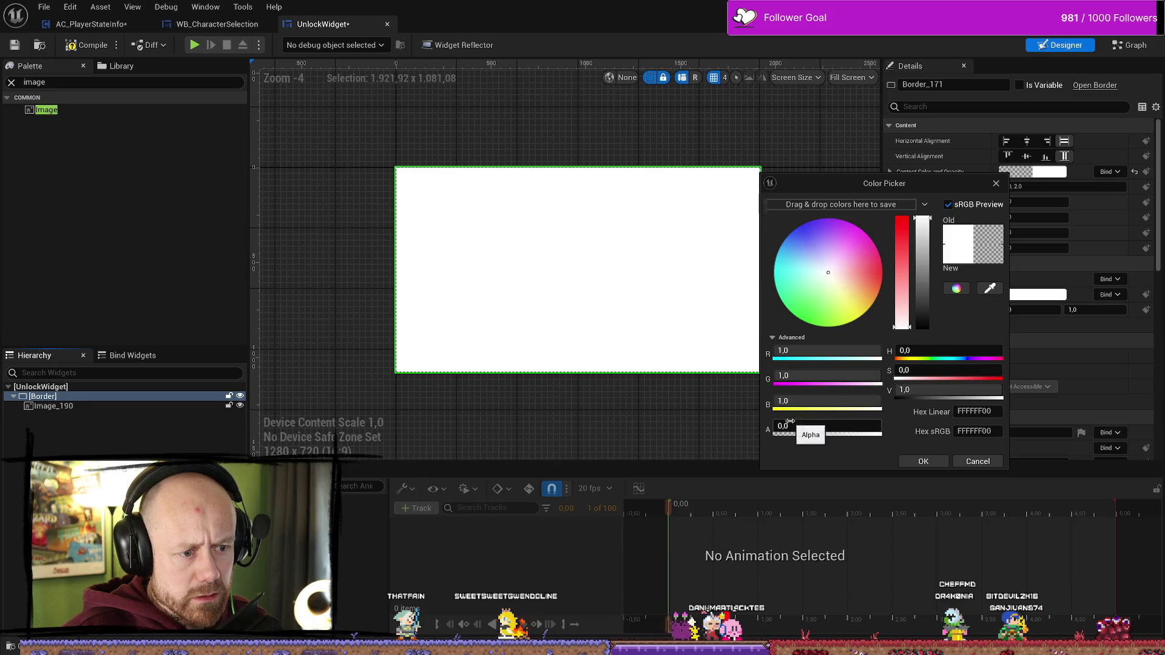
drag(790, 421, 778, 464)
click(922, 462)
- Try a fully transparent Border brush colour, then set it back to opaque white
click(1016, 296)
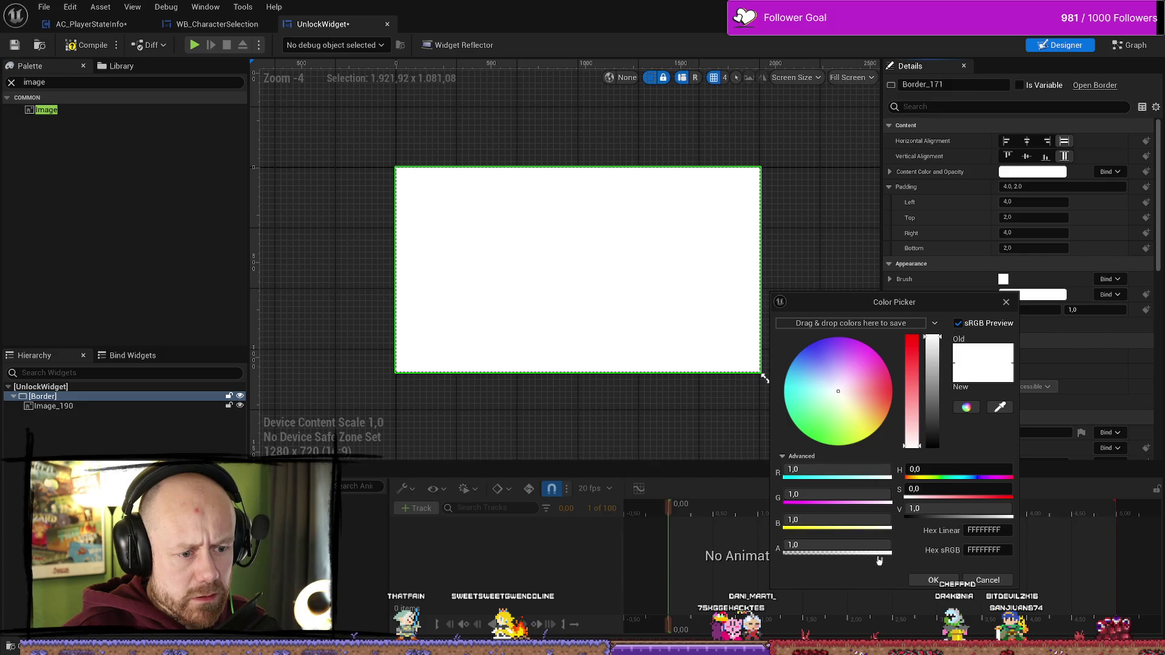
drag(879, 561, 788, 560)
click(933, 580)
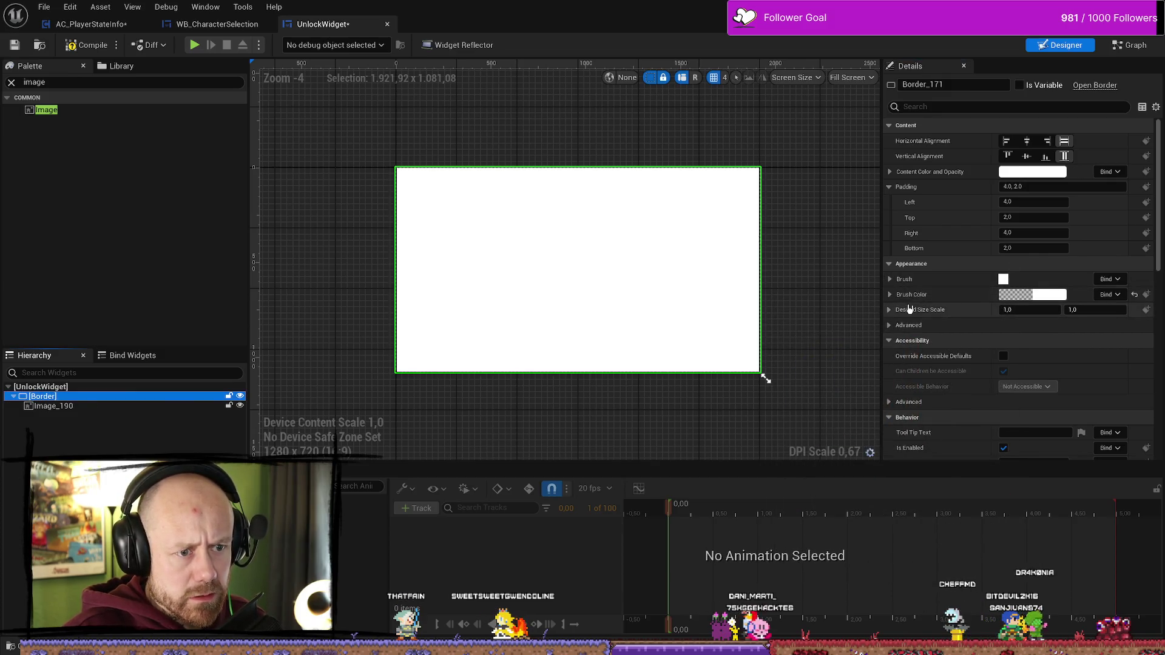
click(1017, 296)
drag(929, 422, 929, 341)
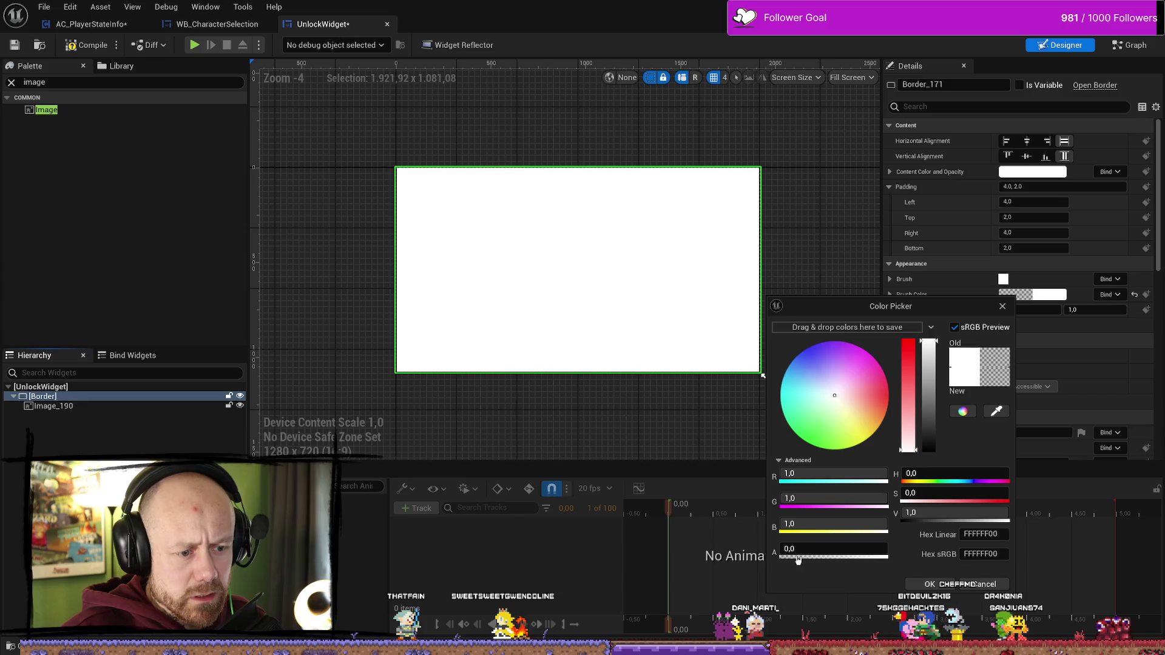
drag(789, 556, 888, 556)
click(929, 585)
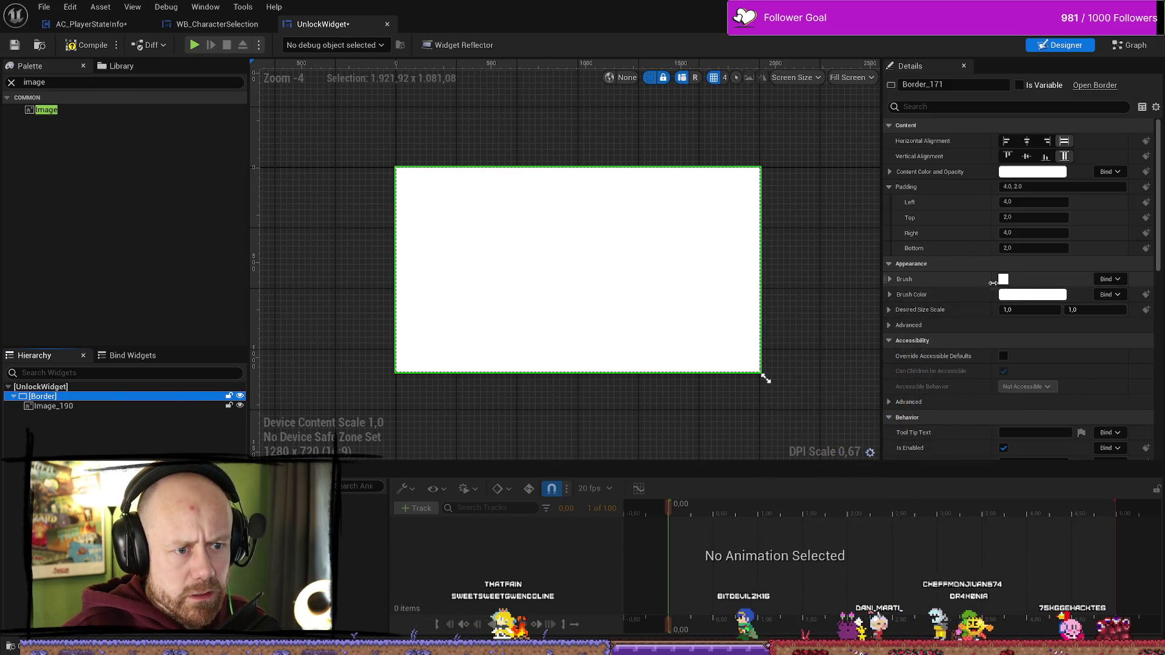
- Tint the Border's brush pink, then pale yellow, and undo the tint
click(958, 281)
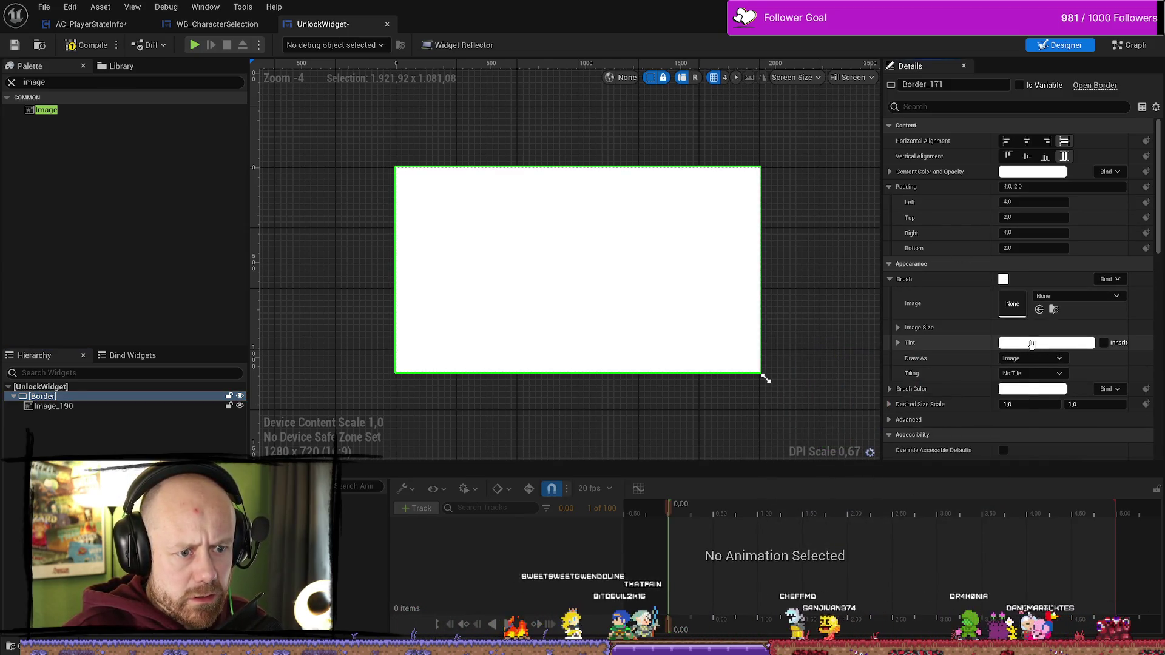
click(1046, 343)
click(902, 433)
drag(902, 432, 870, 471)
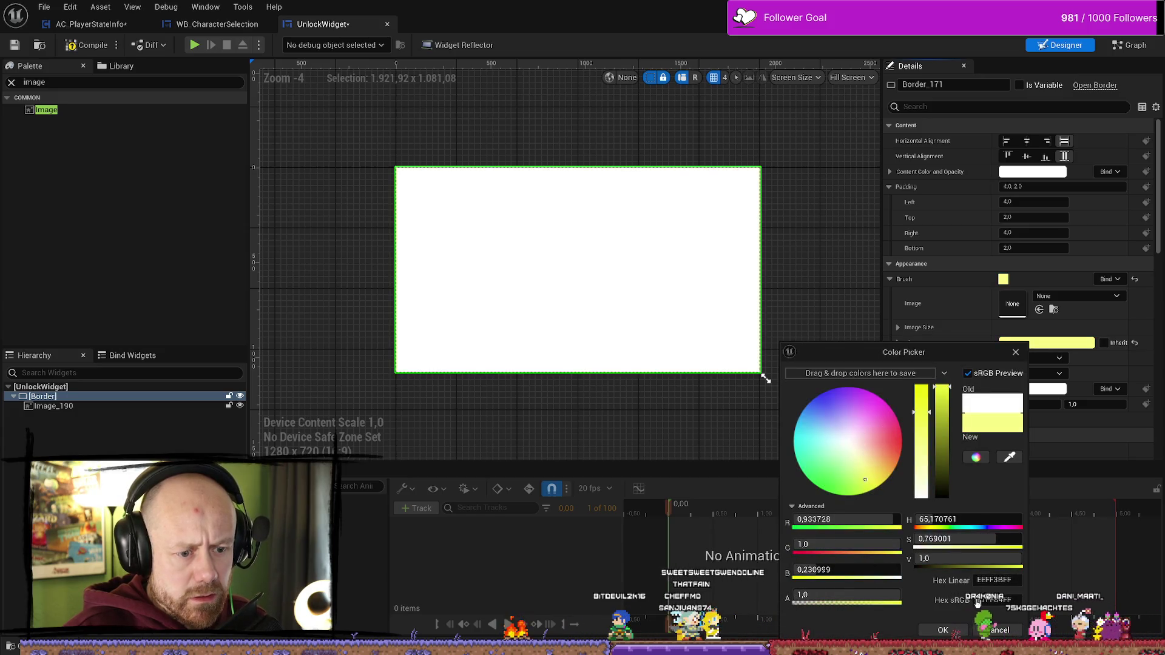
click(1006, 324)
key(ctrl+z)
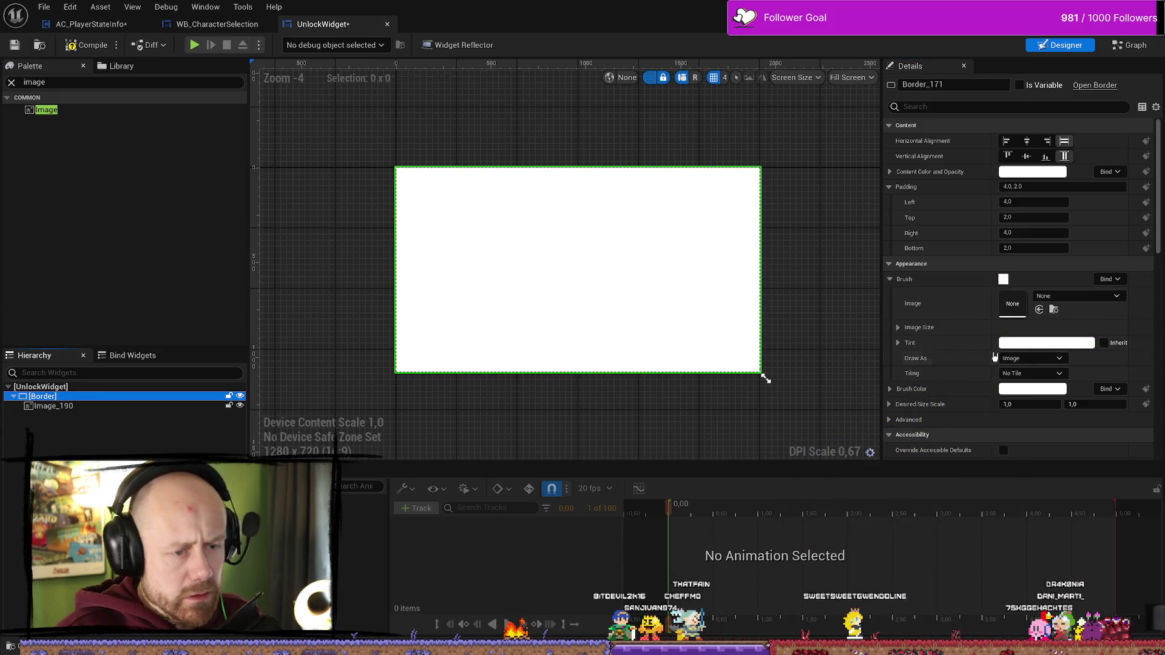
- Experiment with a red-orange, then near-black content colour, and discard the change
click(1032, 171)
drag(845, 274, 899, 282)
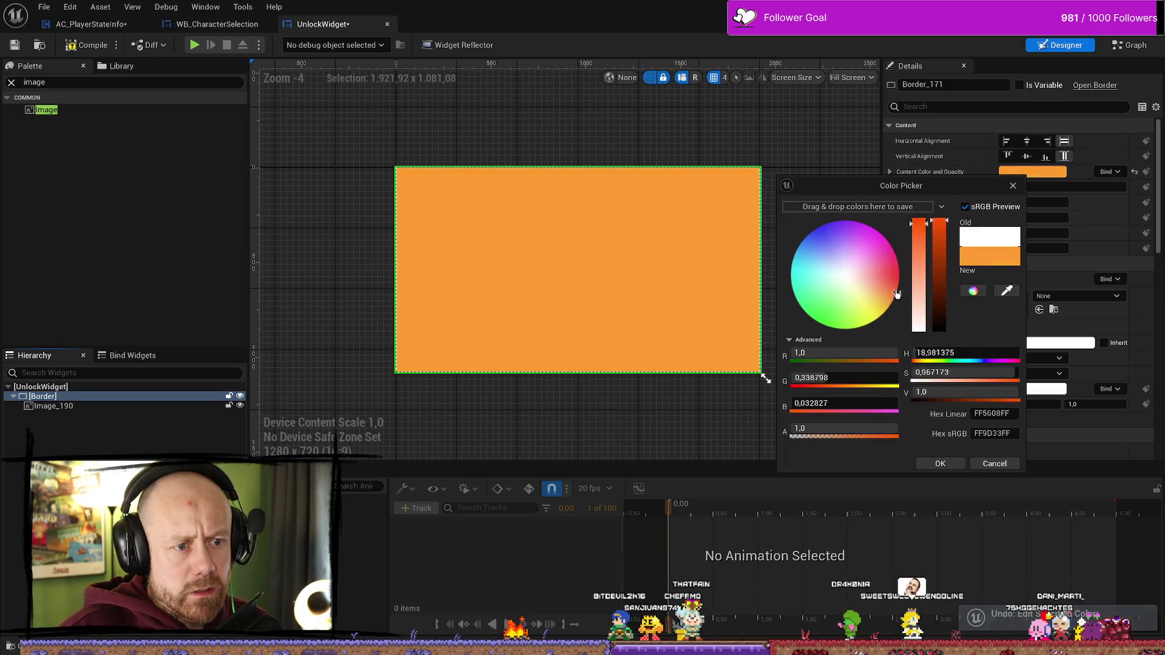
drag(874, 429, 791, 429)
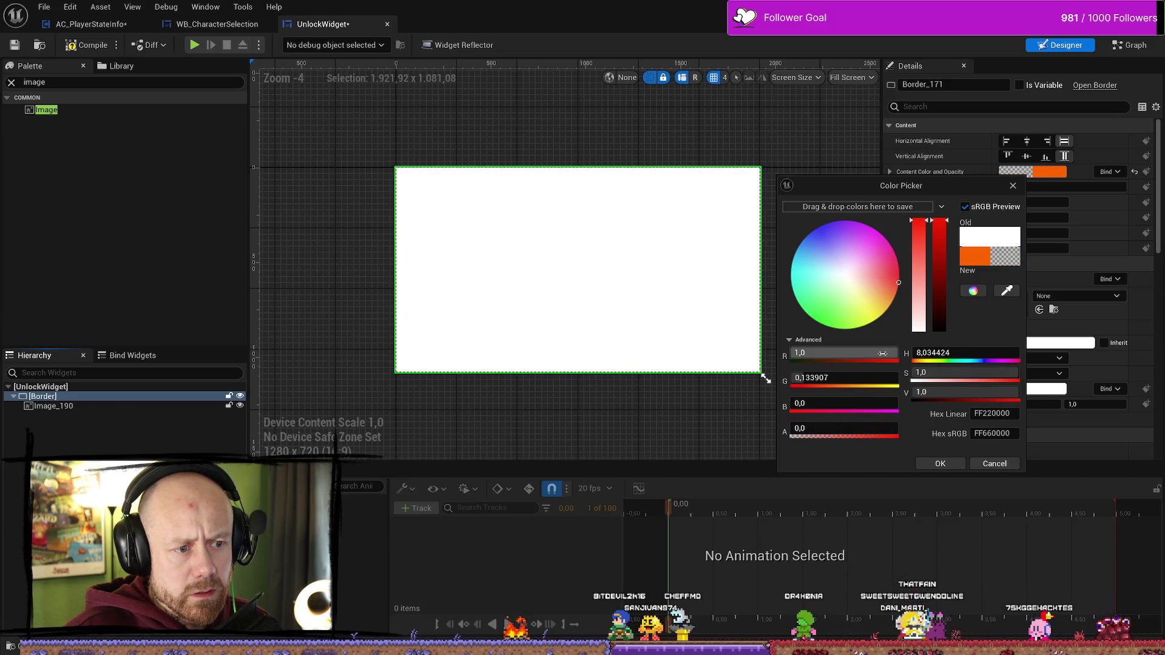
drag(882, 353, 794, 353)
drag(1007, 391, 946, 391)
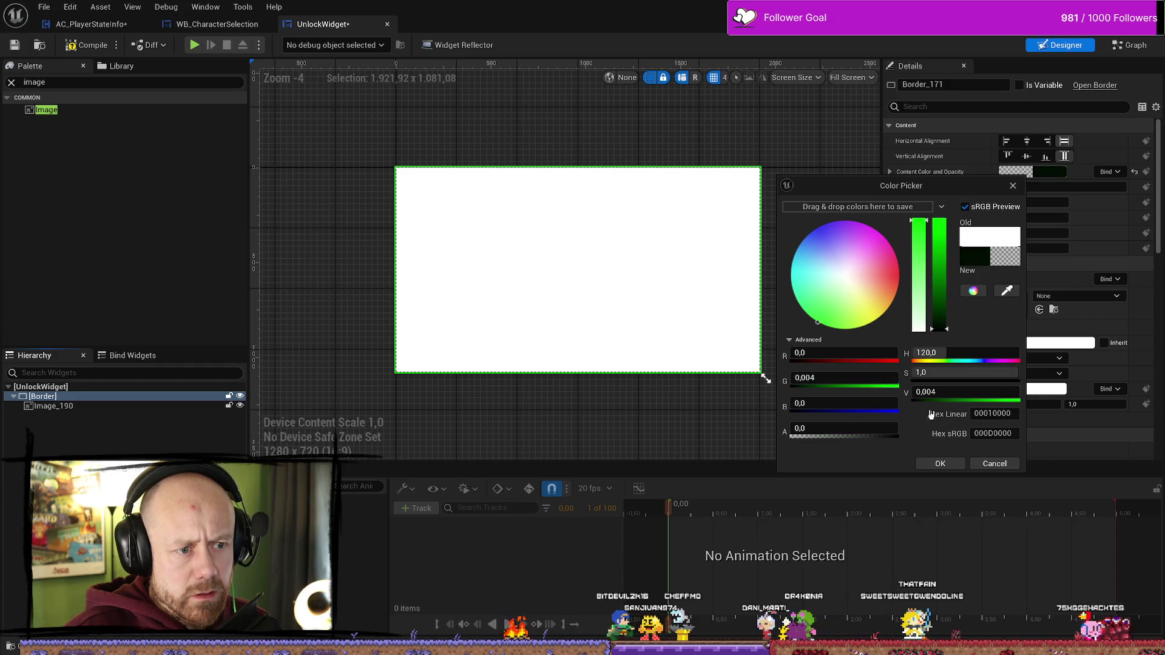
click(988, 466)
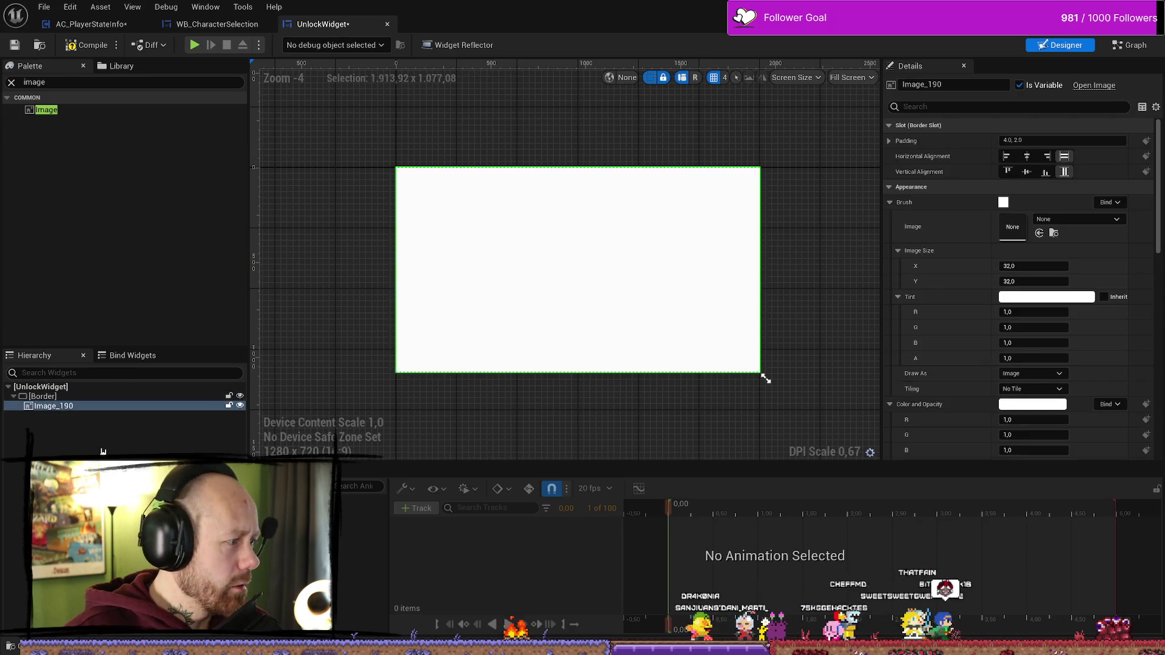
- Delete the Border, then undo back to the original Canvas Panel layout
click(100, 397)
key(Delete)
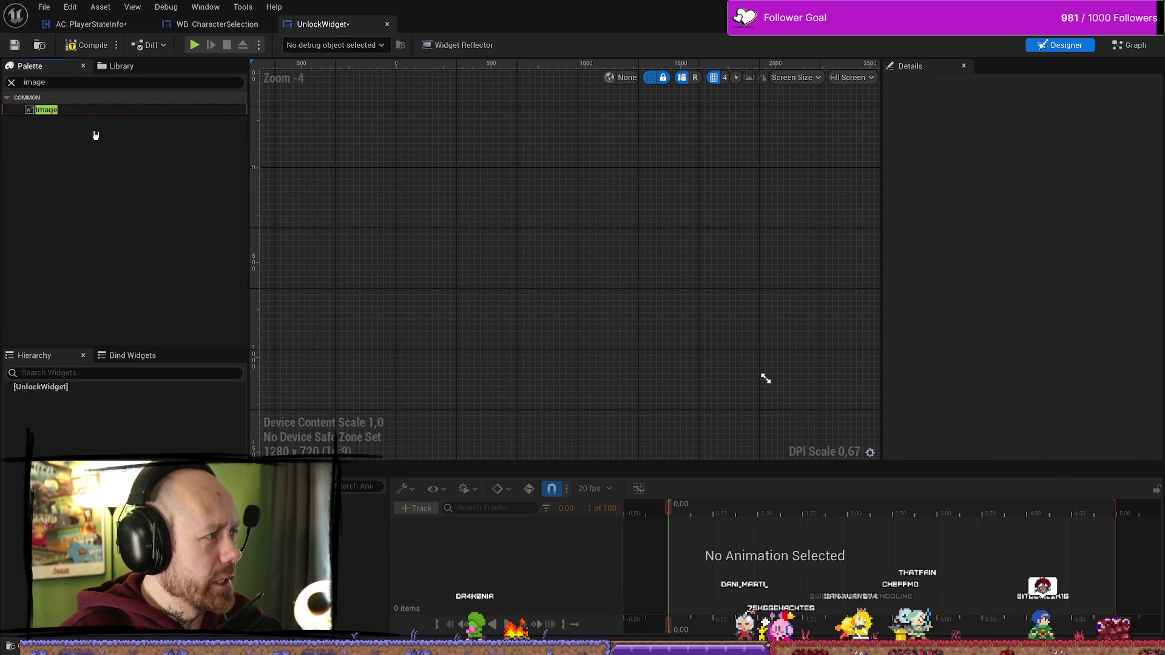
key(ctrl+z)
key(ctrl+z)
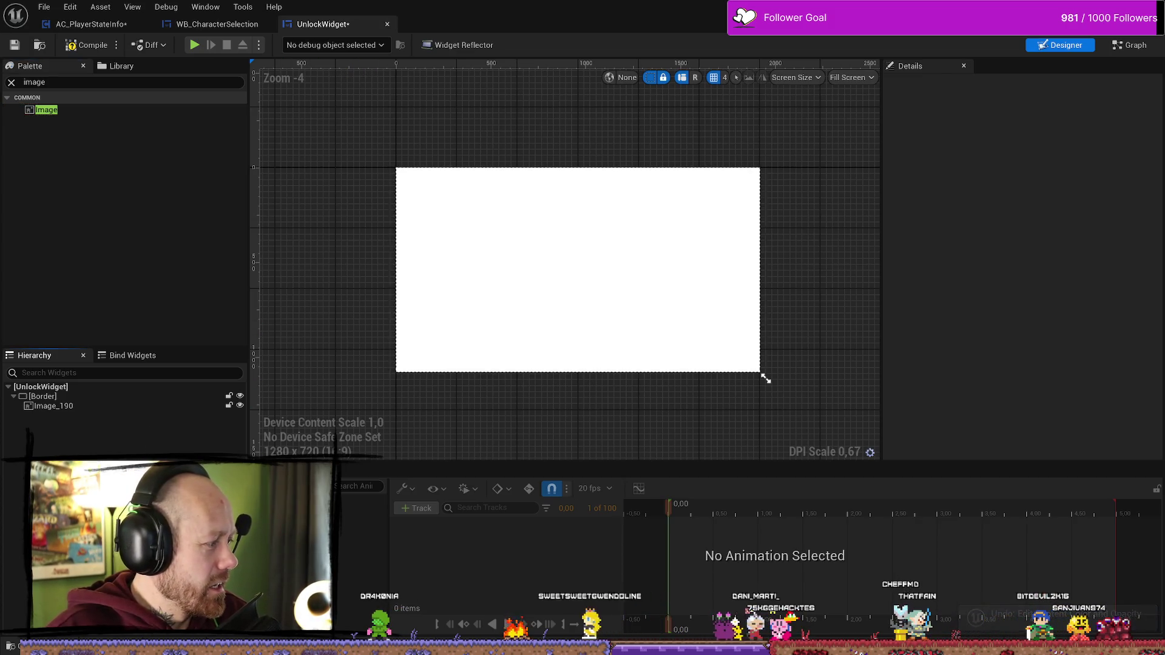
key(ctrl+z)
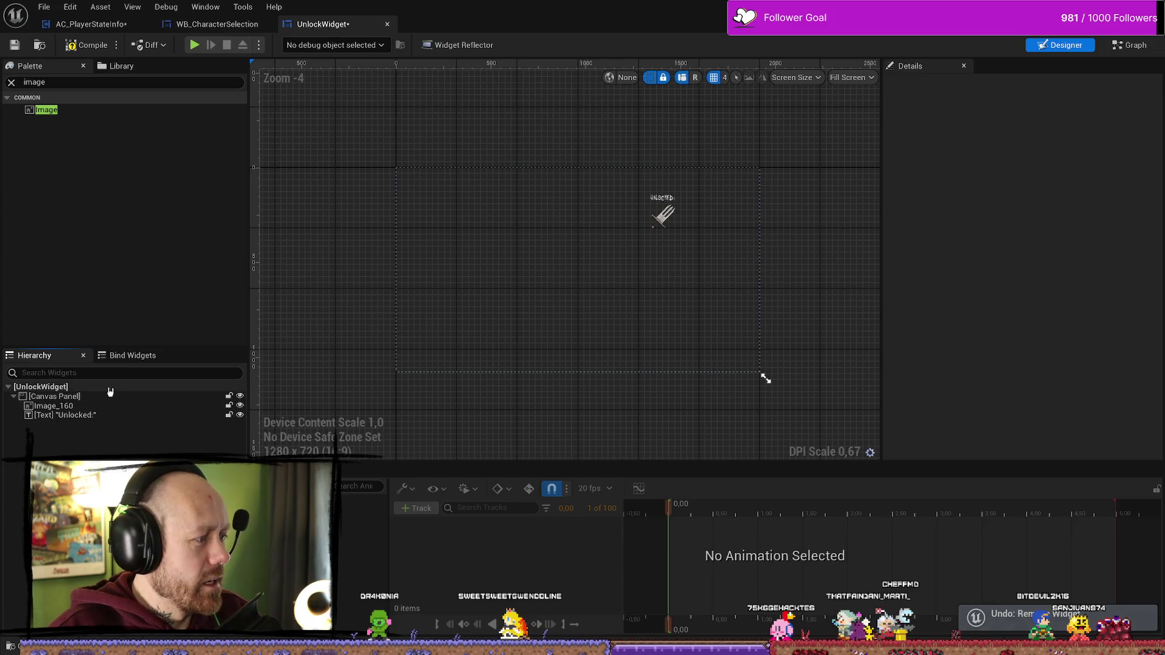
click(110, 395)
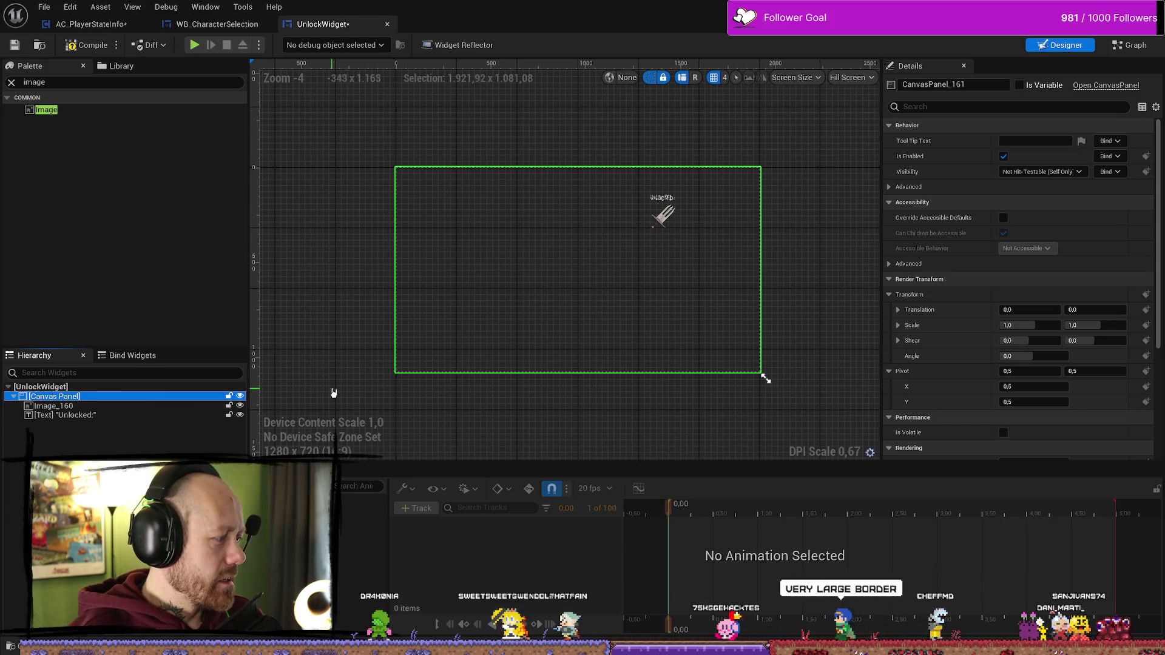
- Move the dagger image and the Unlocked: text apart and reposition both on the canvas
click(668, 218)
scroll(691, 237, up, 3)
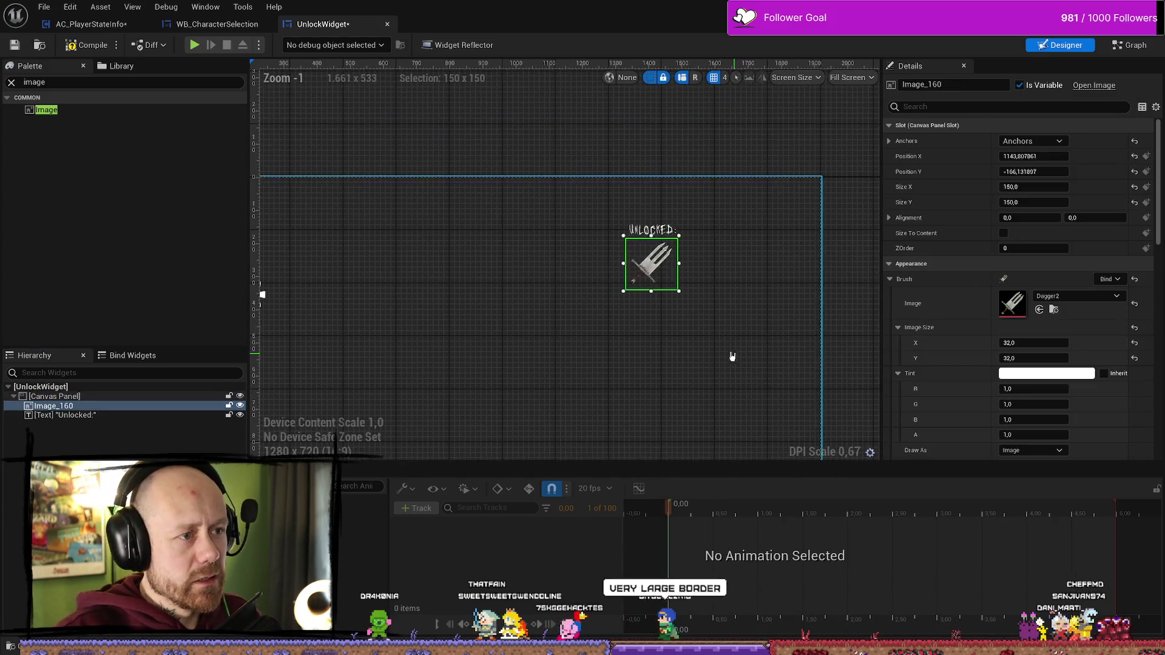
drag(652, 260, 696, 301)
click(656, 239)
mouse_move(655, 239)
mouse_down()
mouse_move(670, 225)
mouse_move(694, 259)
mouse_move(708, 233)
mouse_up()
mouse_move(693, 303)
mouse_down()
mouse_move(706, 273)
mouse_move(499, 333)
mouse_move(325, 293)
mouse_move(781, 259)
mouse_up()
scroll(766, 296, up, 3)
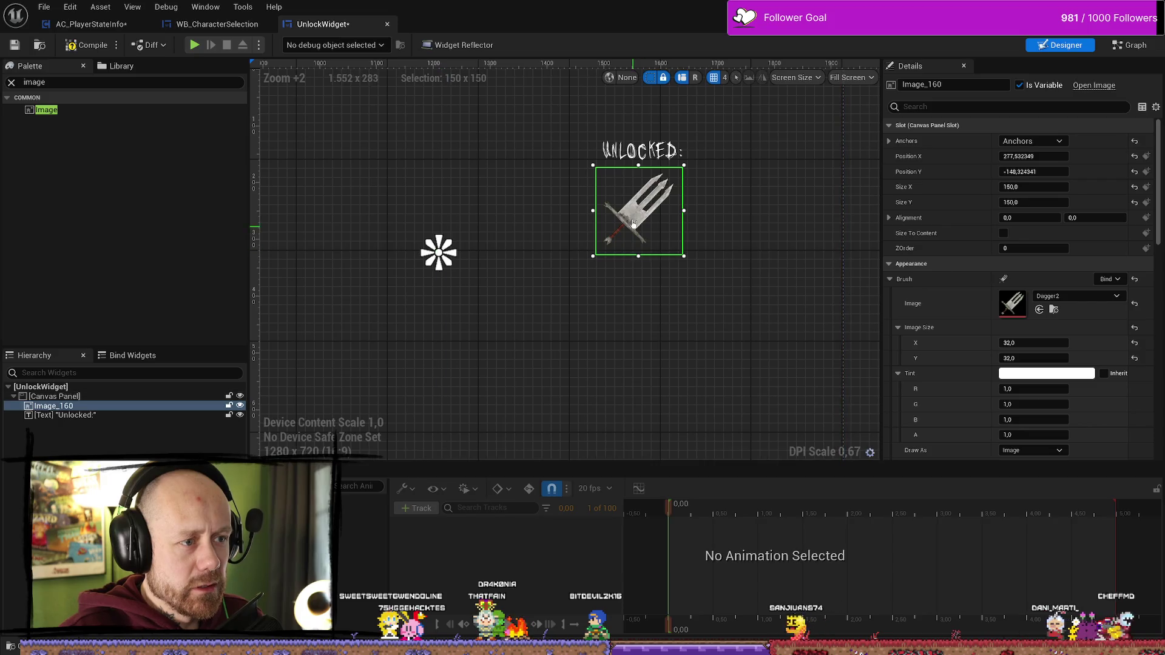
drag(642, 214, 634, 231)
click(644, 155)
drag(644, 155, 636, 170)
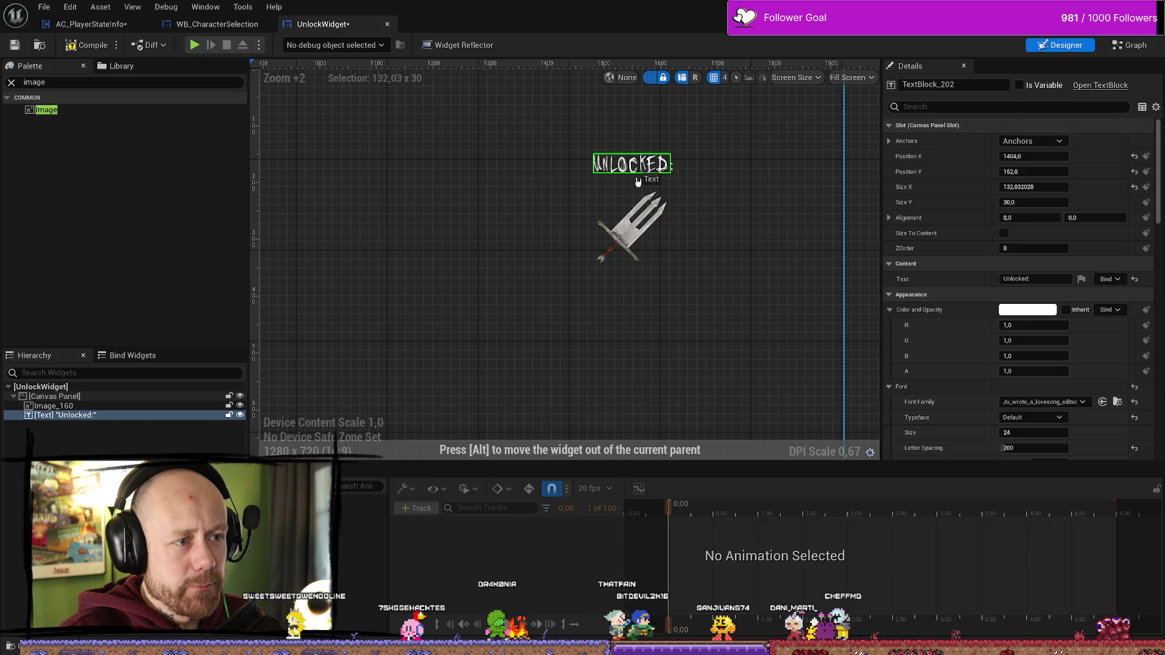
- Line the Unlocked: text up above the dagger and pin the dagger's top-left anchor to its corner
scroll(637, 173, down, 3)
click(646, 220)
scroll(621, 307, down, 4)
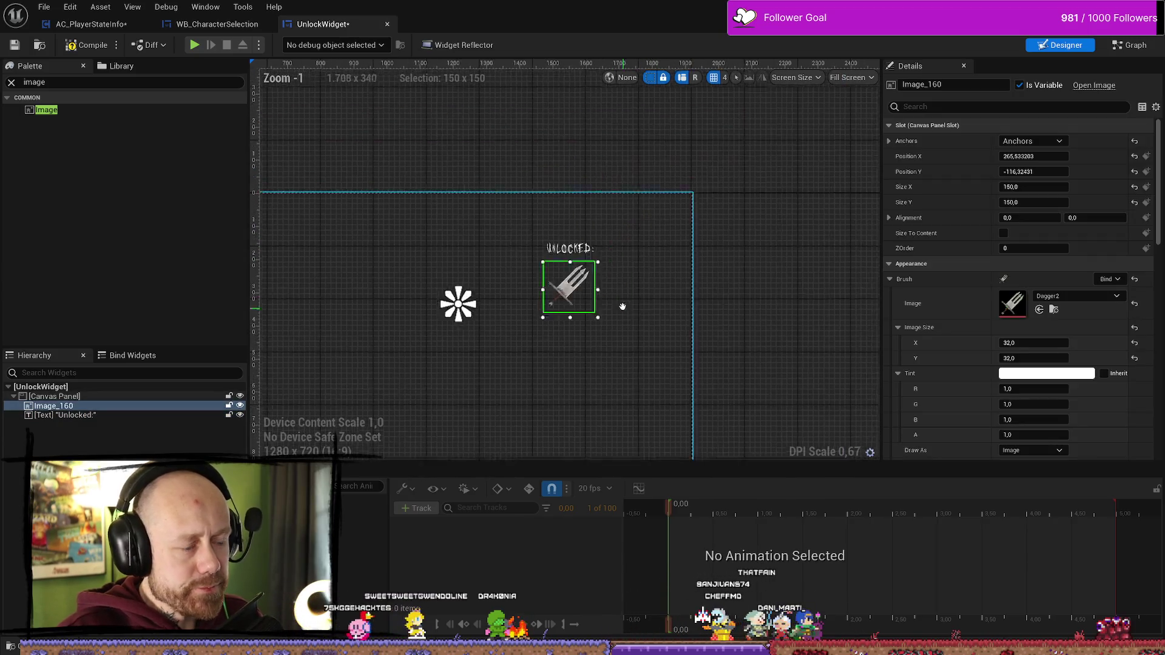
scroll(647, 301, up, 1)
scroll(621, 271, up, 3)
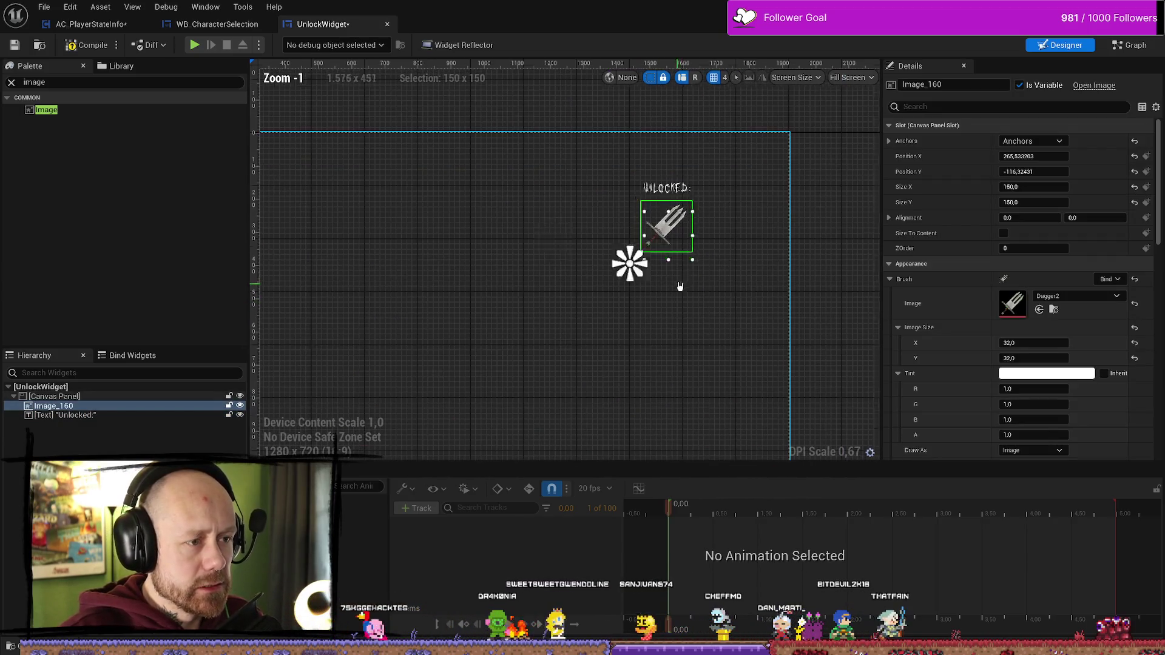
drag(698, 244, 621, 247)
drag(707, 204, 633, 206)
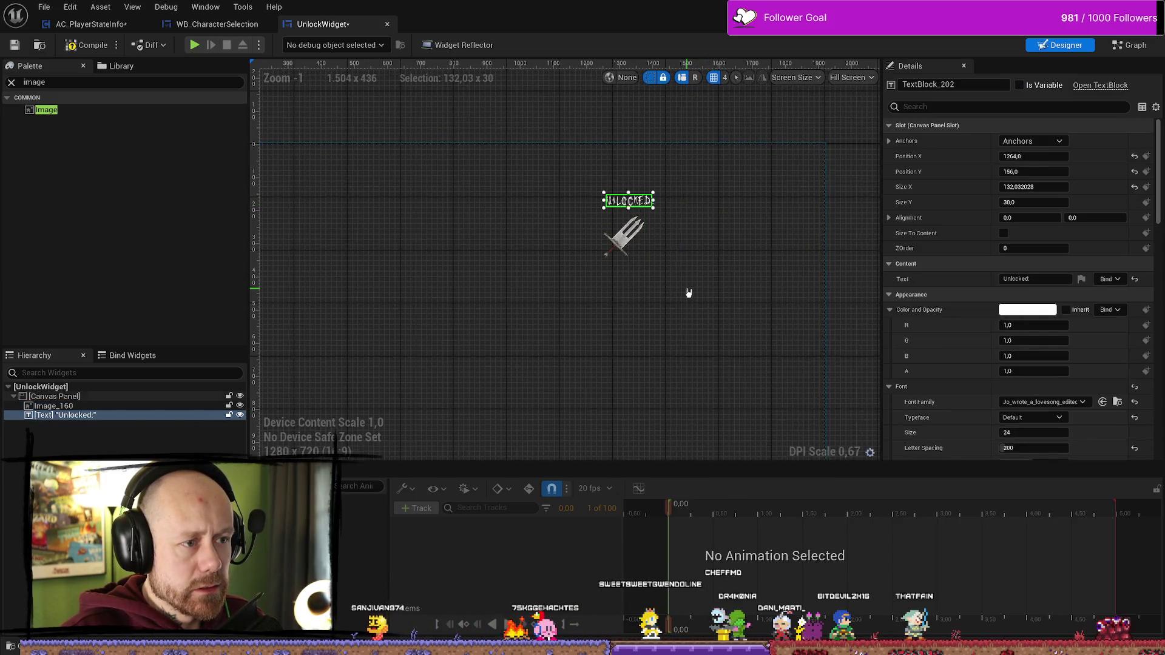
scroll(673, 294, down, 1)
scroll(661, 300, up, 2)
scroll(656, 278, down, 4)
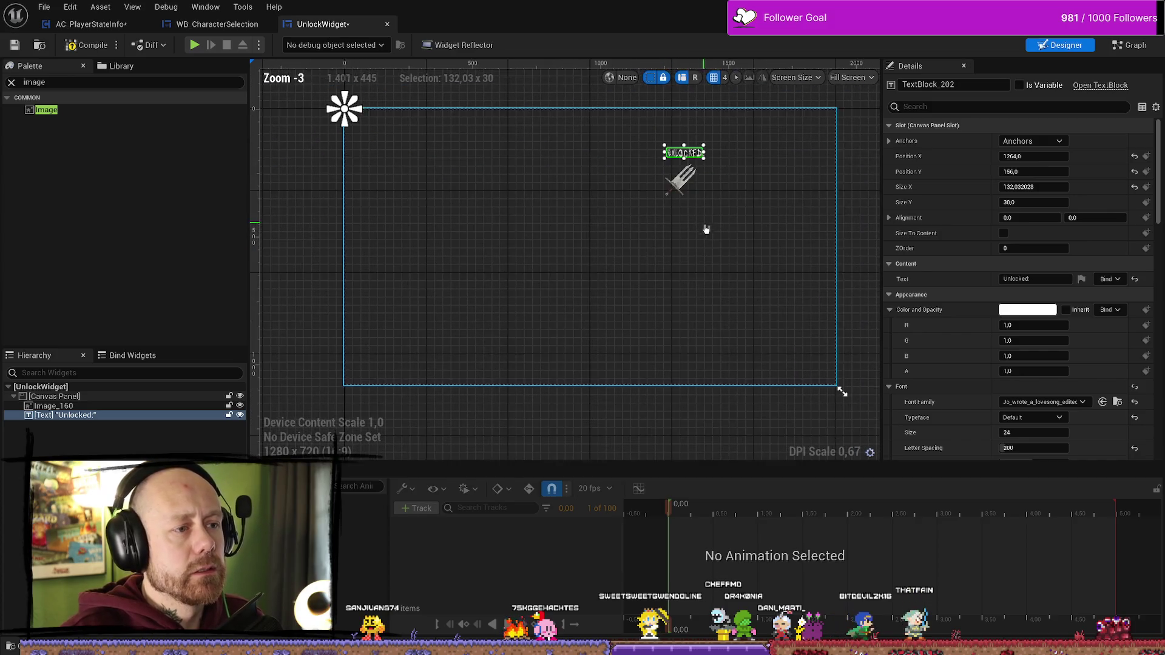
scroll(728, 234, up, 5)
drag(616, 203, 615, 204)
click(606, 249)
mouse_move(554, 267)
mouse_down()
mouse_move(605, 268)
mouse_move(564, 204)
mouse_up()
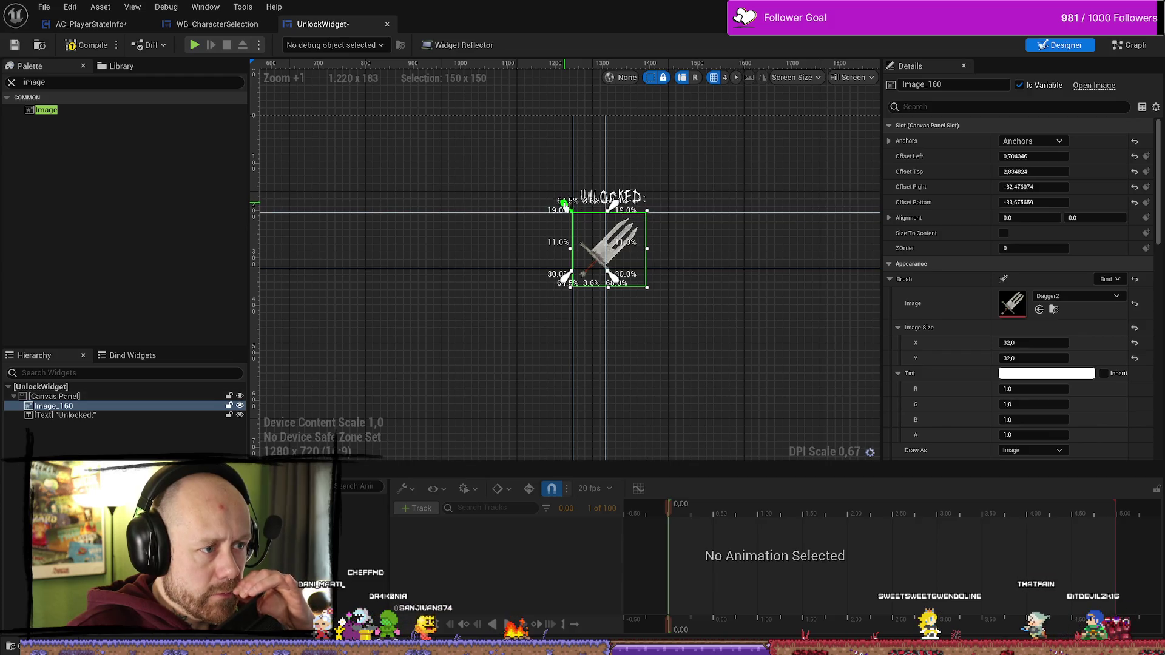
- Pin the dagger's bottom-right anchor to its corner and drag the text's top-left anchors onto the Unlocked: label
drag(613, 276, 651, 294)
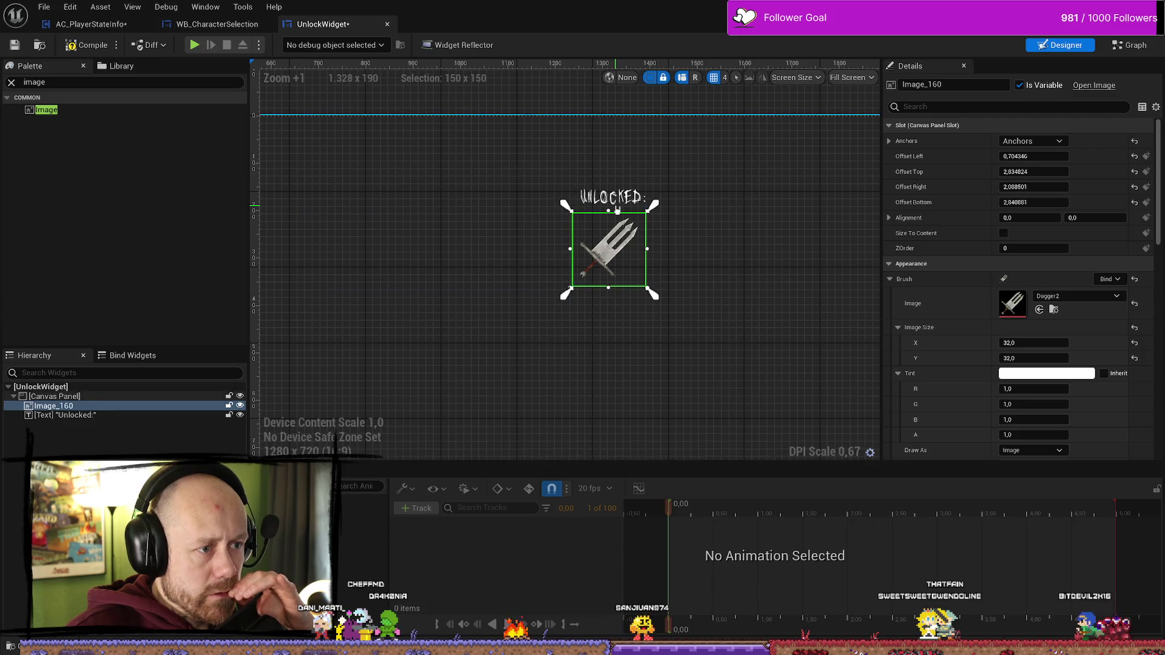
click(610, 197)
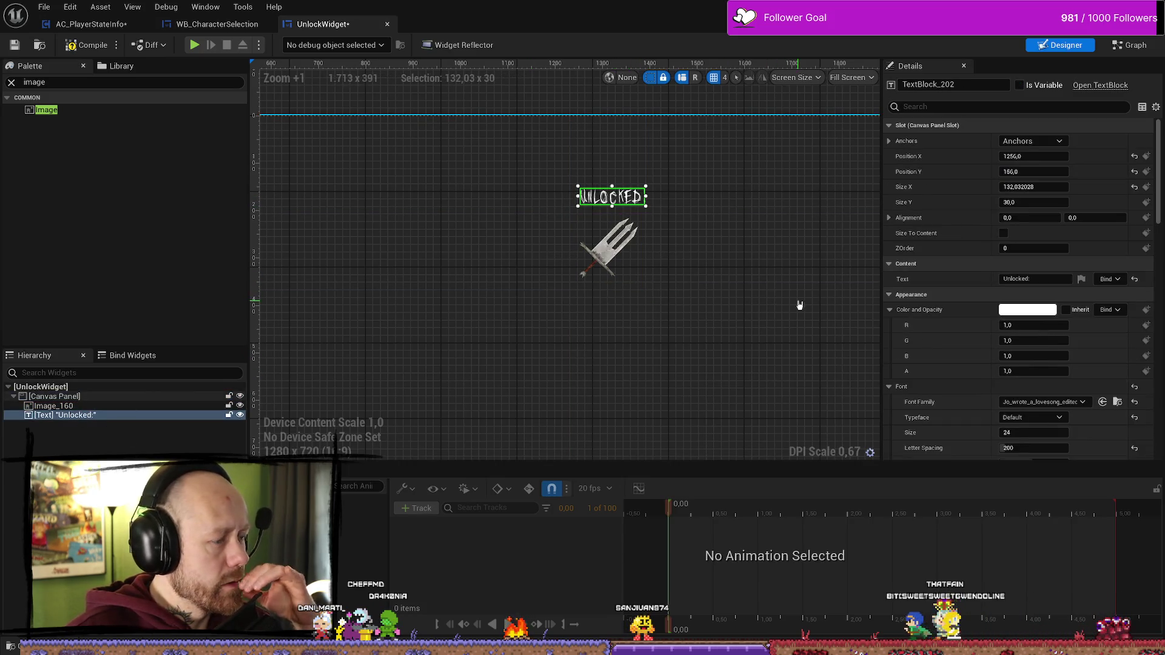
click(1039, 142)
click(1020, 167)
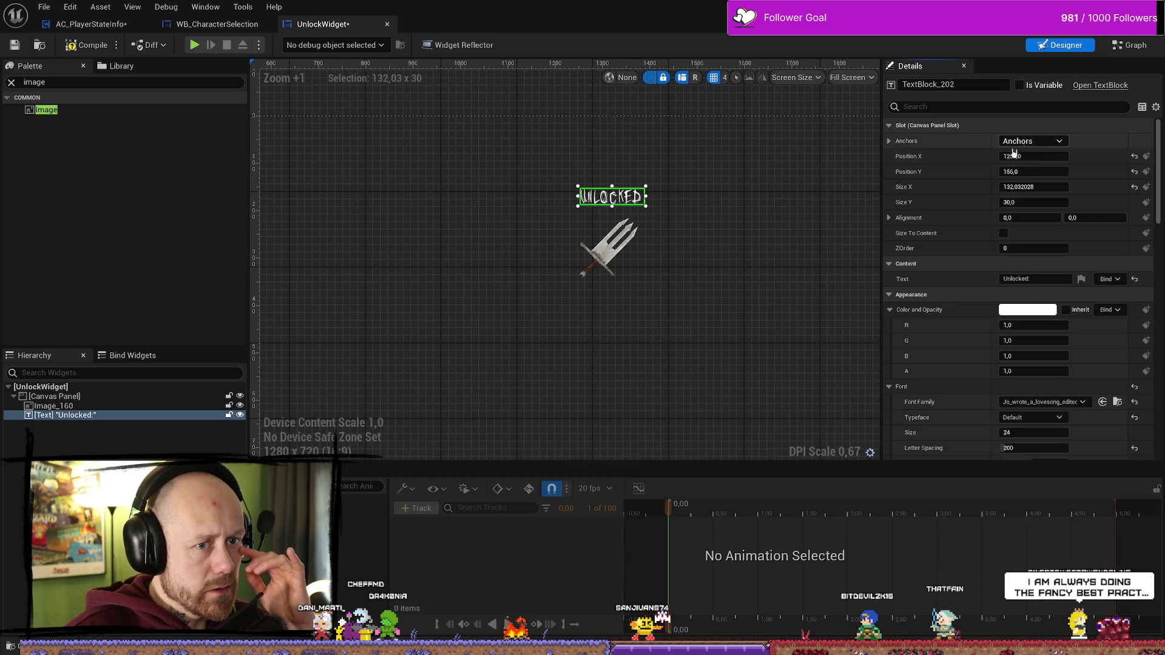
scroll(767, 242, down, 6)
scroll(771, 238, up, 2)
mouse_move(341, 184)
mouse_down()
mouse_move(464, 223)
mouse_move(785, 242)
mouse_move(655, 224)
mouse_move(680, 219)
mouse_move(688, 203)
mouse_move(700, 241)
mouse_move(591, 239)
mouse_move(612, 238)
mouse_up()
scroll(686, 228, up, 5)
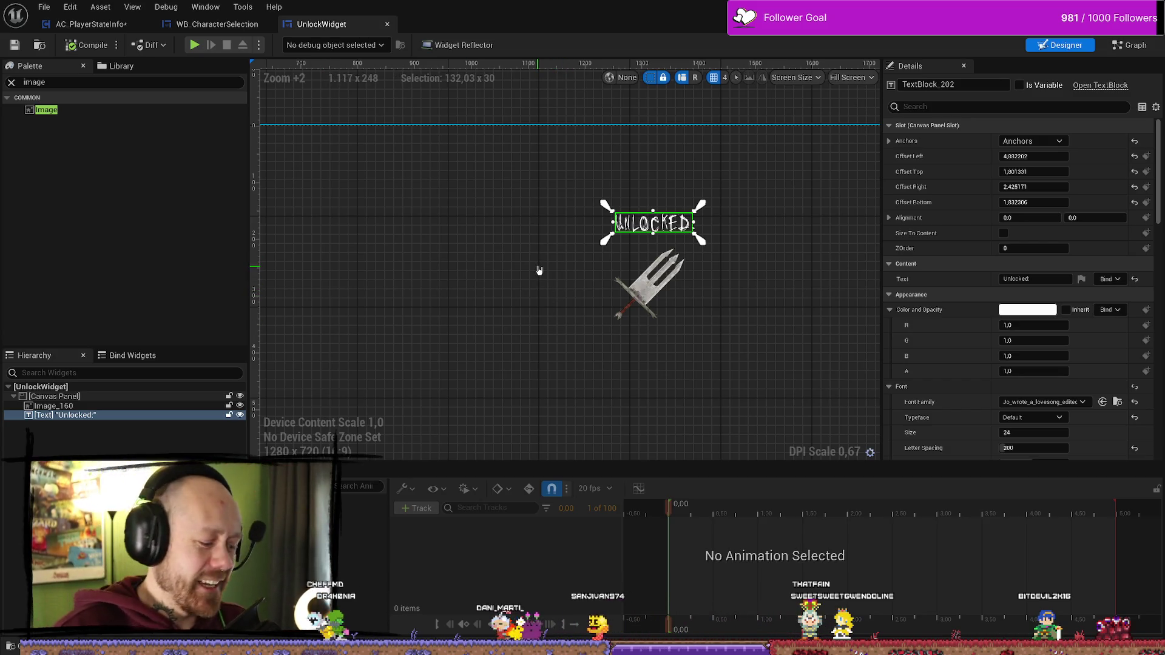
click(777, 288)
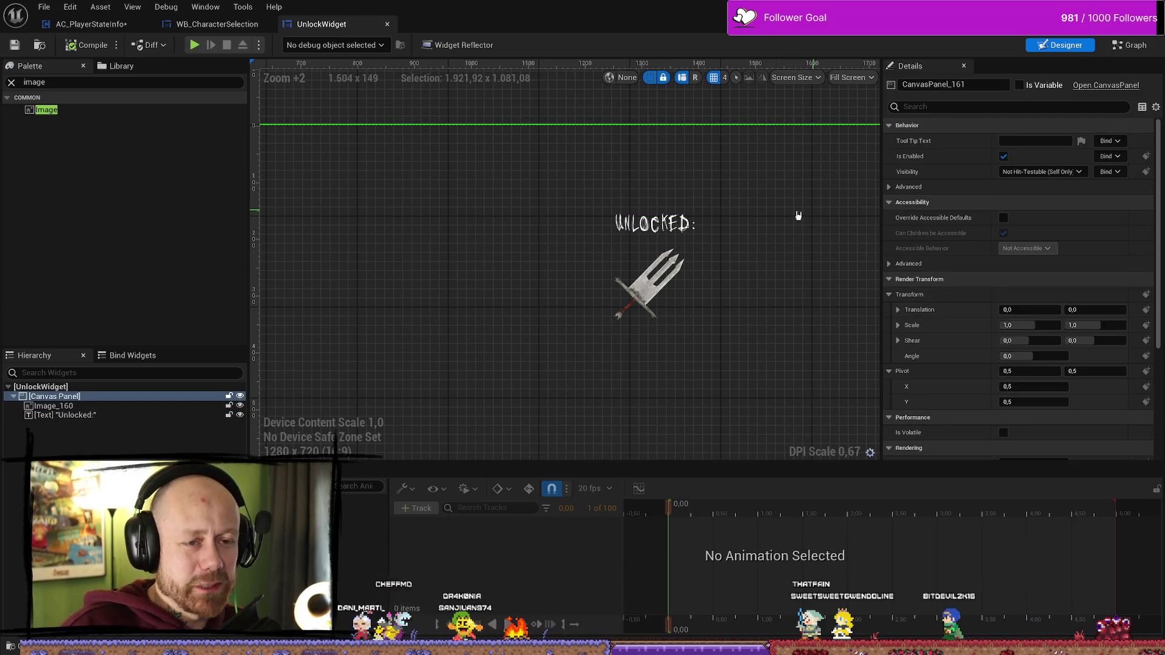
click(620, 314)
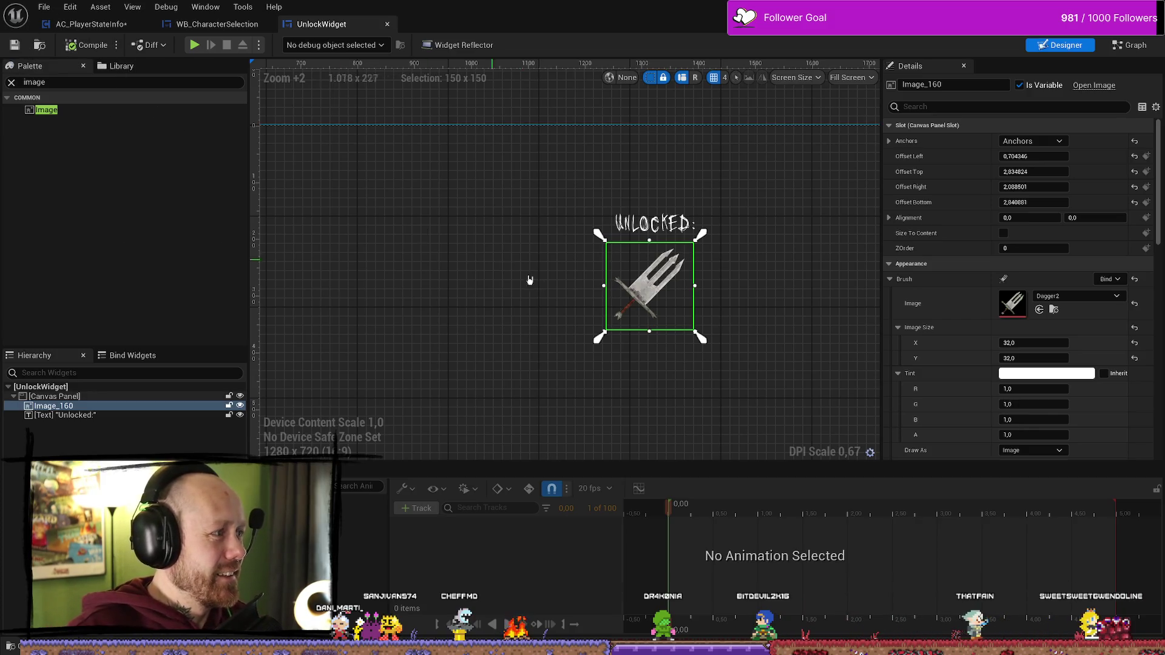
- Deselect the dagger and go via WB_CharacterSelection to AC_PlayerStateInfo's On Rep Kills graph
scroll(603, 293, down, 3)
scroll(604, 293, down, 4)
click(629, 208)
scroll(629, 278, up, 3)
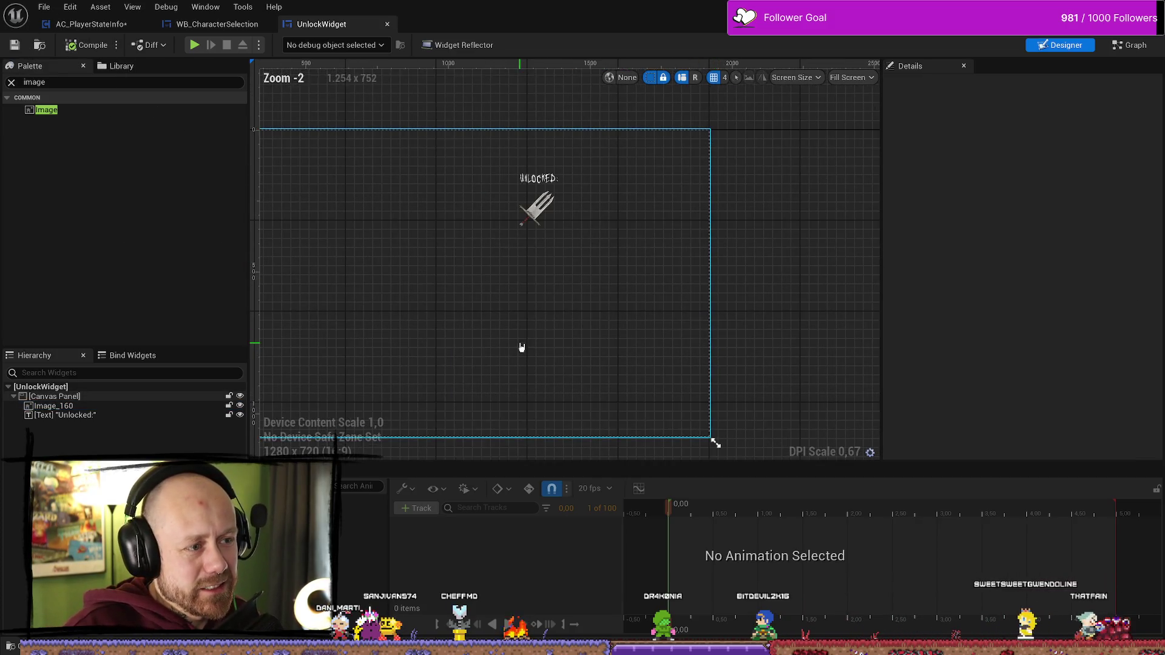
scroll(636, 310, up, 2)
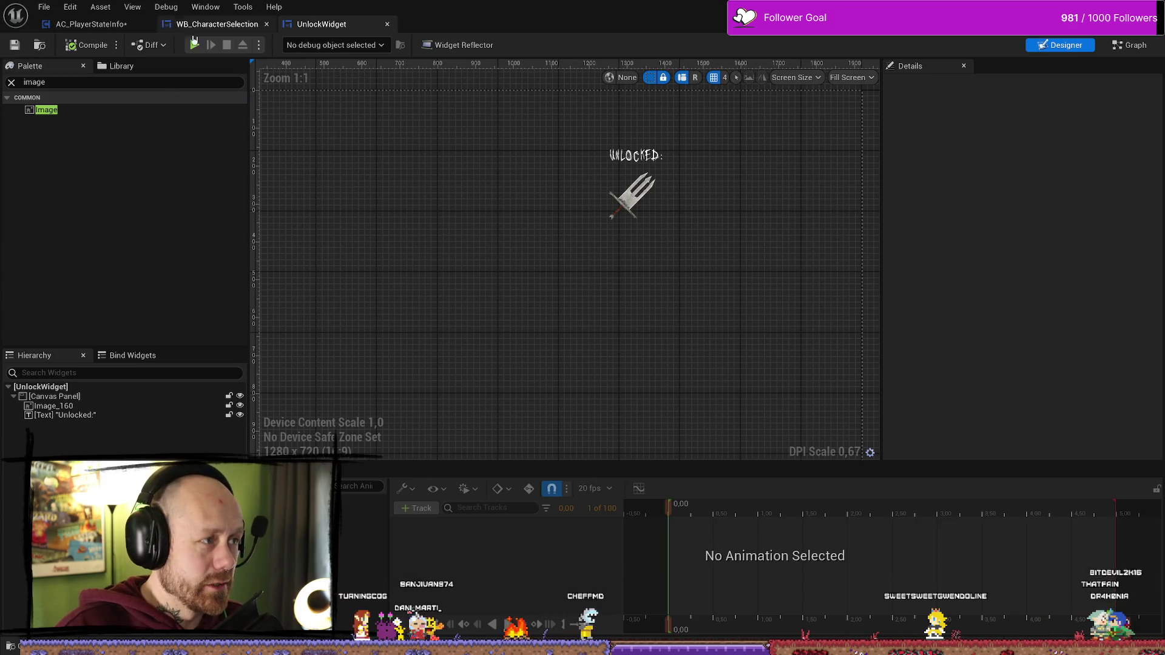
click(215, 24)
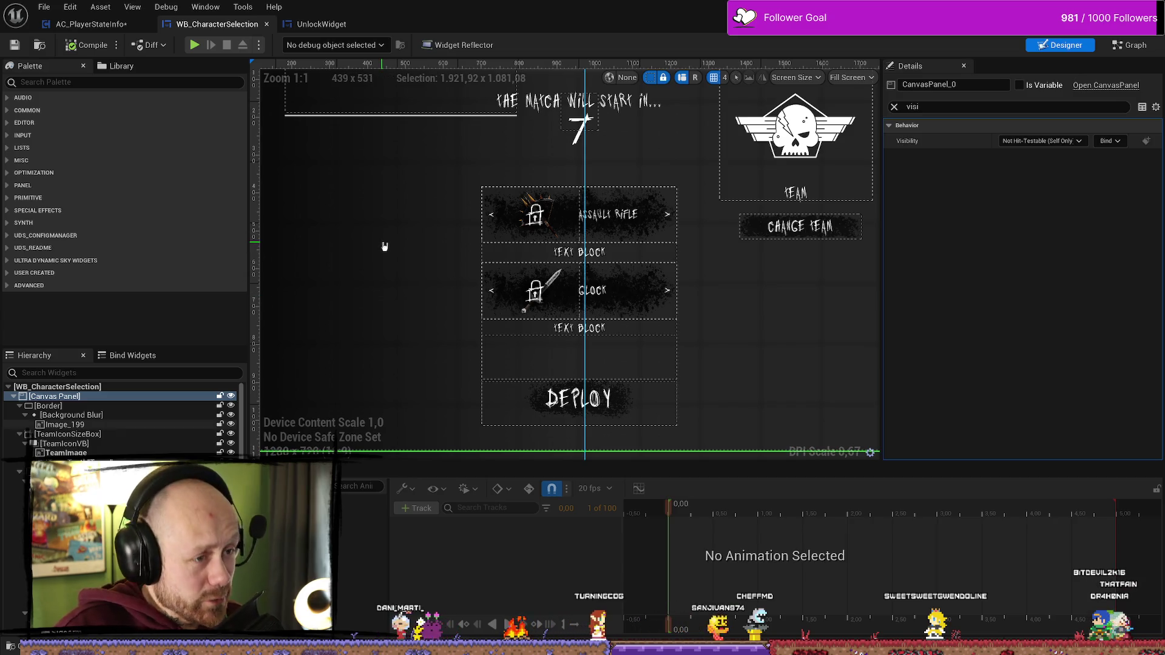
click(85, 25)
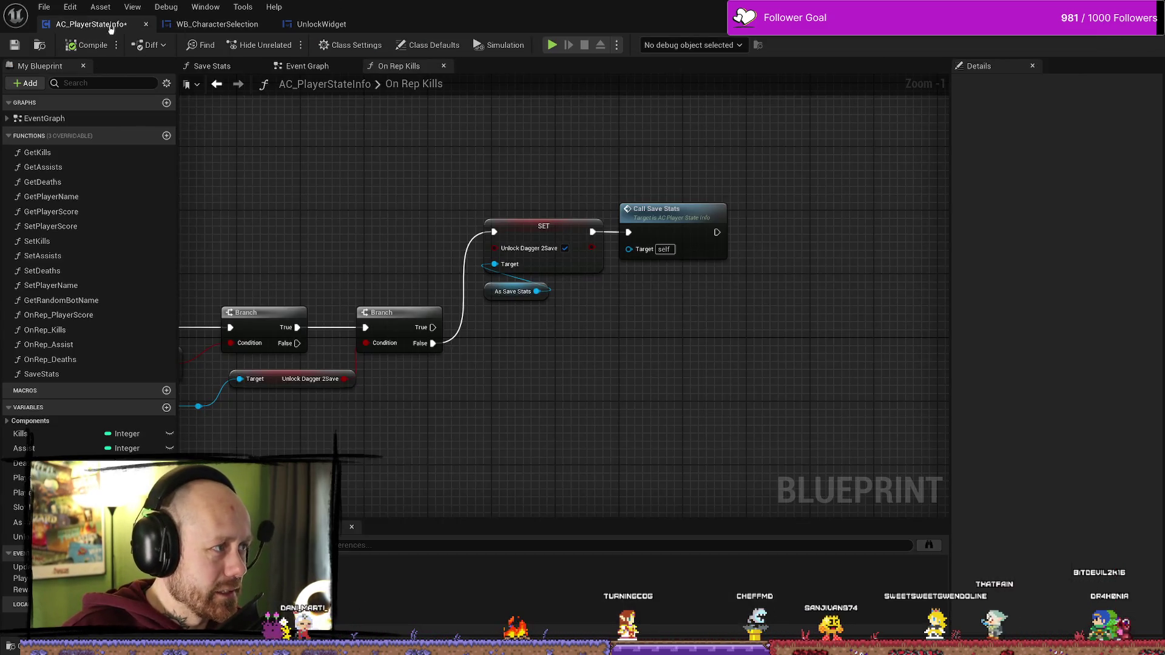
- Add a Create Widget node off Call Save Stats by searching 'widget'
drag(793, 333, 720, 339)
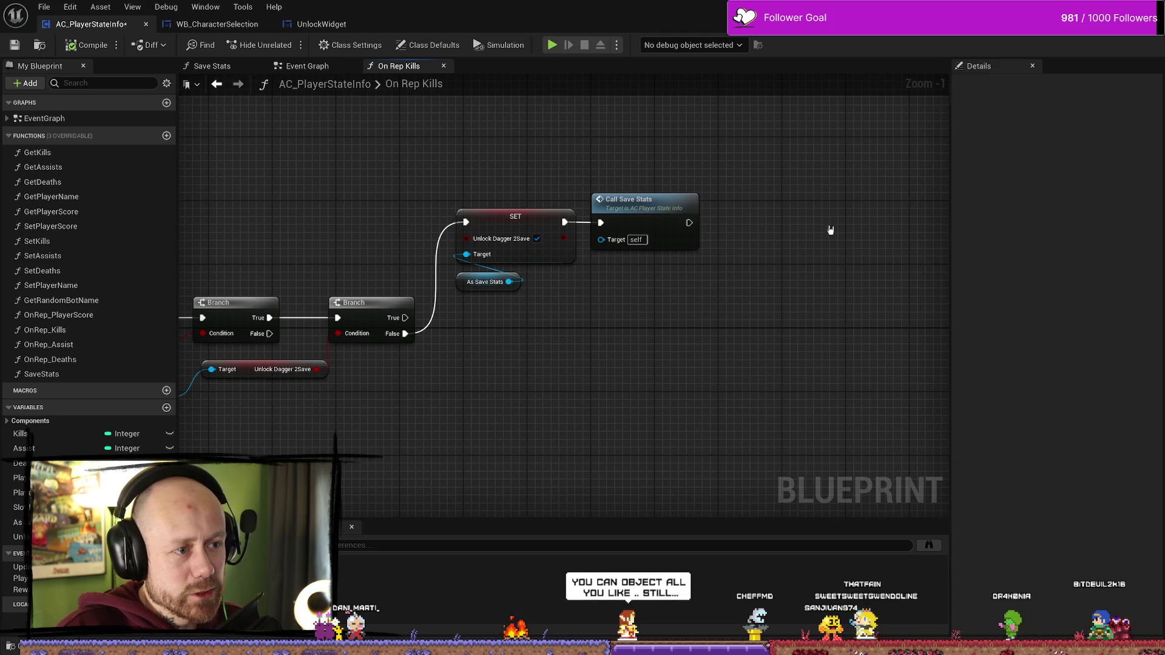
scroll(691, 235, up, 1)
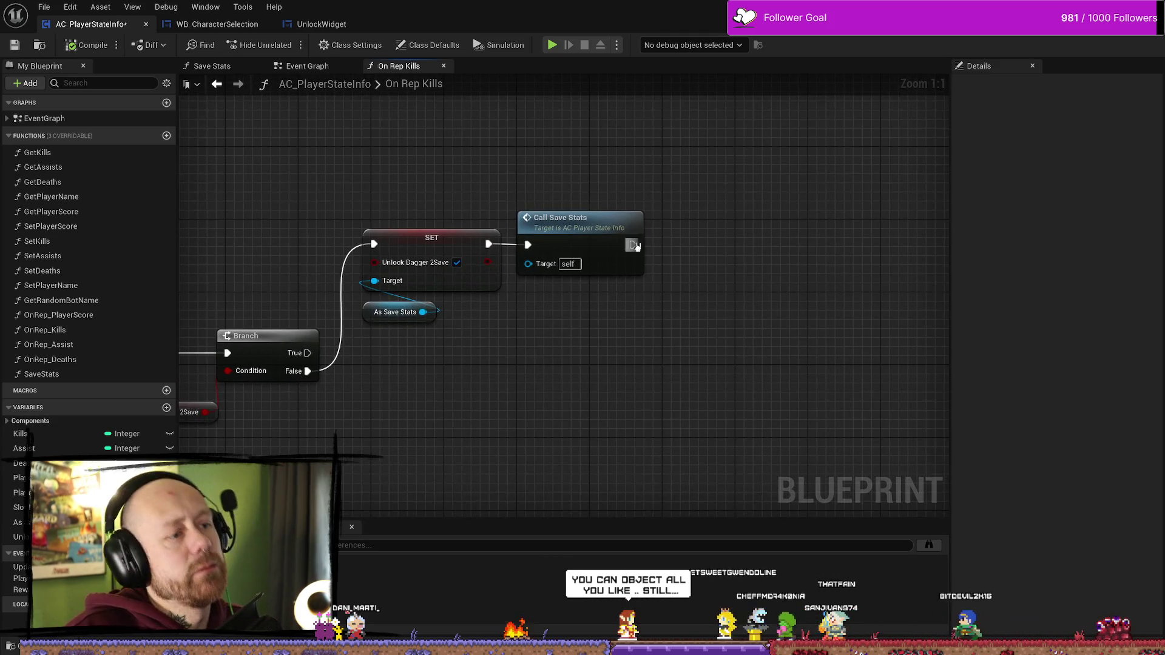
drag(621, 240, 688, 235)
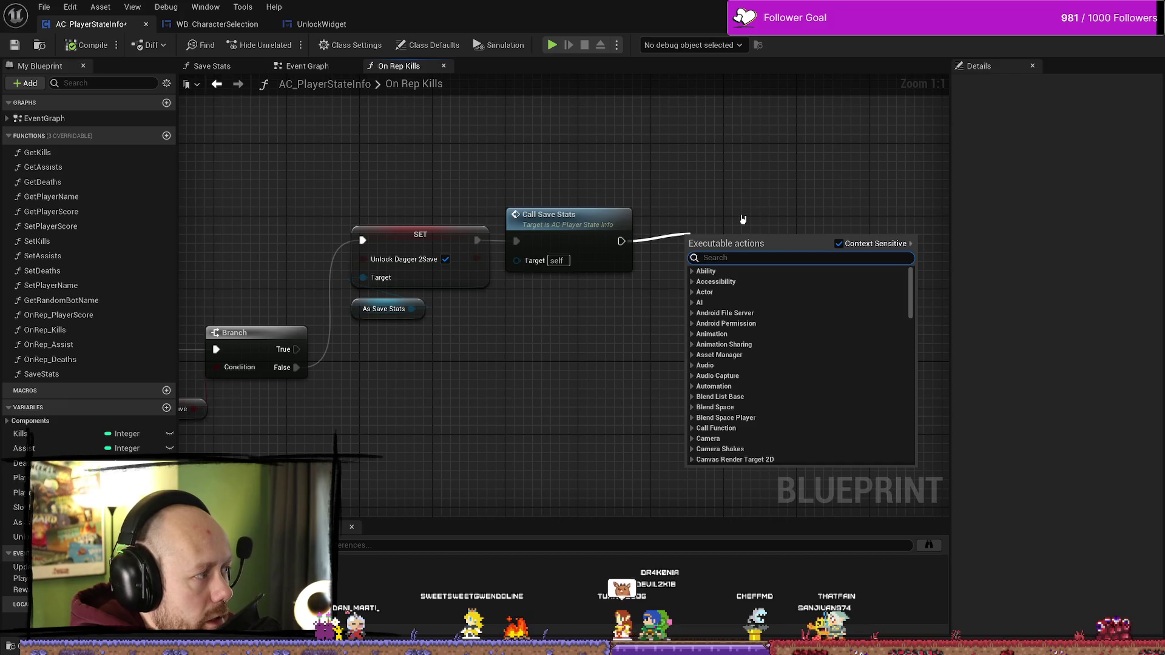
text(widget)
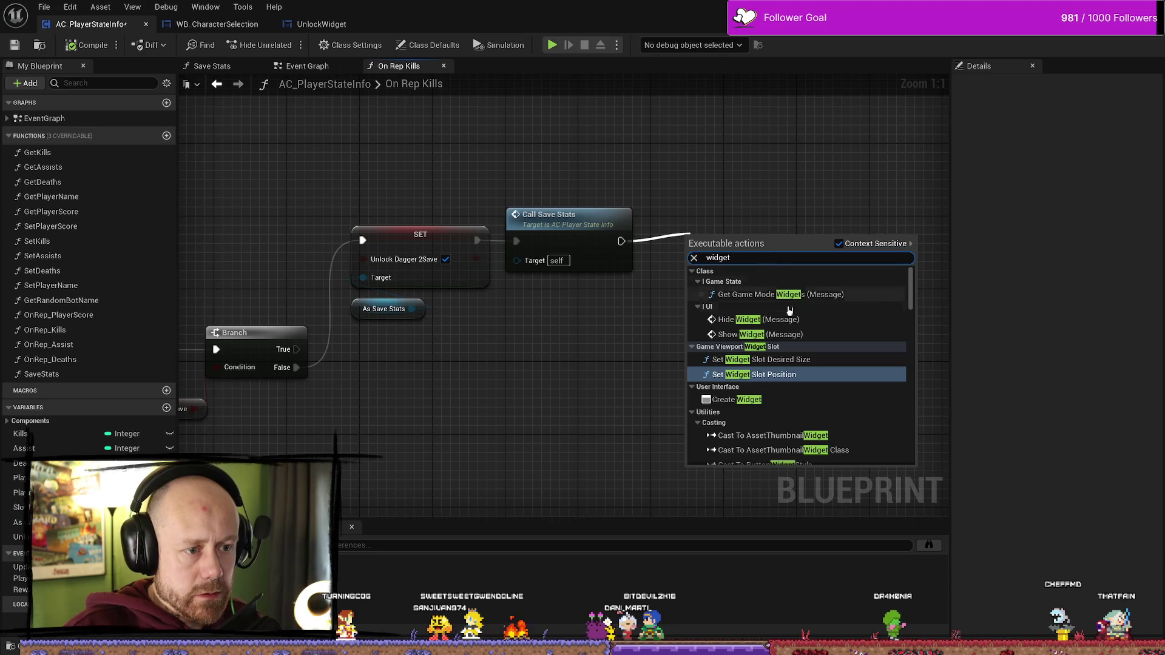
scroll(807, 376, down, 10)
scroll(816, 363, down, 10)
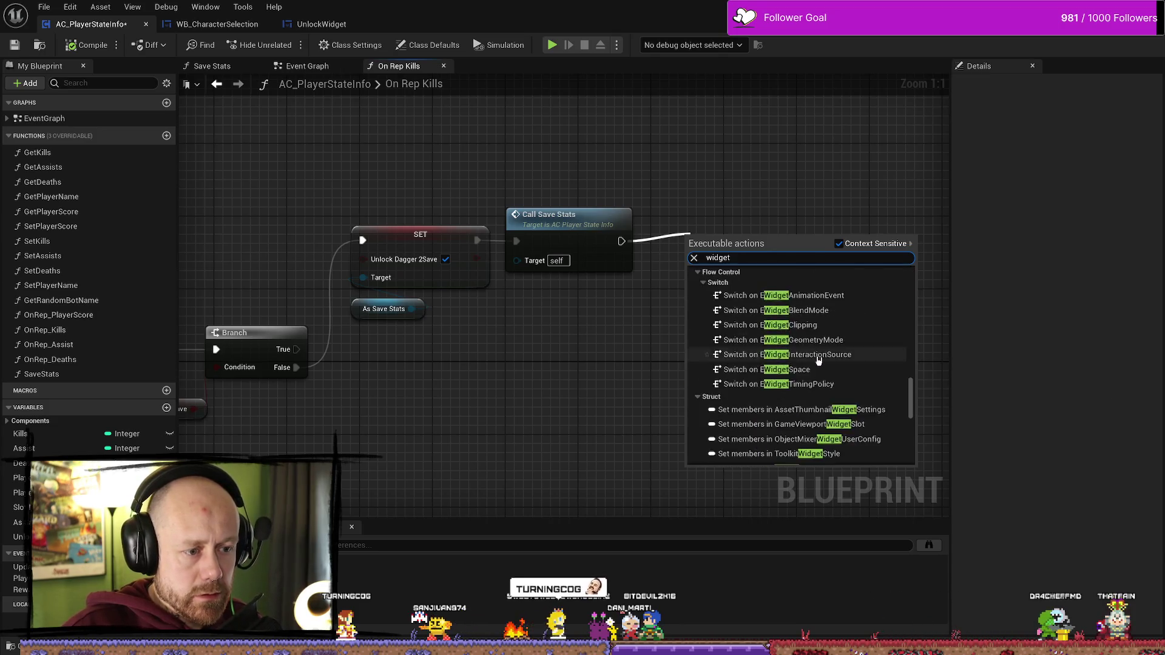
scroll(907, 429, up, 5)
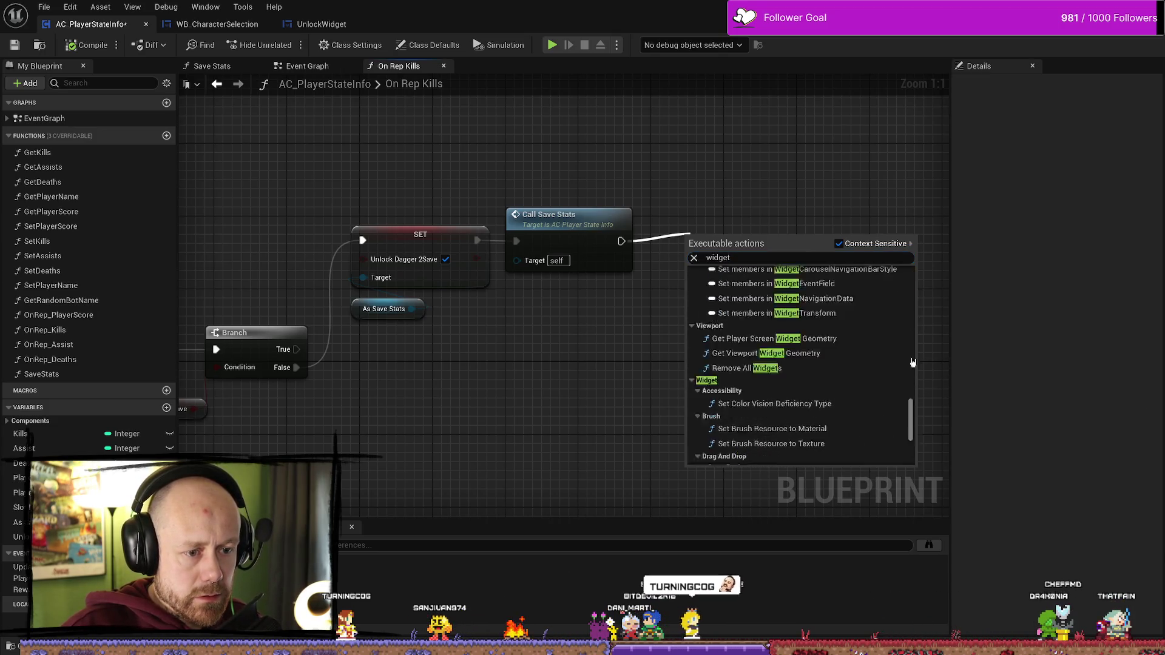
click(783, 372)
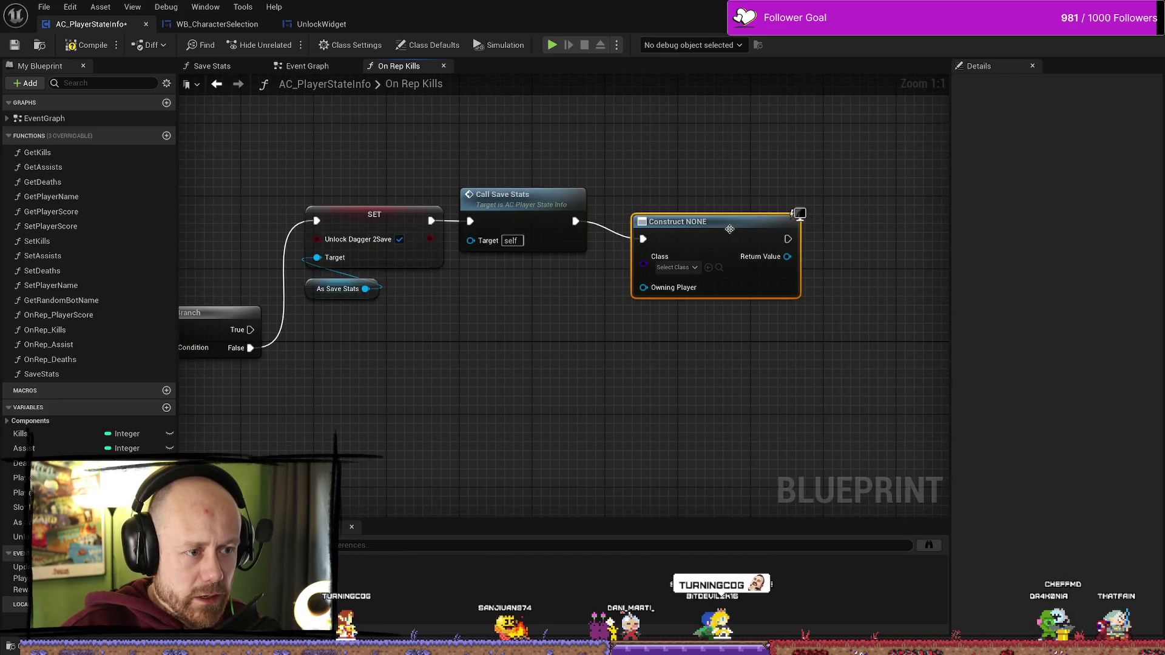
- Set the Create Widget node's Class to UnlockWidget
click(685, 257)
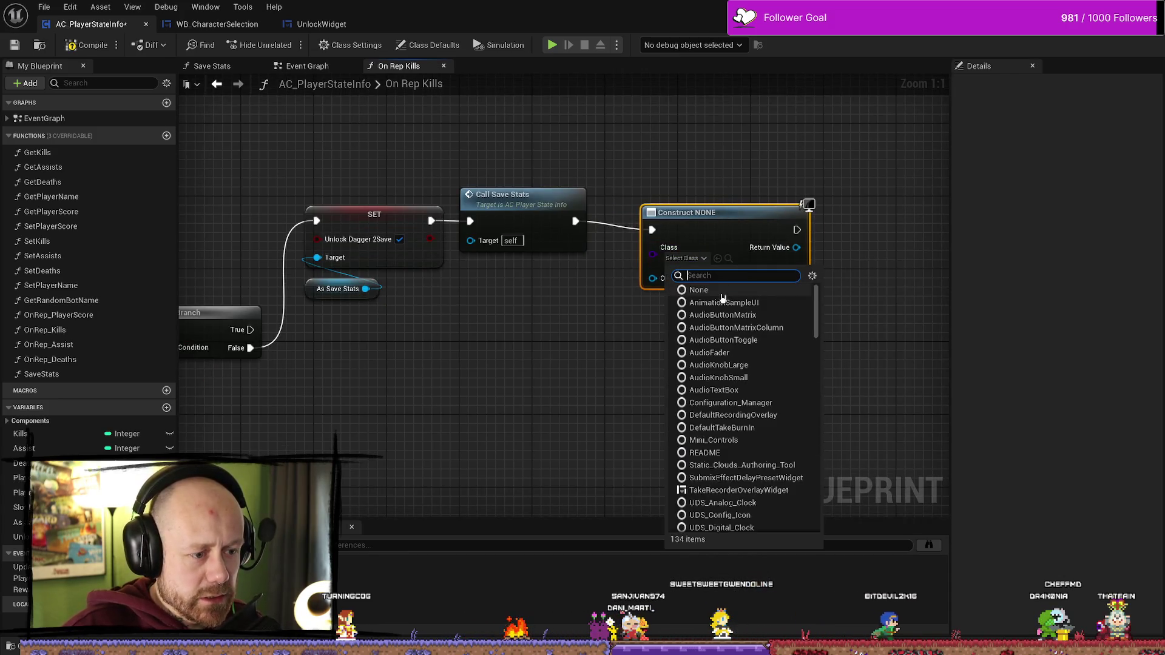
text(unlo)
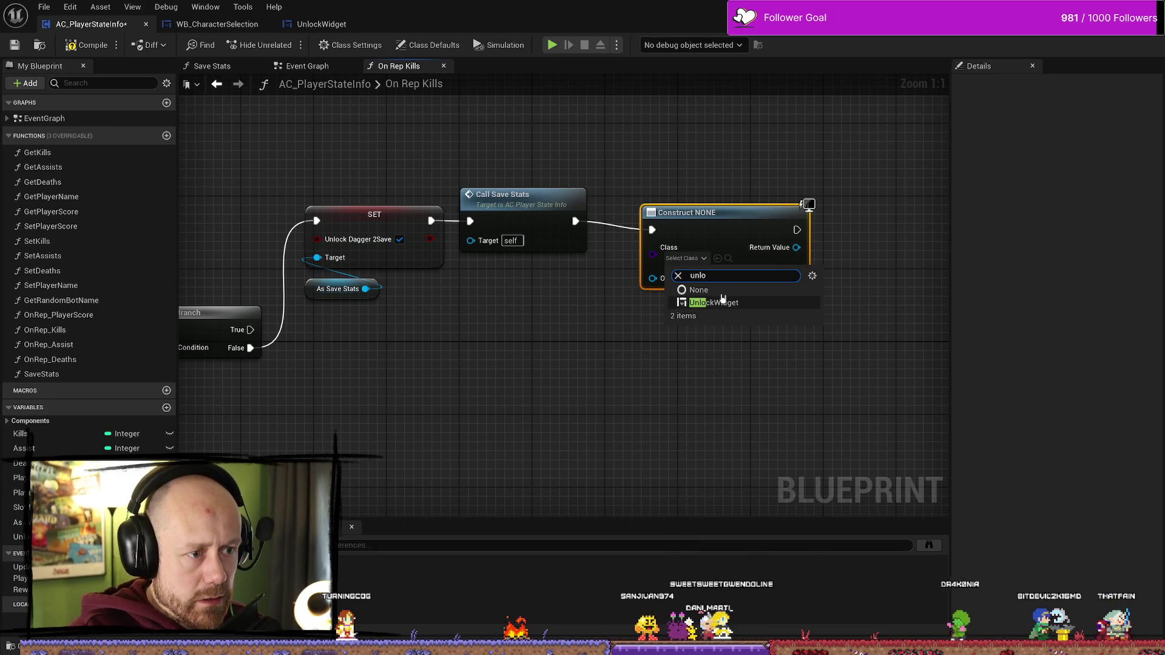
click(722, 303)
mouse_move(740, 333)
mouse_down()
mouse_move(663, 329)
mouse_move(728, 331)
mouse_up()
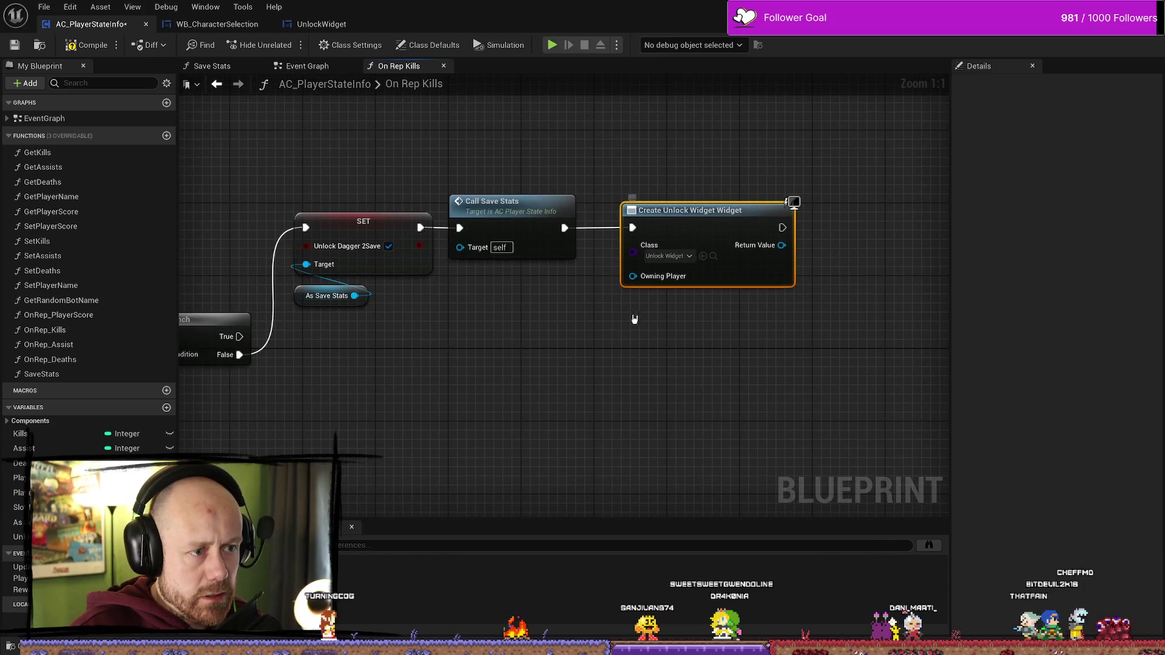
drag(685, 288, 601, 300)
drag(763, 262, 715, 259)
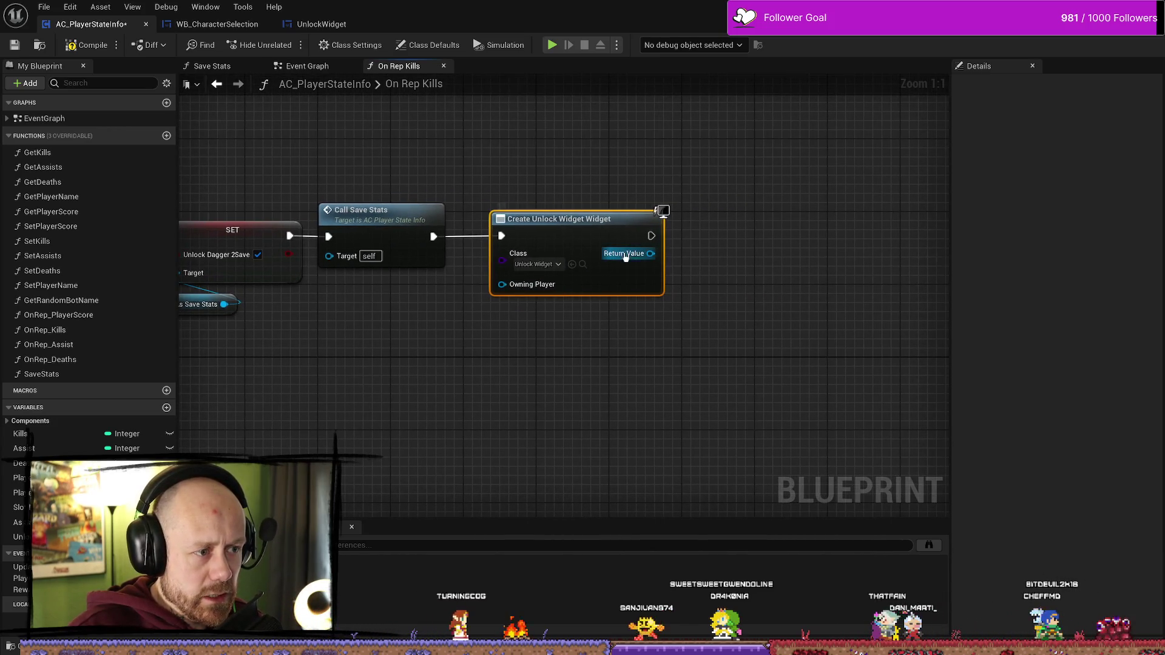
- Nudge the Create Unlock Widget node and try 'display' and 'add' searches without adding anything
drag(606, 219, 692, 233)
text(dis)
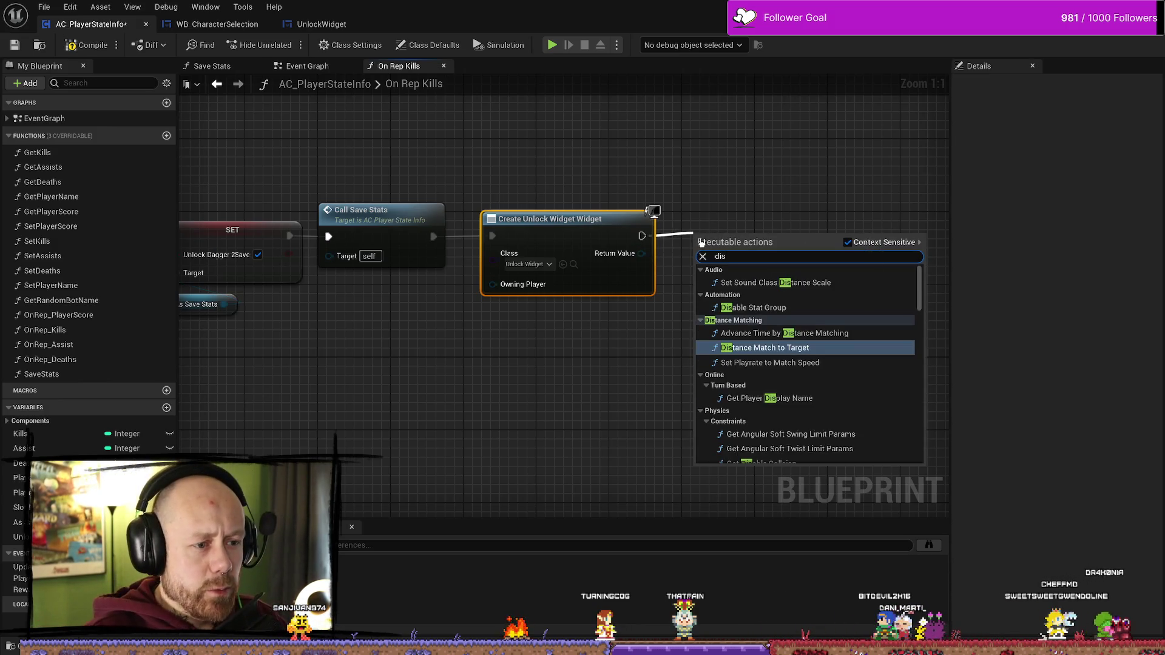
text(play)
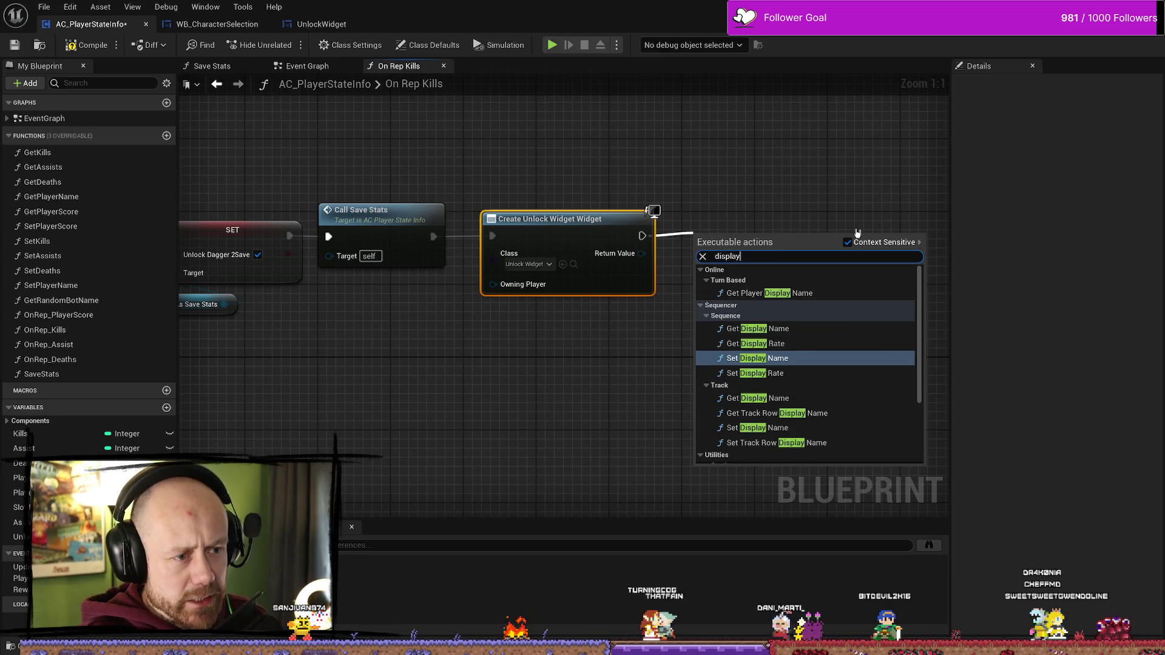
click(830, 213)
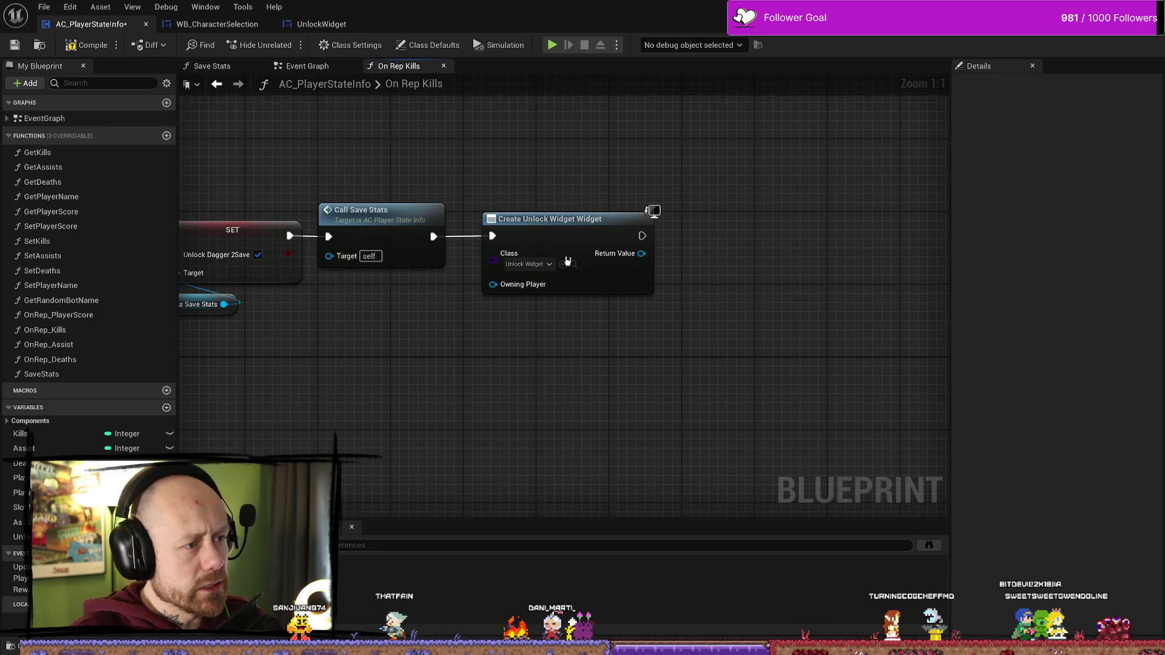
drag(778, 245, 716, 265)
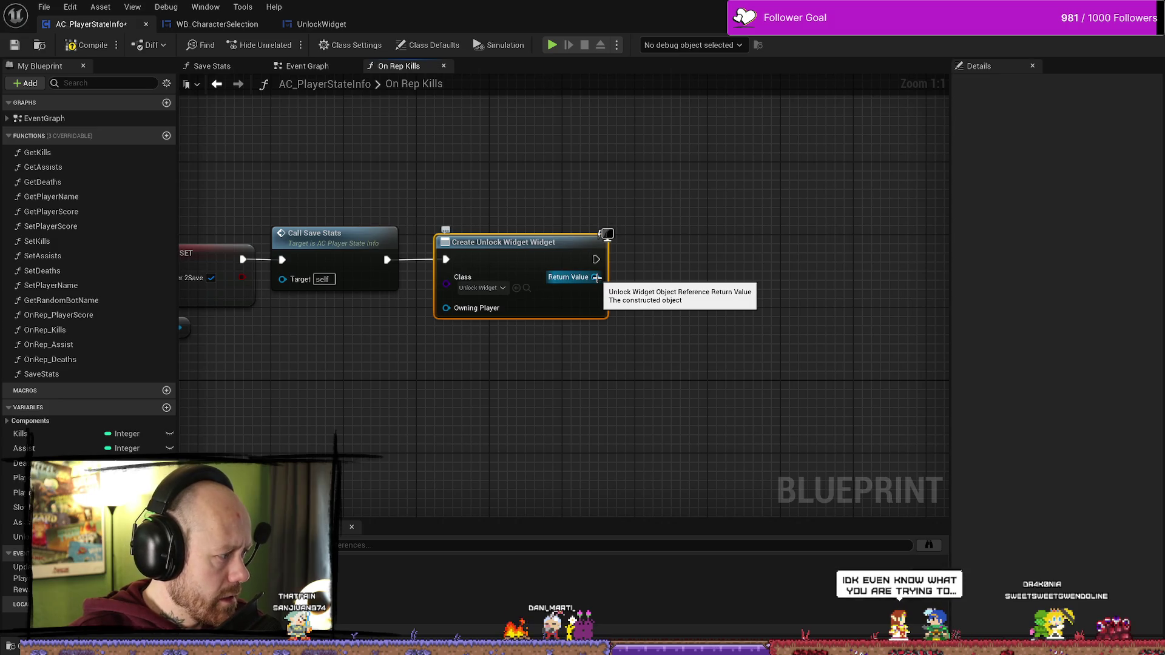
click(679, 290)
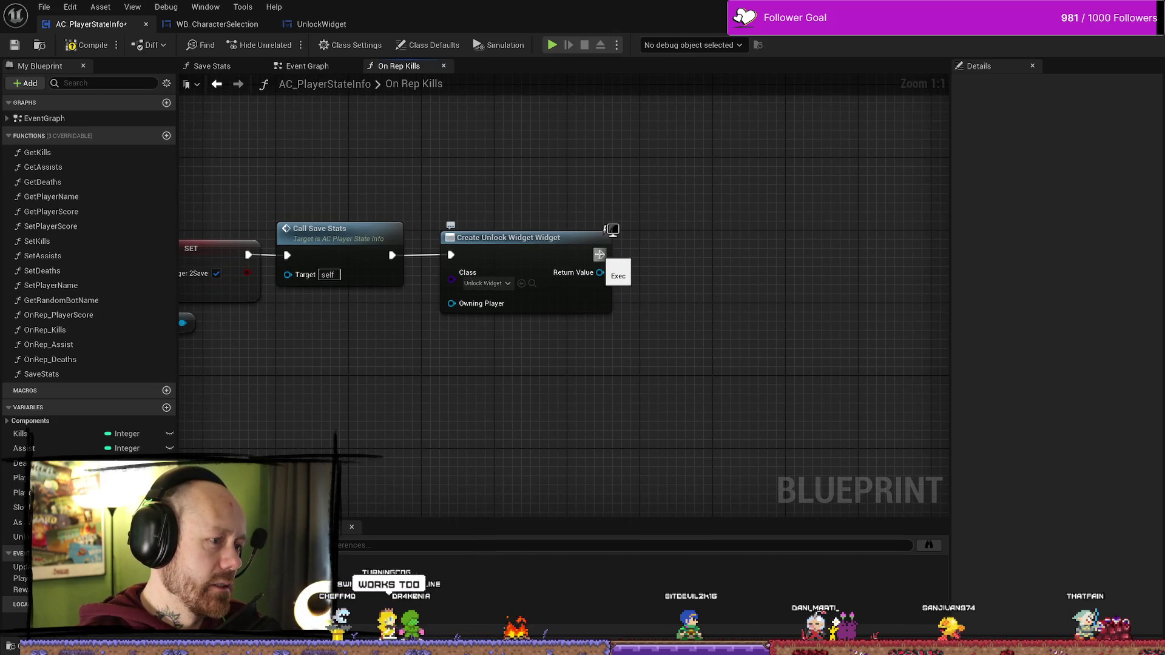
mouse_move(599, 255)
mouse_down()
mouse_move(715, 286)
mouse_move(693, 276)
mouse_up()
click(647, 249)
text(add)
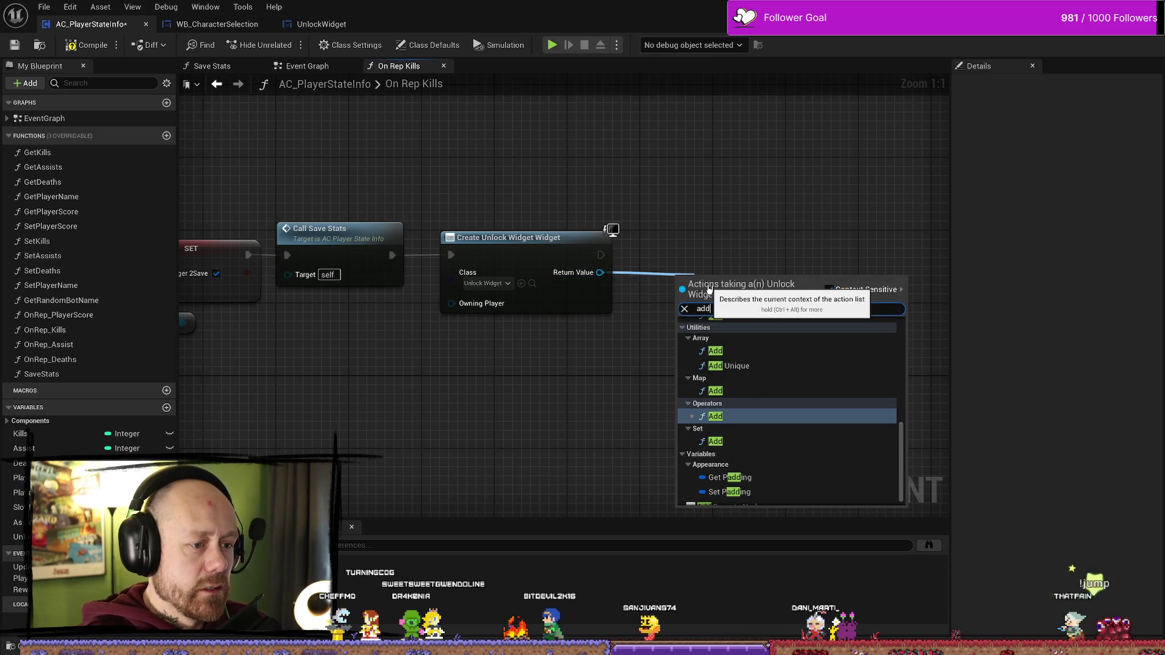
click(626, 241)
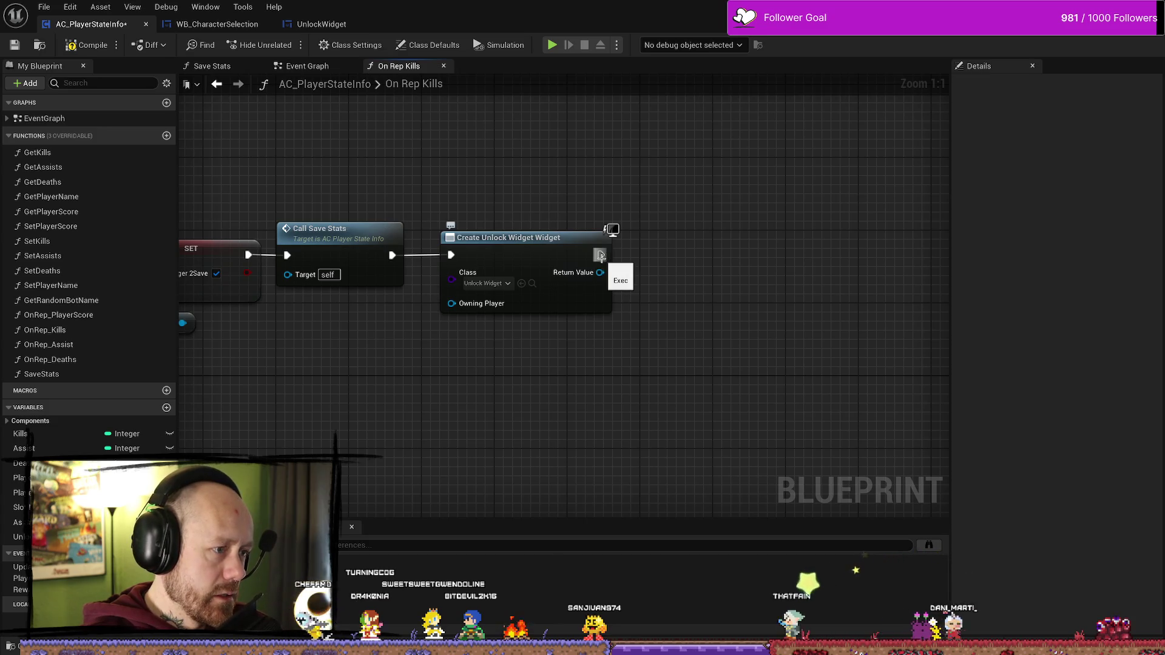
- Place an Add to Viewport node off Create Unlock Widget's exec output
mouse_move(600, 255)
mouse_down()
mouse_move(691, 266)
mouse_move(672, 259)
mouse_up()
text(add toi)
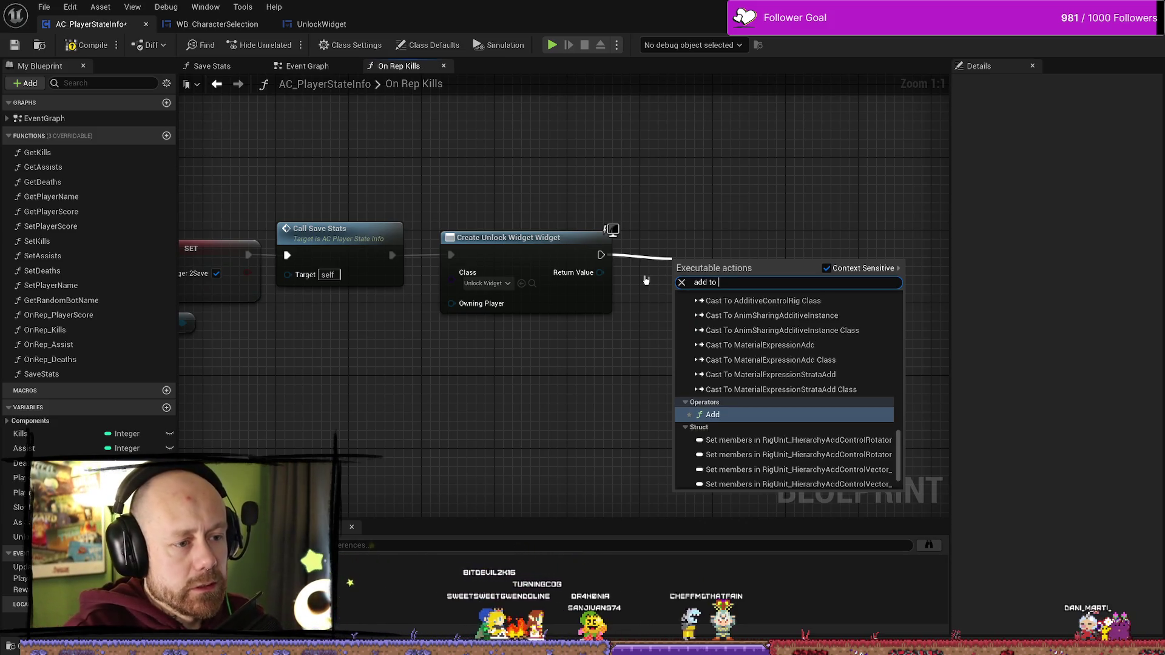
text(view)
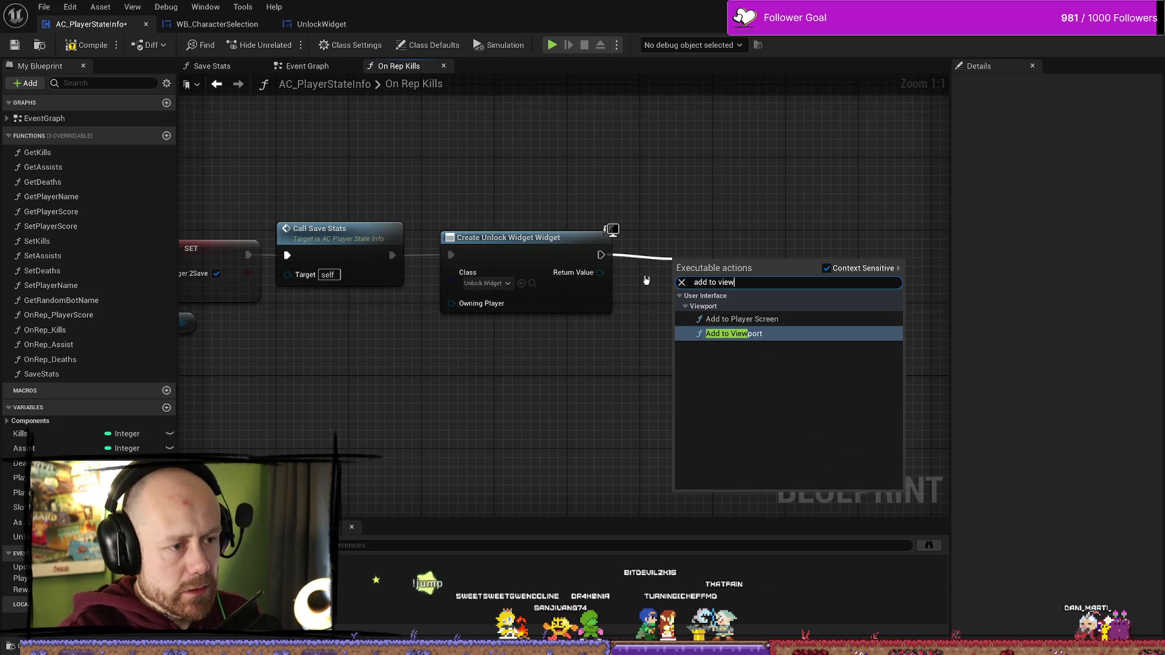
key(Return)
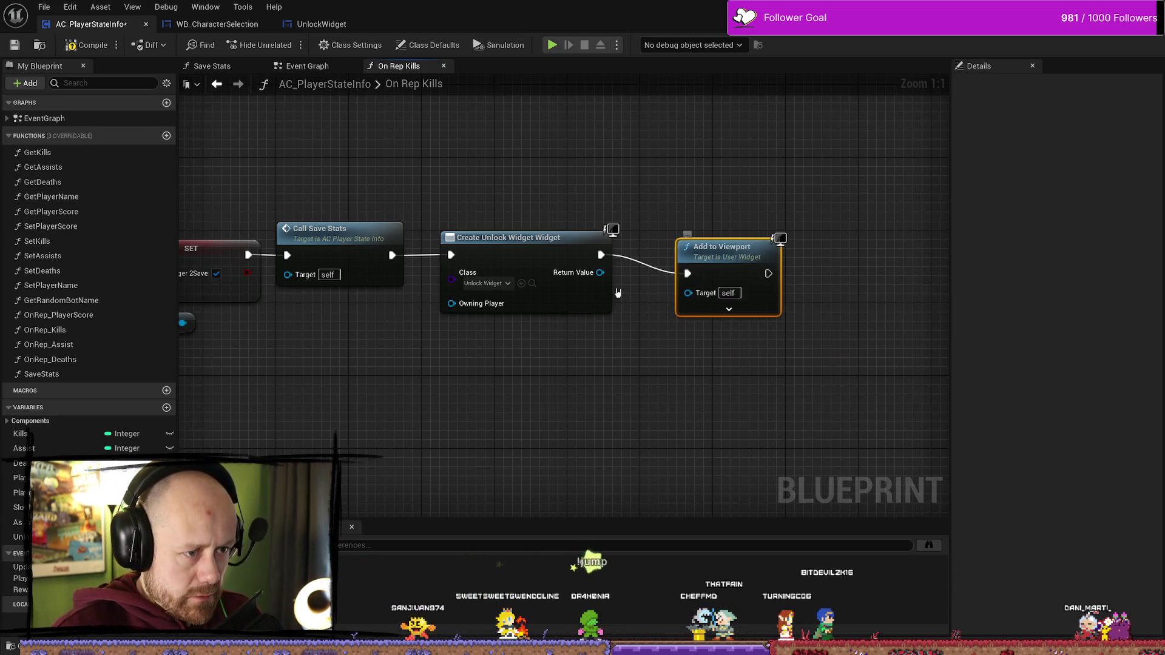
- Wire the widget's Return Value into Add to Viewport's Target and straighten the wires
mouse_move(599, 272)
mouse_down()
mouse_move(682, 294)
mouse_move(679, 311)
mouse_up()
drag(706, 275, 715, 238)
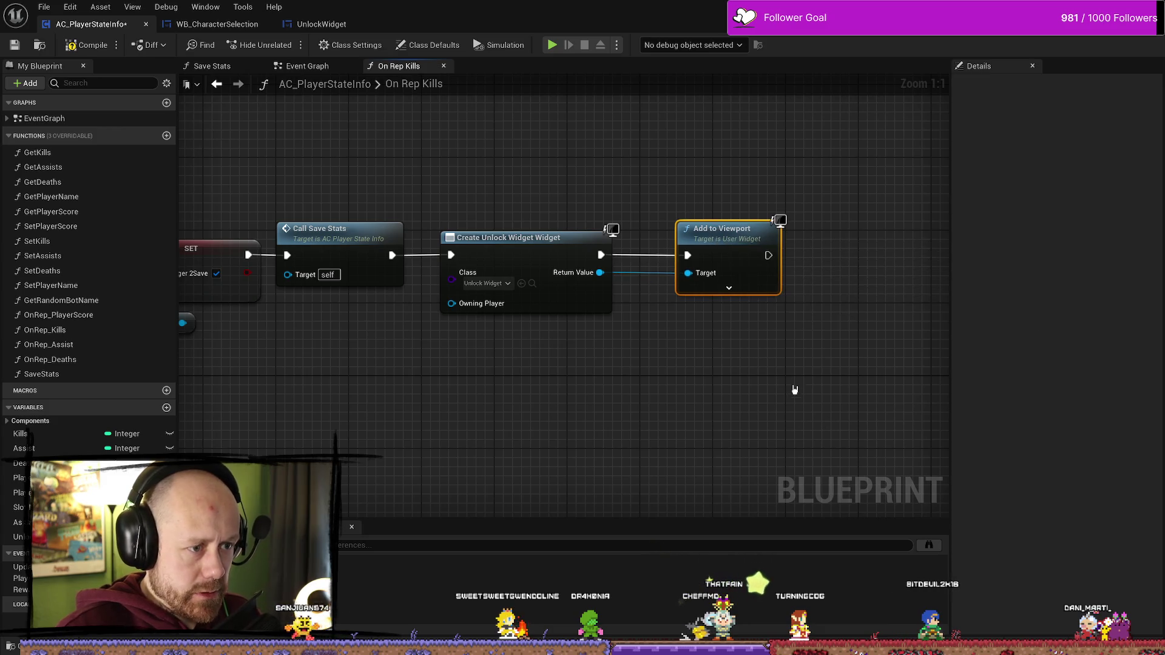
drag(793, 390, 723, 386)
- Try 'remove from ch' and 'remove' searches off Add to Viewport, undoing the wrong Remove node
drag(775, 252, 774, 252)
text(remo)
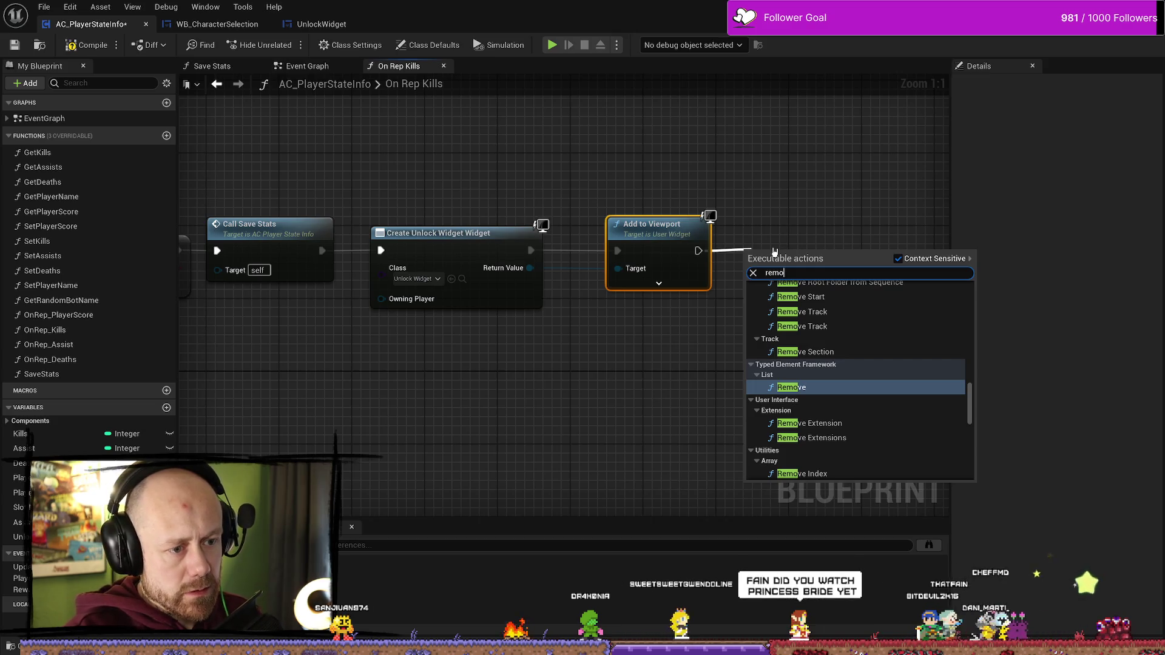
text(ve)
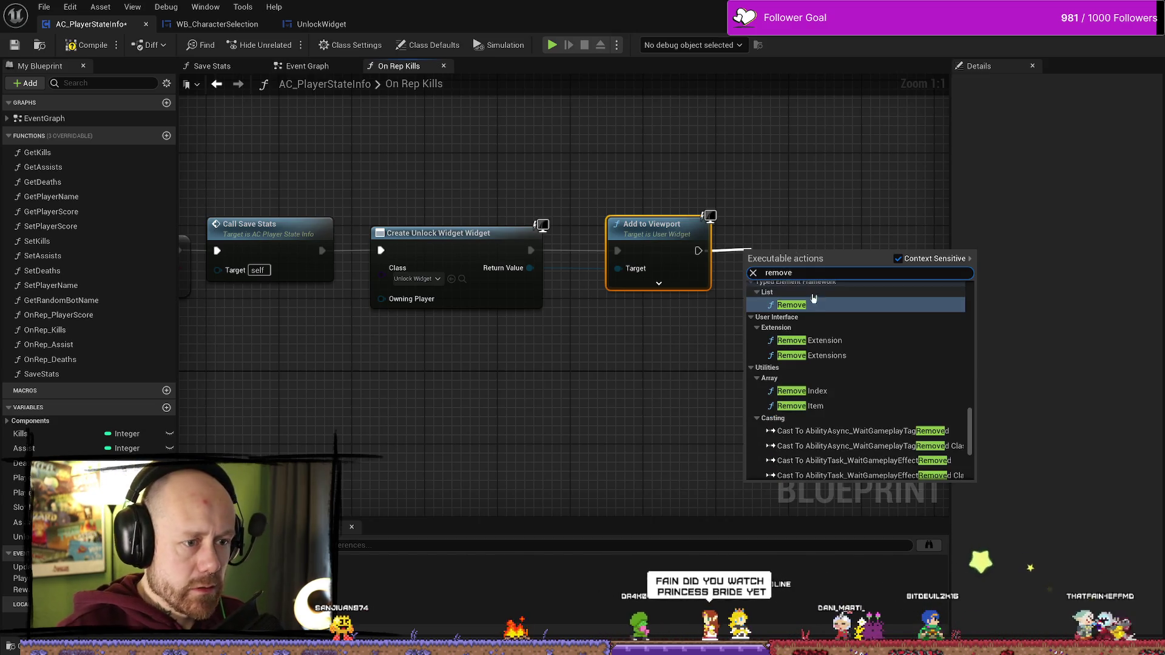
text( from)
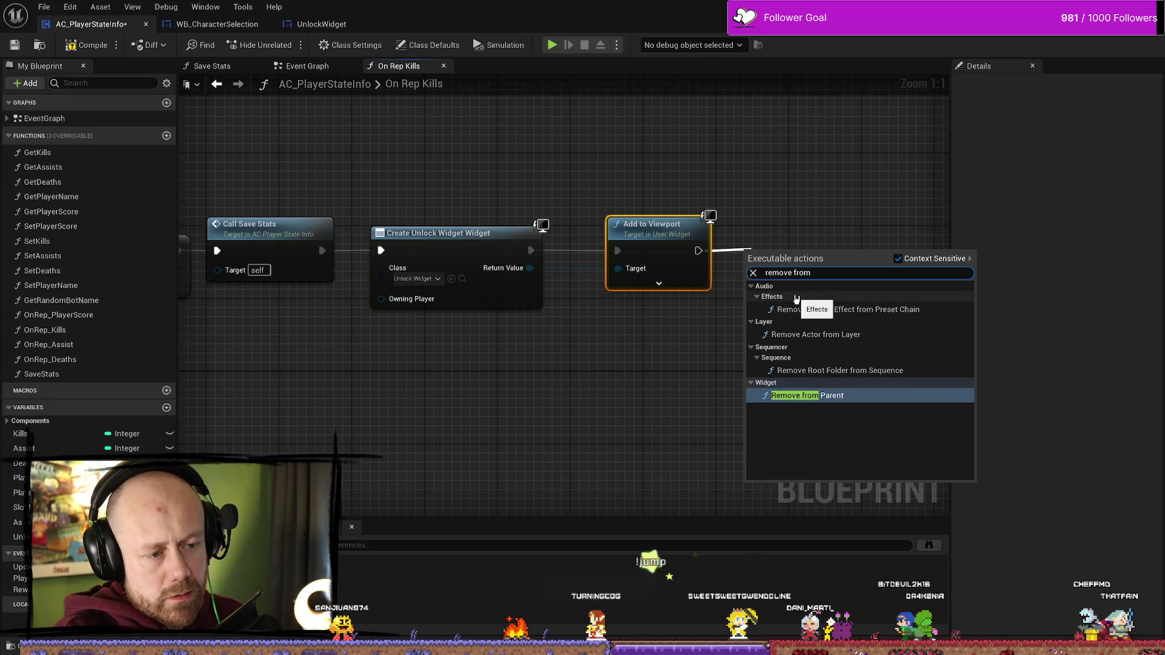
text( ch)
key(BackSpace)
key(BackSpace)
key(BackSpace)
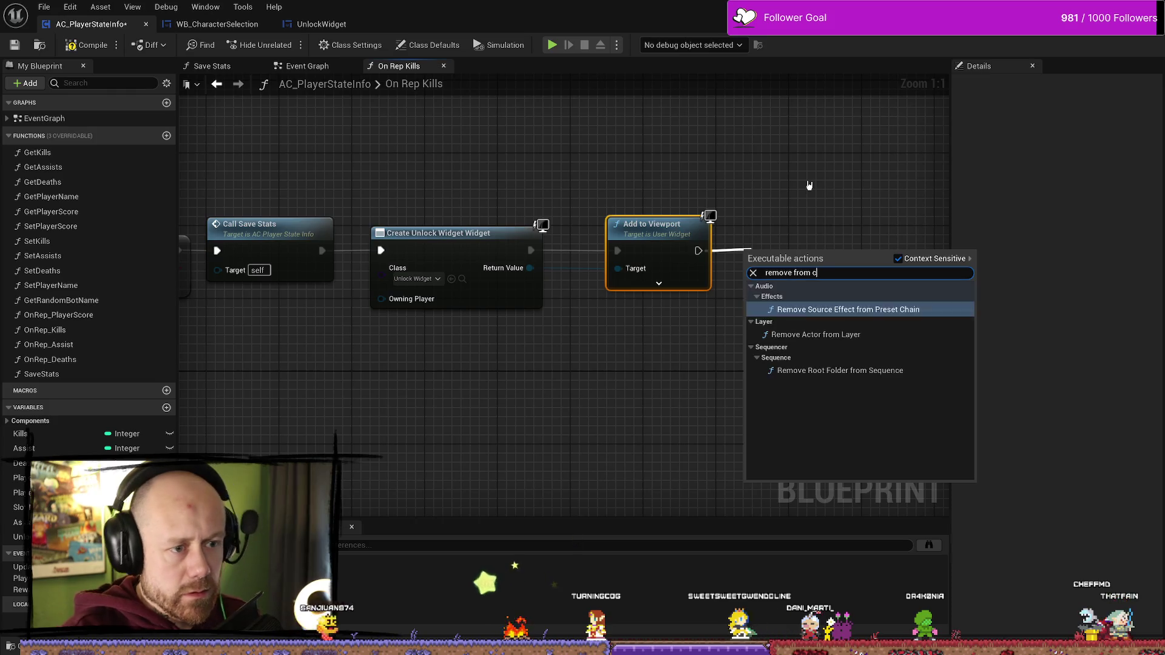
text(v)
key(Escape)
drag(551, 229, 612, 238)
text(remove)
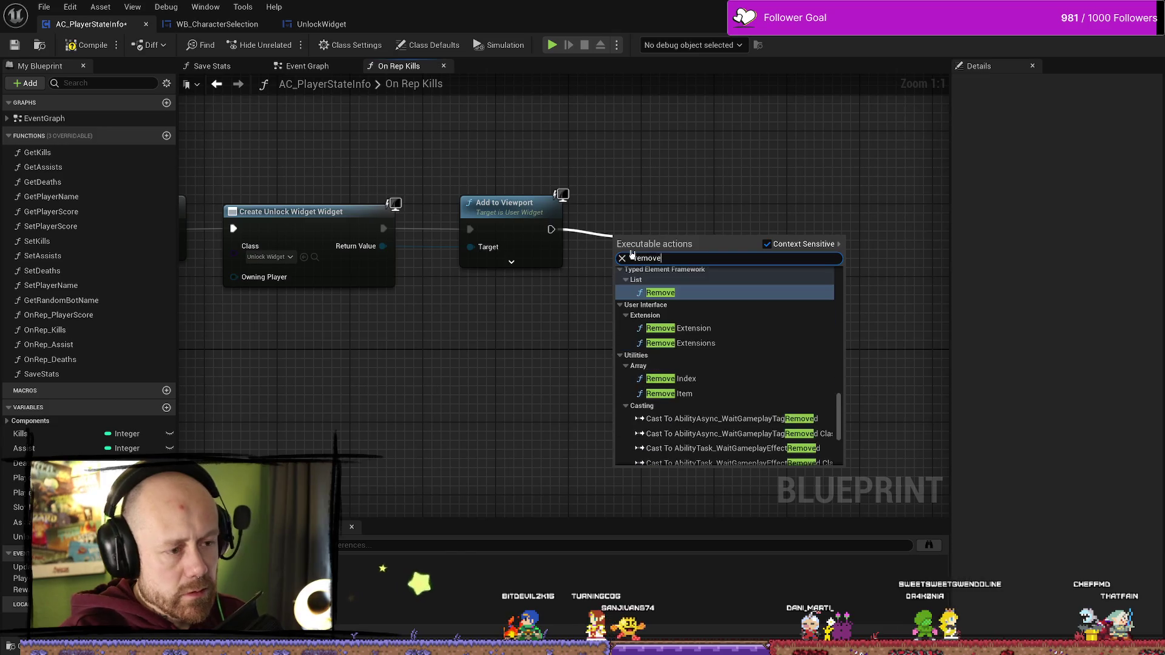
key(Return)
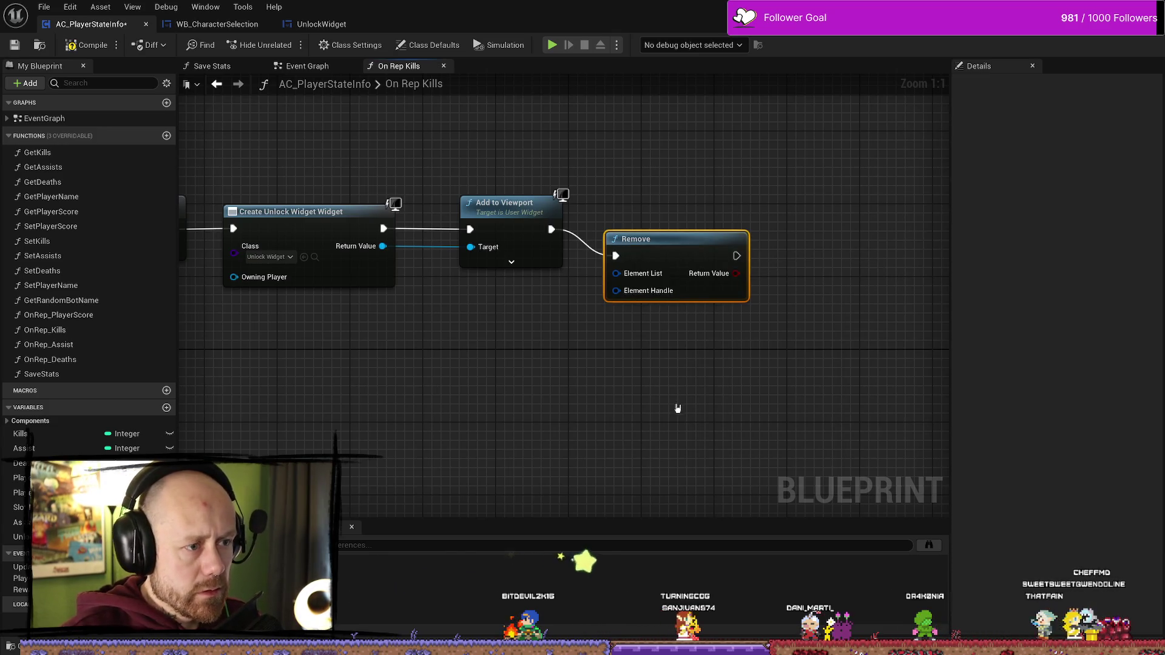
key(ctrl+z)
- Add Remove from Parent via 'remove wid' and place it with a gap after Add to Viewport
mouse_move(550, 229)
mouse_down()
mouse_move(639, 242)
mouse_move(608, 230)
mouse_up()
text(remove wid)
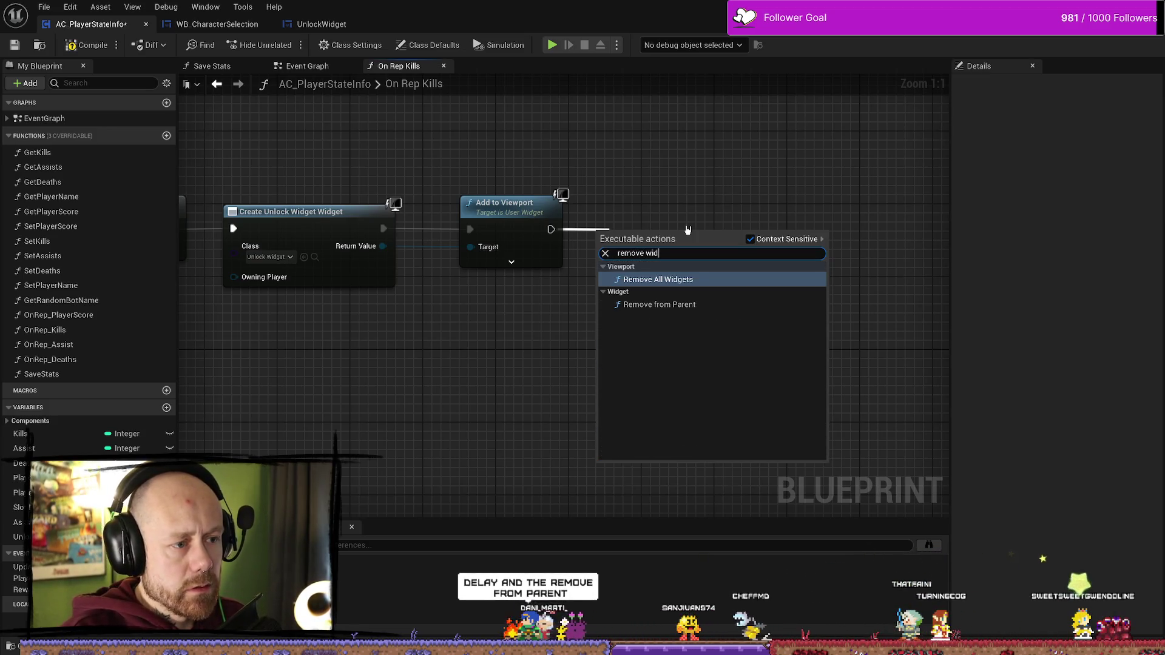
key(Down)
key(Return)
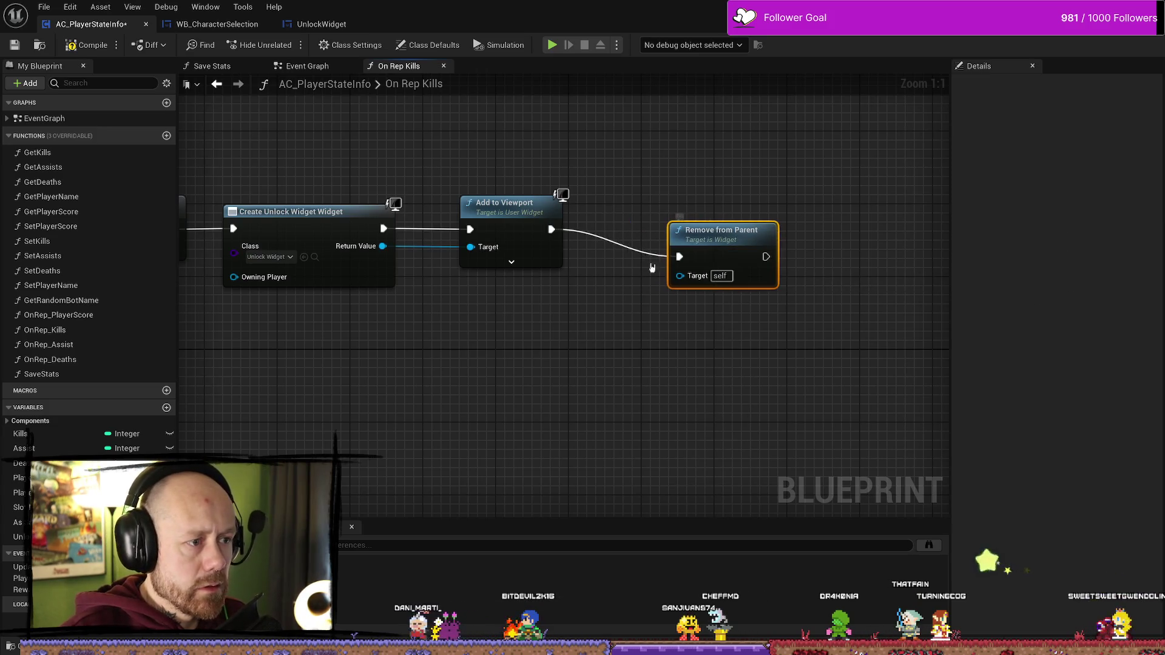
drag(729, 259, 711, 240)
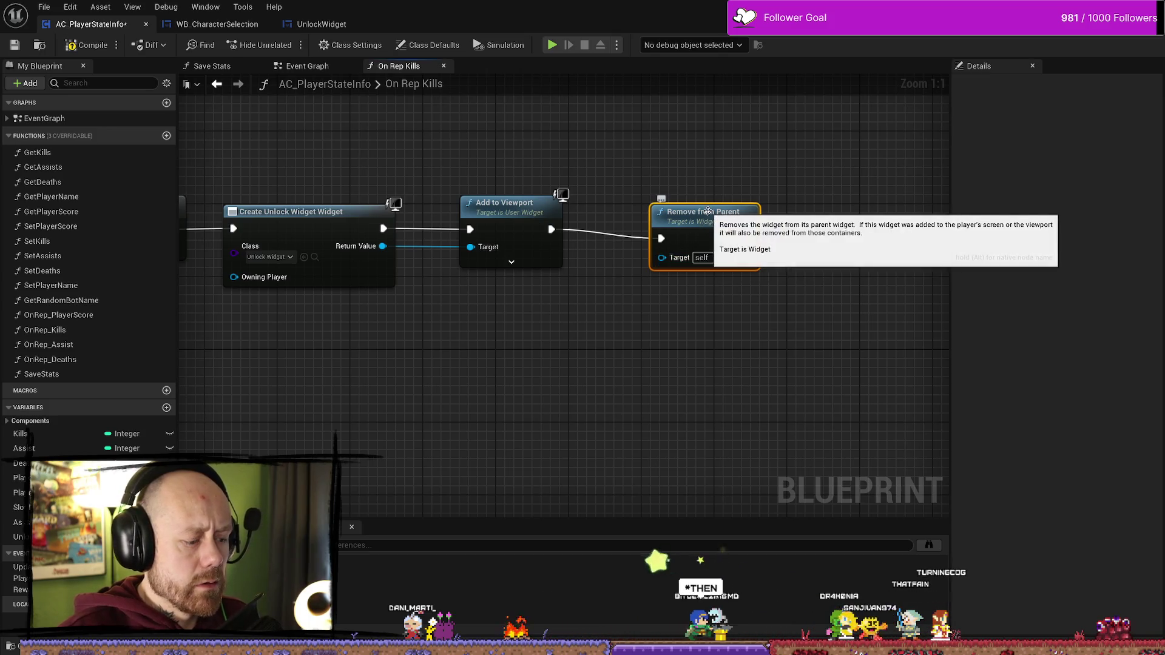
mouse_move(708, 223)
mouse_down()
mouse_move(698, 206)
mouse_move(694, 222)
mouse_up()
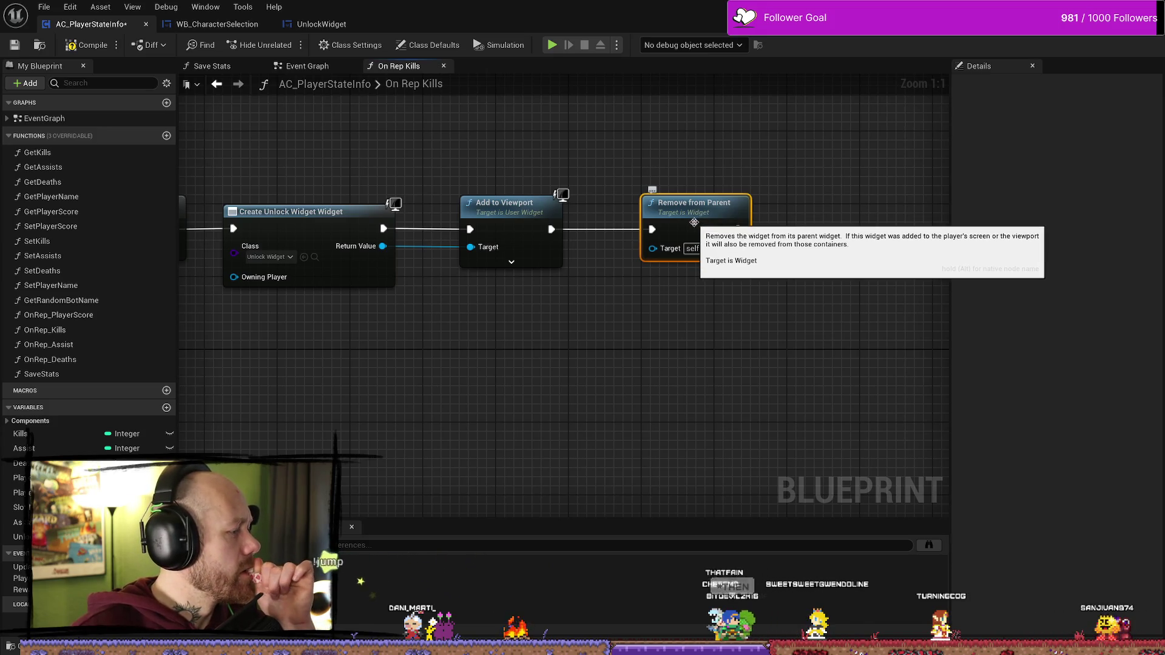
drag(694, 222, 758, 222)
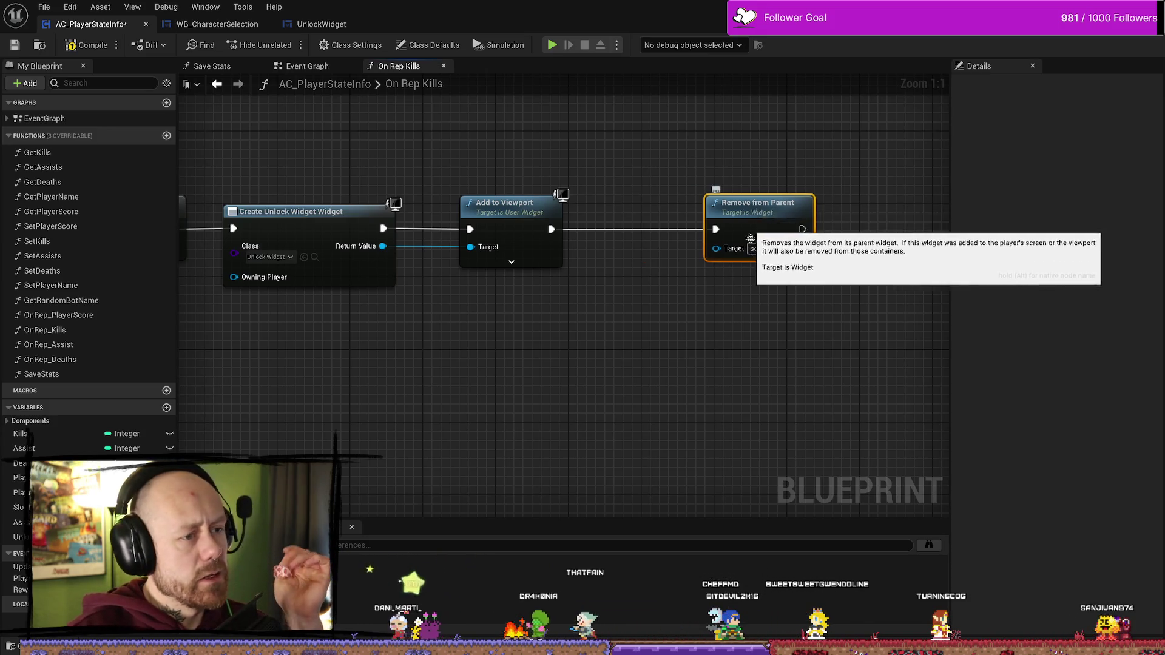
drag(551, 229, 618, 277)
- Browse 'delay' and 'timer' actions, then wire Add to Viewport directly to Remove from Parent
text(delay)
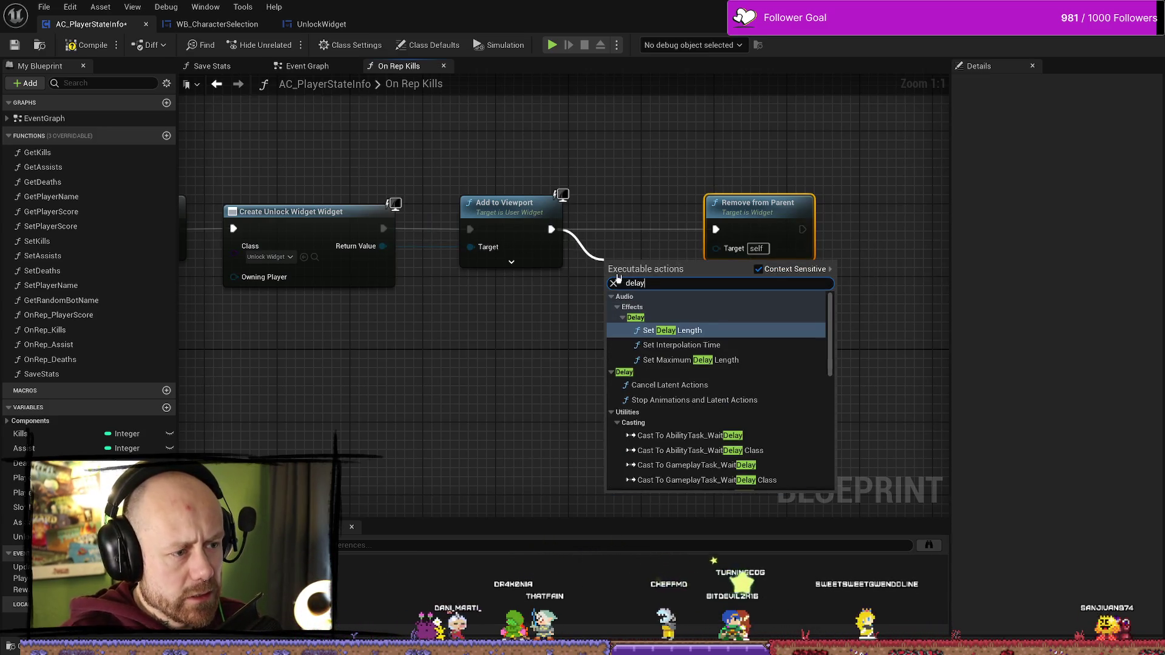
scroll(692, 390, down, 3)
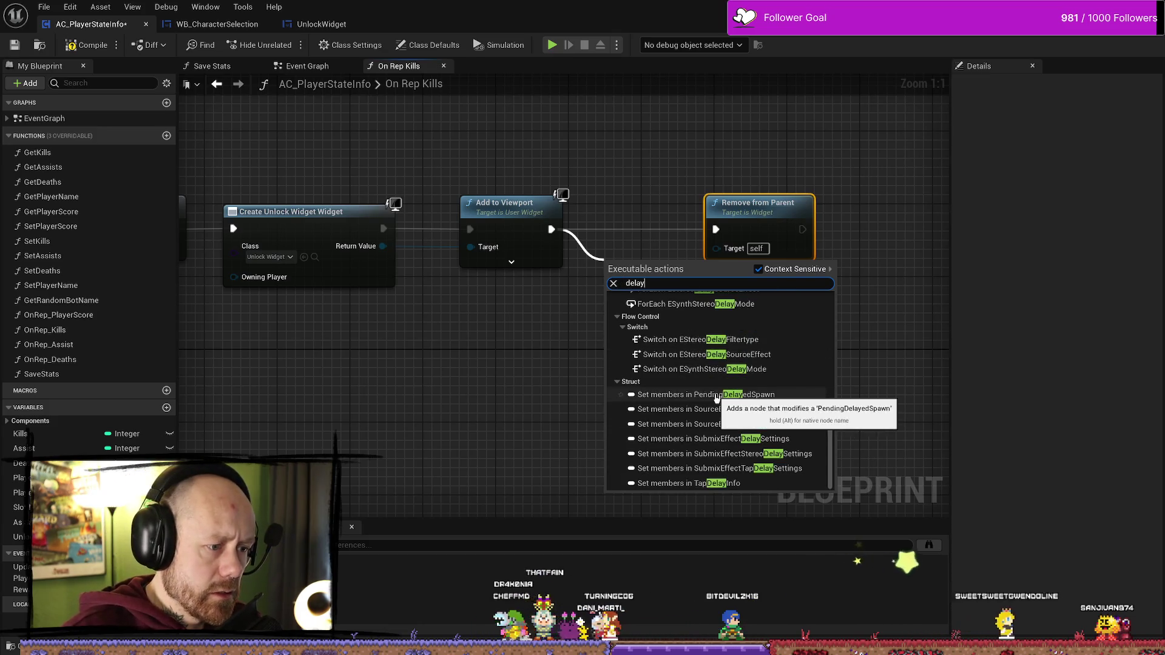
scroll(689, 364, up, 3)
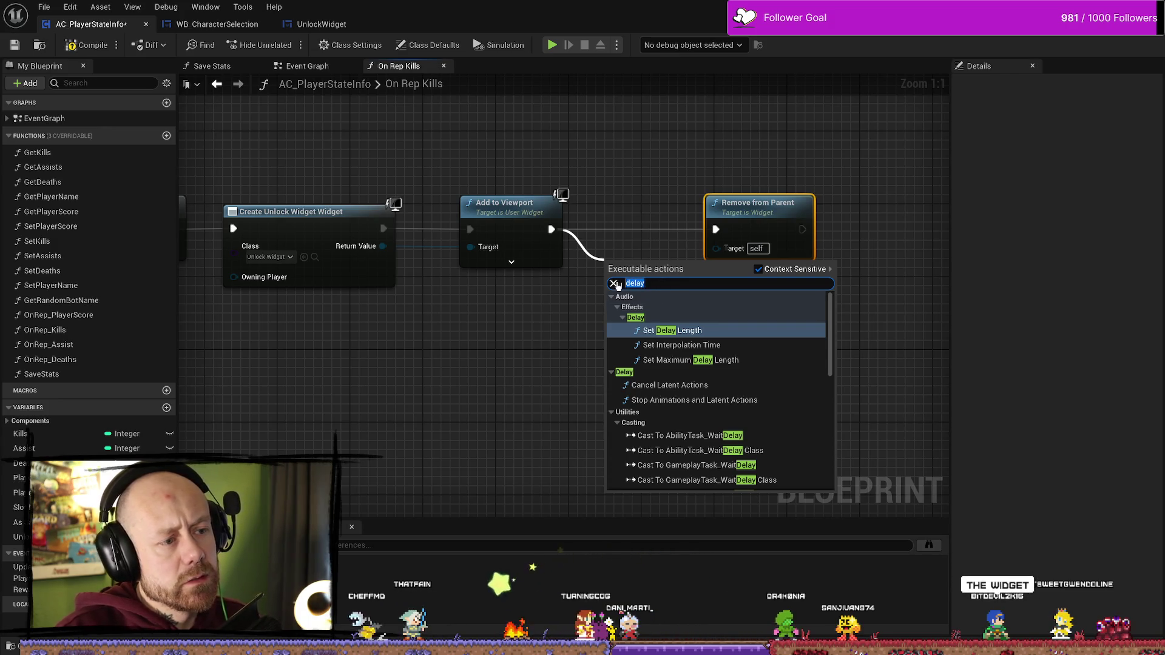
text(timer)
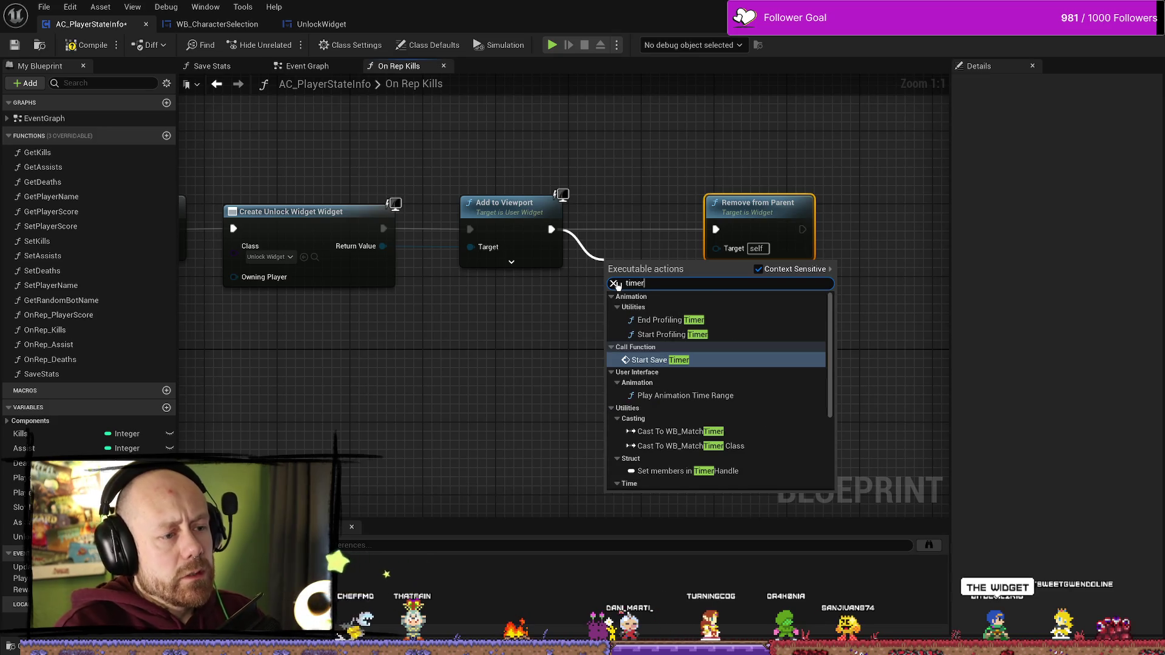
key(Down)
key(Down)
key(Down)
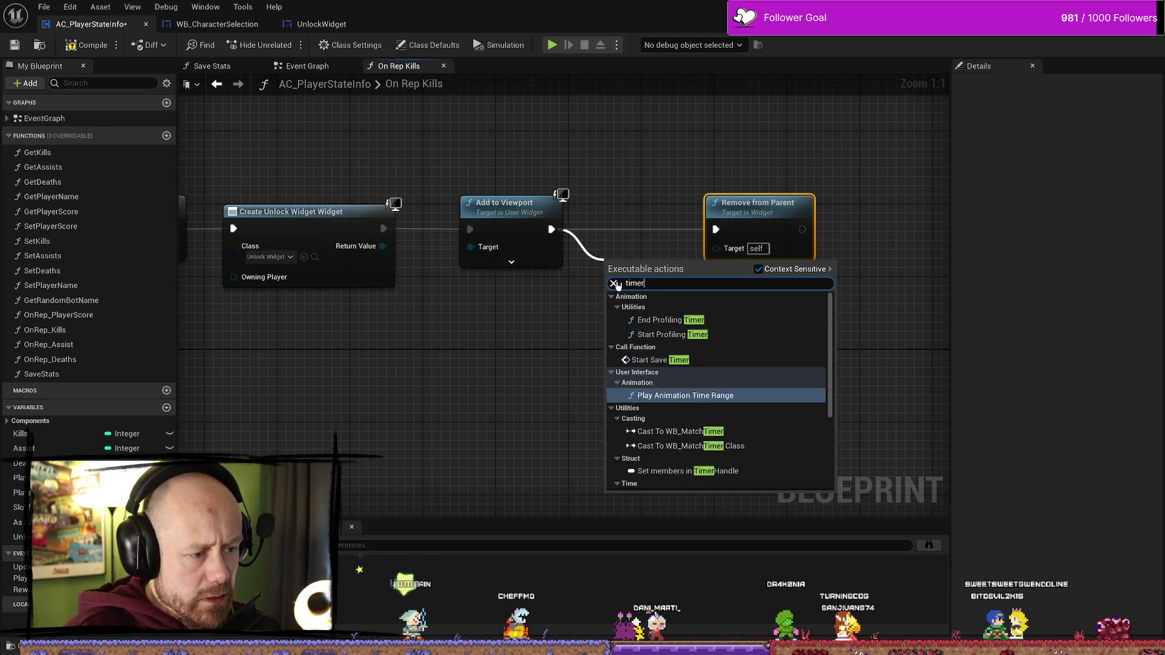
key(Up)
key(Up)
key(Up)
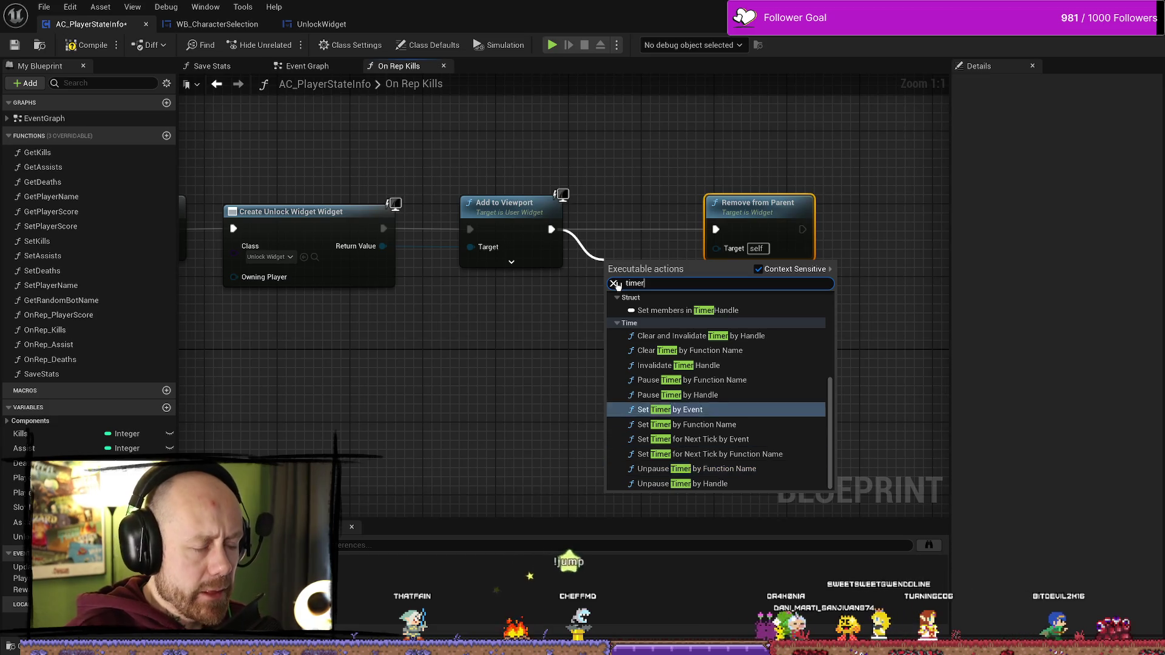
mouse_move(551, 229)
mouse_down()
mouse_move(705, 229)
mouse_move(700, 242)
mouse_up()
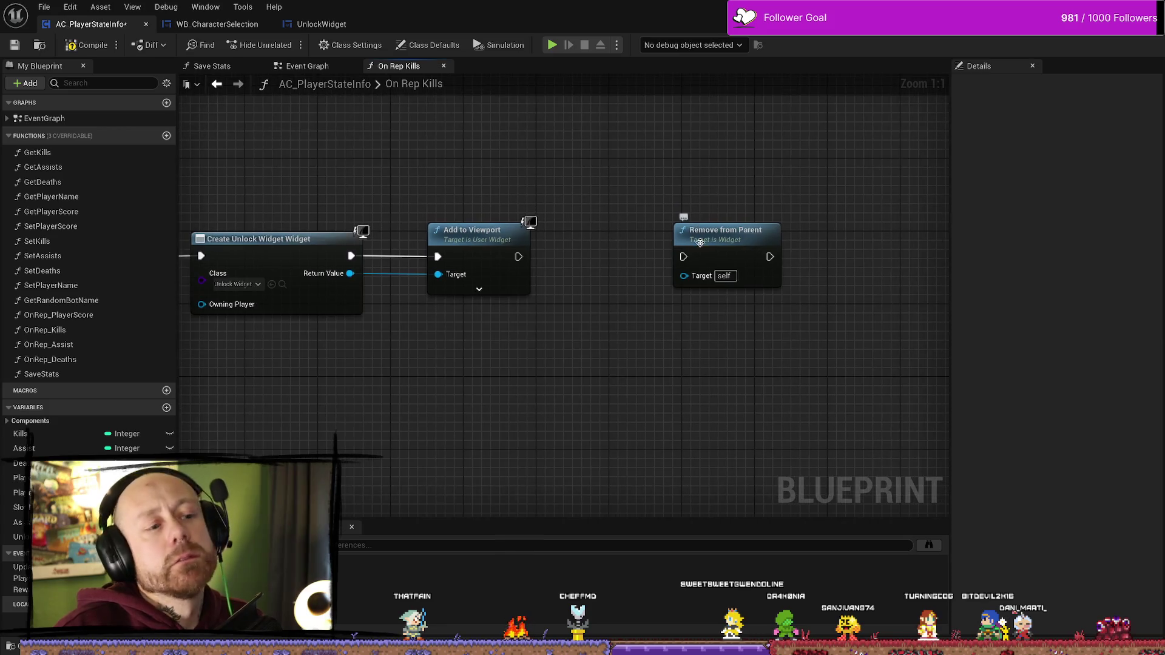
- Return to AC_PlayerStateInfo and open the Content Drawer on Content/MyStuff/UI with Ctrl+Space
click(244, 29)
click(91, 25)
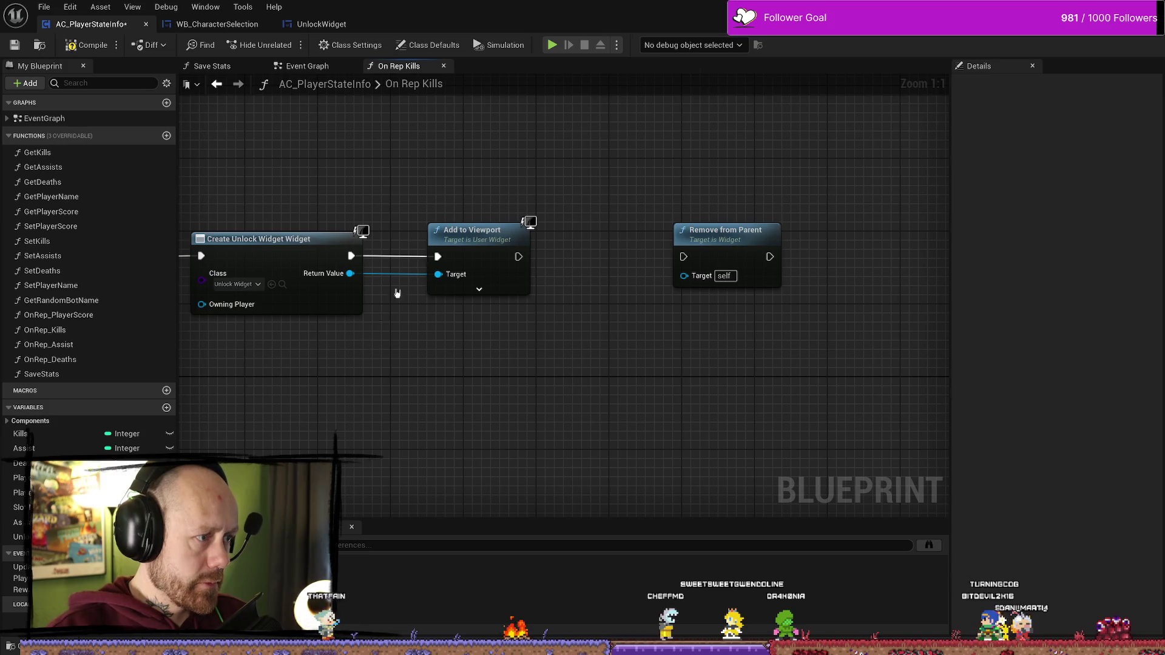
key(ctrl+space)
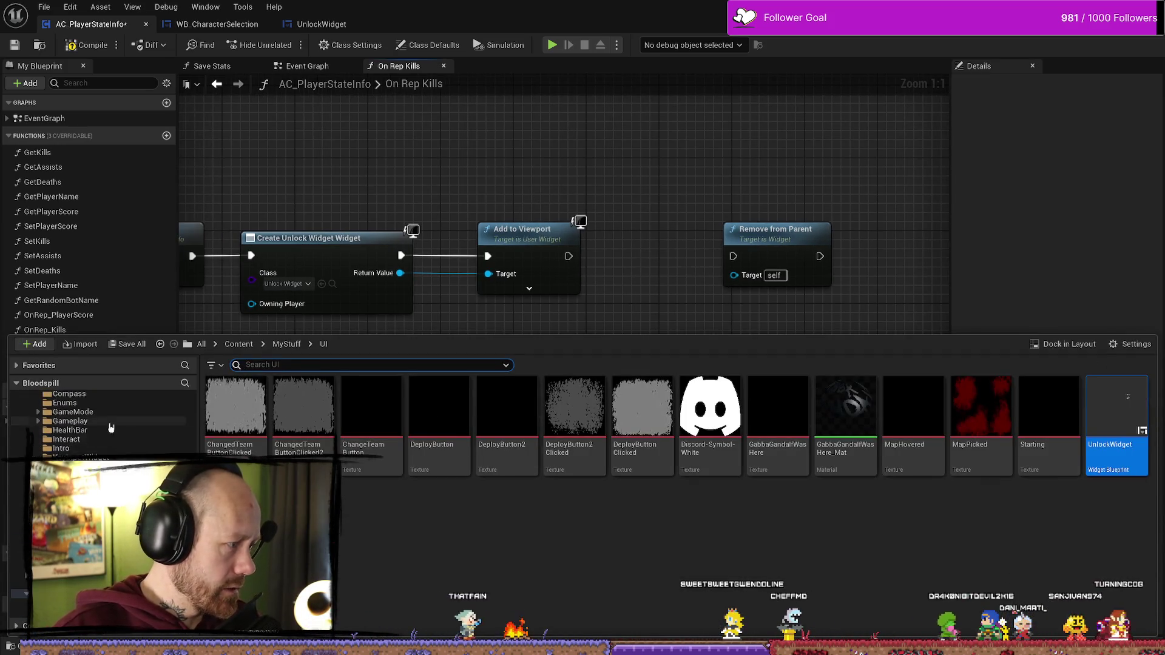
- Open BP_PlayerCharacter from the Content folder and review the Add Kill section of Damage Player
scroll(111, 428, up, 10)
click(68, 407)
text(character)
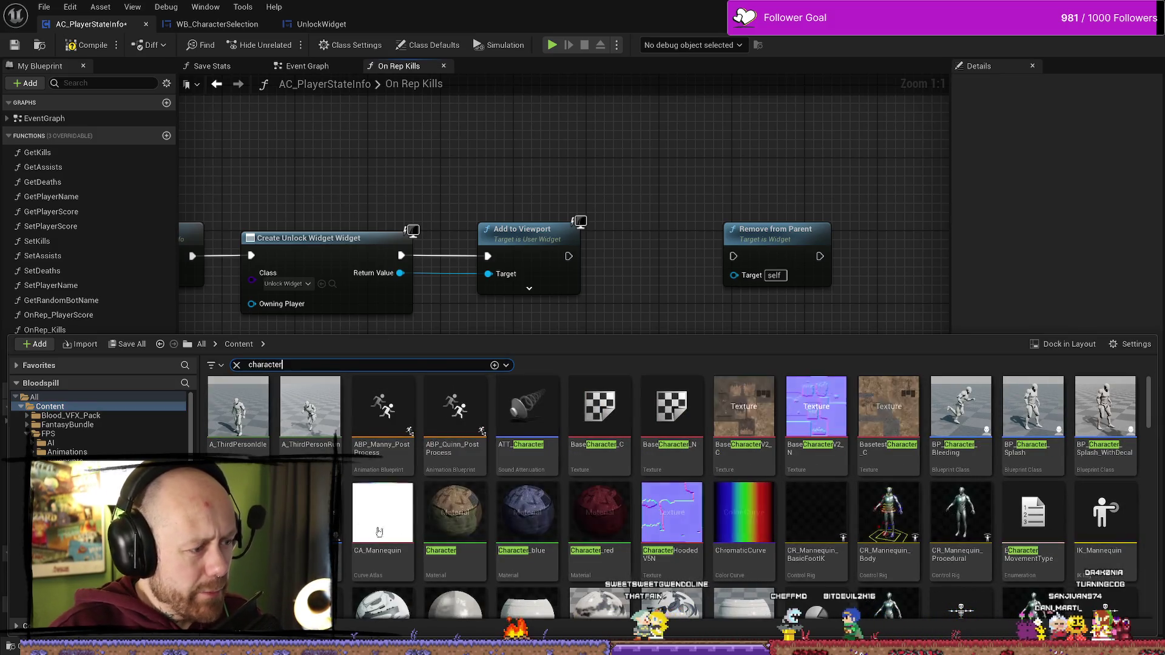
double_click(306, 413)
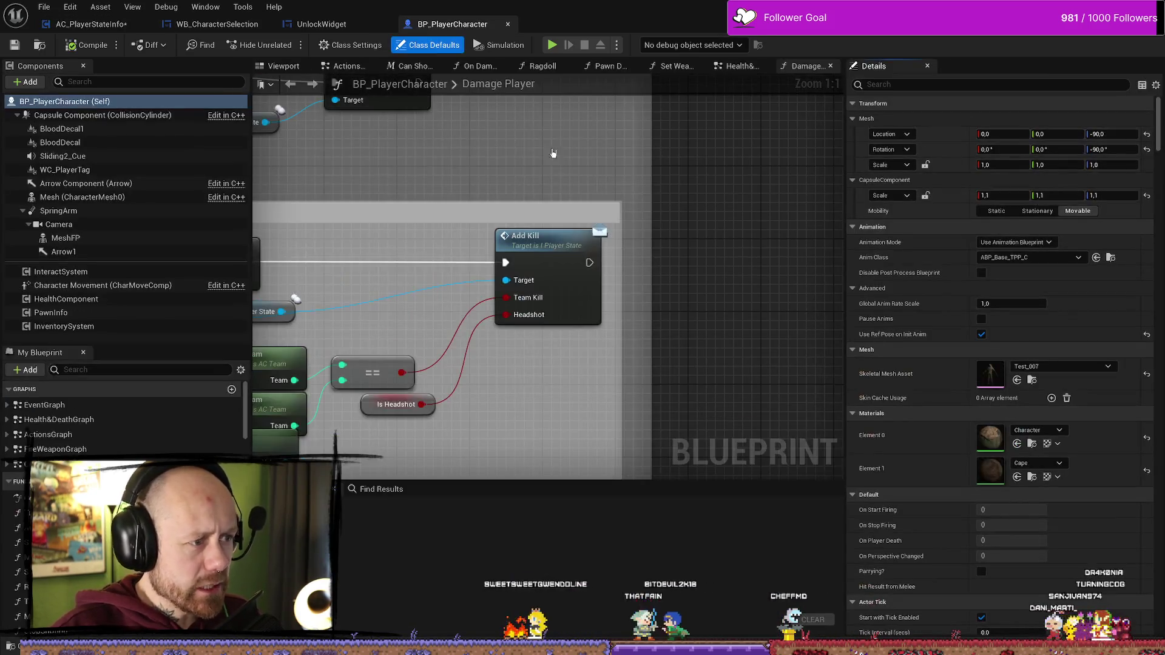
scroll(552, 153, down, 6)
scroll(508, 256, up, 4)
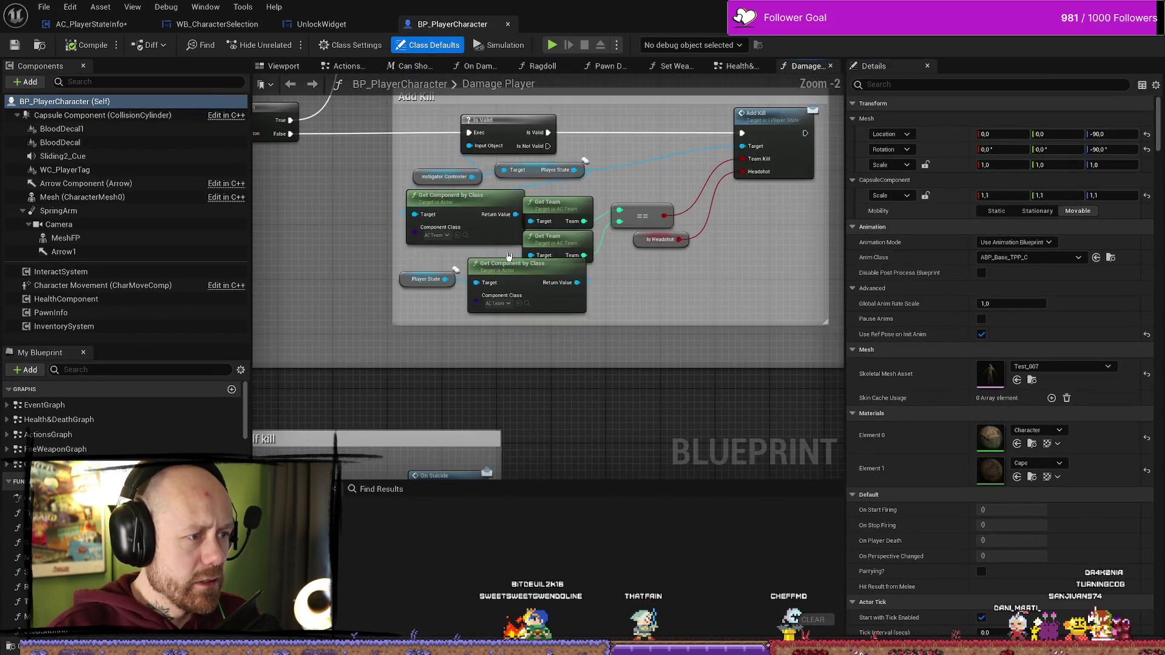
scroll(536, 280, down, 2)
drag(533, 279, 575, 288)
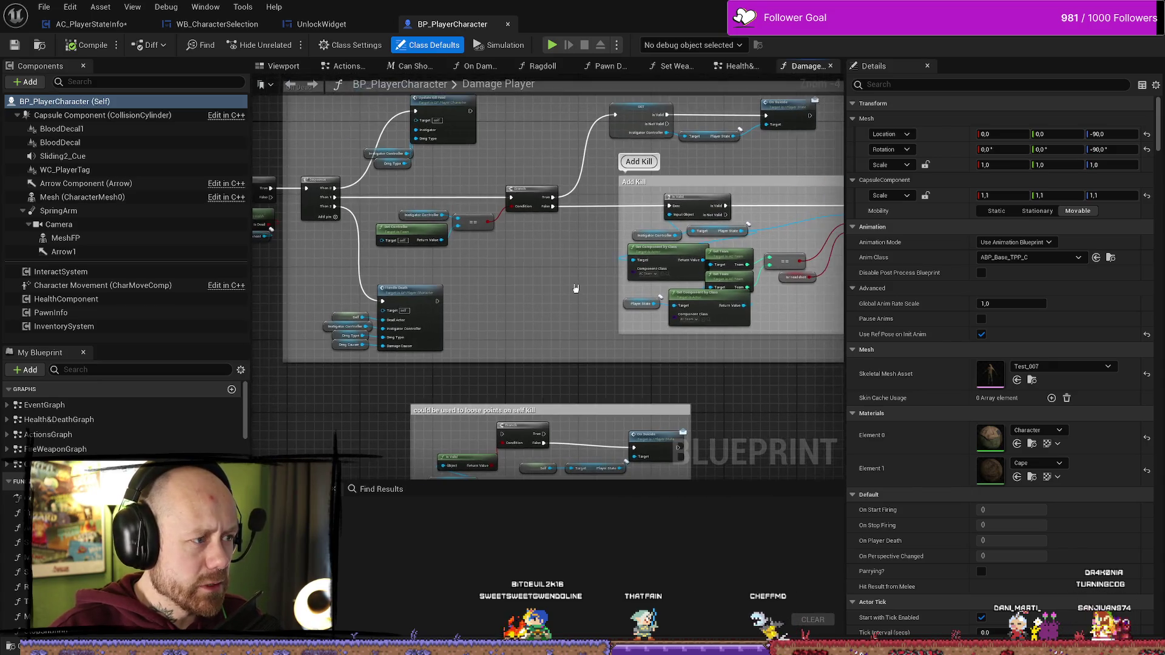
scroll(497, 268, down, 3)
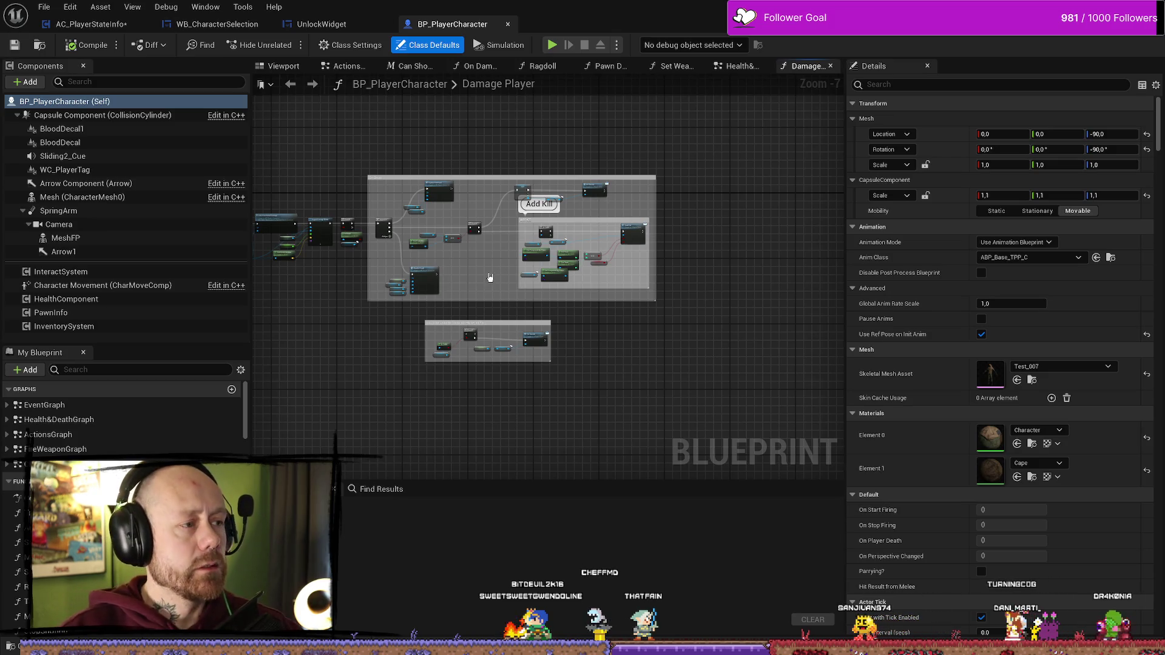
scroll(603, 249, up, 6)
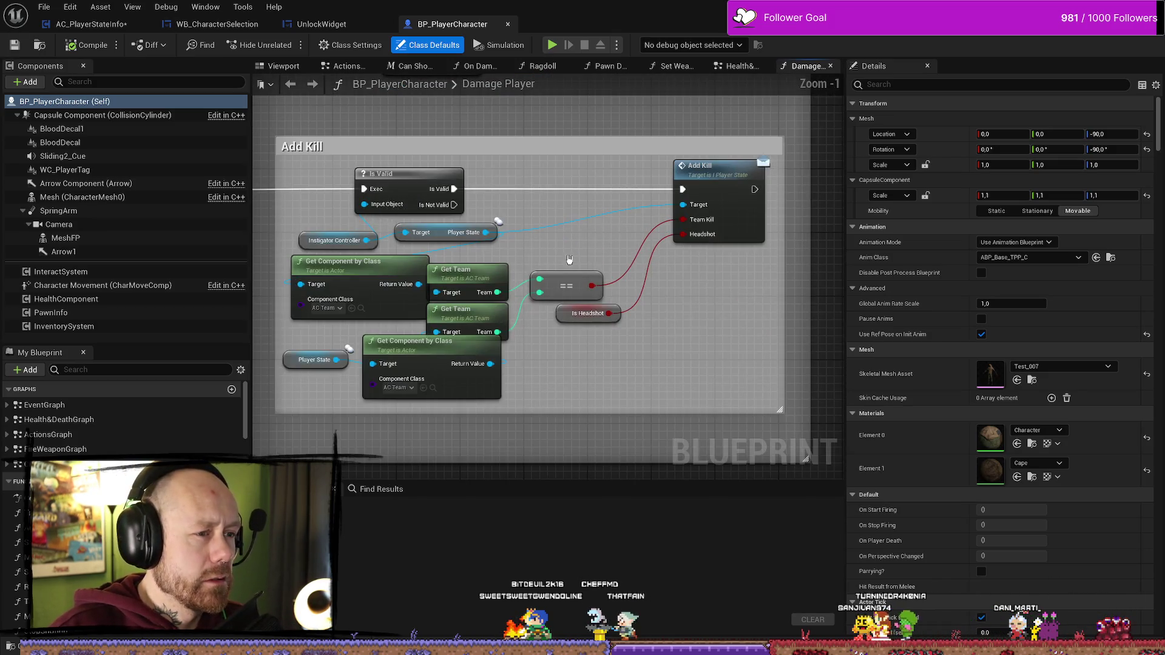
scroll(759, 189, down, 3)
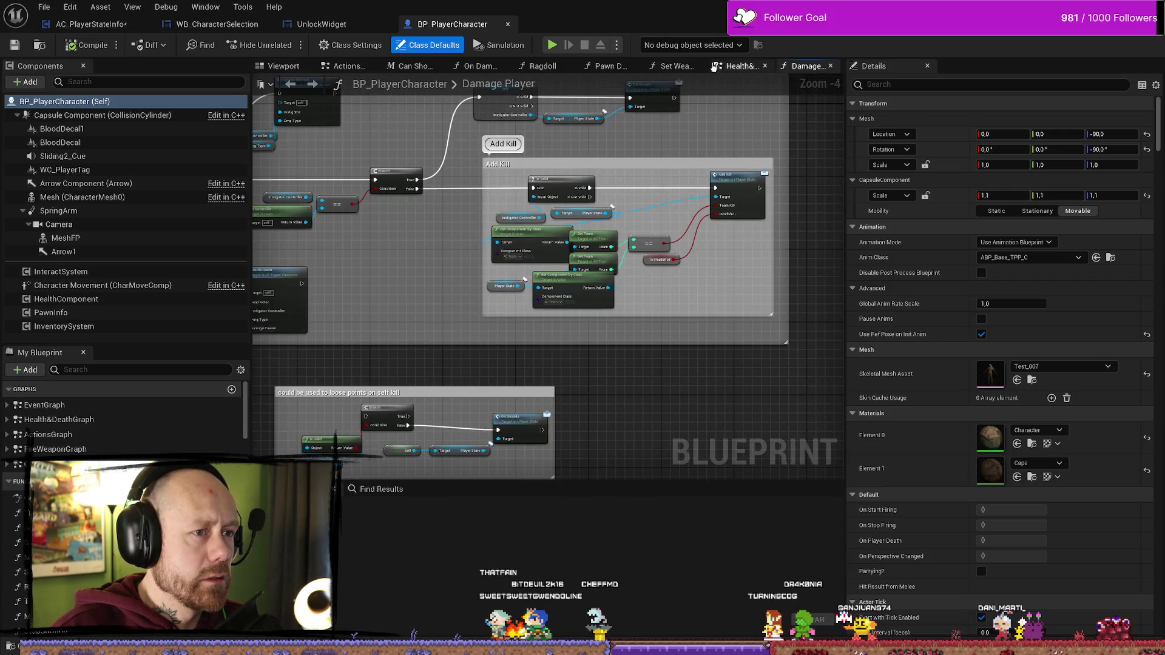
- Look over the Health&Death Graph, then close the BP_PlayerCharacter blueprint
click(737, 66)
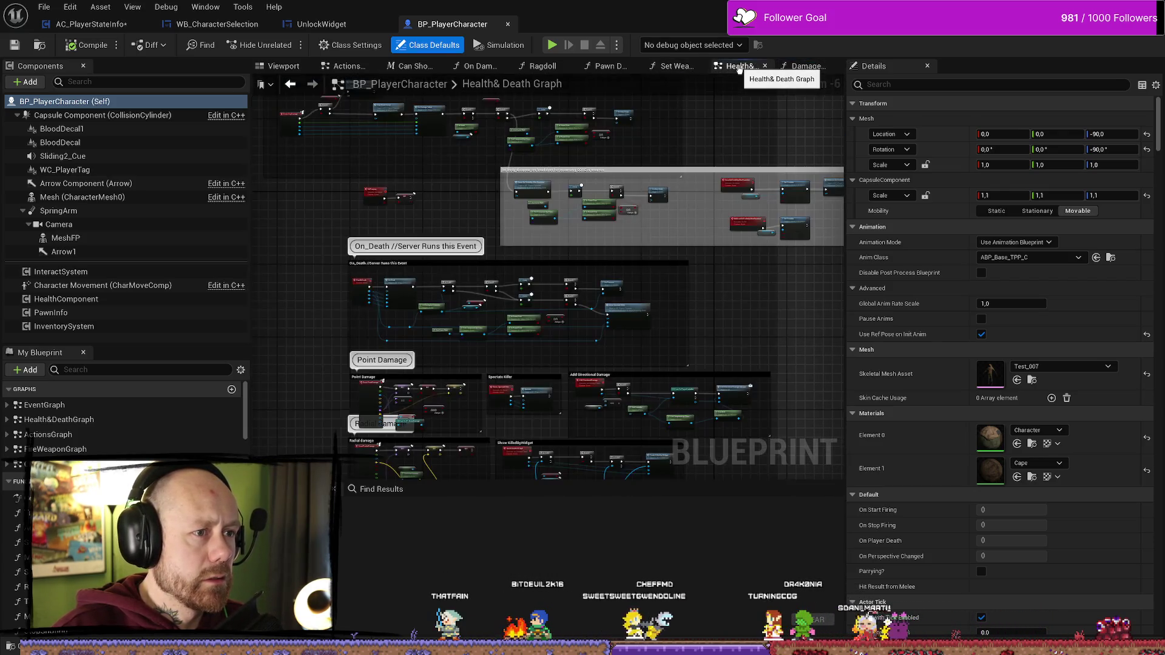
scroll(734, 192, up, 4)
scroll(734, 191, down, 4)
mouse_move(606, 154)
mouse_down()
mouse_move(655, 244)
mouse_move(631, 194)
mouse_move(449, 300)
mouse_up()
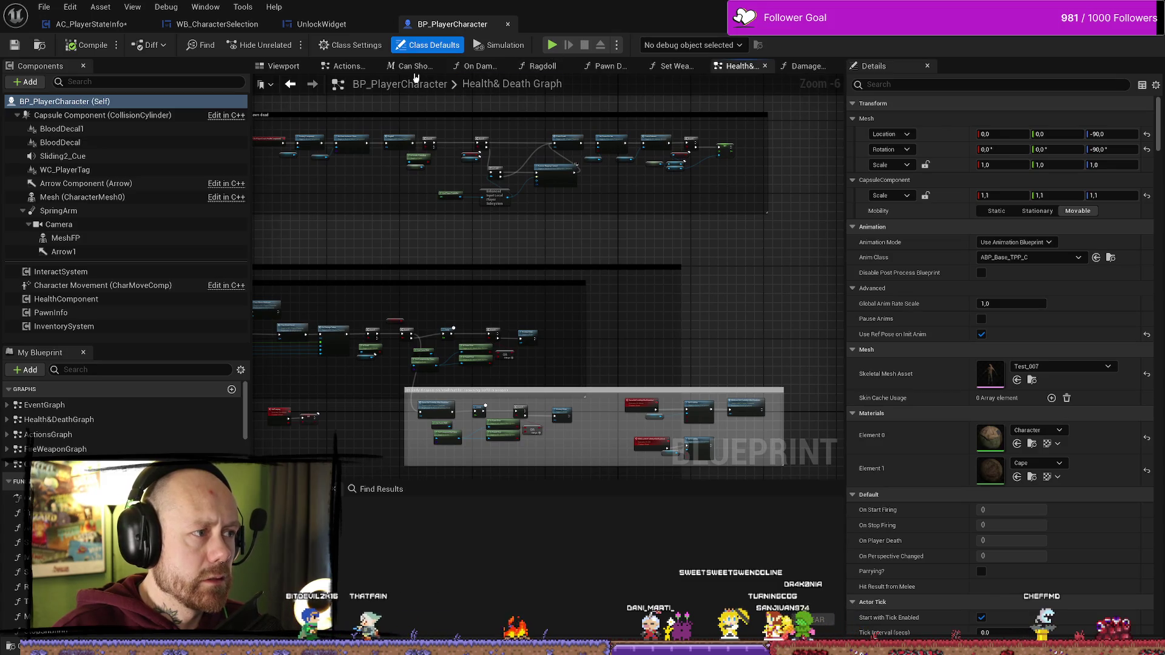
click(507, 24)
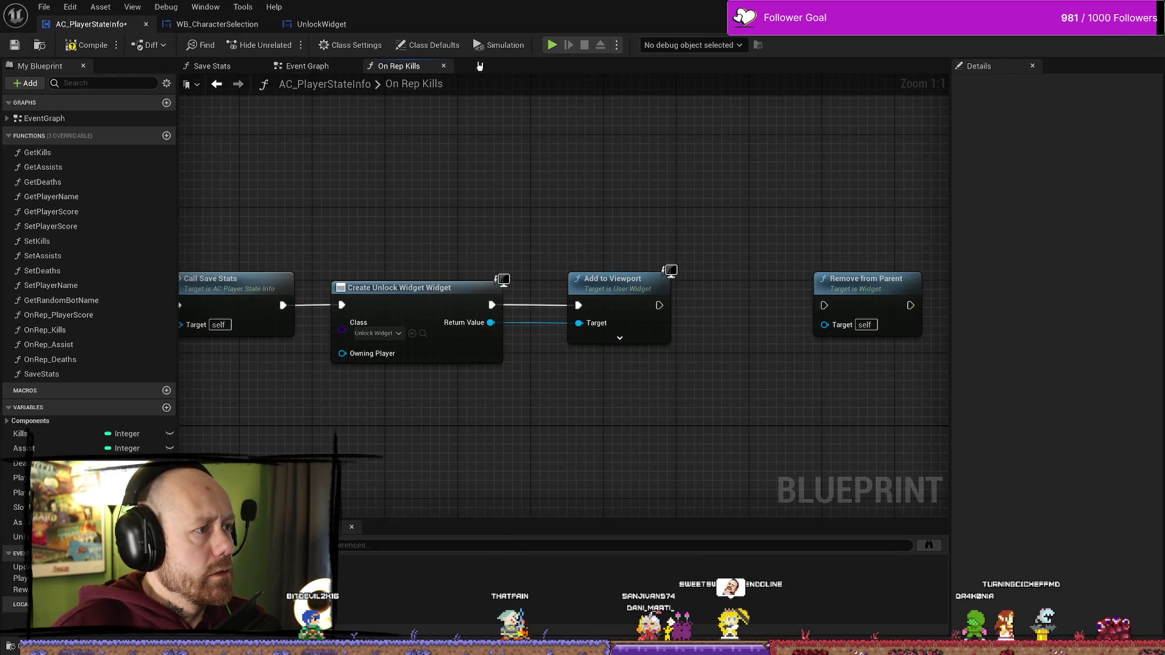
- Check the existing Set Timer by Event node in the player state's Event Graph
click(299, 67)
drag(636, 198, 543, 261)
click(425, 254)
click(593, 337)
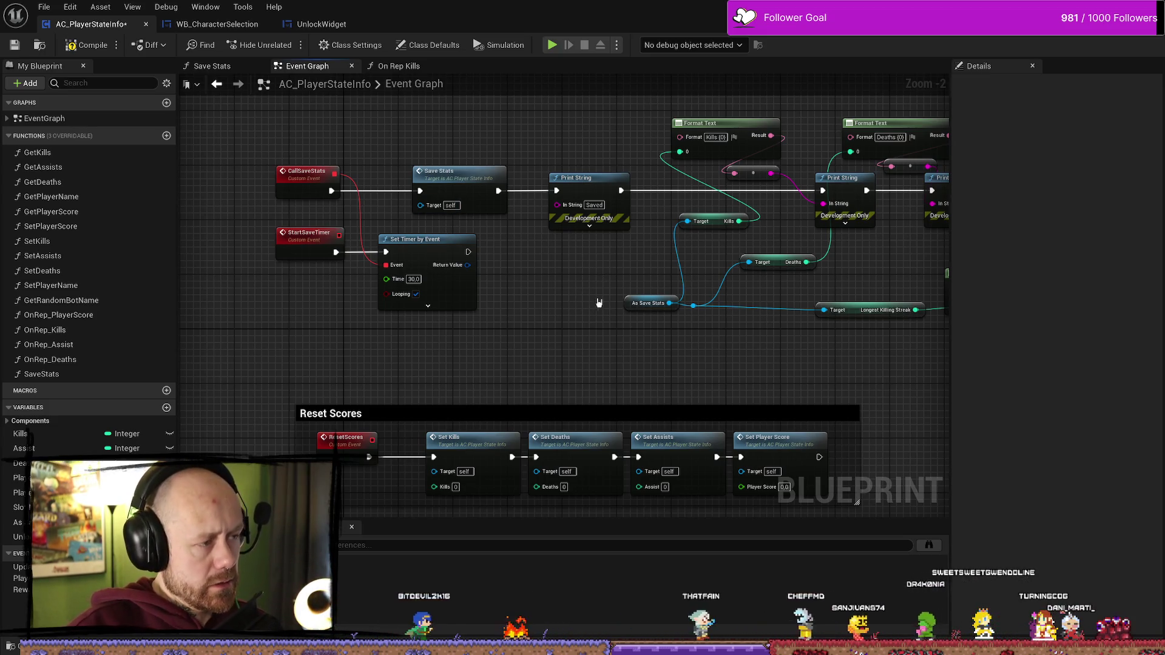
drag(598, 302, 539, 310)
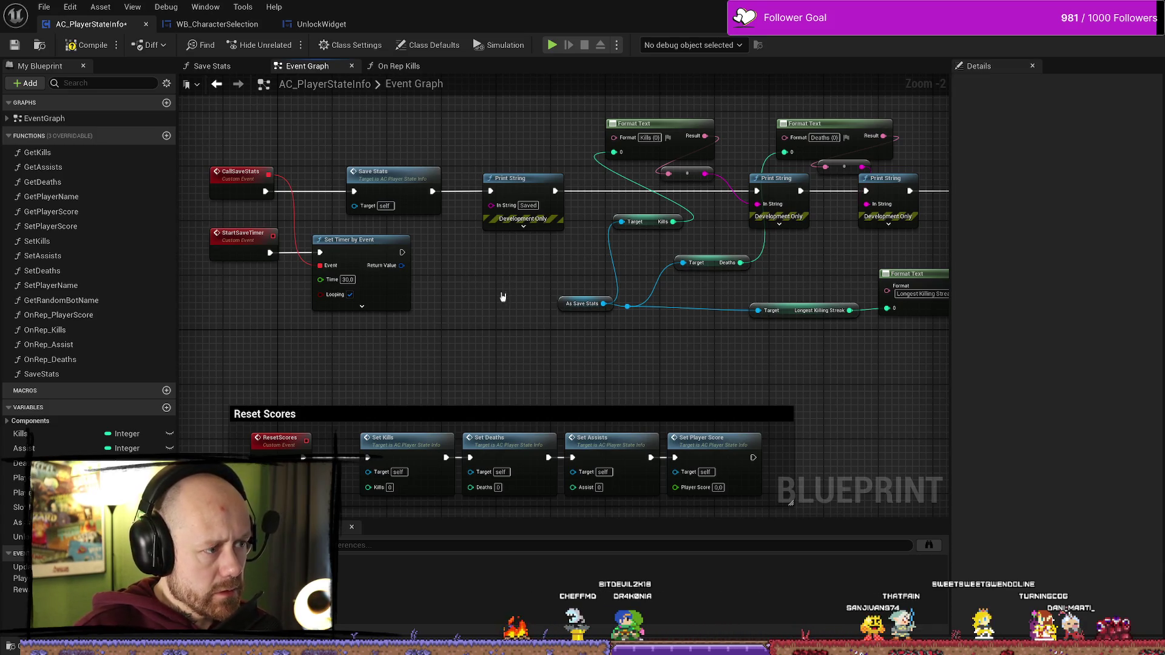
- In On Rep Kills, add a Set Timer by Event after Add to Viewport with Time 5
click(408, 66)
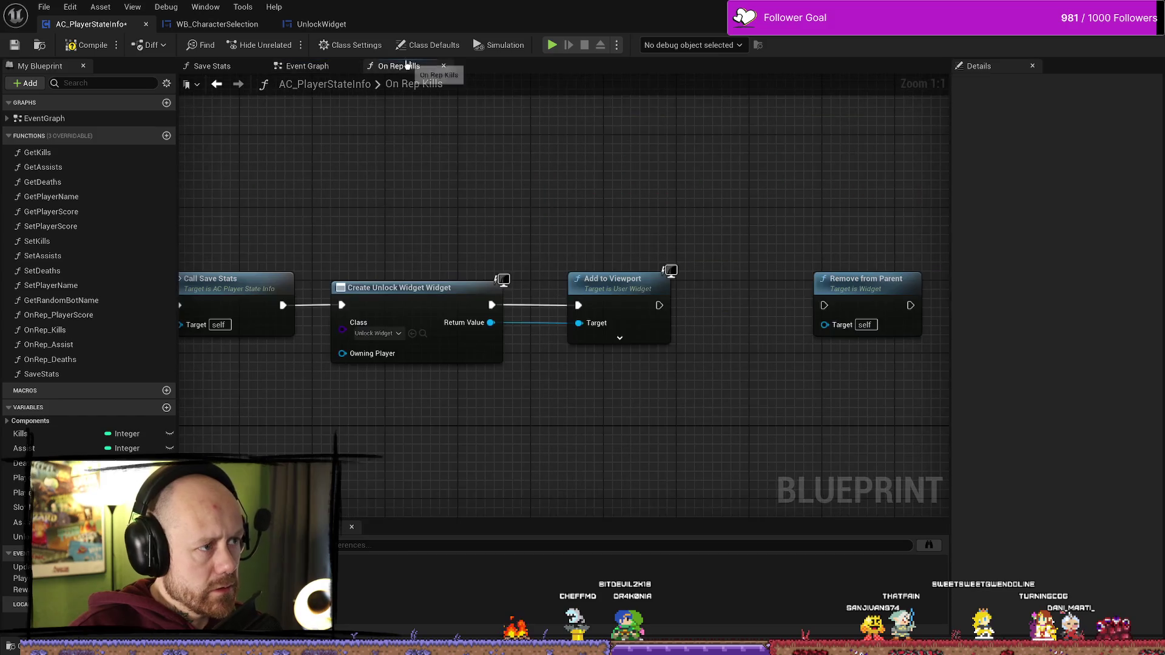
mouse_move(715, 390)
mouse_down()
mouse_move(643, 317)
mouse_move(672, 256)
mouse_up()
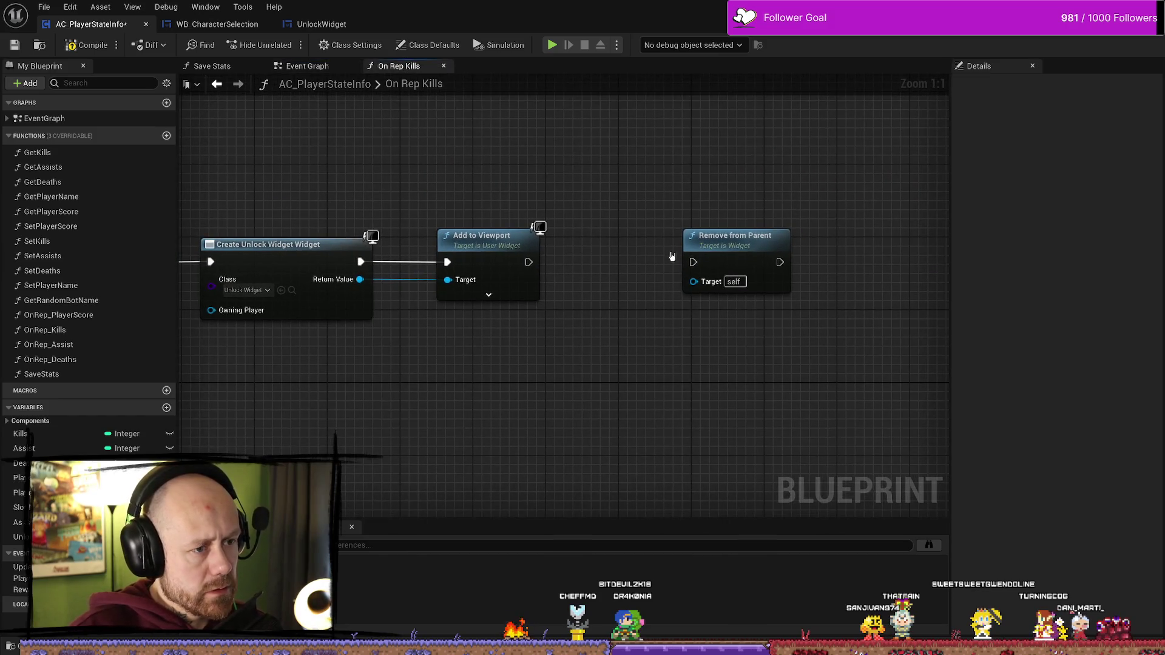
click(589, 318)
drag(537, 261, 591, 297)
text(set timer)
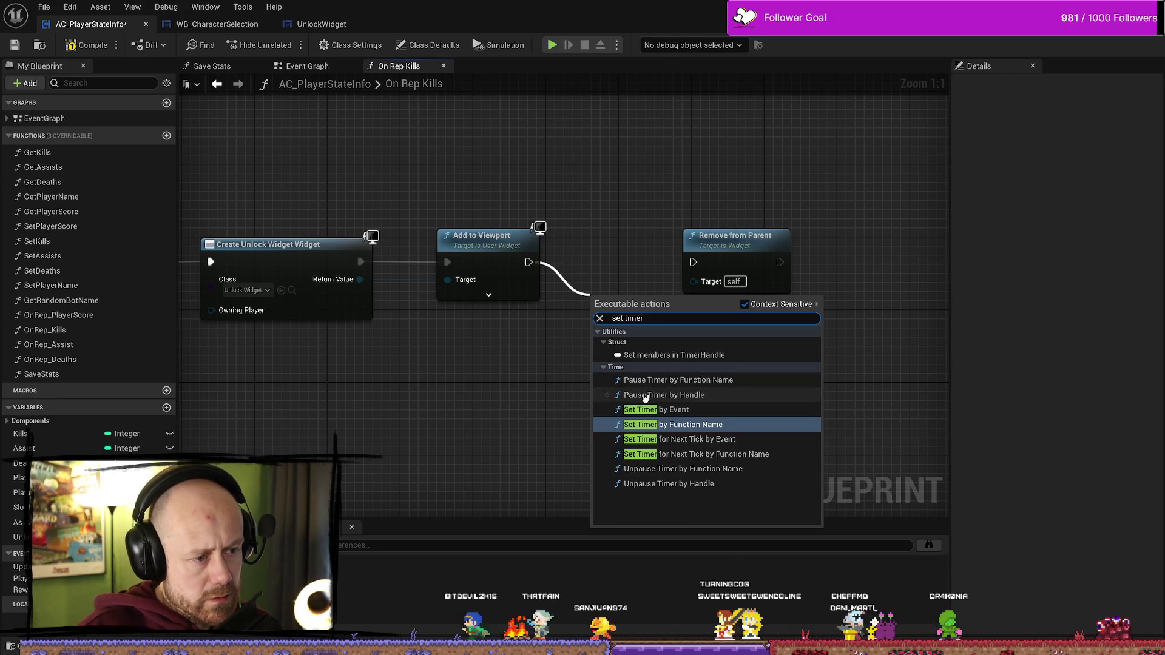
click(655, 410)
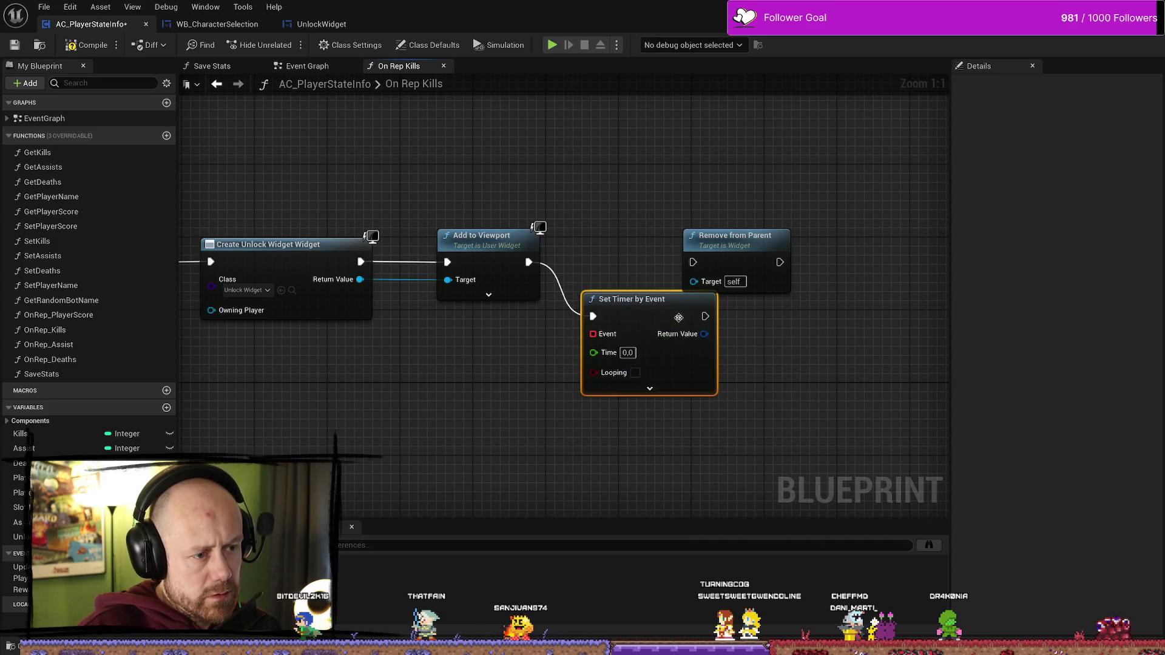
drag(654, 223, 780, 186)
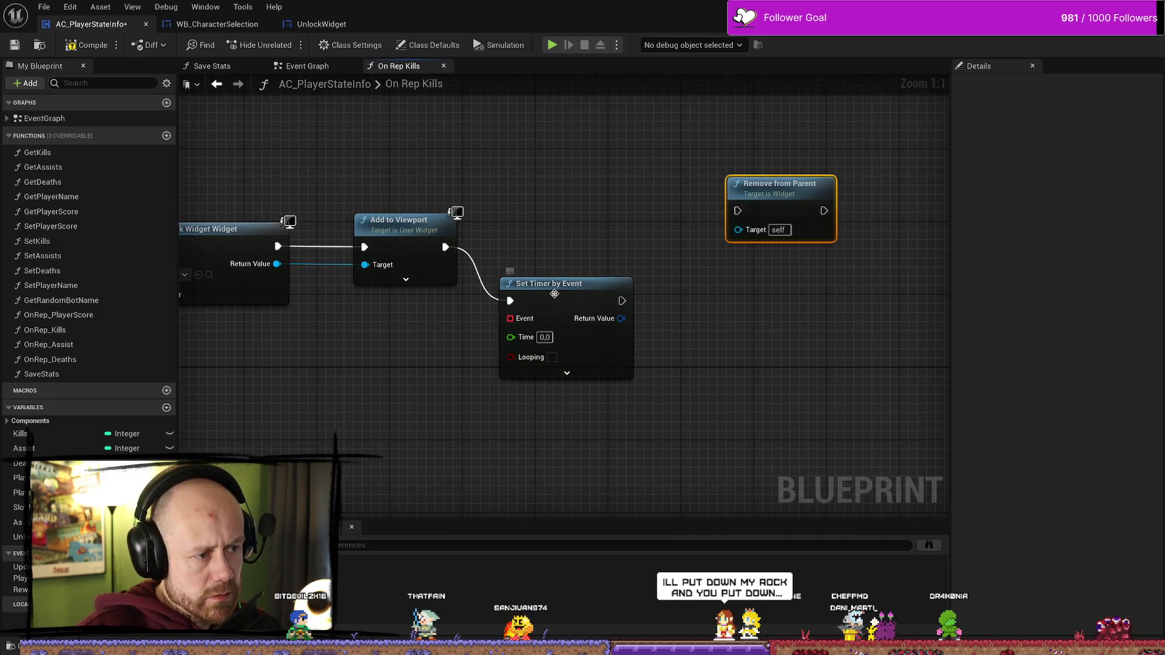
drag(553, 277, 553, 223)
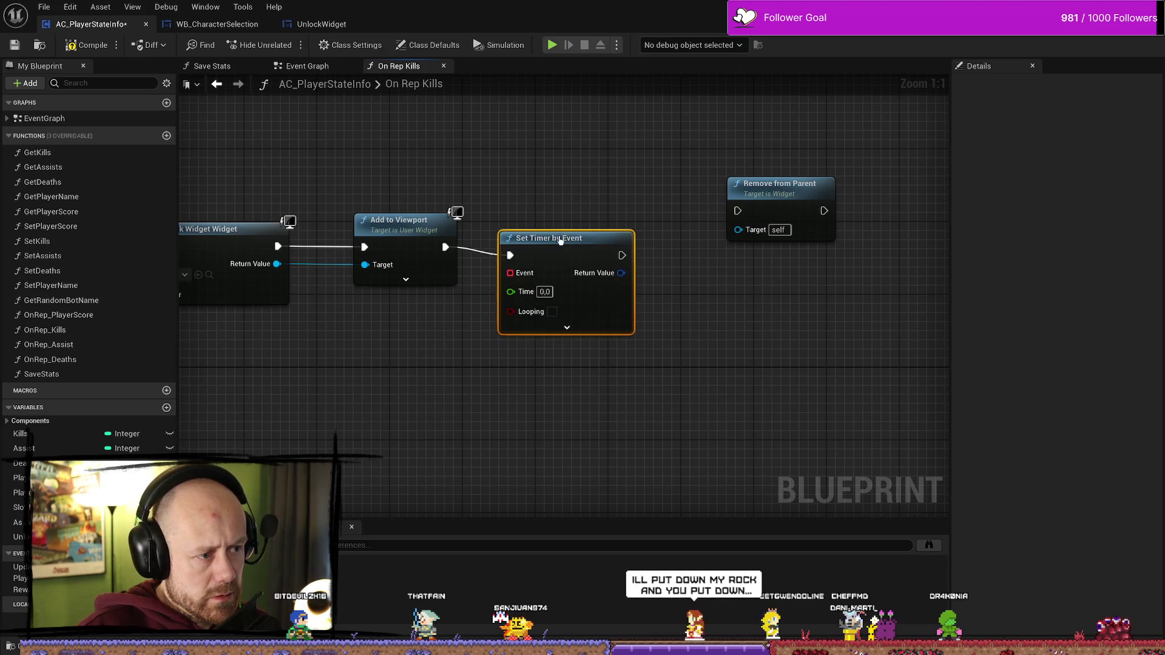
text(5)
key(Return)
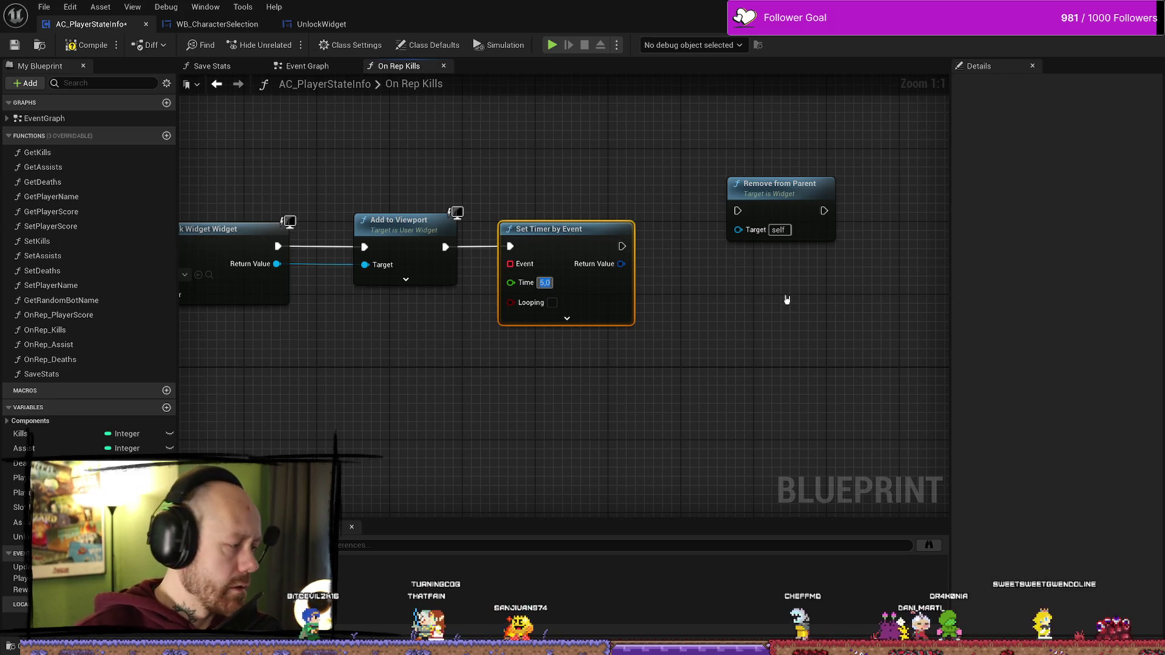
key(Home)
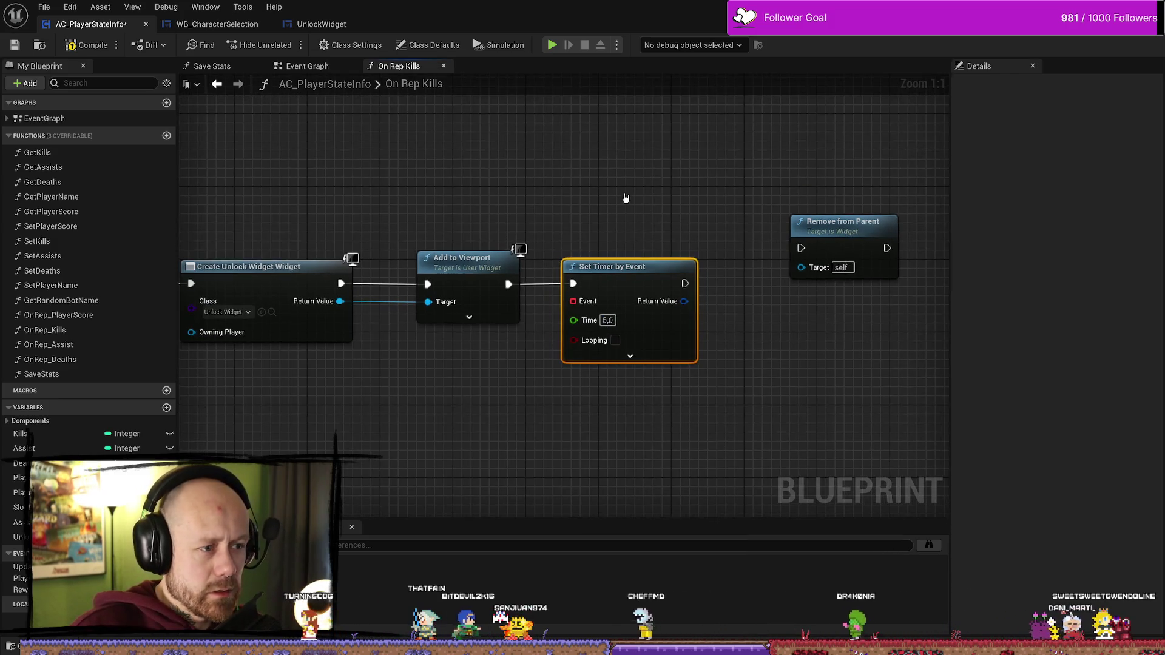
key(ctrl+z)
right_click(648, 182)
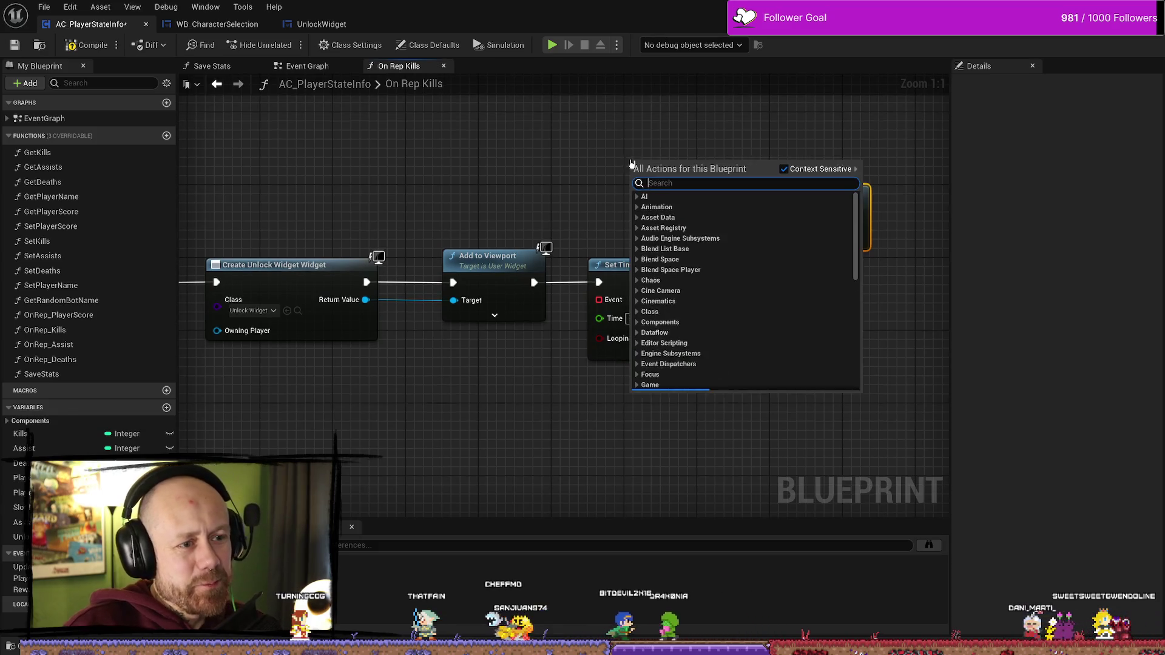
- Dismiss the action list and a wire menu from the widget's Return Value without adding nodes
scroll(747, 291, down, 15)
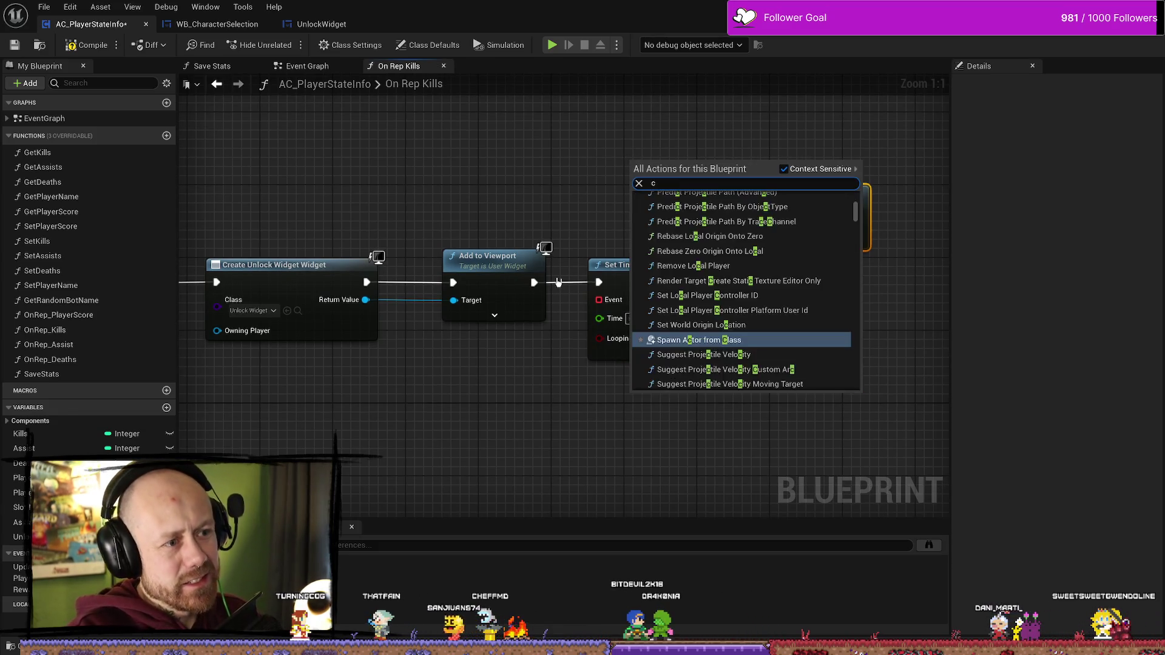
click(588, 160)
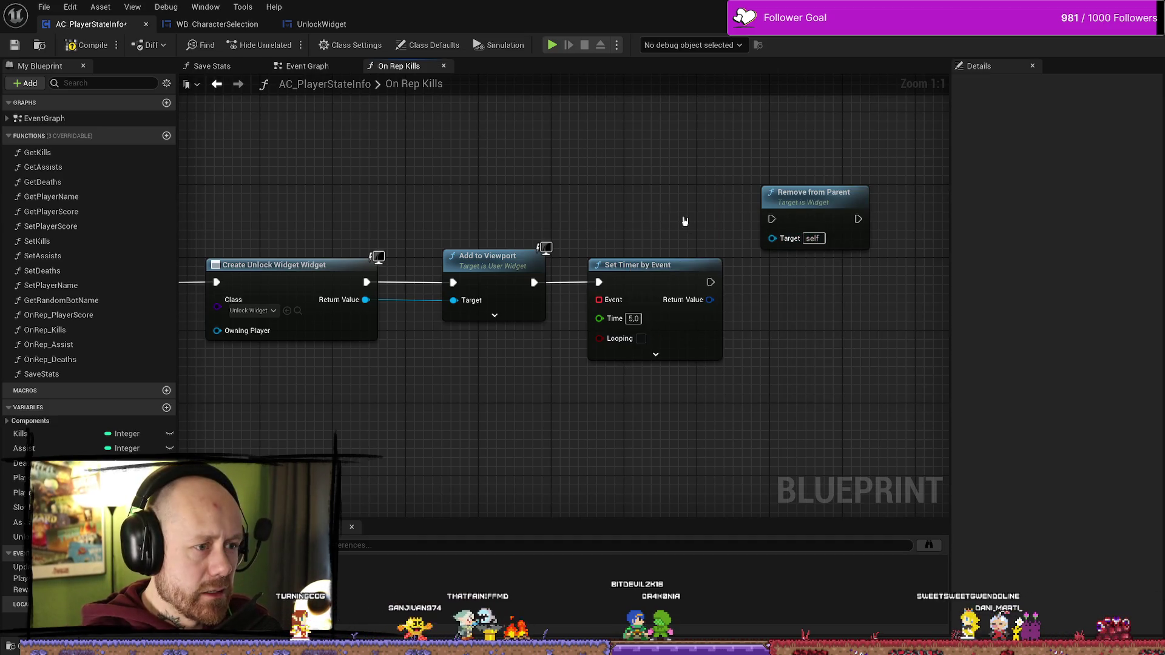
drag(351, 297, 777, 278)
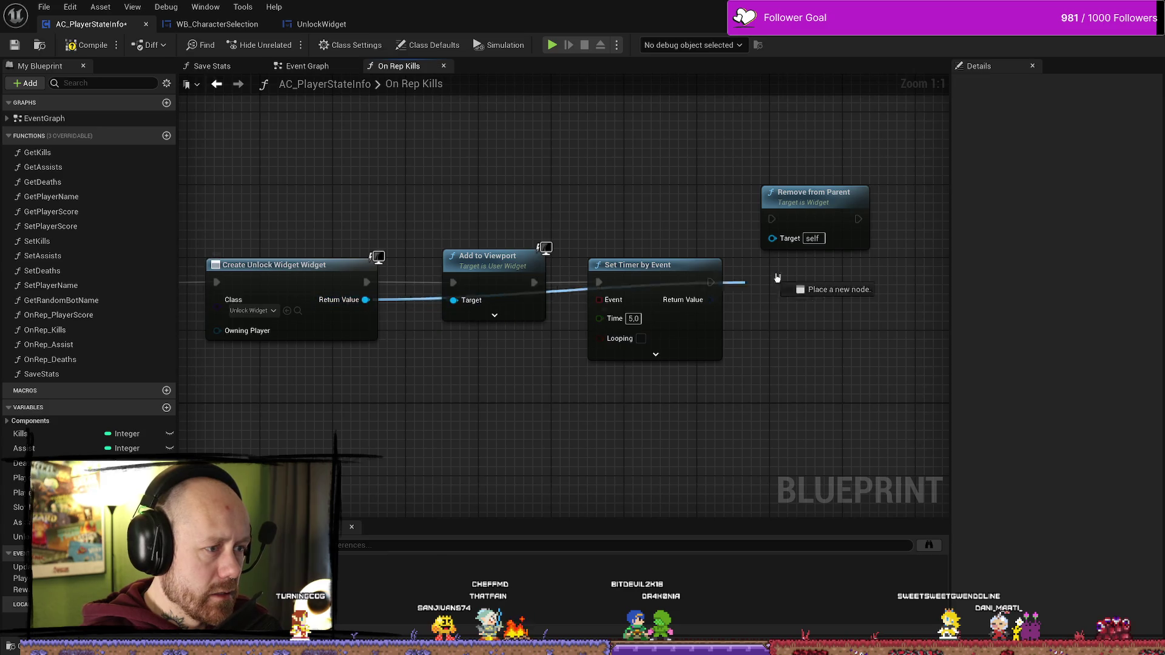
drag(537, 167, 449, 154)
key(Escape)
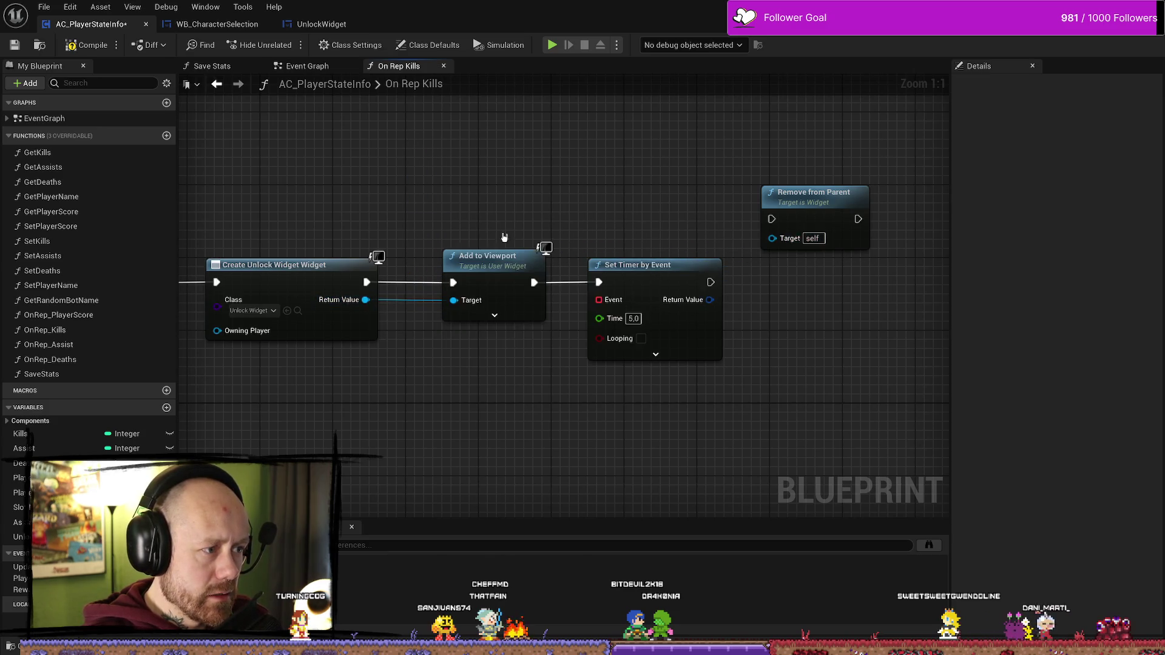
drag(526, 232, 545, 247)
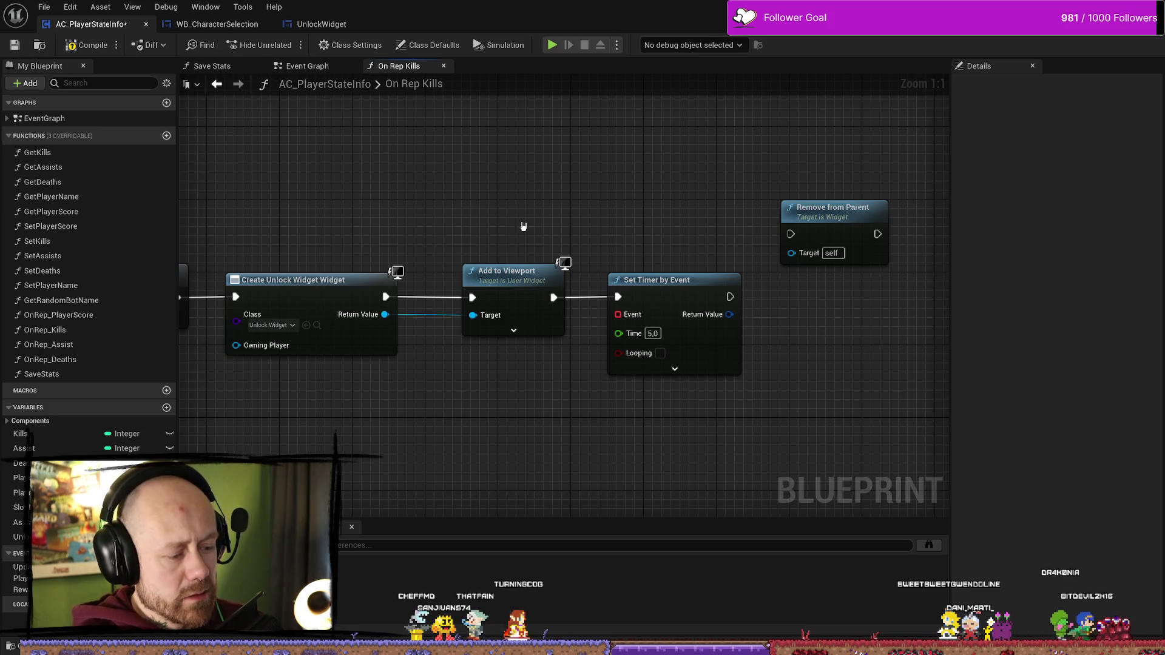
drag(426, 277, 478, 249)
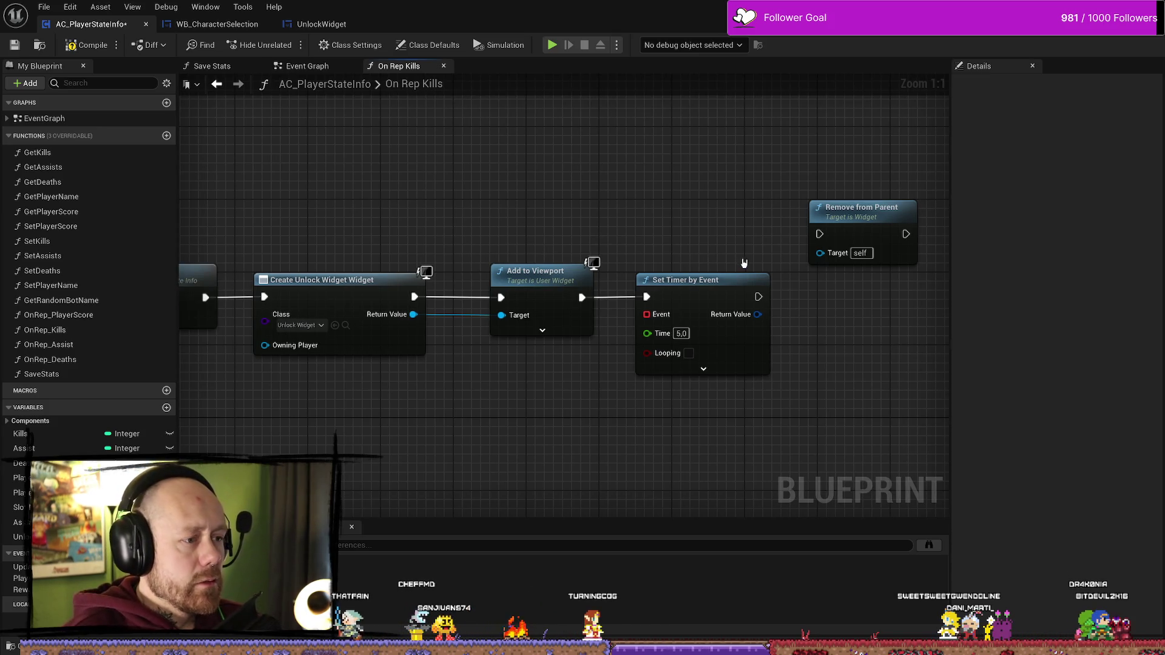
- Rearrange Remove from Parent, Add to Viewport and Set Timer by Event in line with Create Unlock Widget
drag(744, 263, 674, 261)
mouse_move(758, 209)
mouse_down()
mouse_move(657, 182)
mouse_move(552, 110)
mouse_up()
click(473, 270)
ctrl+click(625, 270)
drag(476, 271, 556, 271)
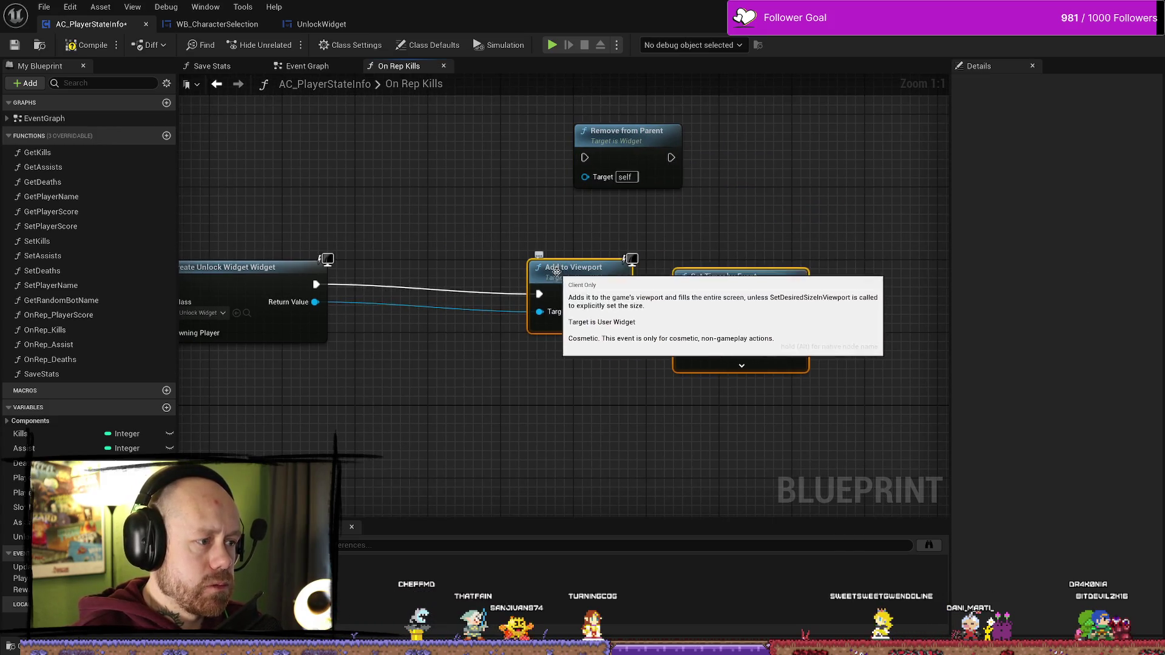
key(q)
drag(542, 163, 604, 193)
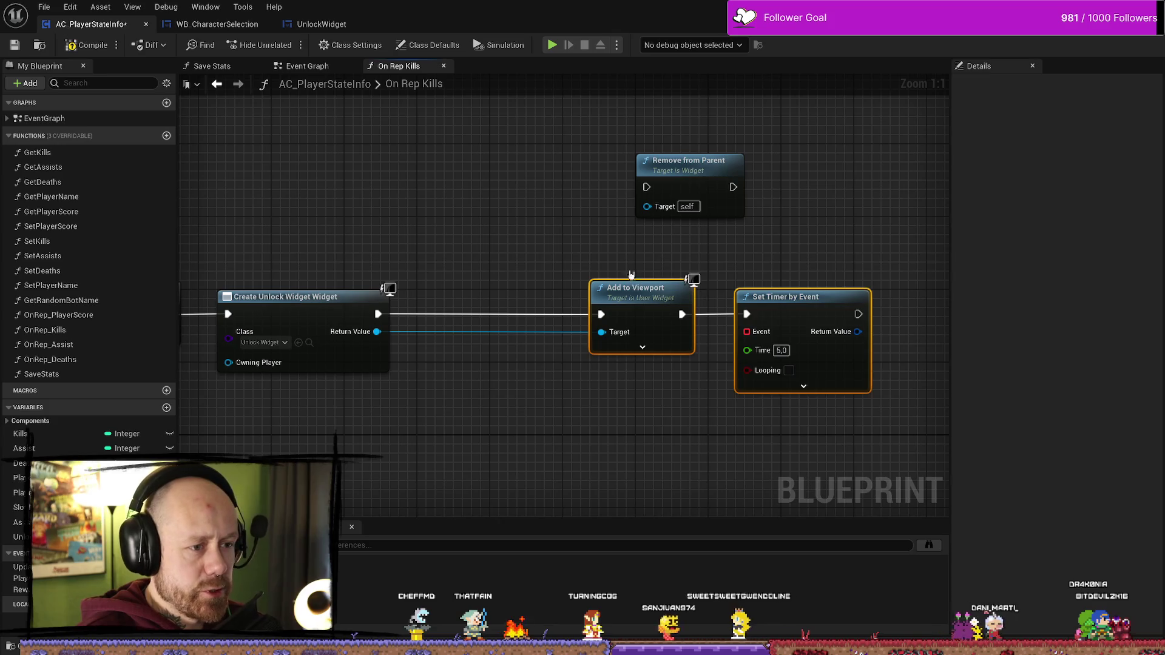
drag(631, 275, 504, 277)
click(676, 276)
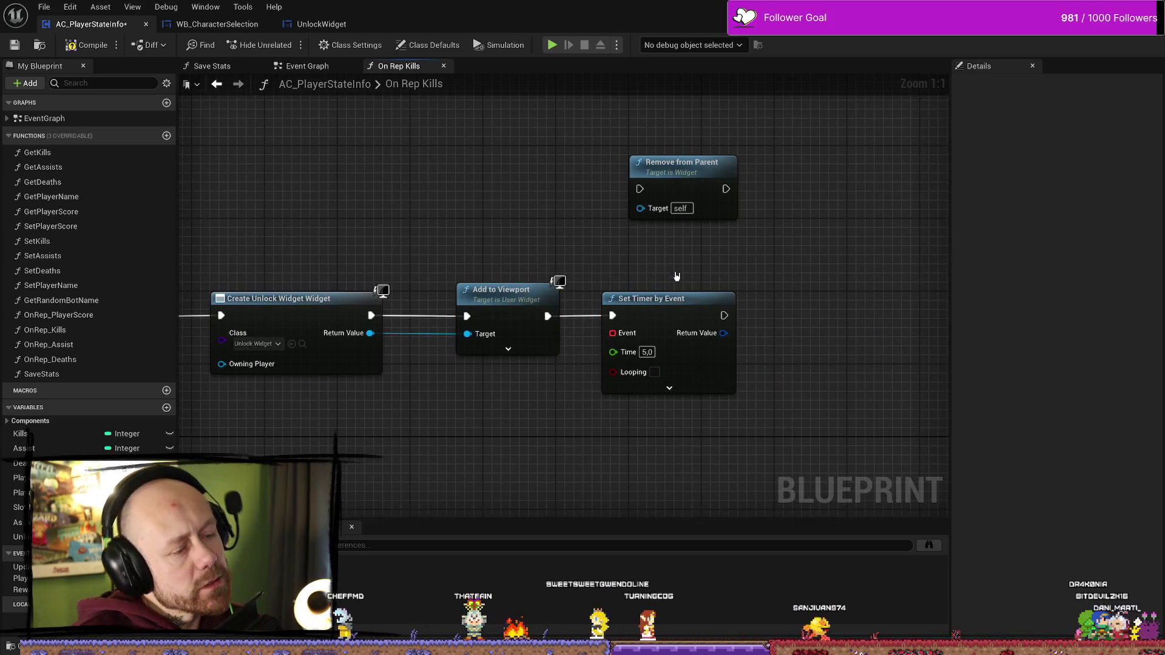
- Place a node from a 'custom event' search, delete Set Timer by Event, and select Remove from Parent
right_click(538, 175)
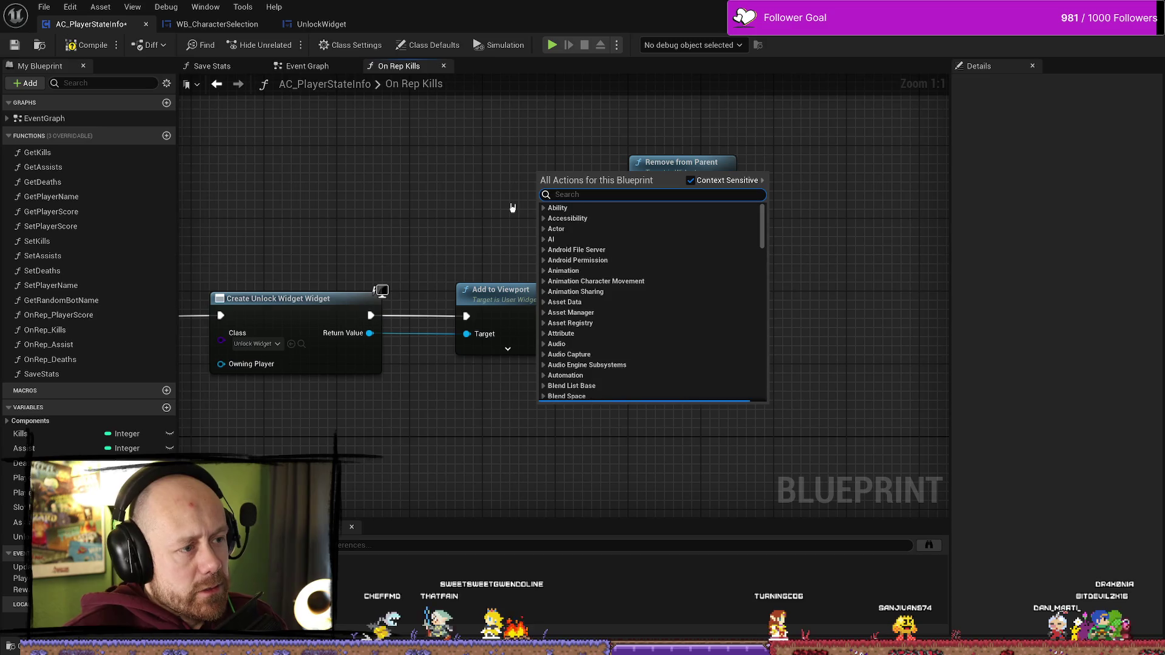
text(remove)
key(BackSpace)
key(BackSpace)
key(BackSpace)
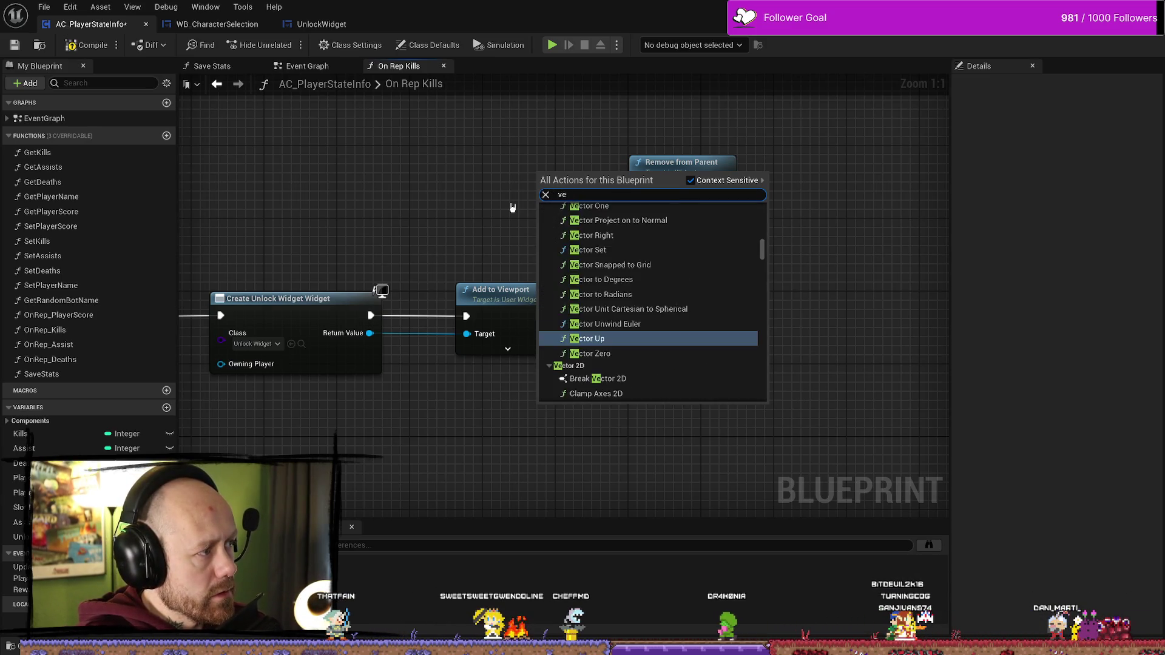
text(e)
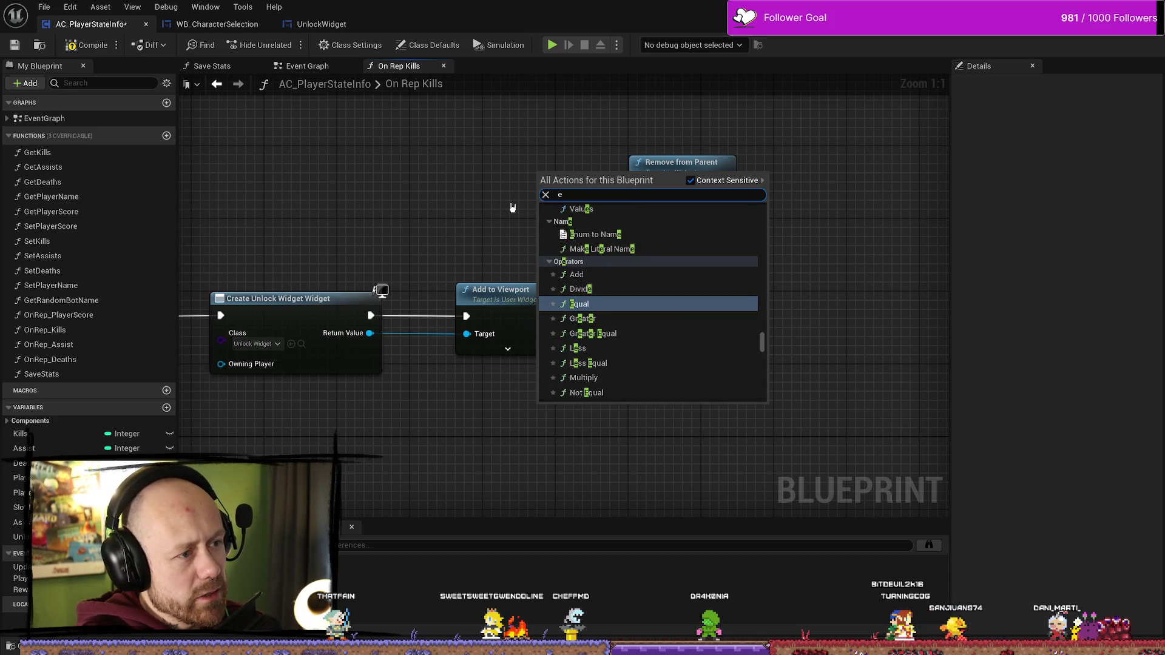
text(e)
key(BackSpace)
key(BackSpace)
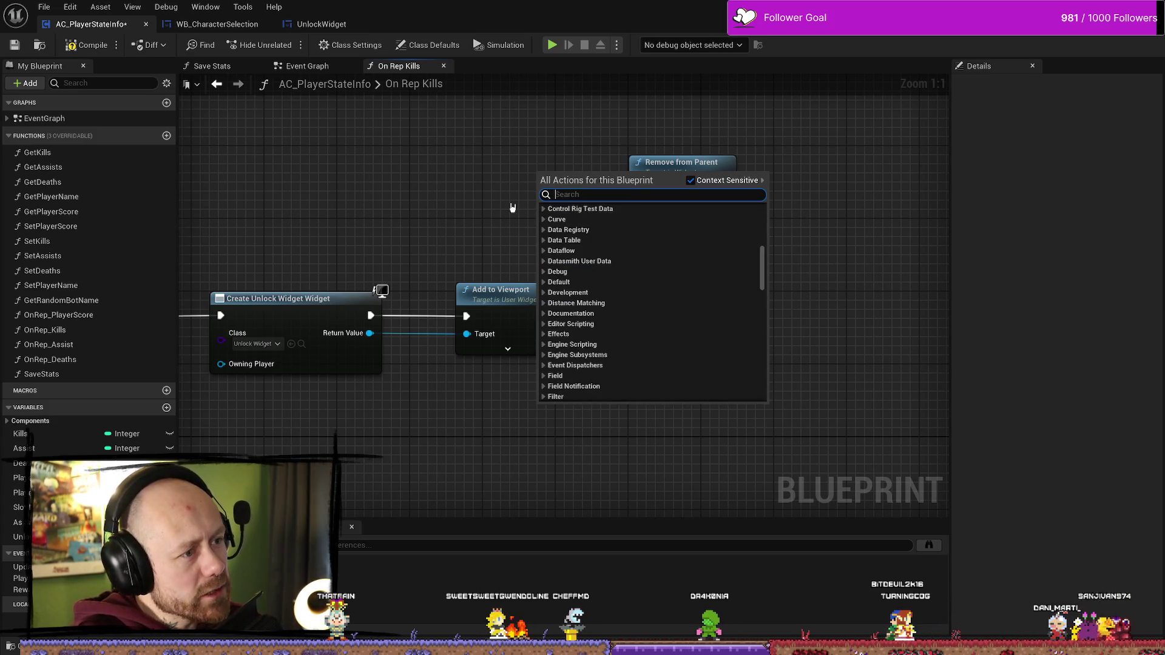
text(custom e)
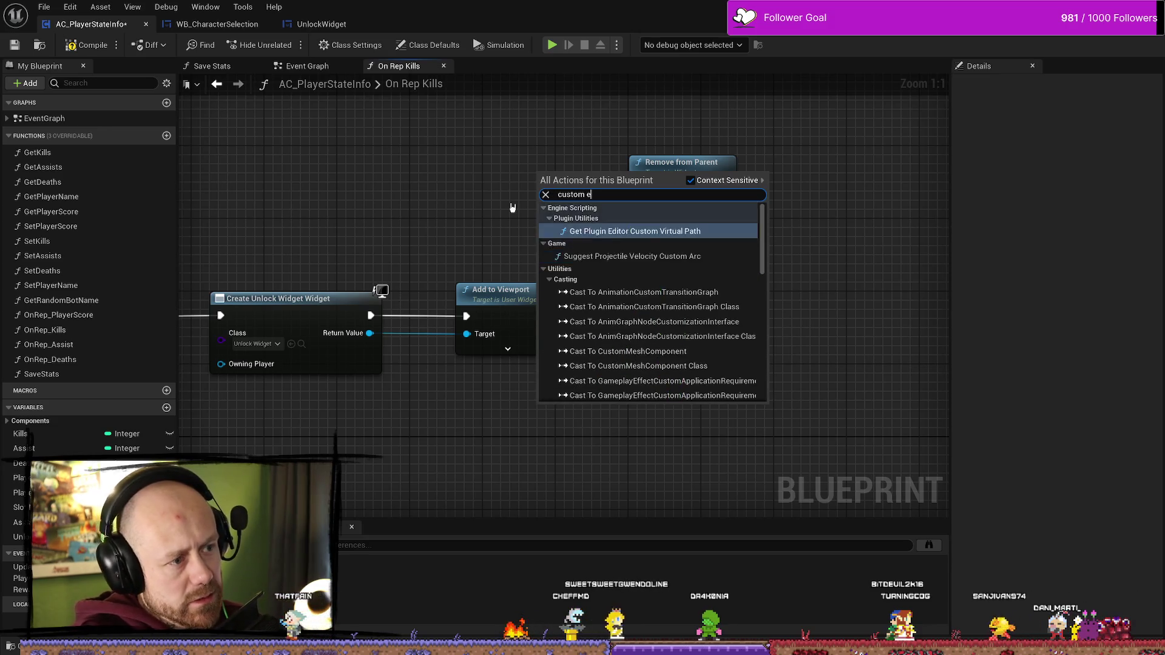
text(vent)
key(Return)
mouse_move(737, 171)
mouse_down()
mouse_move(810, 289)
mouse_move(768, 159)
mouse_up()
mouse_move(776, 272)
mouse_down()
mouse_move(754, 289)
mouse_move(702, 429)
mouse_up()
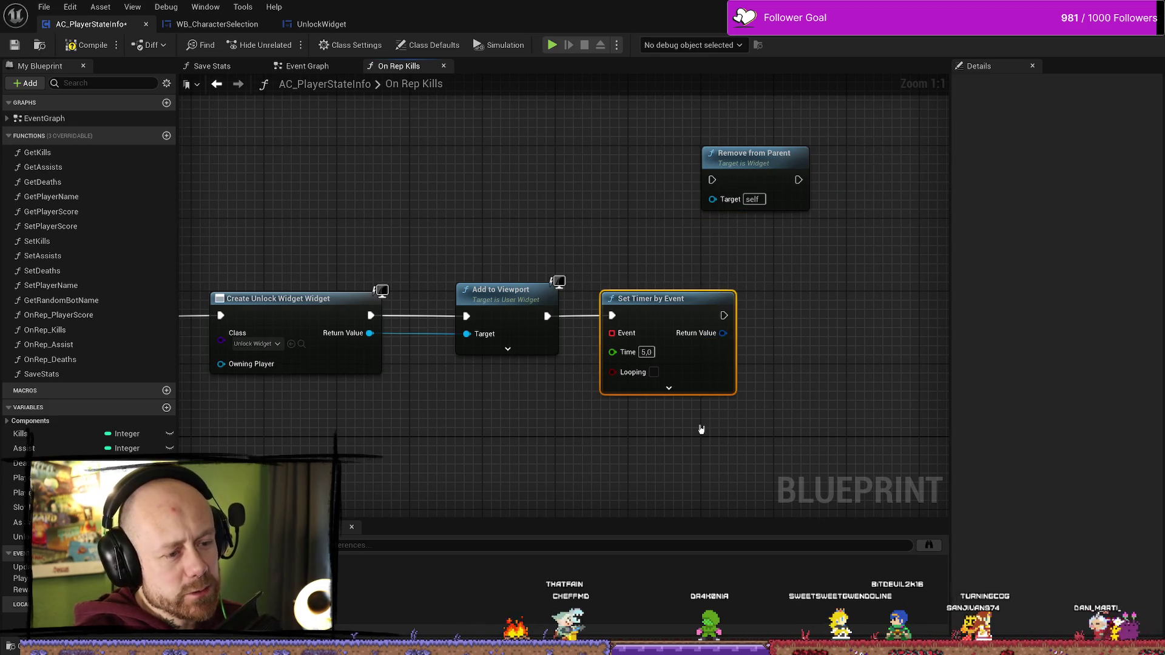
key(Delete)
drag(780, 111, 778, 243)
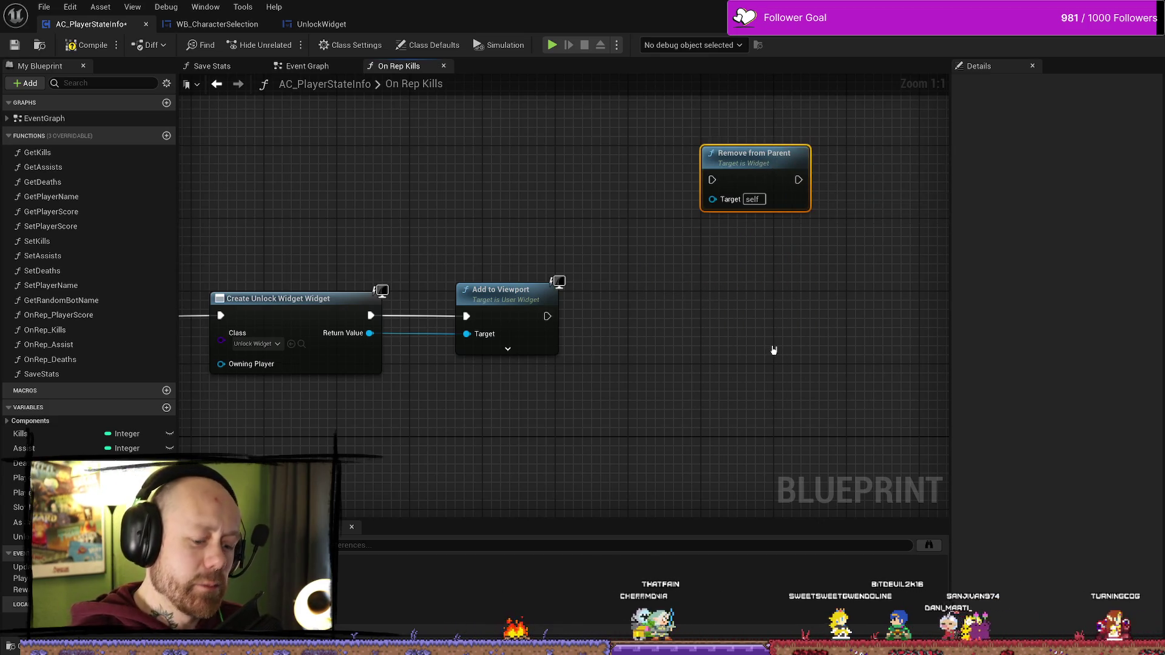
- Delete Remove from Parent, then cut Create Unlock Widget and Add to Viewport out of On Rep Kills
key(Delete)
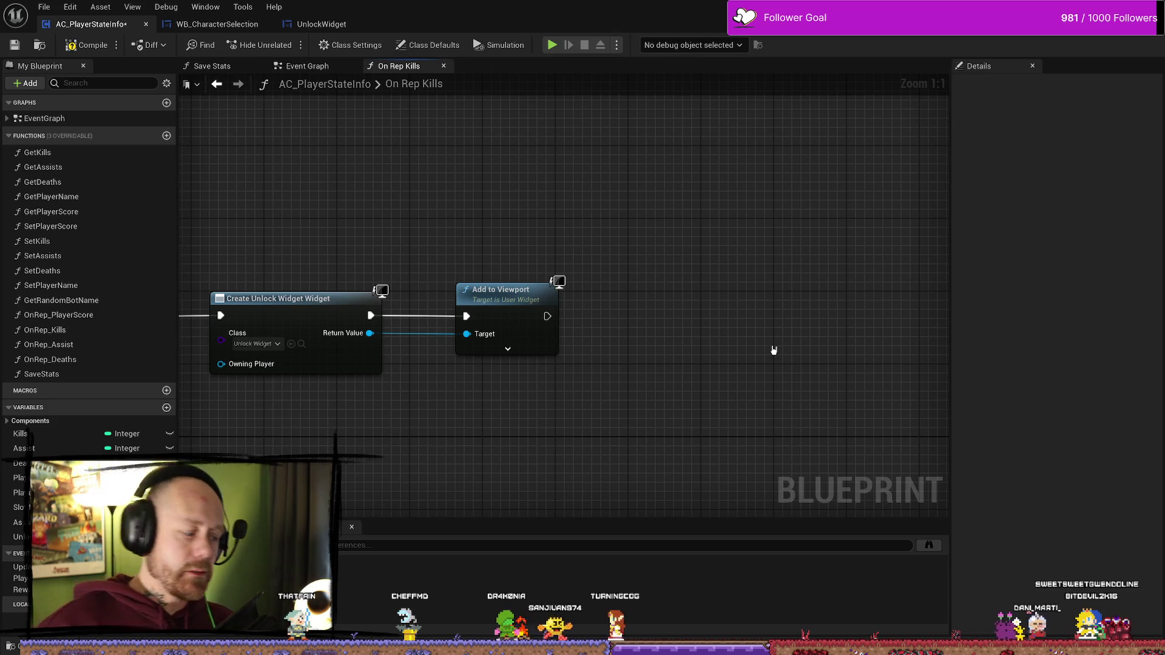
drag(532, 275, 651, 273)
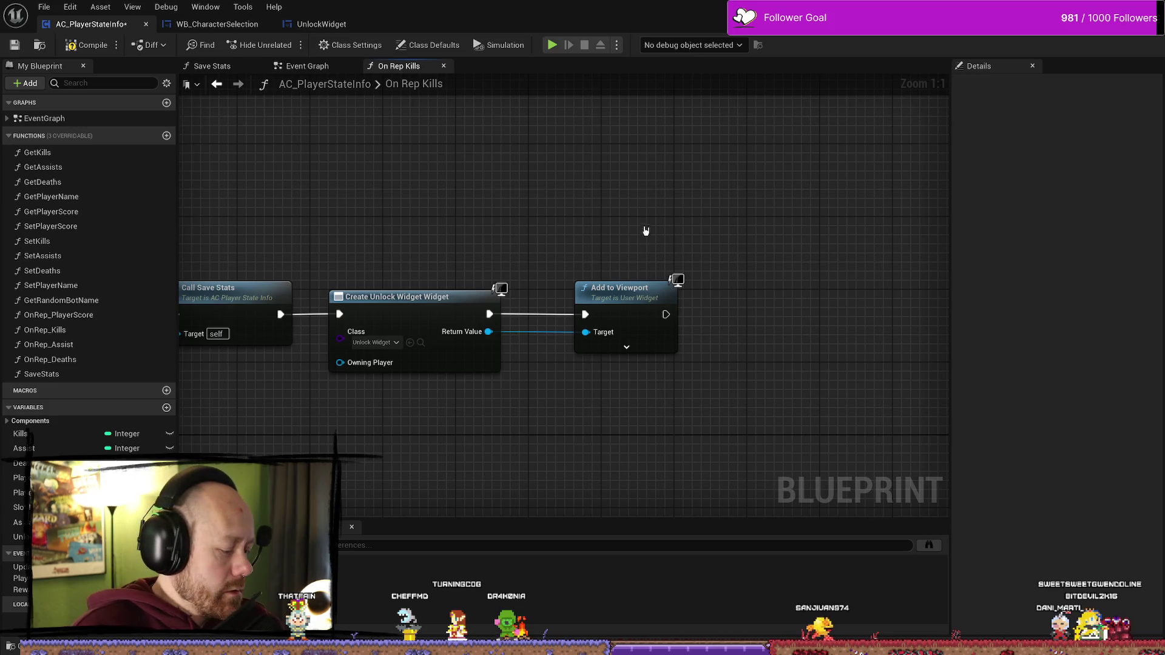
drag(575, 185, 633, 199)
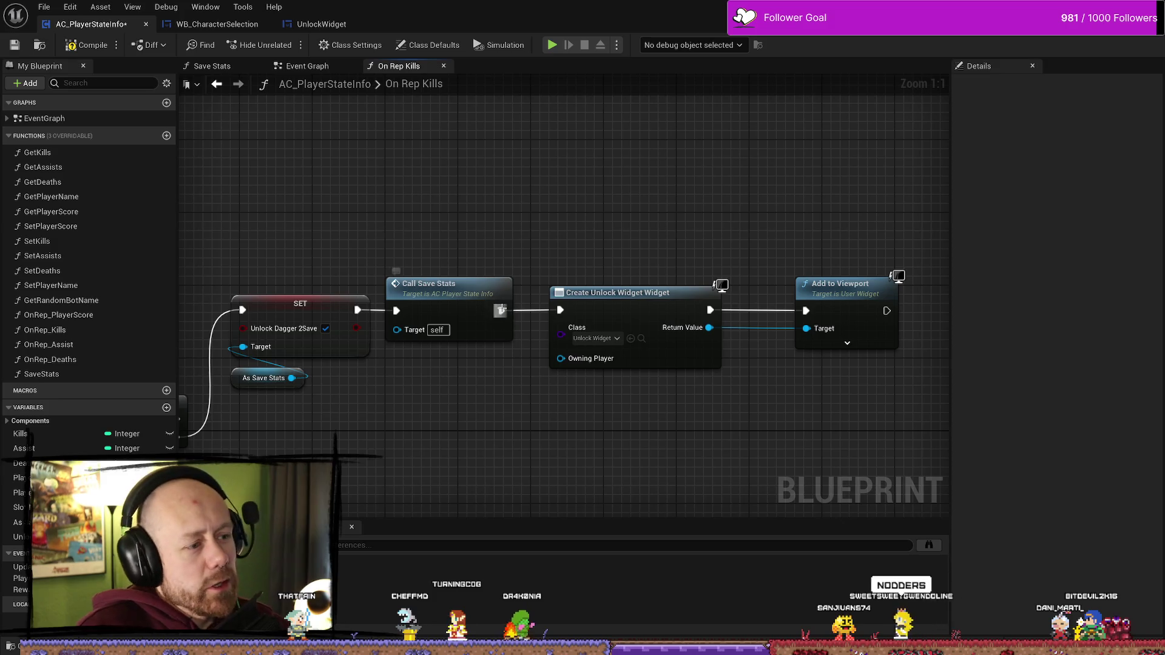
mouse_move(693, 256)
mouse_down()
mouse_move(534, 216)
mouse_move(704, 408)
mouse_up()
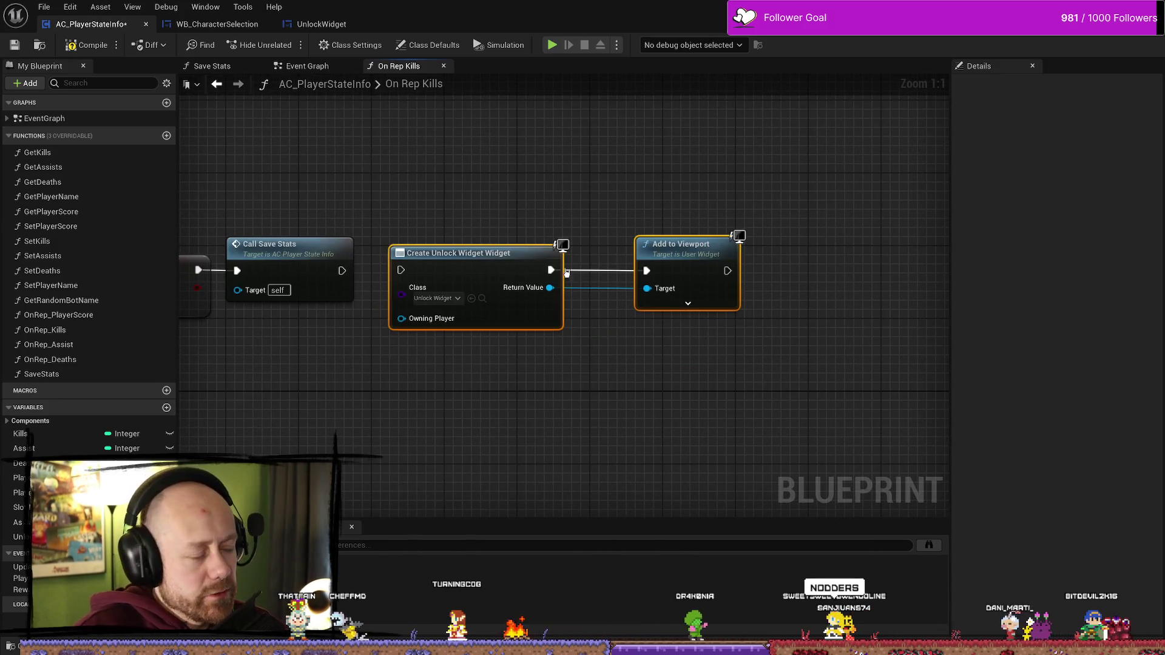
click(7, 118)
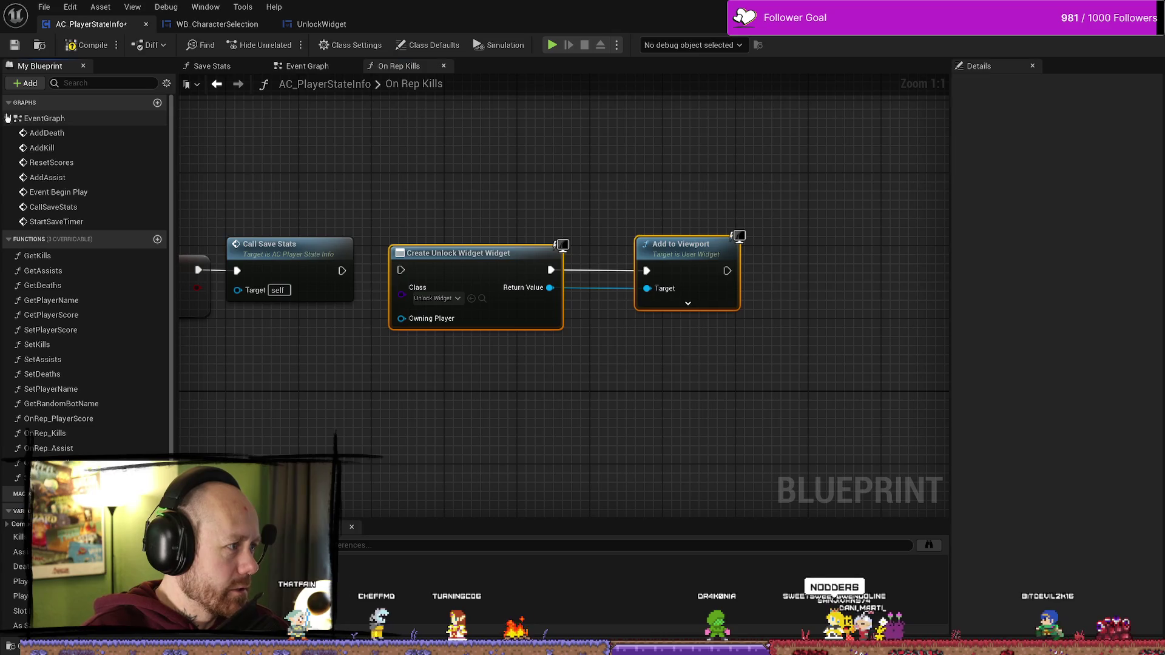
drag(663, 214, 608, 240)
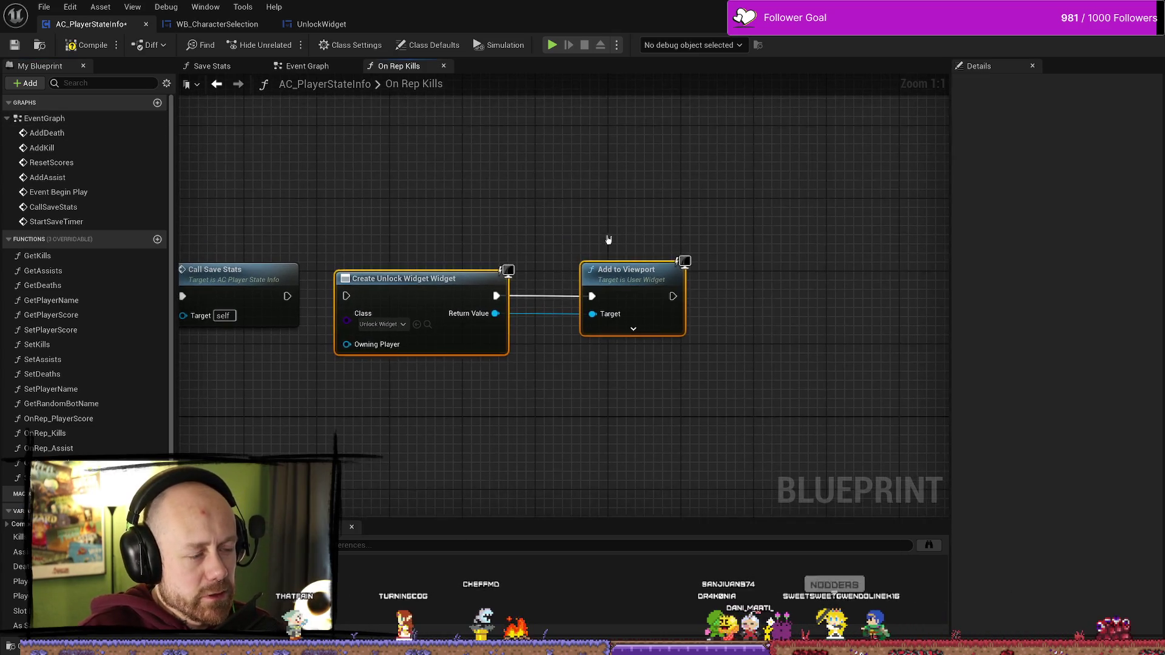
drag(479, 288, 571, 289)
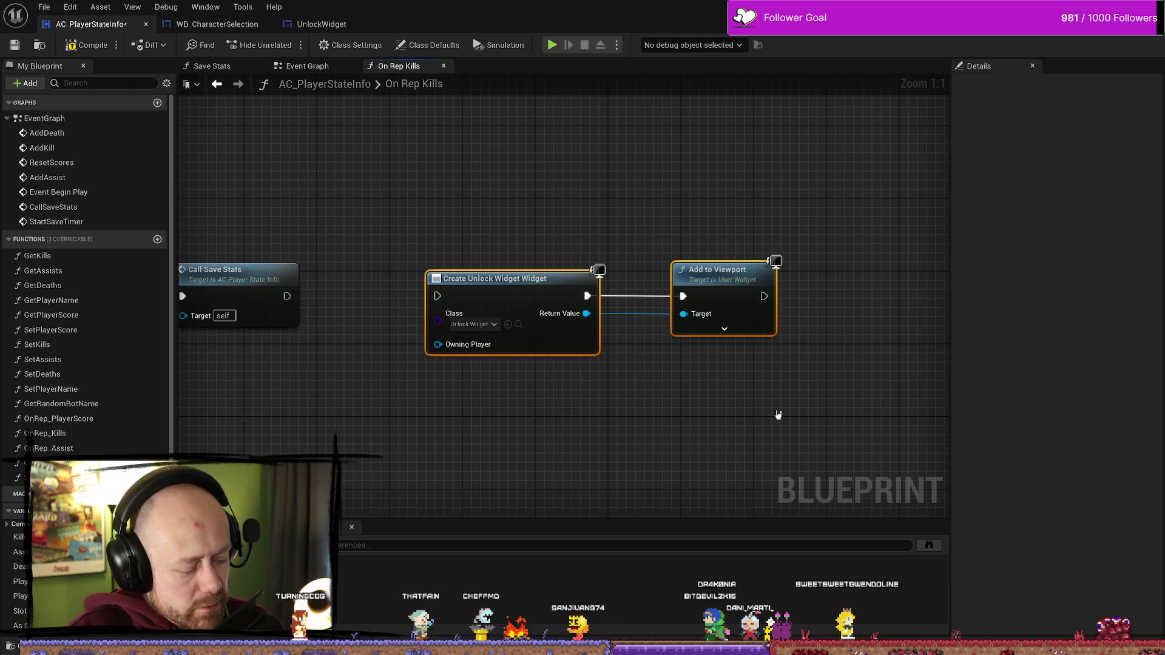
key(ctrl+x)
click(321, 67)
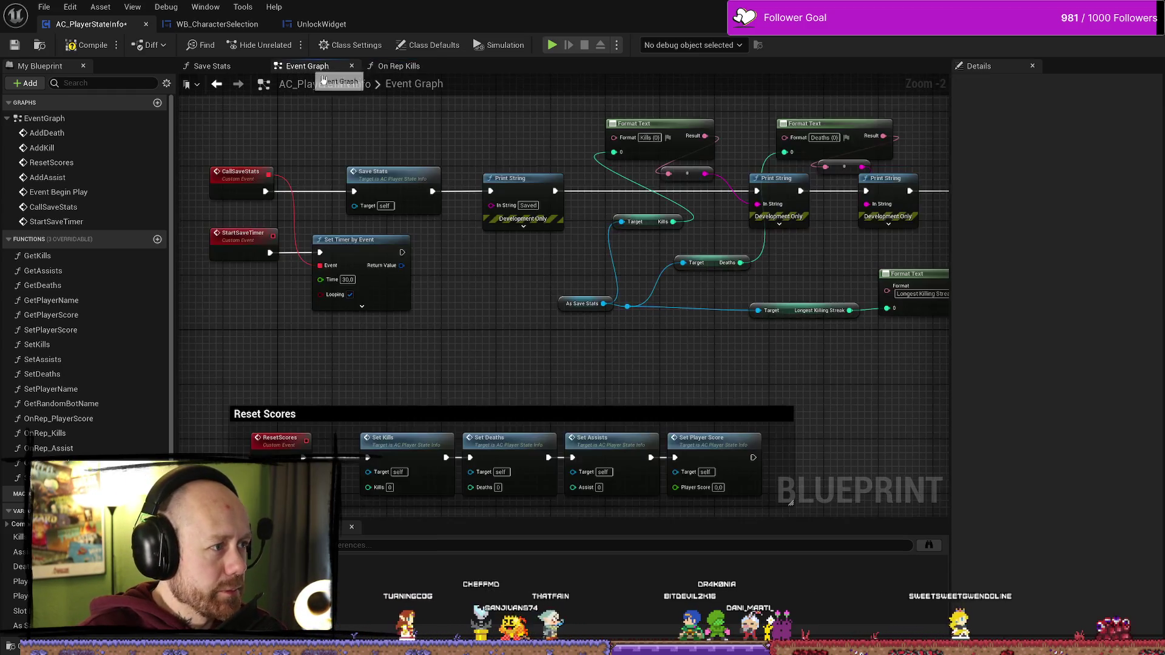
- Add a custom event named UnlockNewItem to the Event Graph
scroll(525, 330, down, 3)
scroll(468, 270, up, 2)
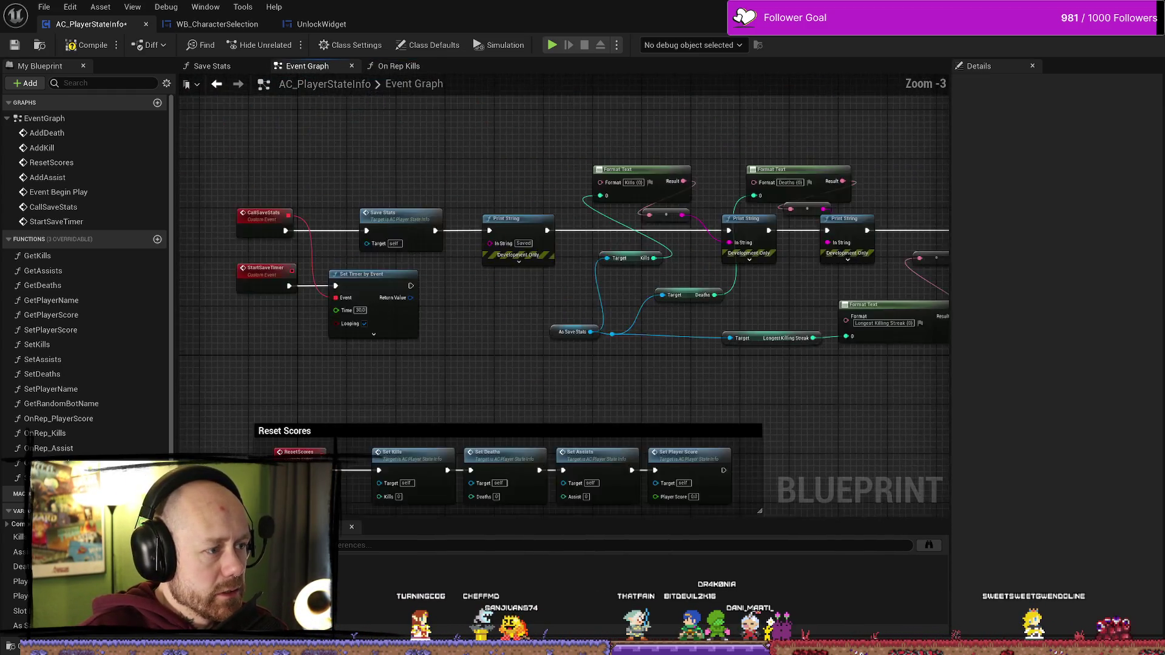
scroll(694, 380, down, 4)
scroll(515, 291, up, 4)
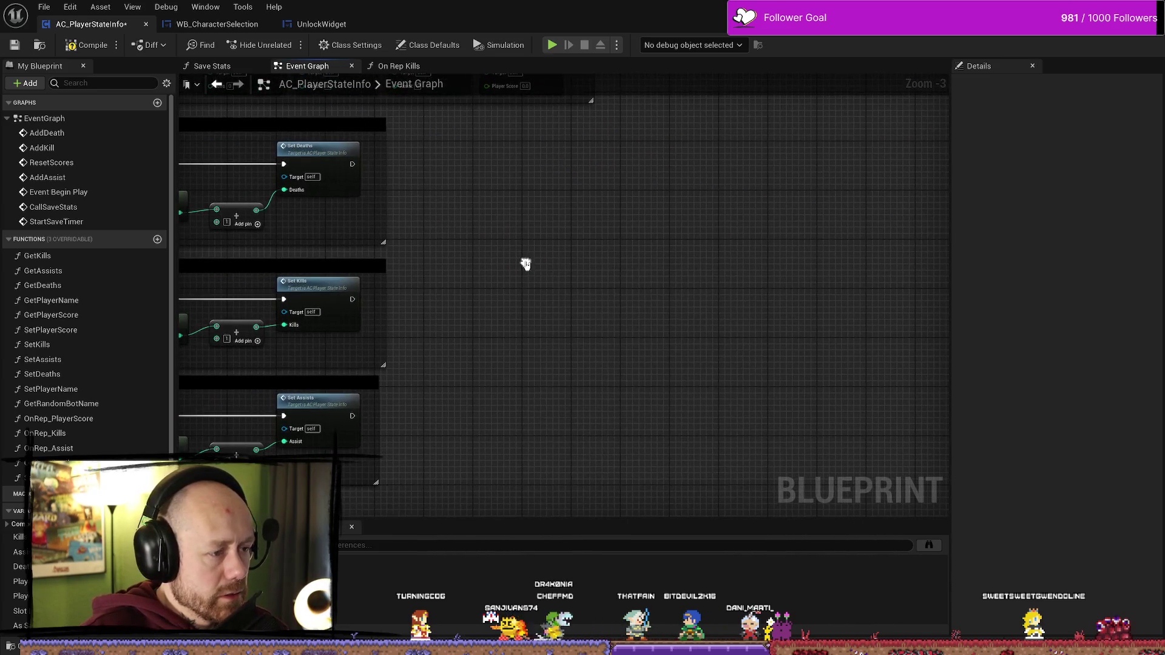
right_click(525, 265)
text(event set)
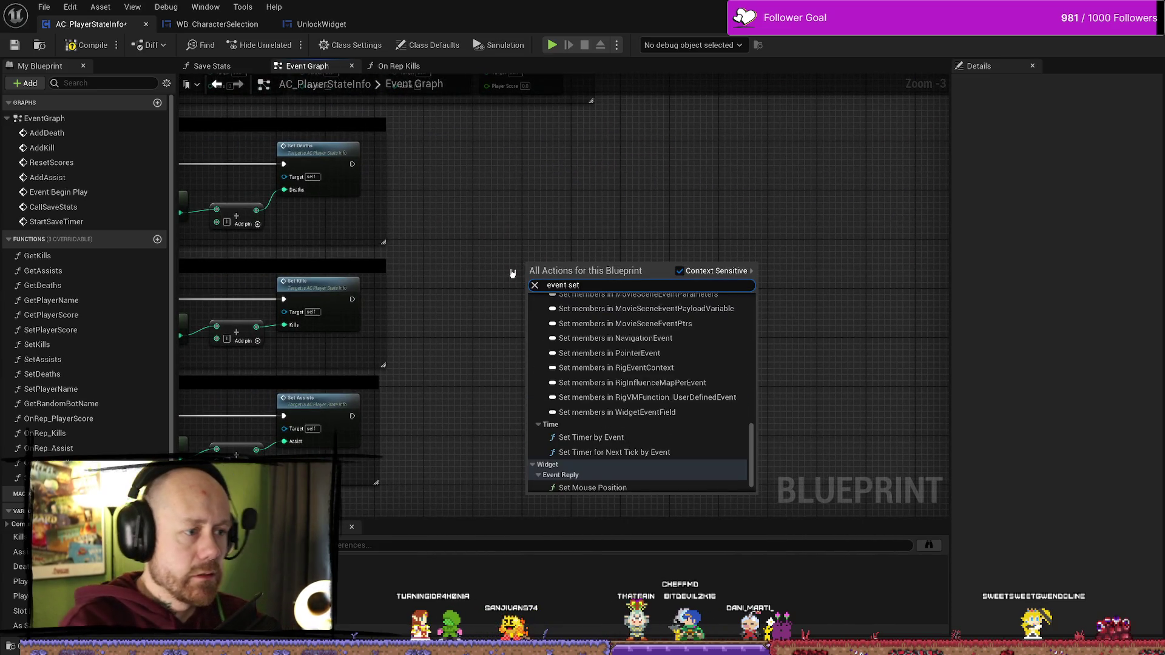
key(BackSpace)
key(BackSpace)
key(BackSpace)
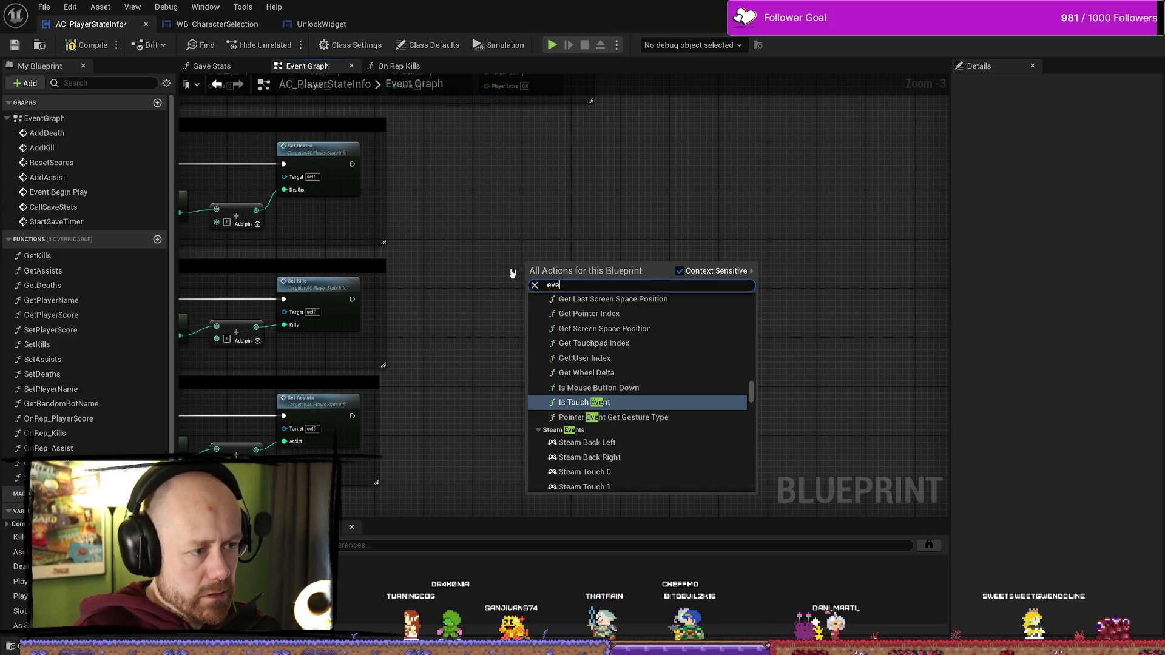
text(custom)
key(Return)
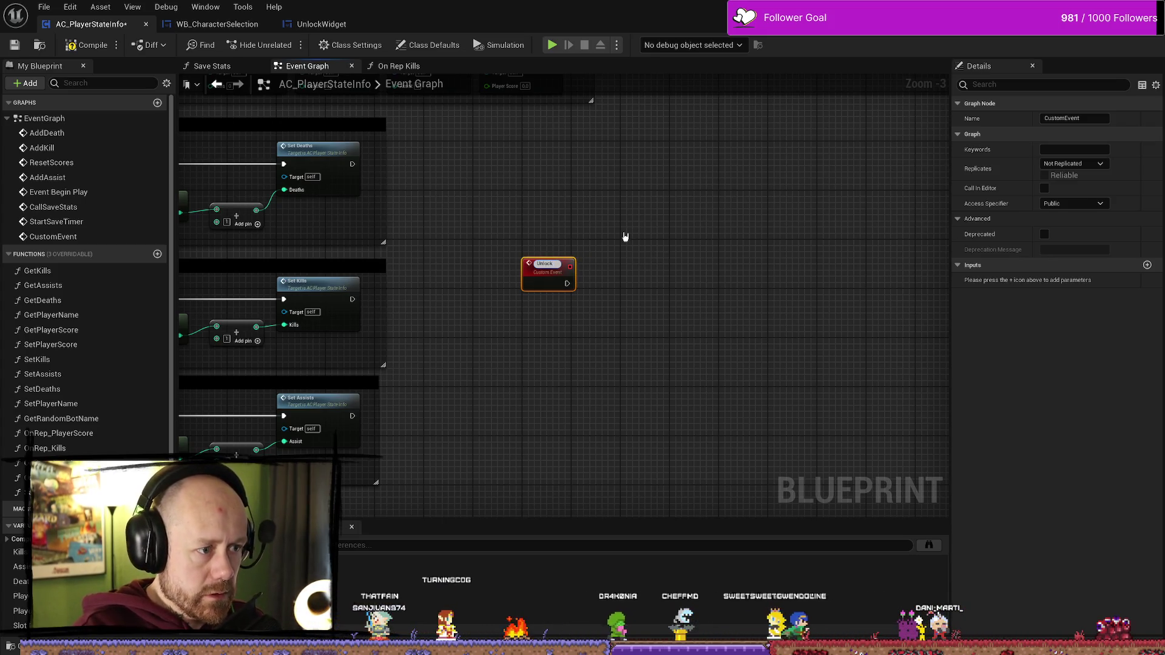
text(NewItem)
key(Return)
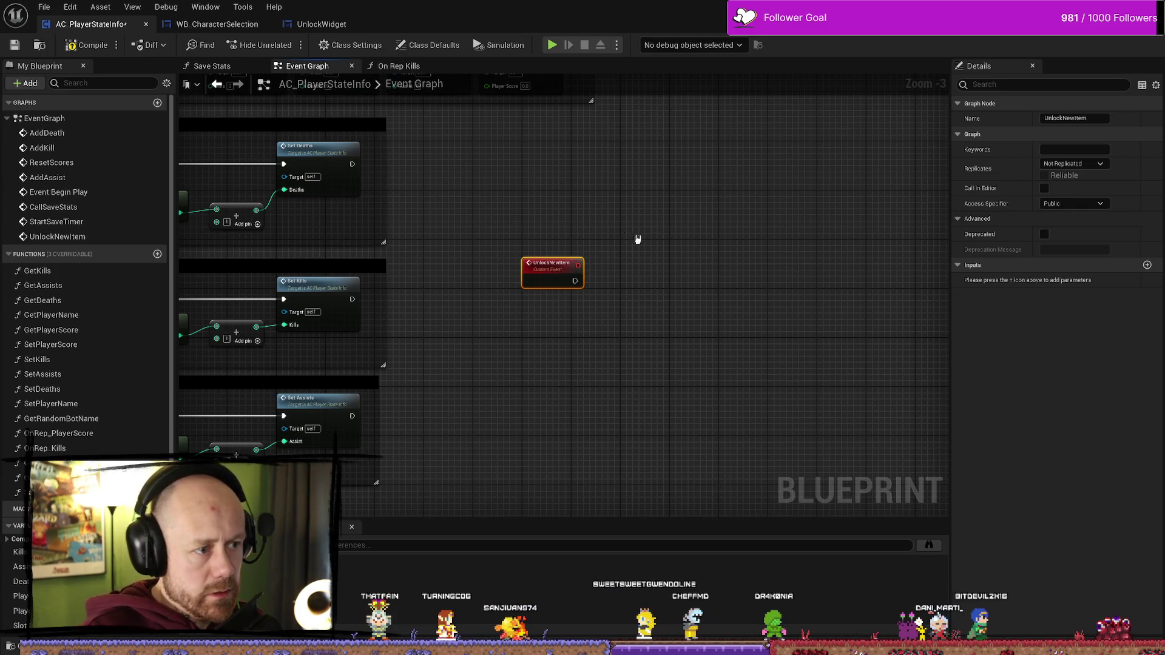
- Paste Create Unlock Widget and Add to Viewport and wire UnlockNewItem into Create Unlock Widget
key(ctrl+v)
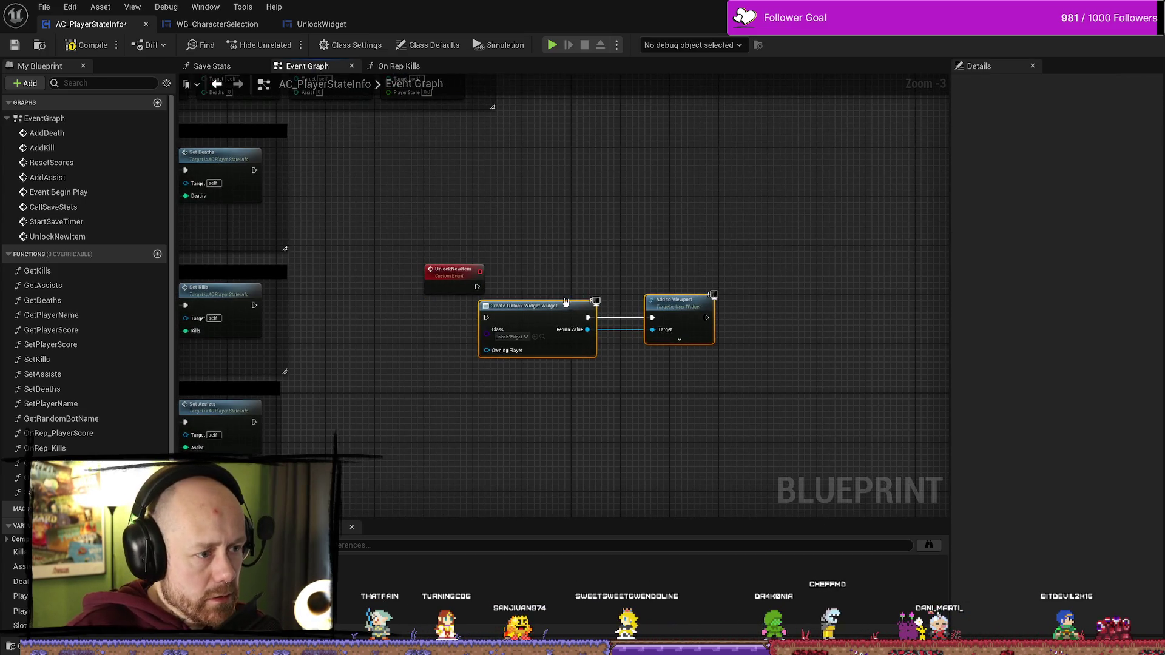
drag(498, 305, 541, 275)
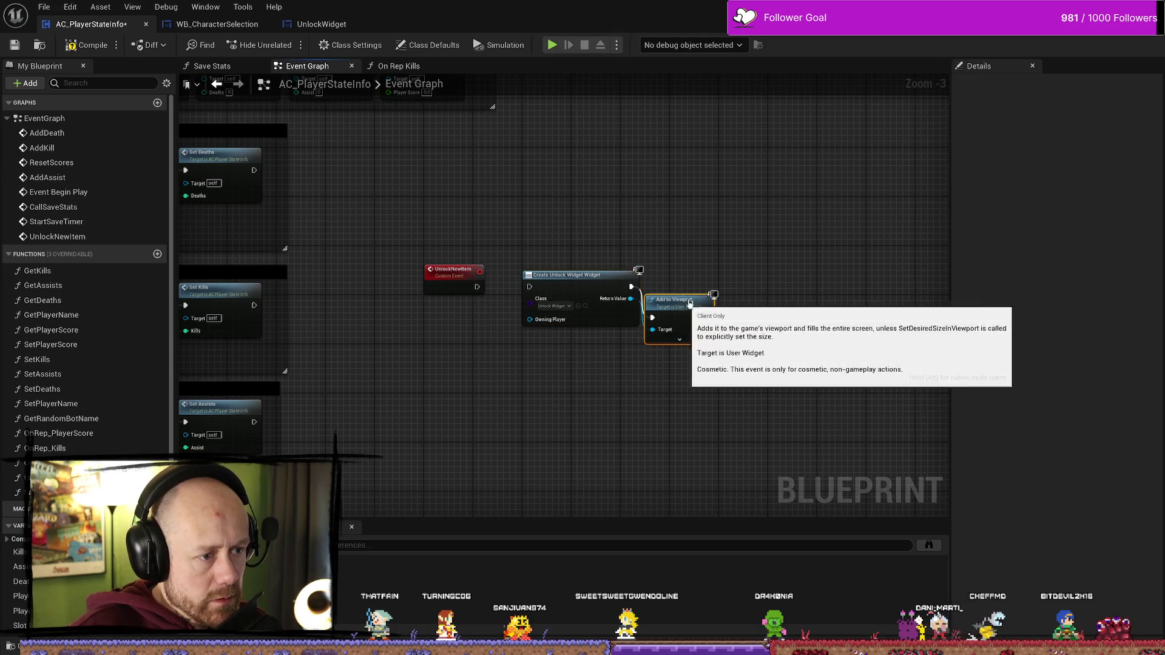
drag(687, 311, 692, 285)
ctrl+click(562, 279)
drag(562, 279, 562, 261)
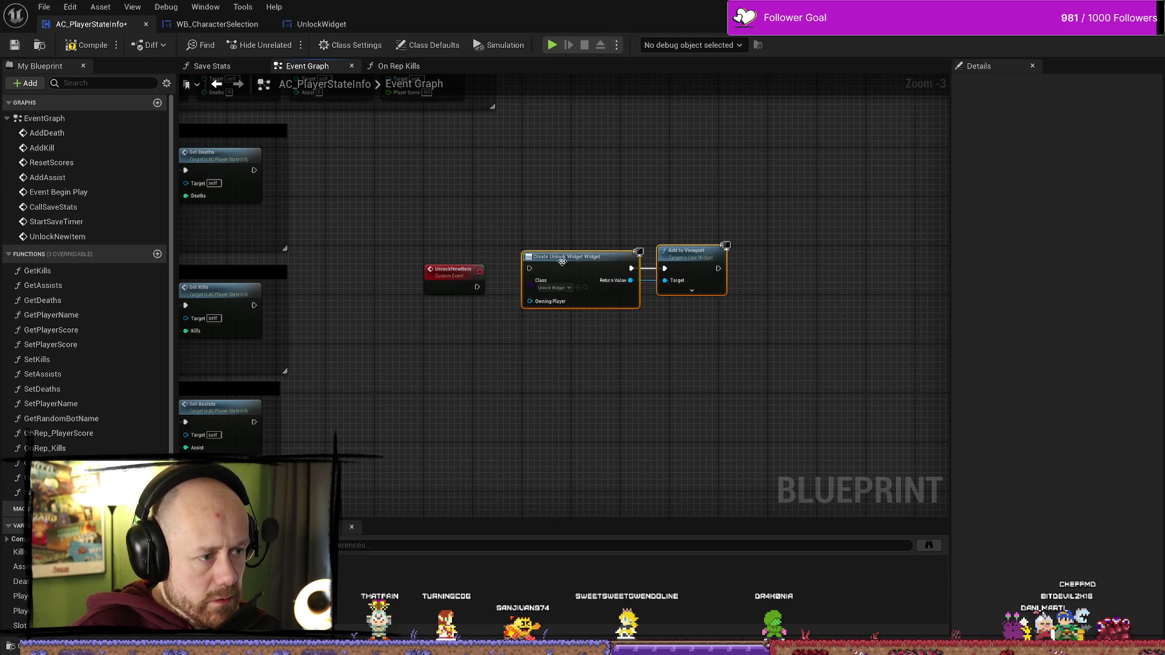
drag(481, 286, 529, 268)
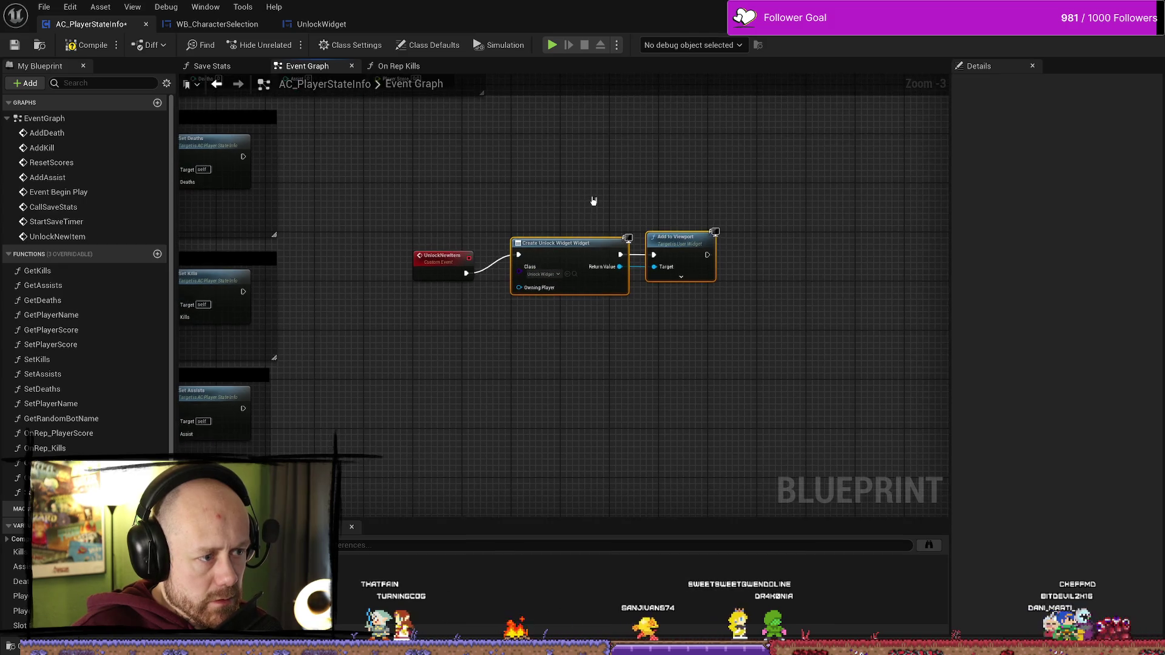
drag(567, 219, 670, 333)
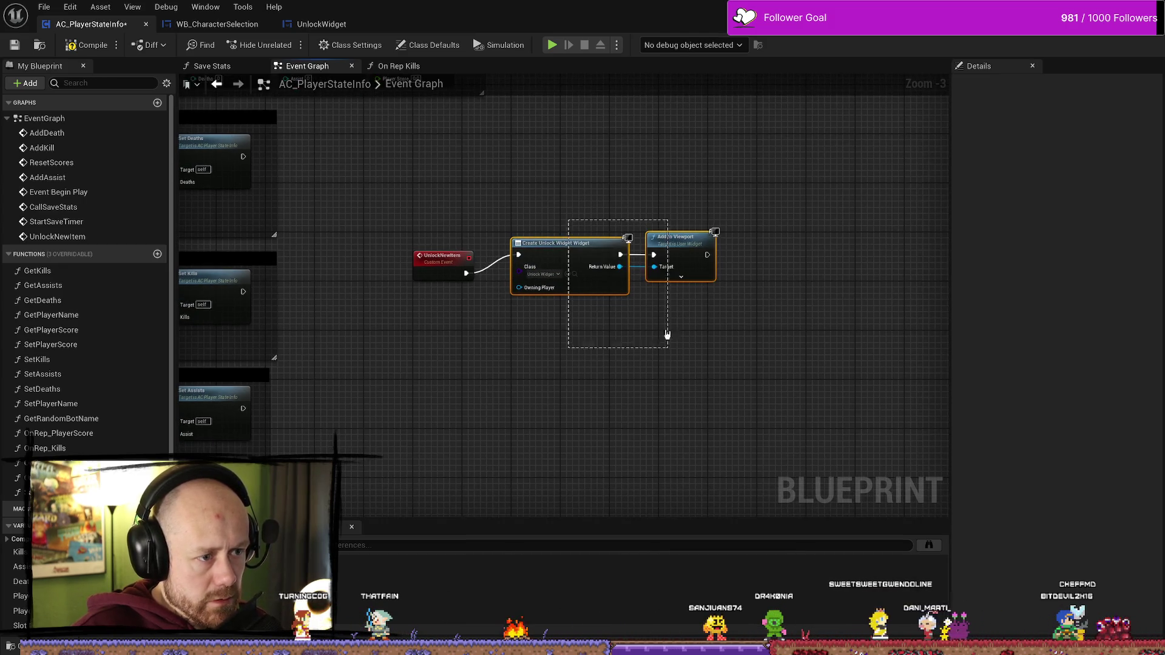
drag(673, 247, 673, 259)
scroll(801, 286, up, 3)
drag(580, 259, 735, 271)
- Add a Remove from Parent node after Add to Viewport, targeting the created widget
text(remove)
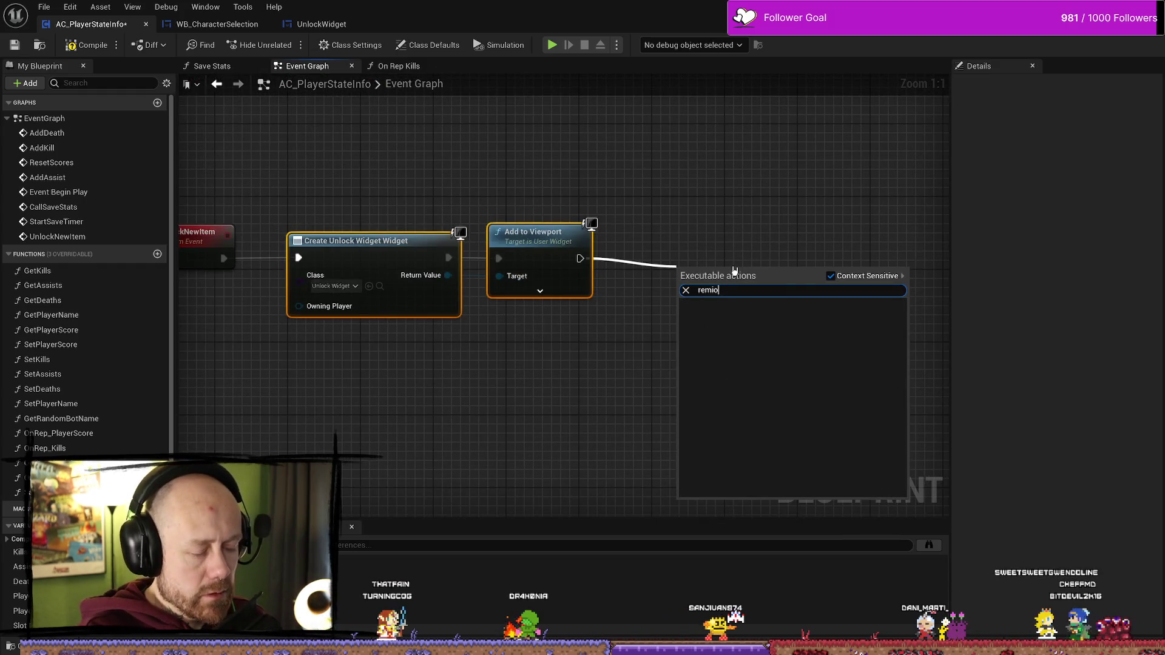
key(Return)
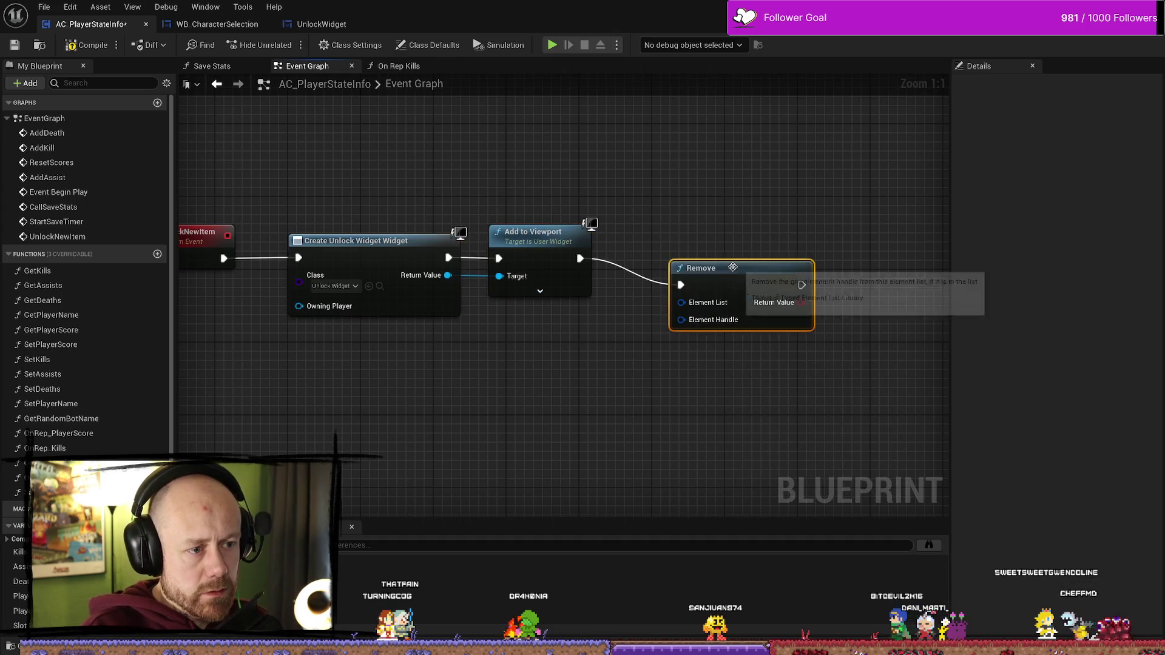
key(Delete)
drag(578, 258, 732, 273)
text(remoce)
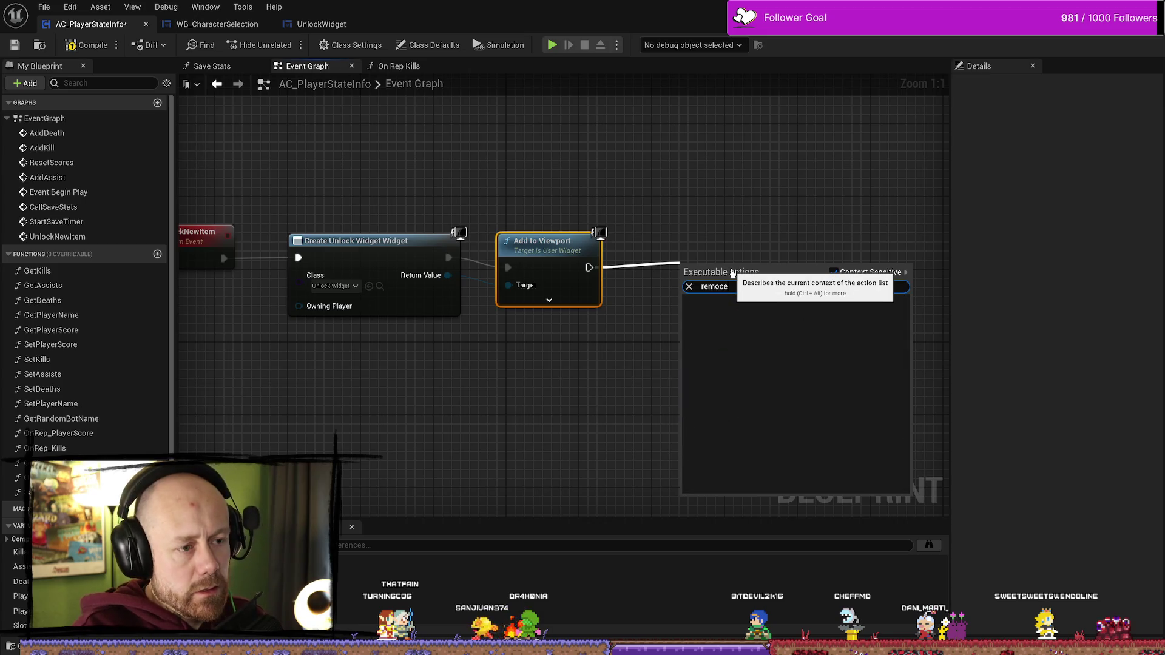
key(BackSpace)
key(BackSpace)
text(ve w)
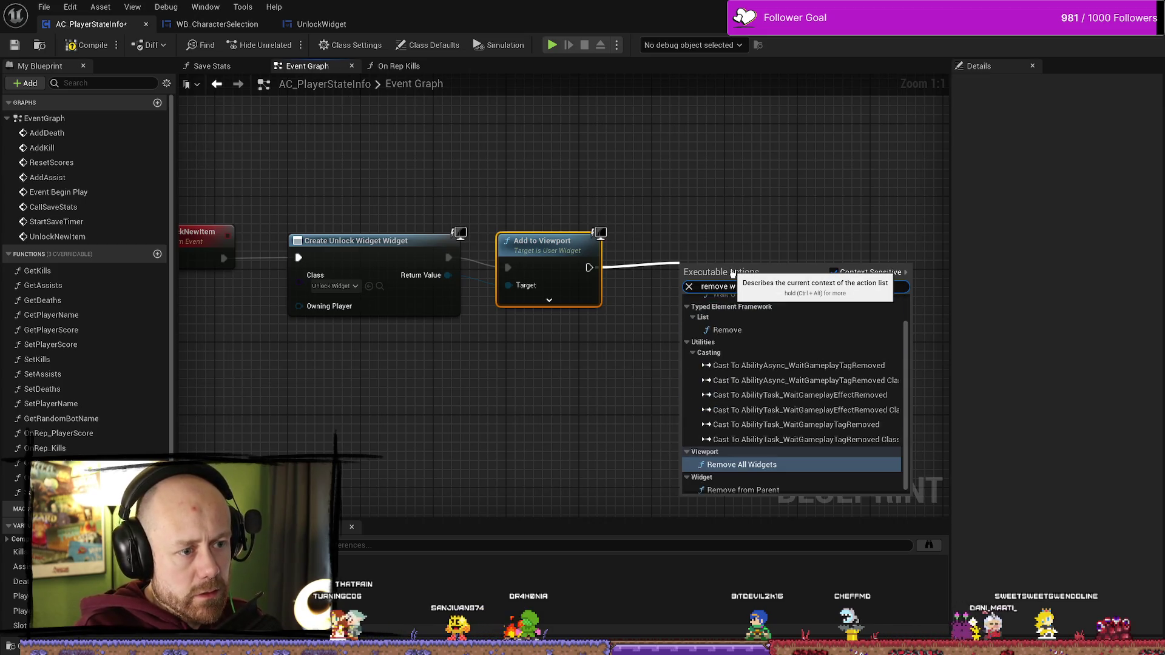
text(i)
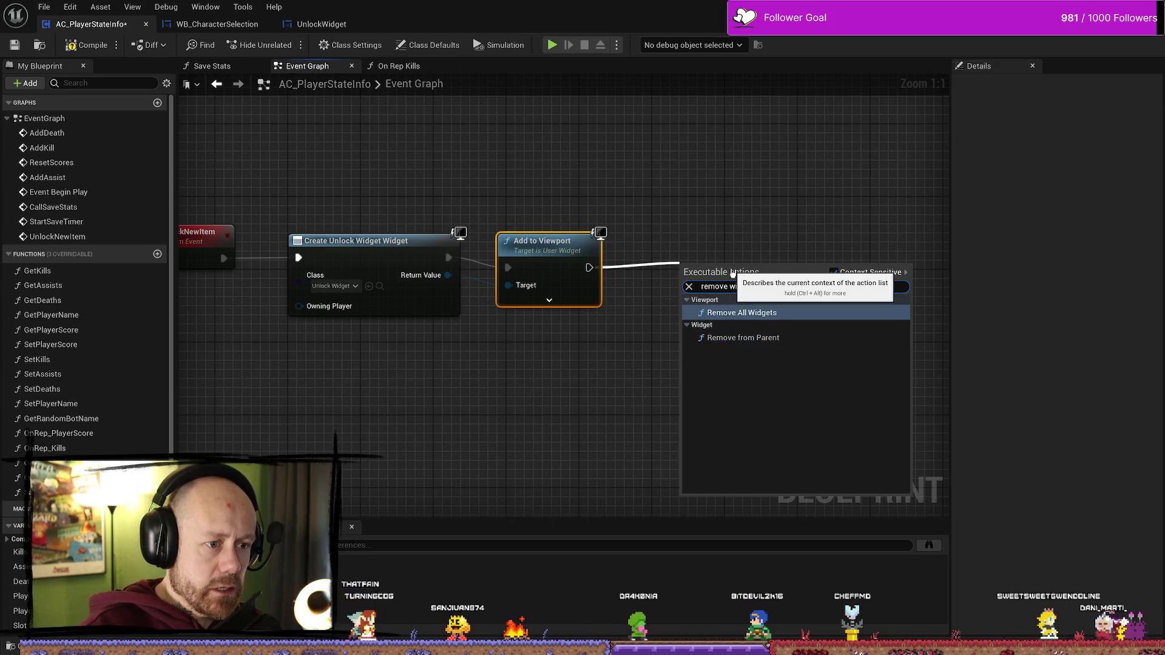
key(Escape)
mouse_move(447, 274)
mouse_down()
mouse_move(777, 358)
mouse_move(708, 314)
mouse_move(737, 273)
mouse_up()
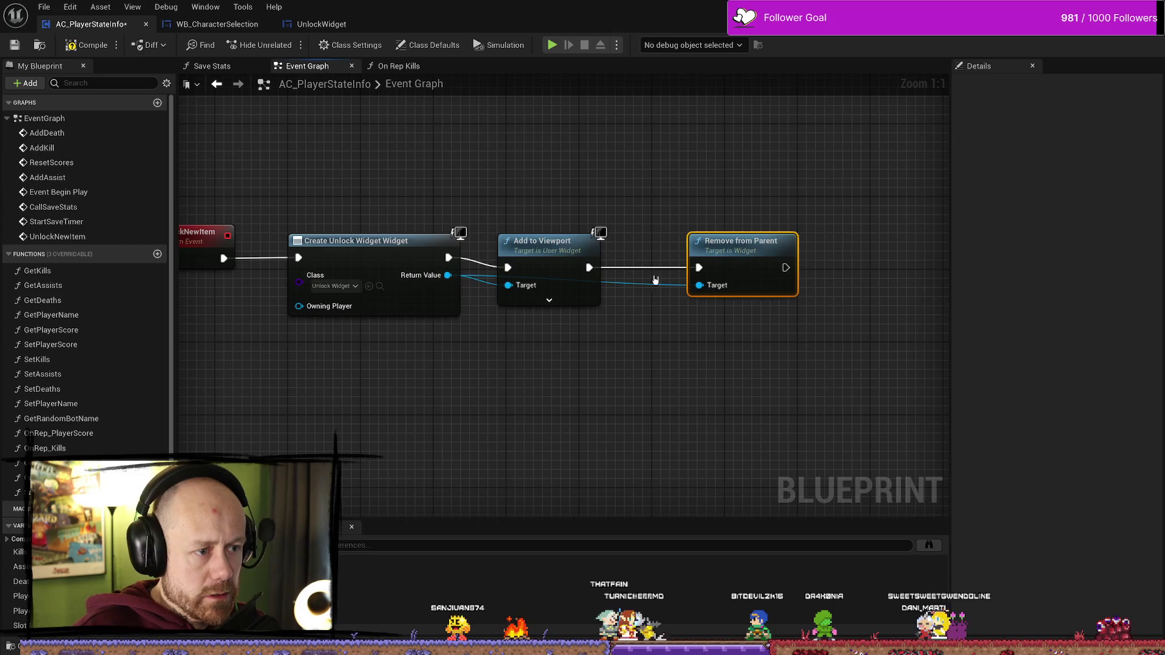
- Route the widget wire through two reroute points and align the chain's nodes
double_click(636, 279)
mouse_move(635, 278)
mouse_down()
mouse_move(609, 321)
mouse_move(489, 330)
mouse_up()
click(546, 285)
key(q)
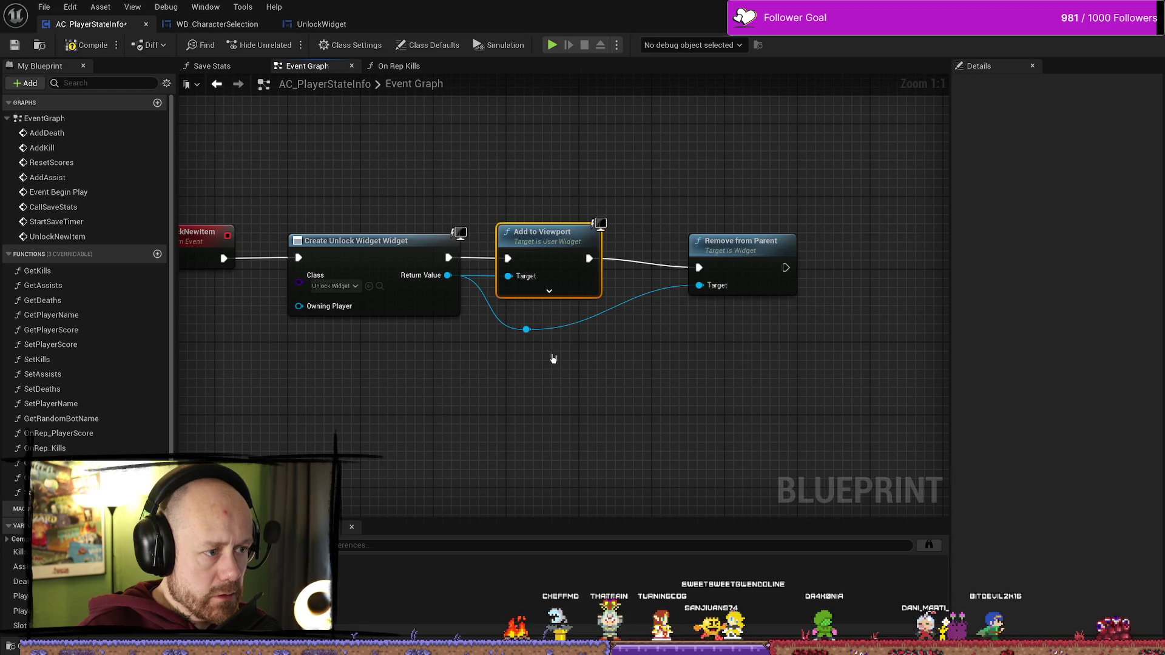
double_click(574, 328)
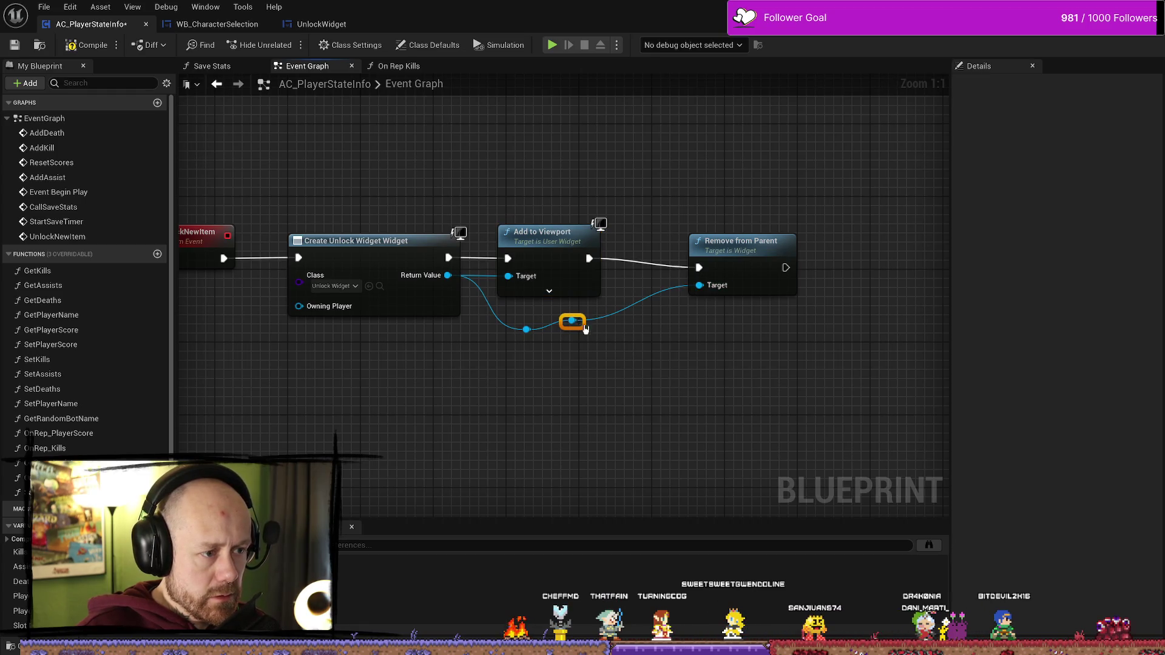
click(739, 249)
key(q)
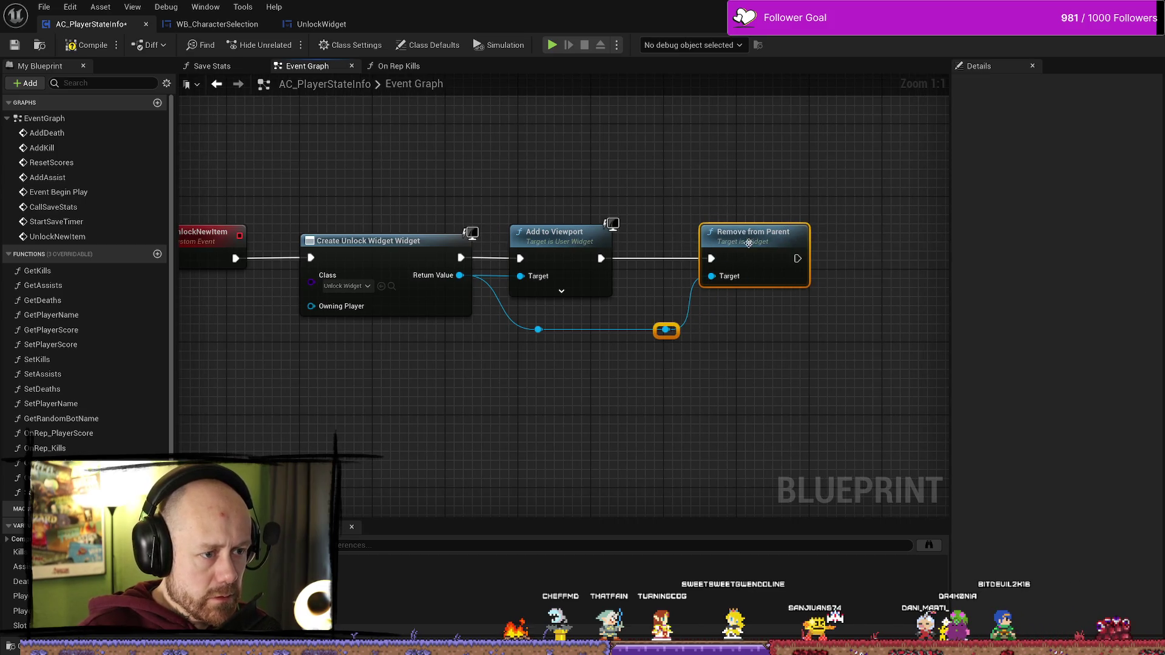
drag(749, 243, 831, 243)
- Insert a 5-second Delay after Add to Viewport and compile the blueprint
drag(600, 266, 677, 218)
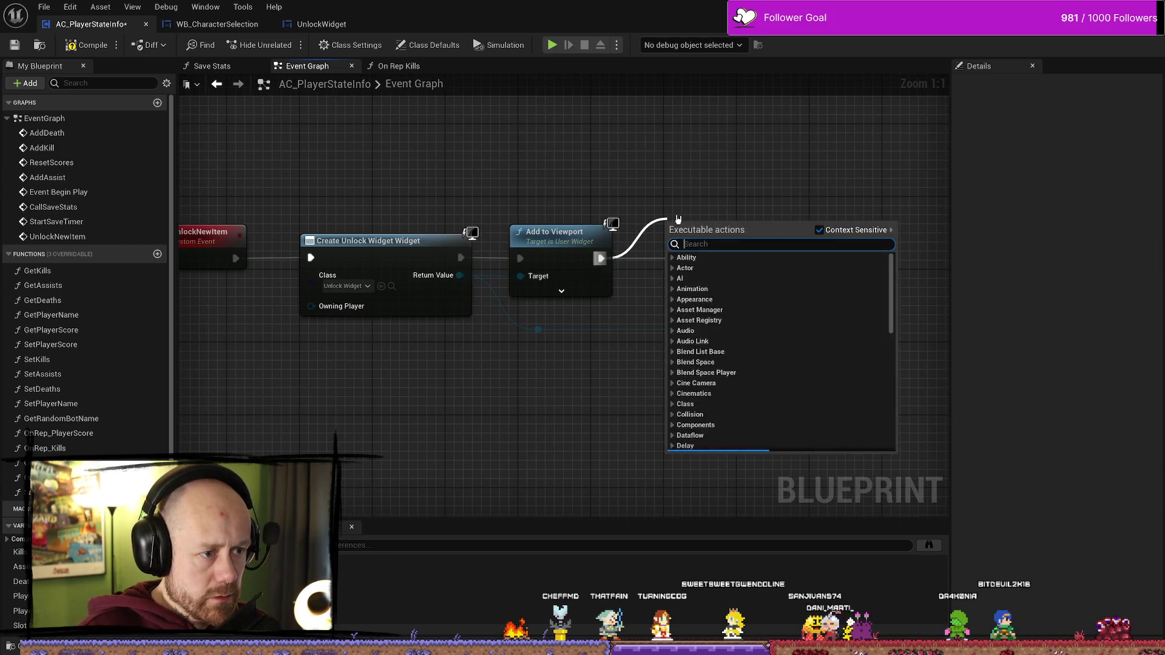
text(delay)
key(Return)
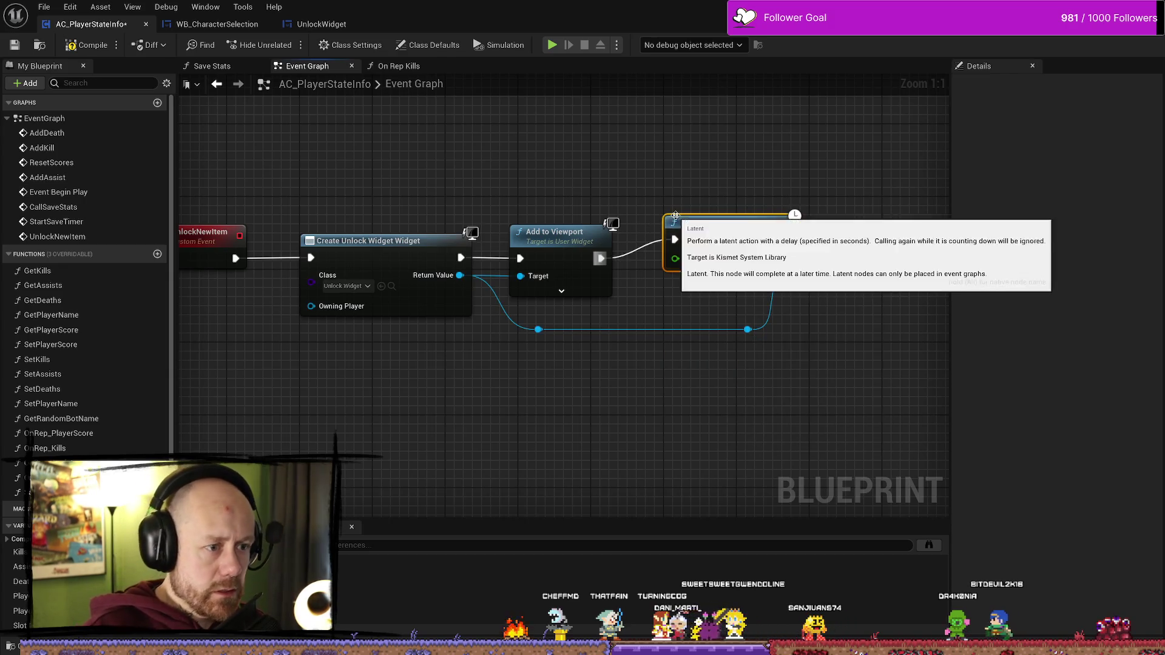
click(695, 276)
text(1)
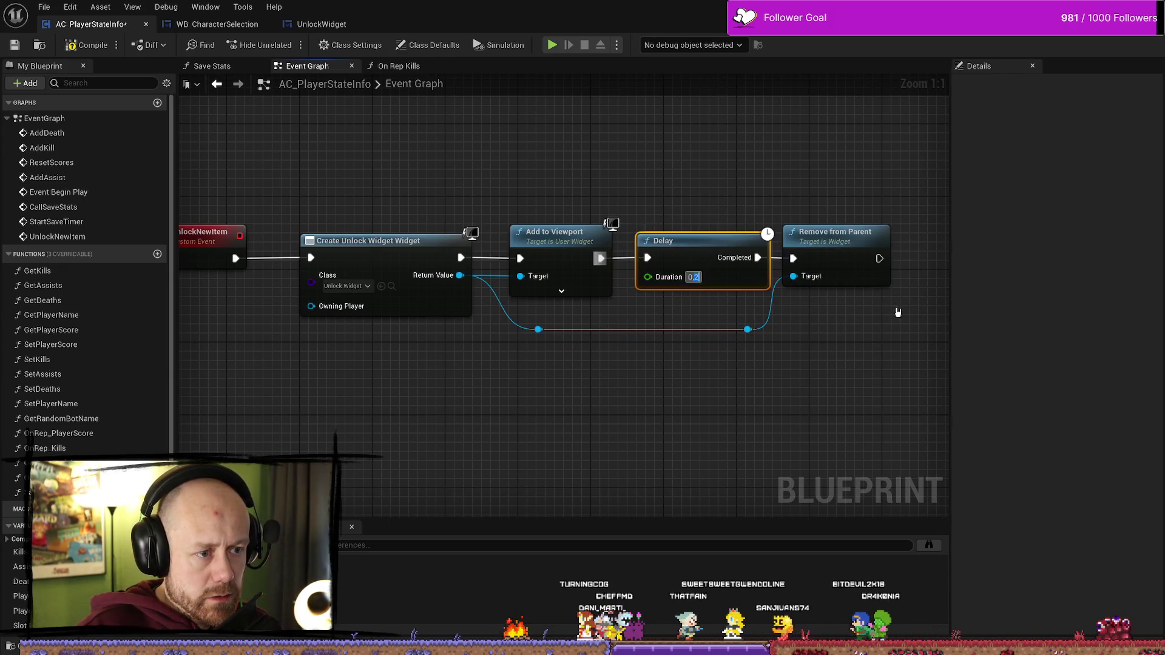
key(Return)
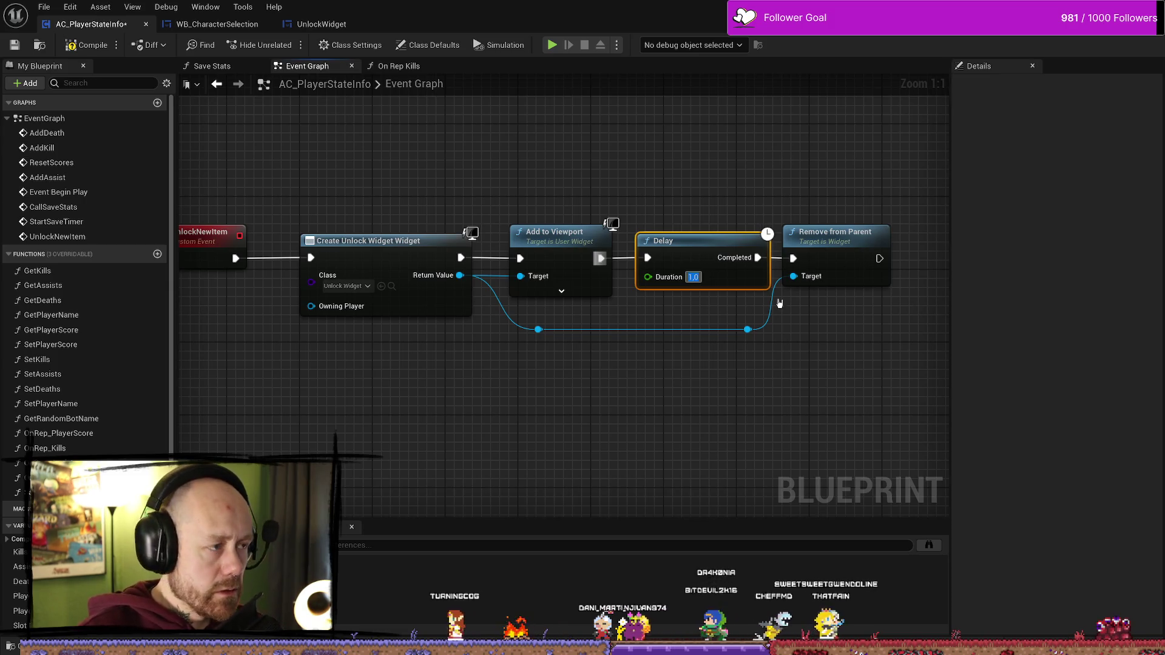
text(5)
key(Return)
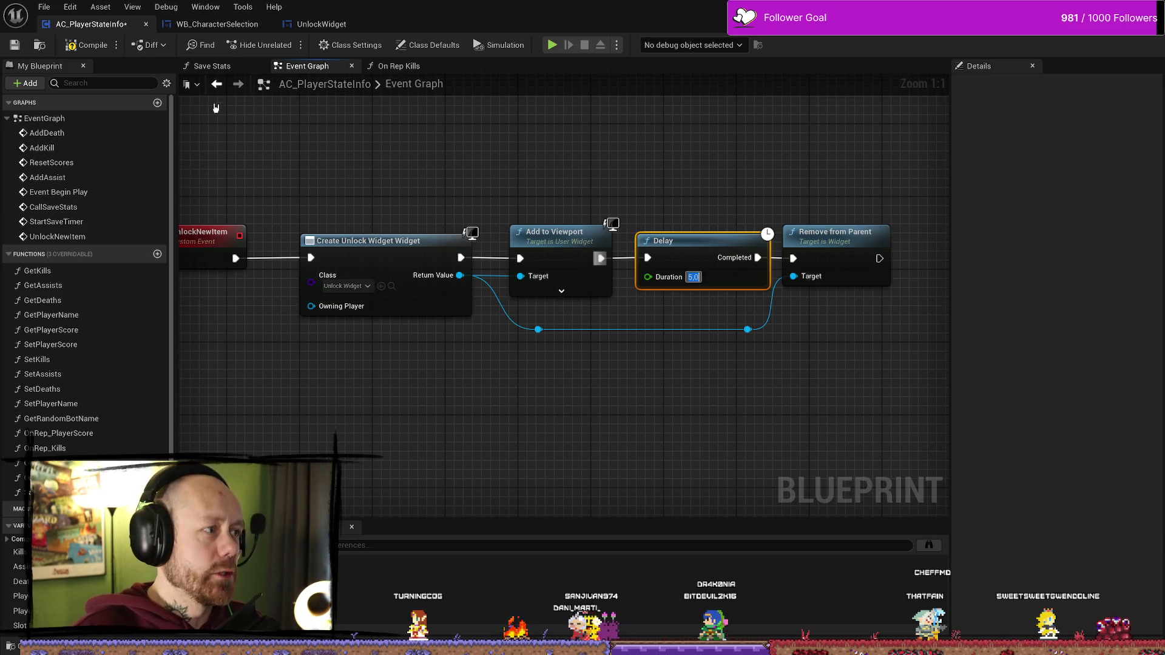
click(93, 46)
scroll(688, 194, down, 1)
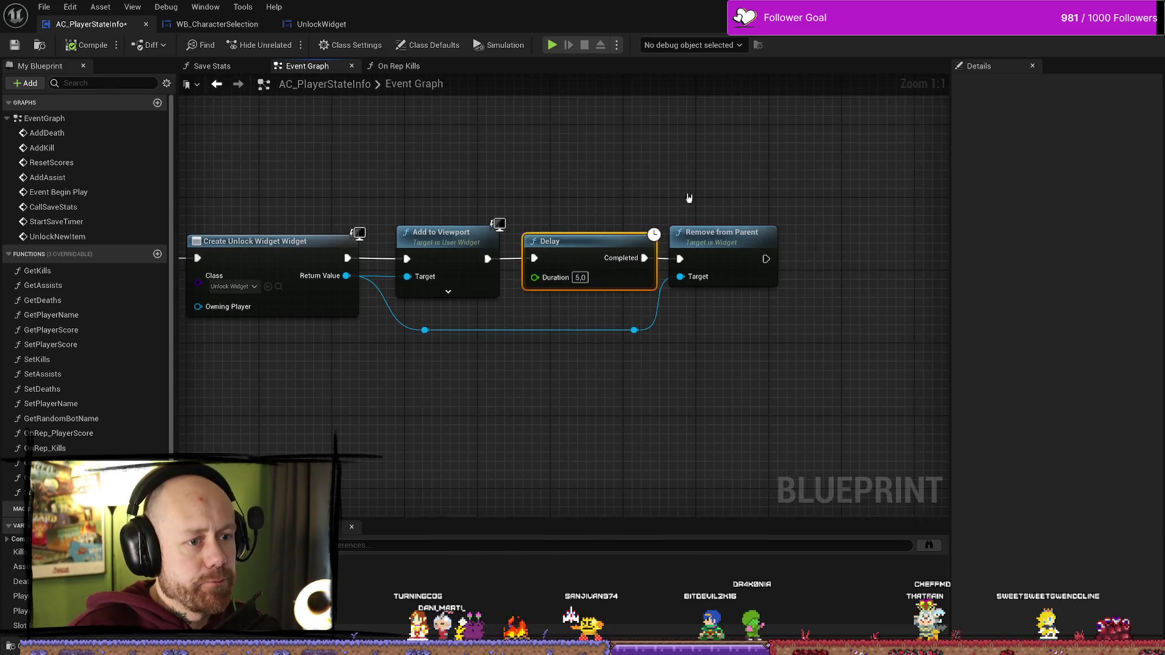
click(288, 237)
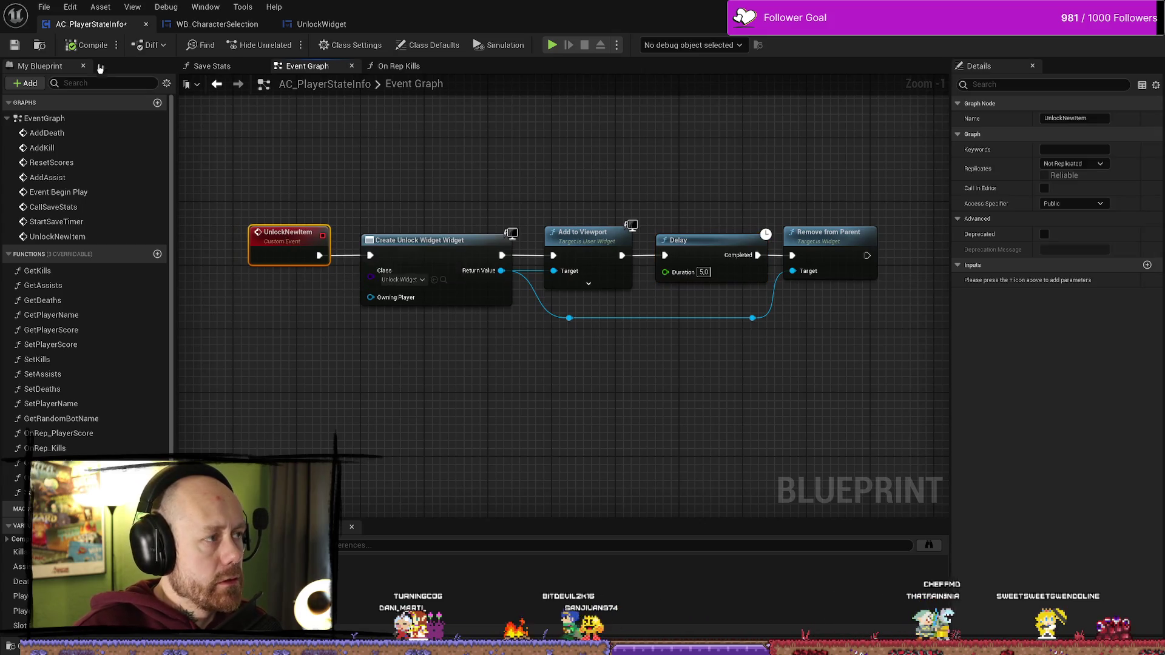
- Look over the UnlockWidget and character selection widget editors, then return to the player state blueprint
click(331, 23)
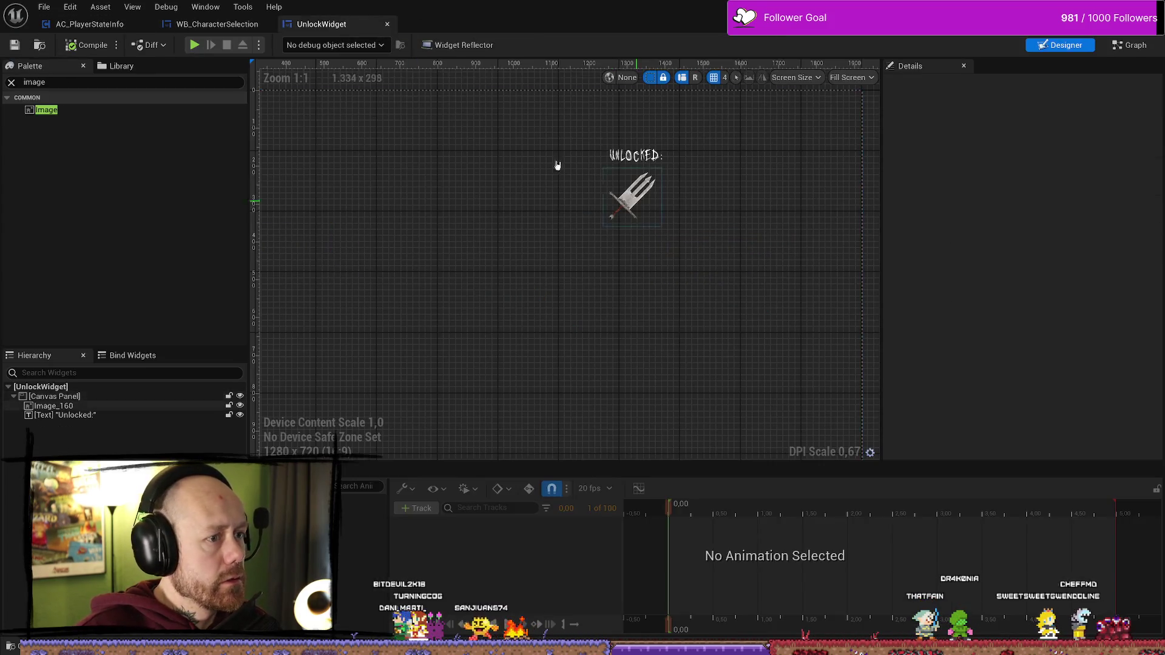
click(216, 23)
click(90, 23)
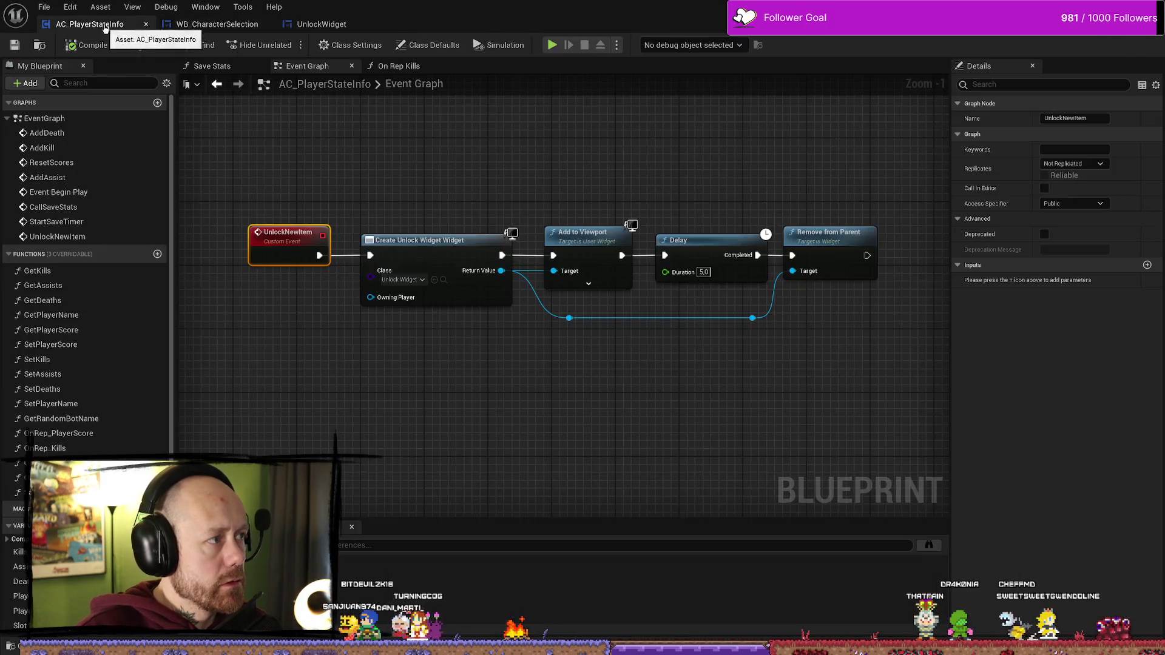
click(216, 23)
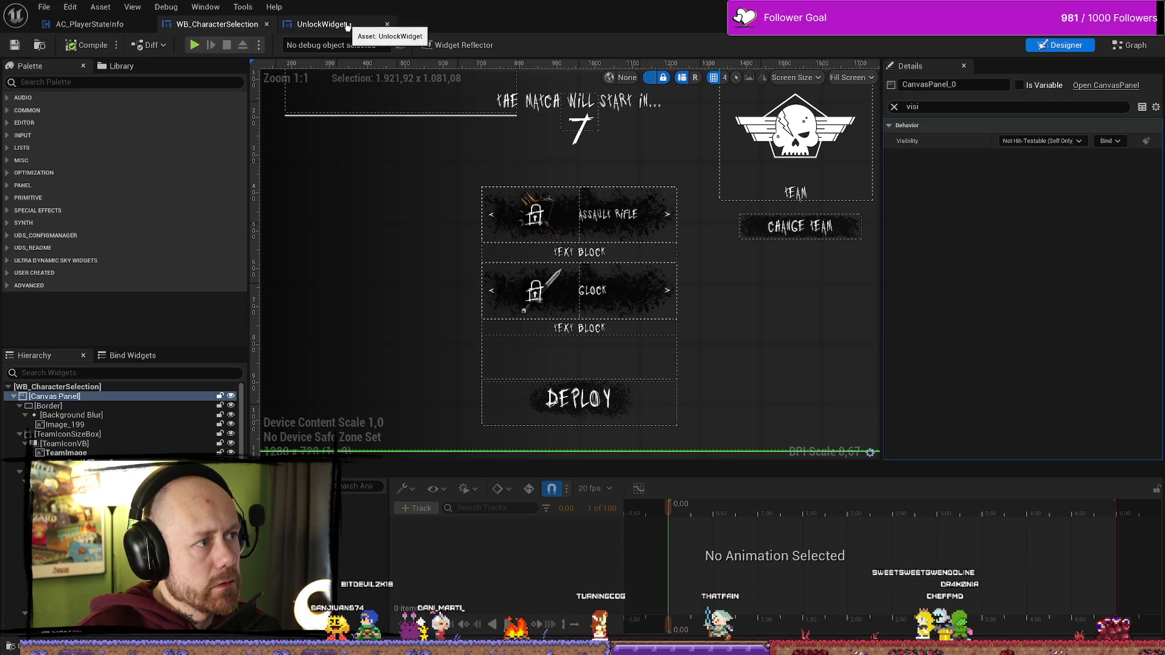
click(346, 24)
click(217, 24)
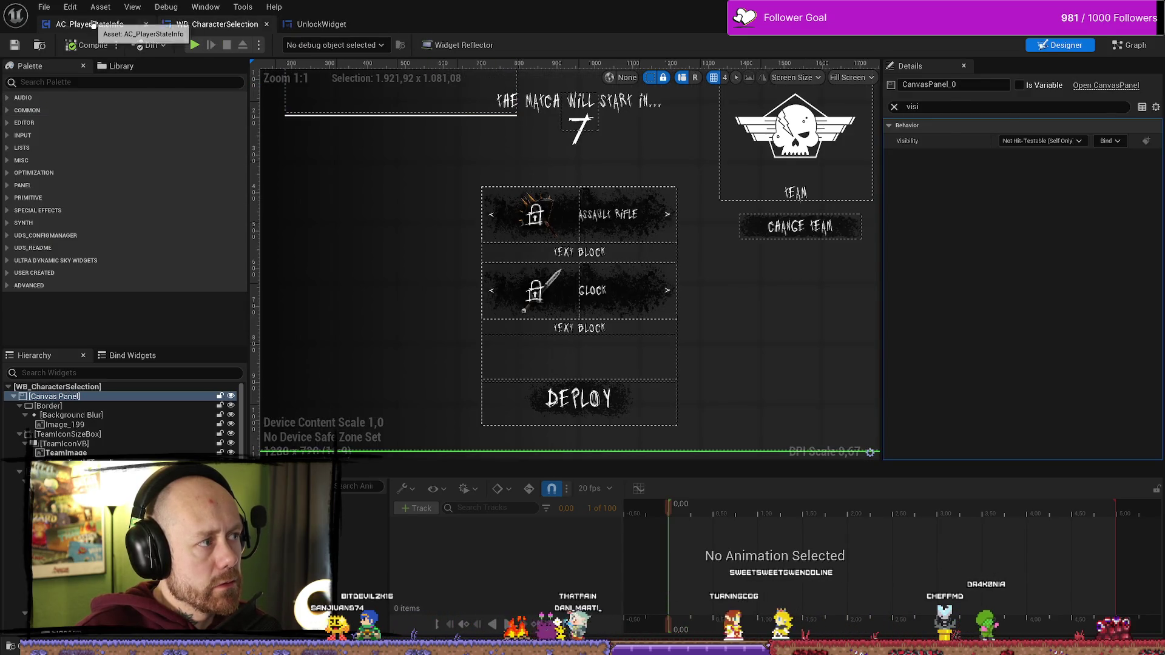
click(90, 24)
- In On Rep Kills, call Unlock New Item right after Call Save Stats
click(402, 66)
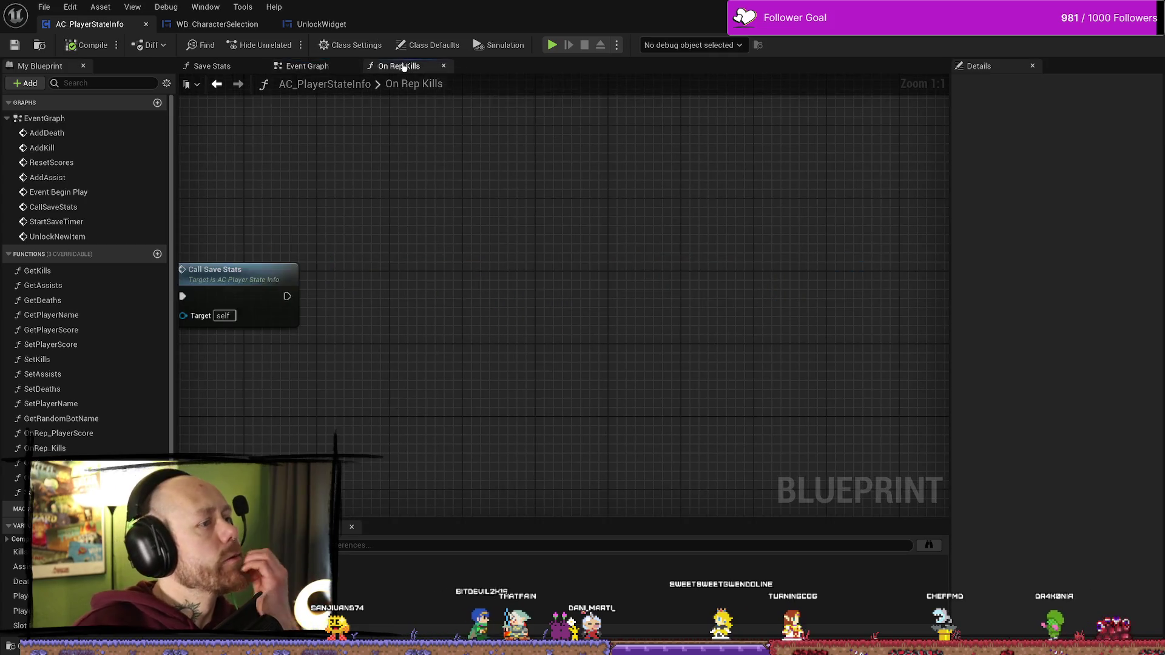
mouse_move(371, 227)
mouse_down()
mouse_move(611, 251)
mouse_move(538, 201)
mouse_move(689, 356)
mouse_up()
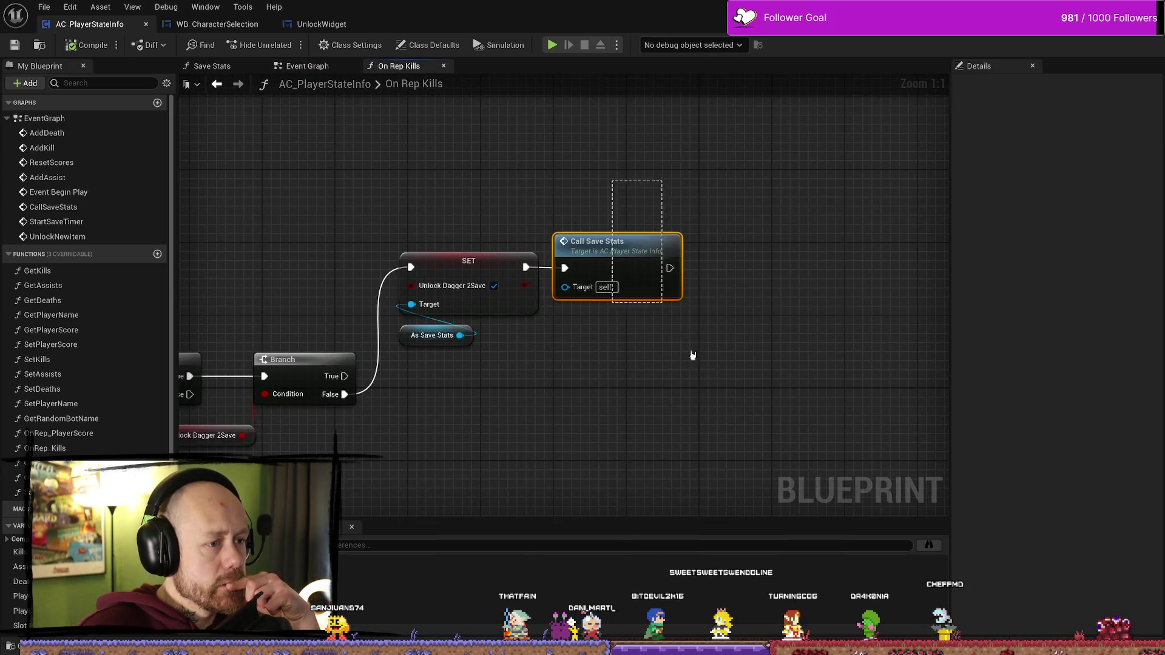
click(745, 295)
mouse_move(680, 279)
mouse_down()
mouse_move(617, 273)
mouse_move(678, 261)
mouse_up()
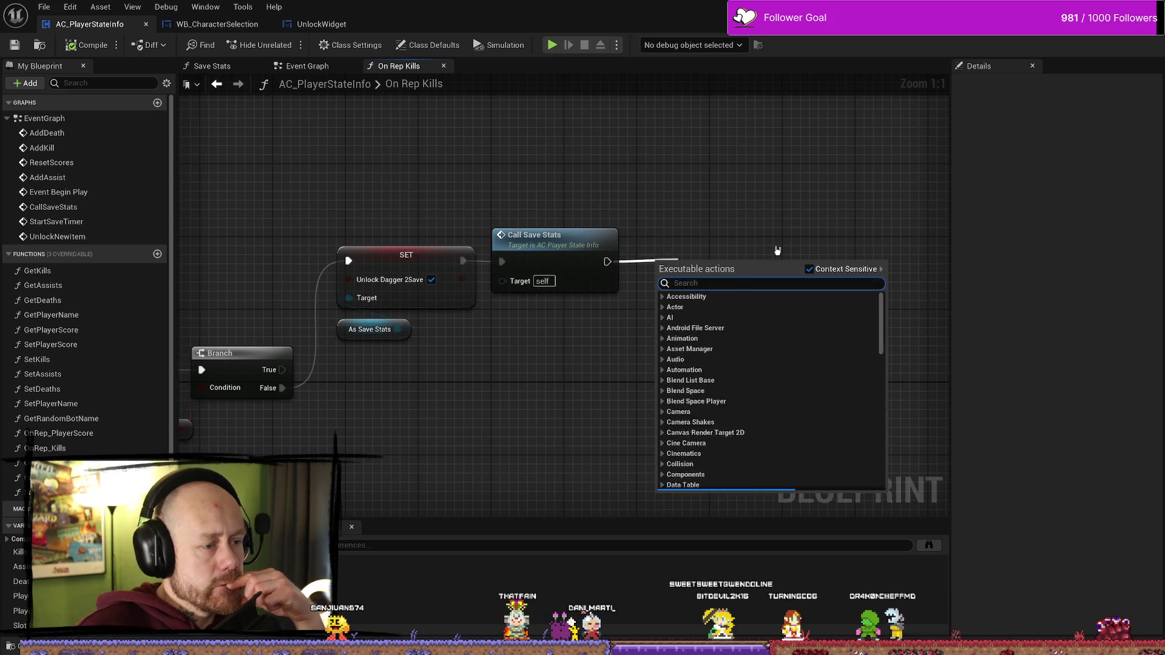
text(unlock)
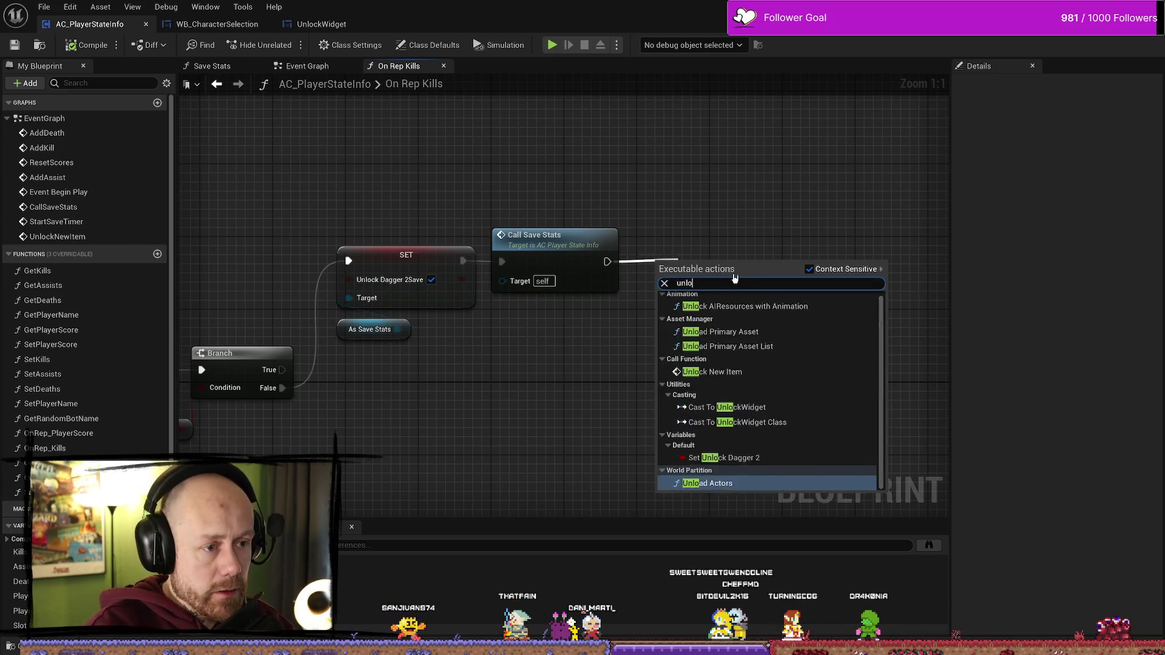
key(Return)
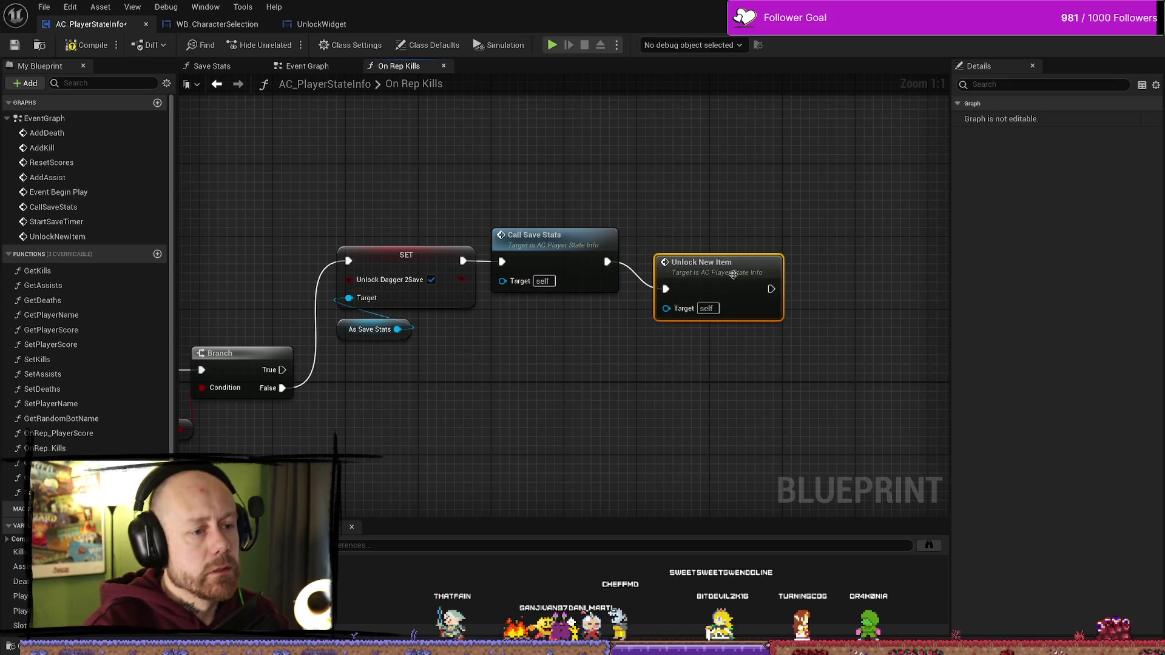
drag(686, 267, 686, 240)
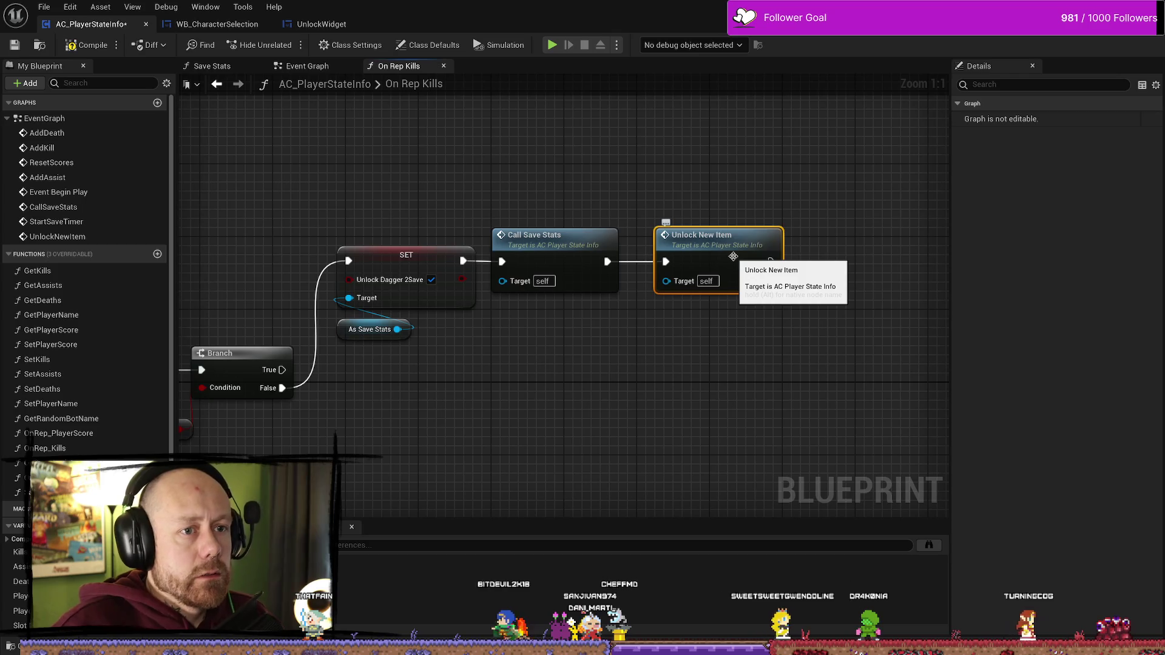
- Jump to the UnlockNewItem event definition and begin editing its name
double_click(701, 240)
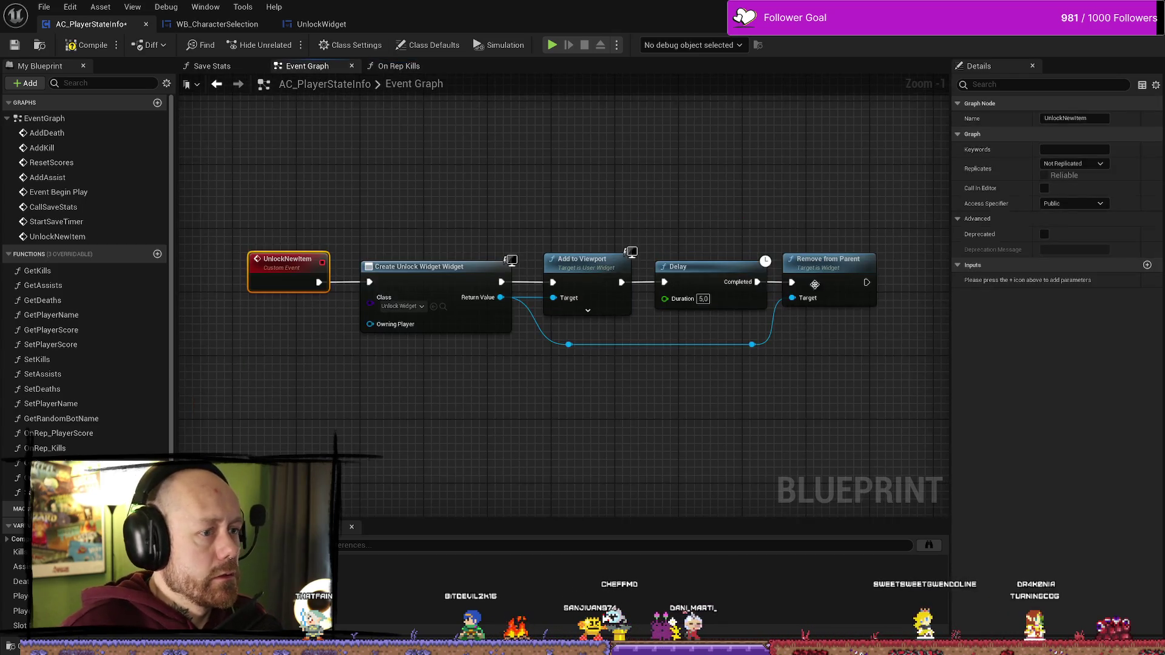
double_click(307, 268)
click(1144, 125)
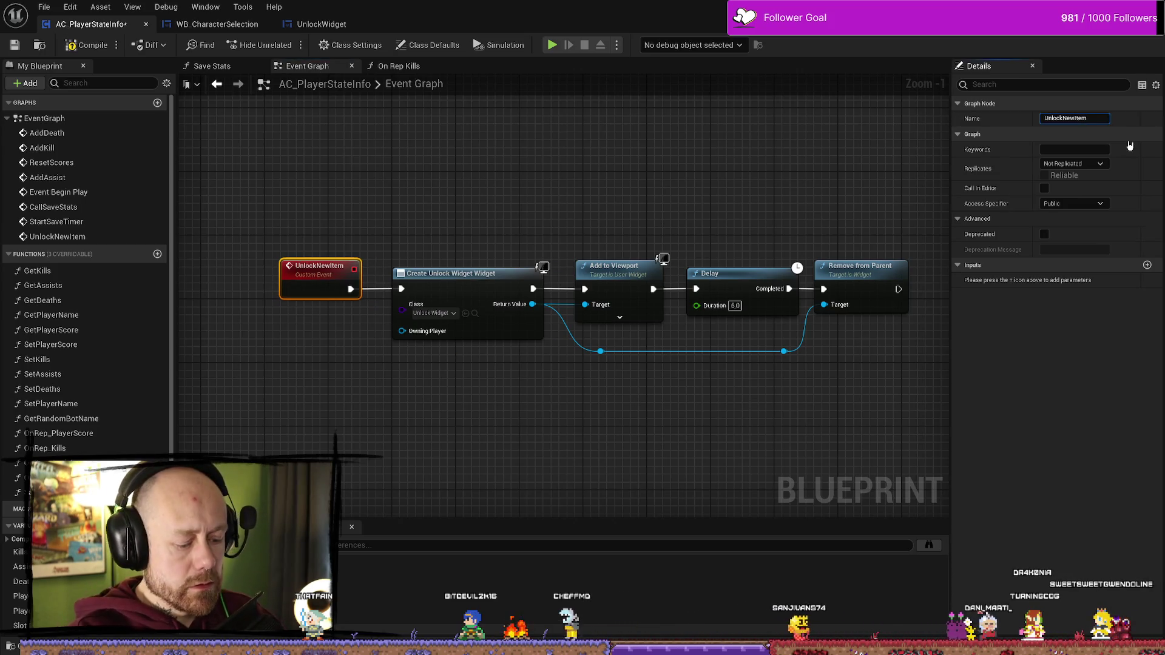
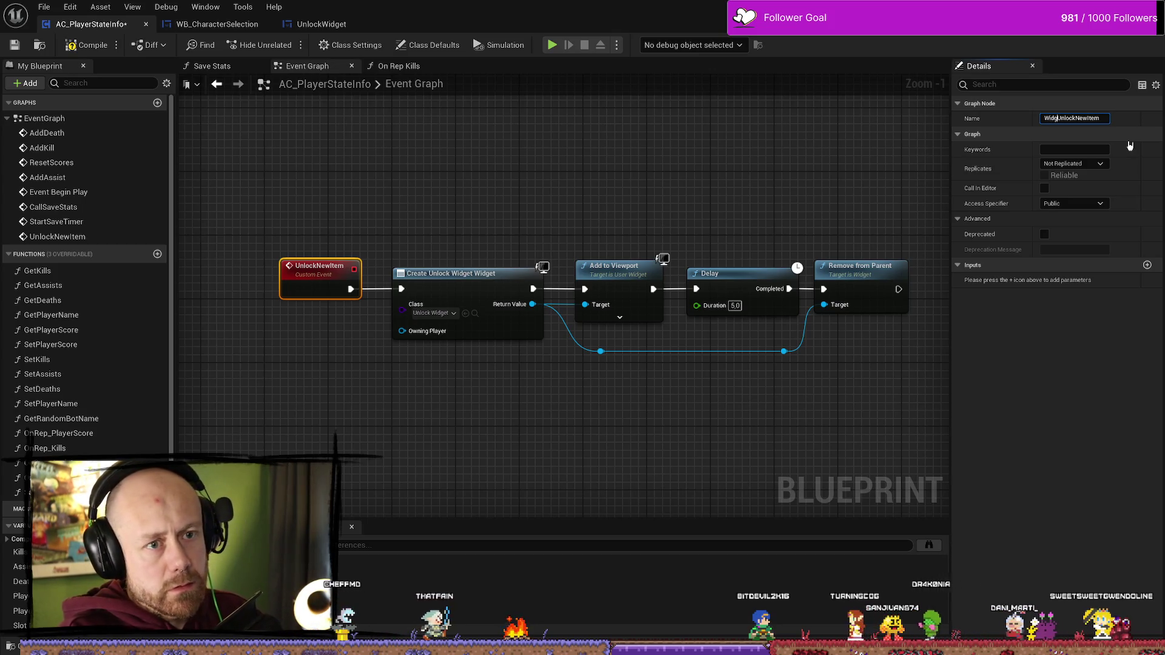
- Change the custom event's name from UnlockNewItem to WidgetUnlockNewItem in the Details Name field
text(dget)
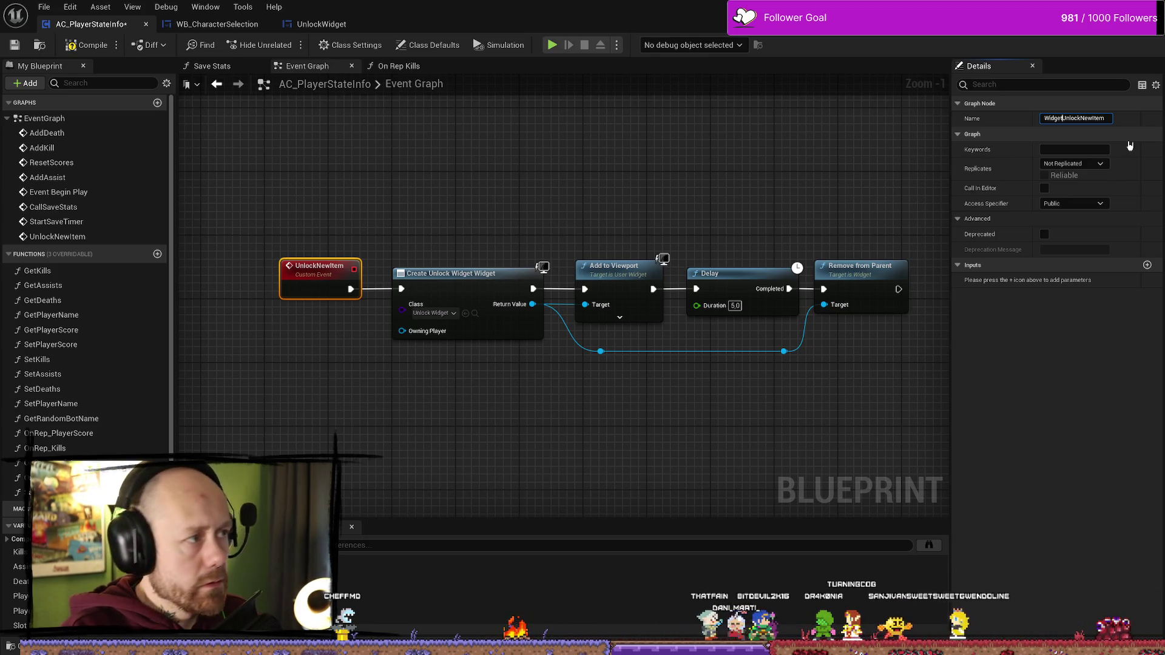
key(Return)
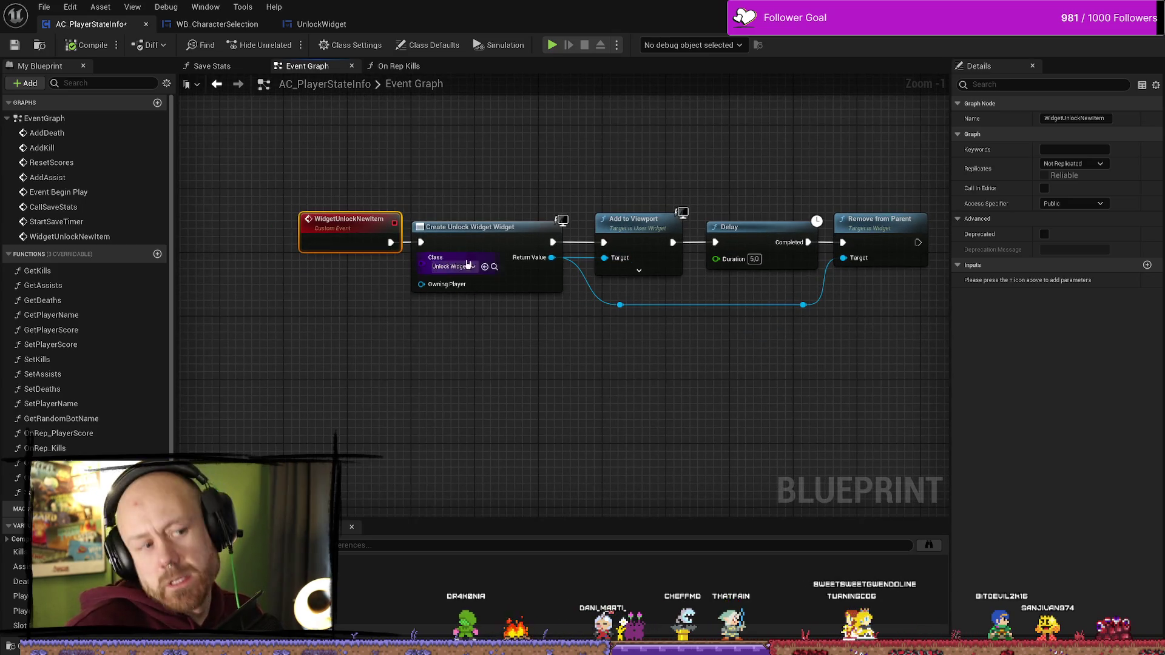
key(F2)
key(Return)
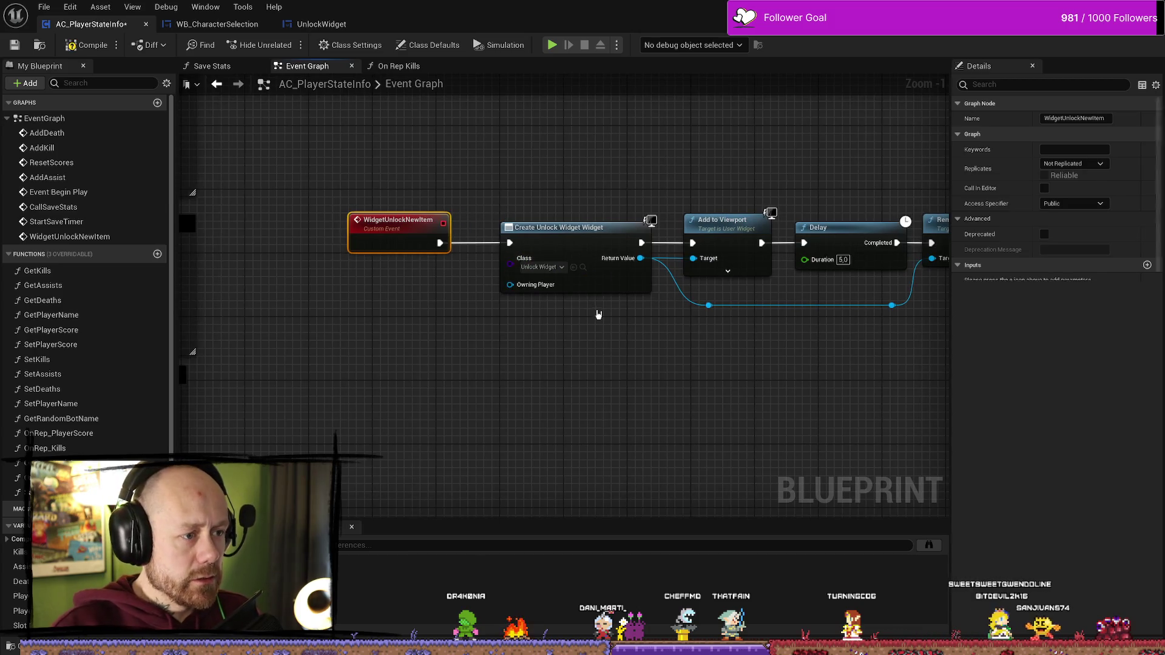
- Open the UnlockWidget blueprint from the Create Widget node and select its dagger image Image_160
click(586, 271)
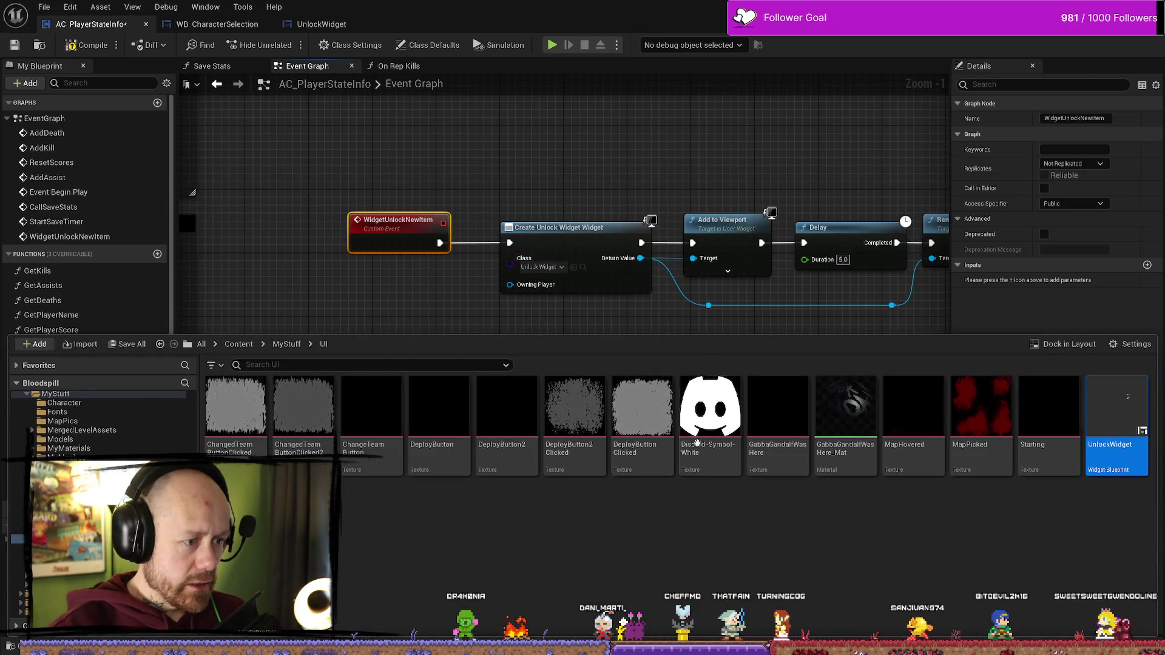
double_click(1118, 418)
scroll(655, 239, up, 3)
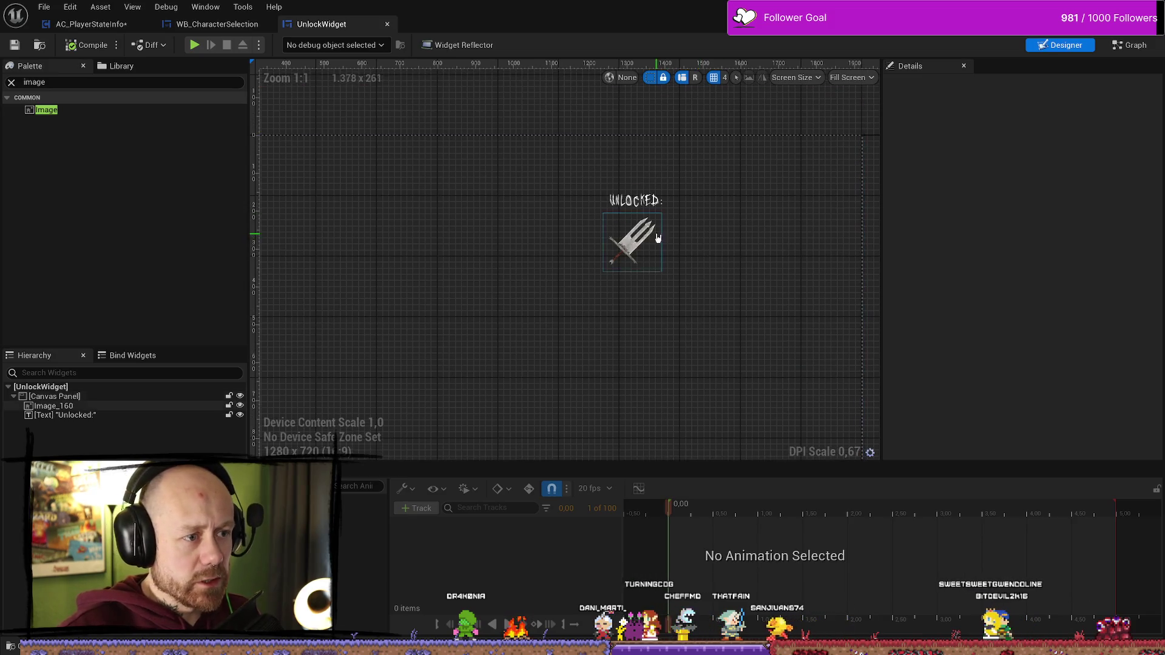
click(668, 276)
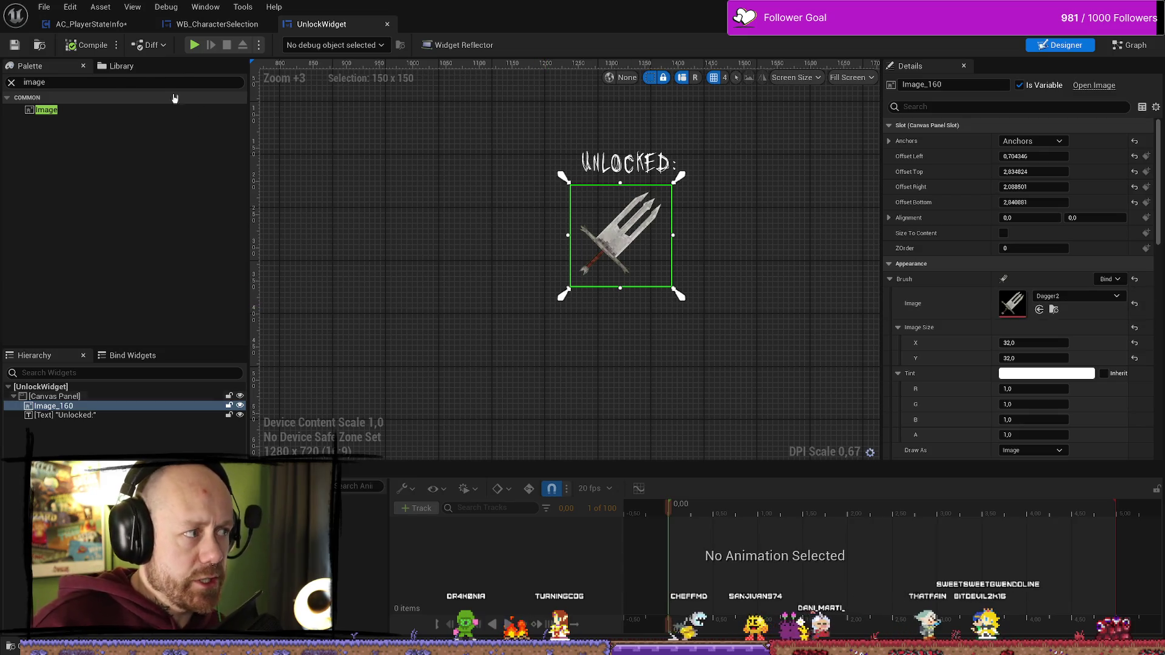
- Return to AC_PlayerStateInfo, recentre the unlock event chain, and open the Save Stats function graph
click(212, 24)
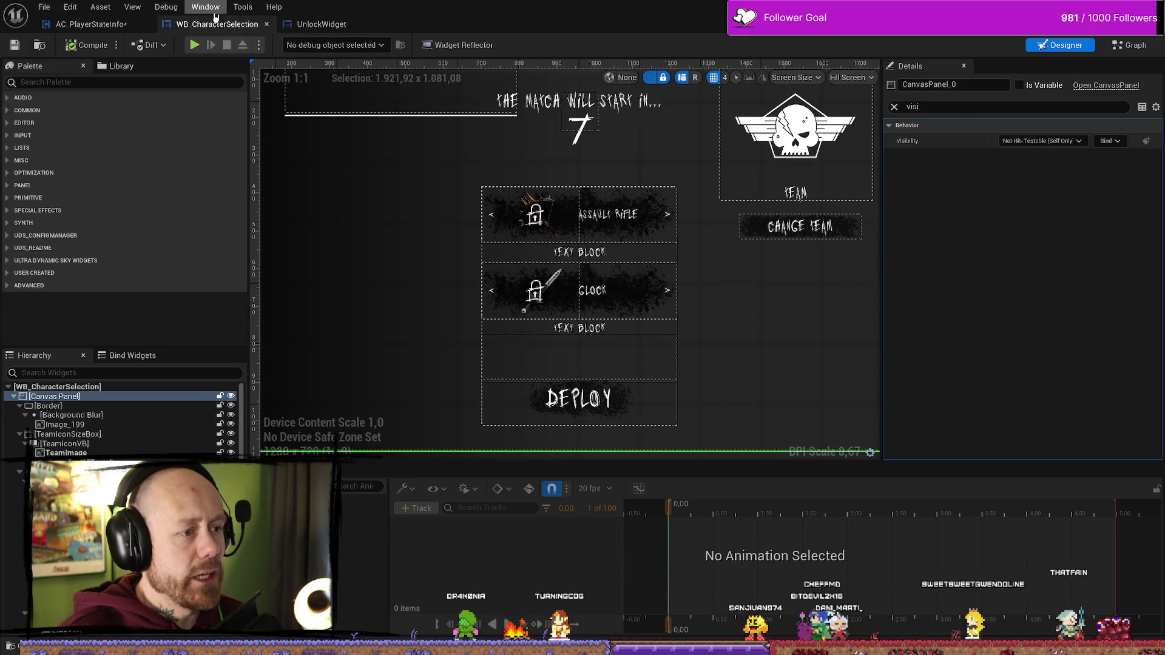
click(106, 25)
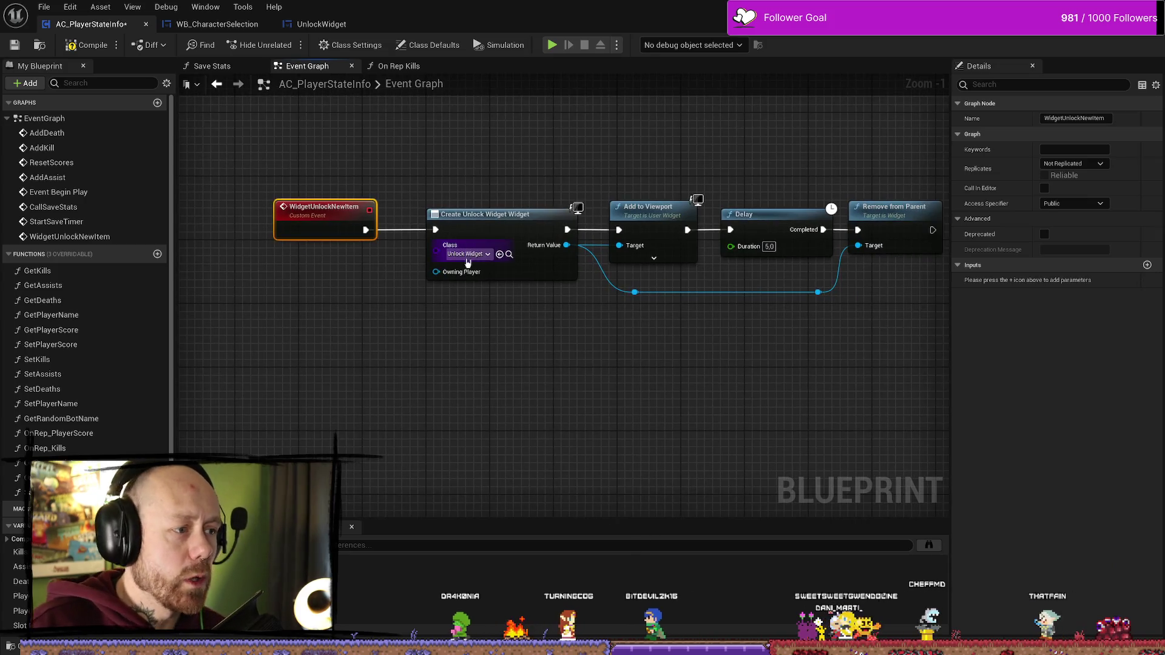
drag(352, 361, 402, 372)
click(324, 112)
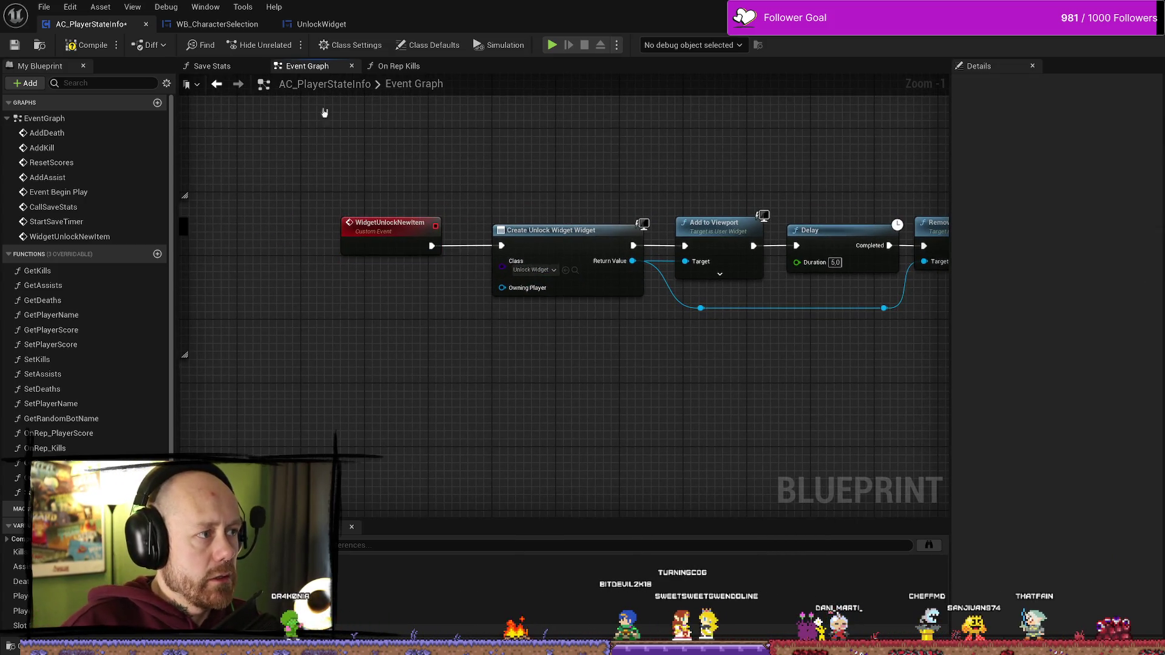
click(224, 67)
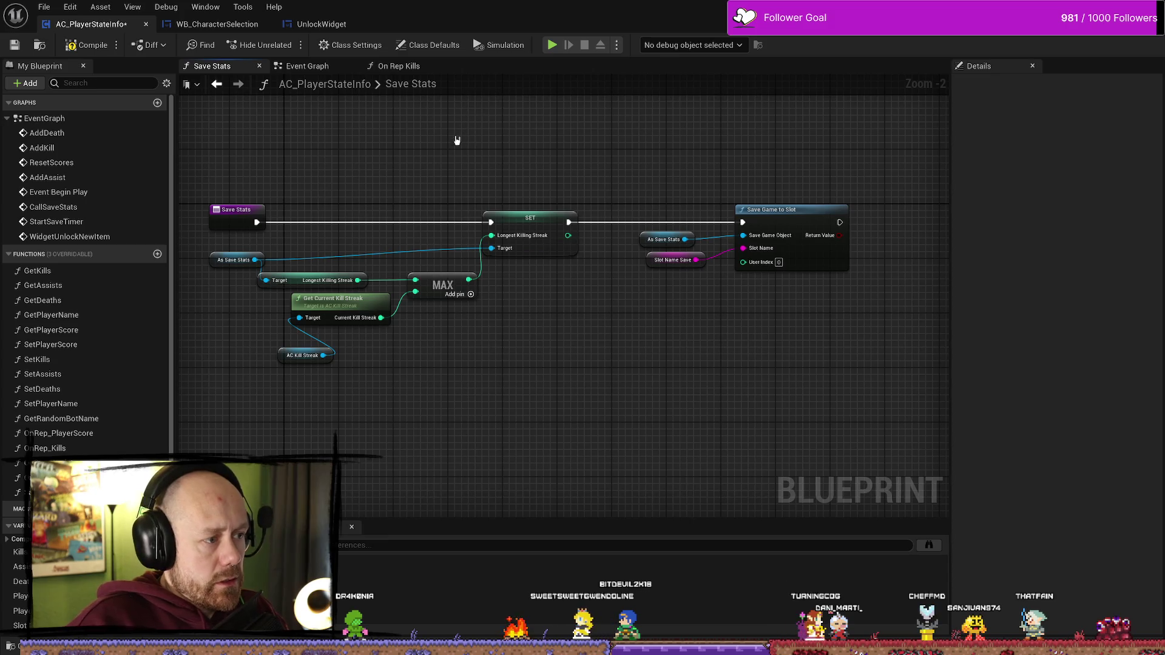
- Pan and zoom the Save Stats graph to recentre its nodes
drag(457, 140, 488, 176)
drag(639, 395, 641, 367)
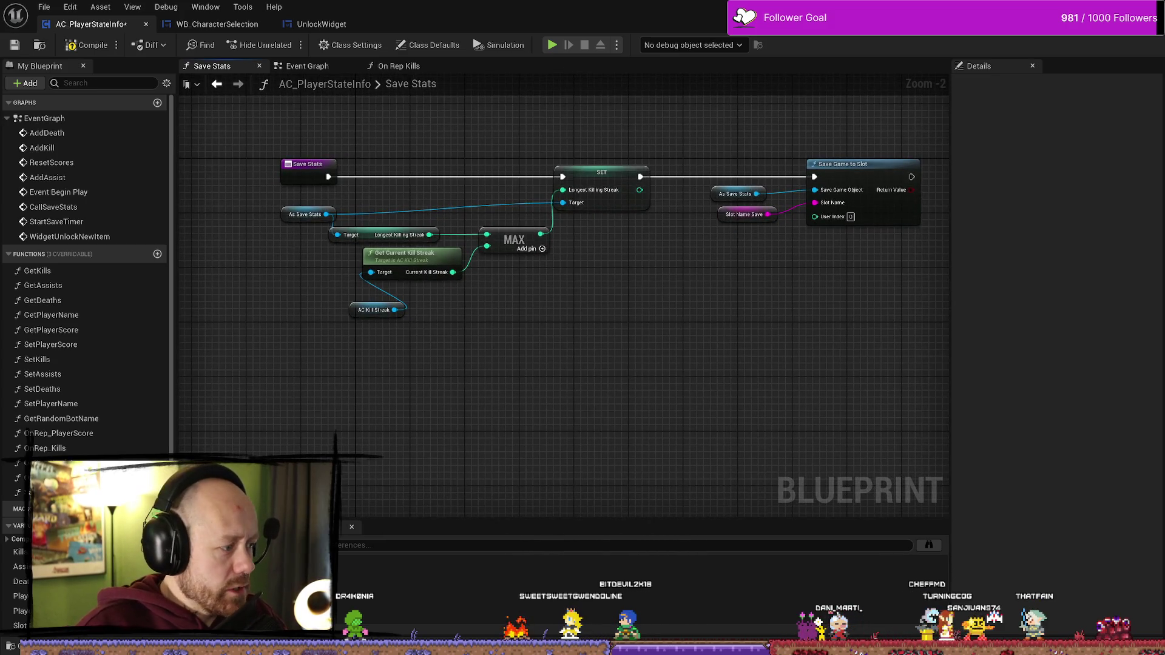
scroll(85, 273, down, 3)
mouse_move(730, 382)
mouse_down()
mouse_move(731, 421)
mouse_move(705, 407)
mouse_up()
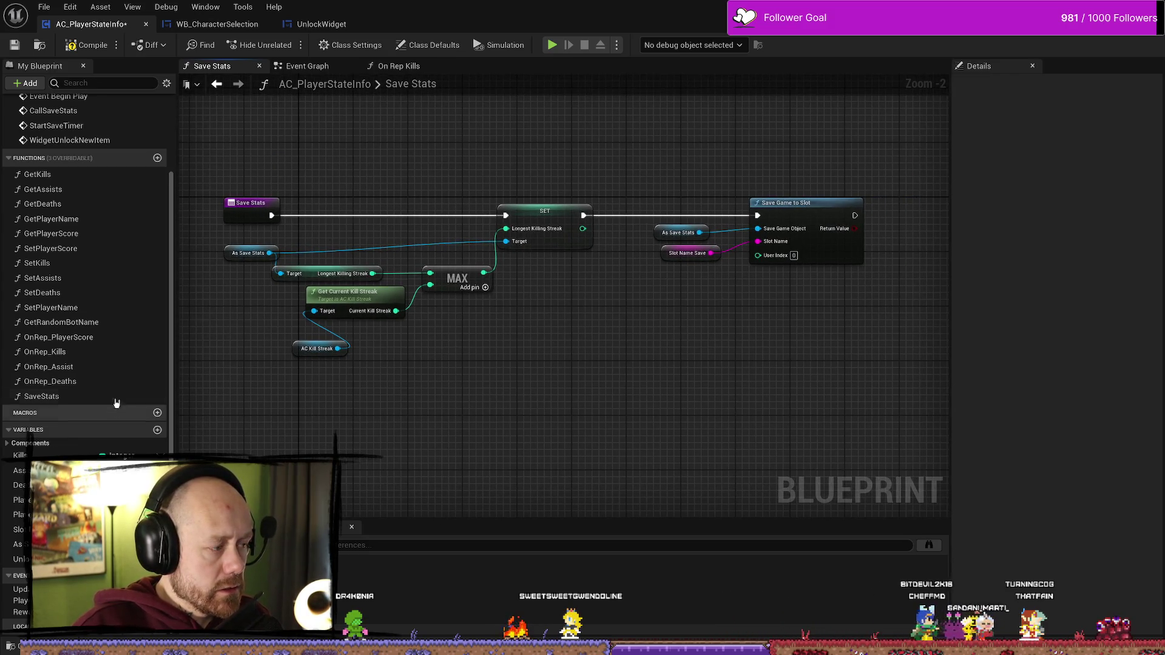
scroll(85, 273, up, 3)
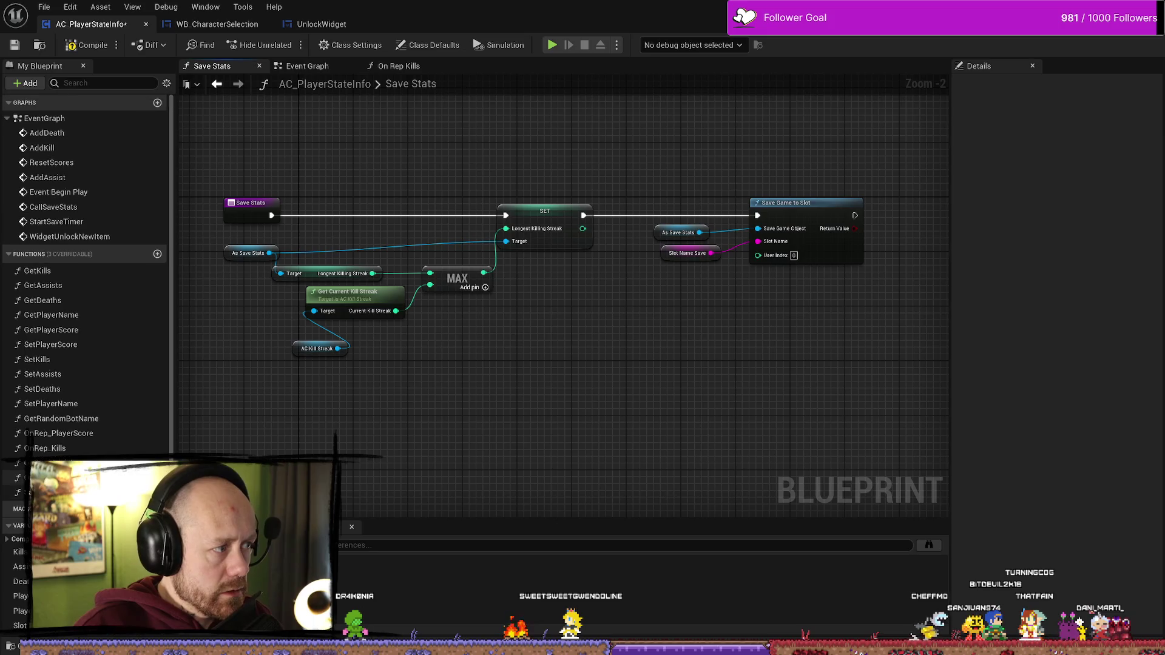
scroll(85, 440, down, 3)
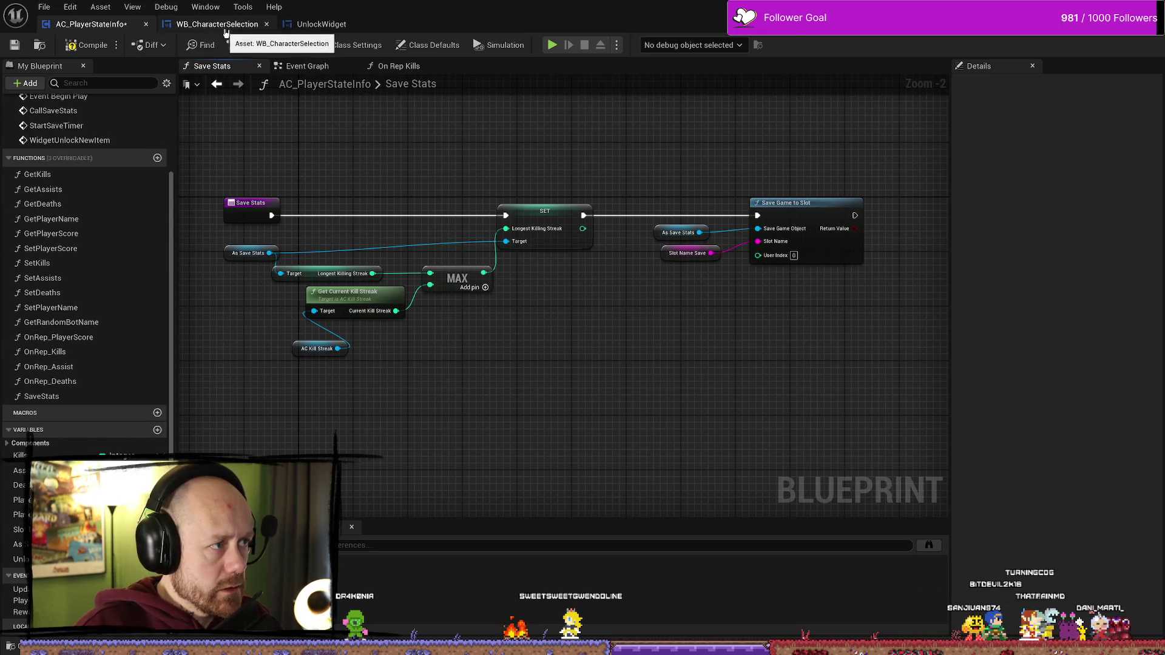
- Switch to the WB_CharacterSelection layout and select the CHANGE TEAM text element
click(217, 24)
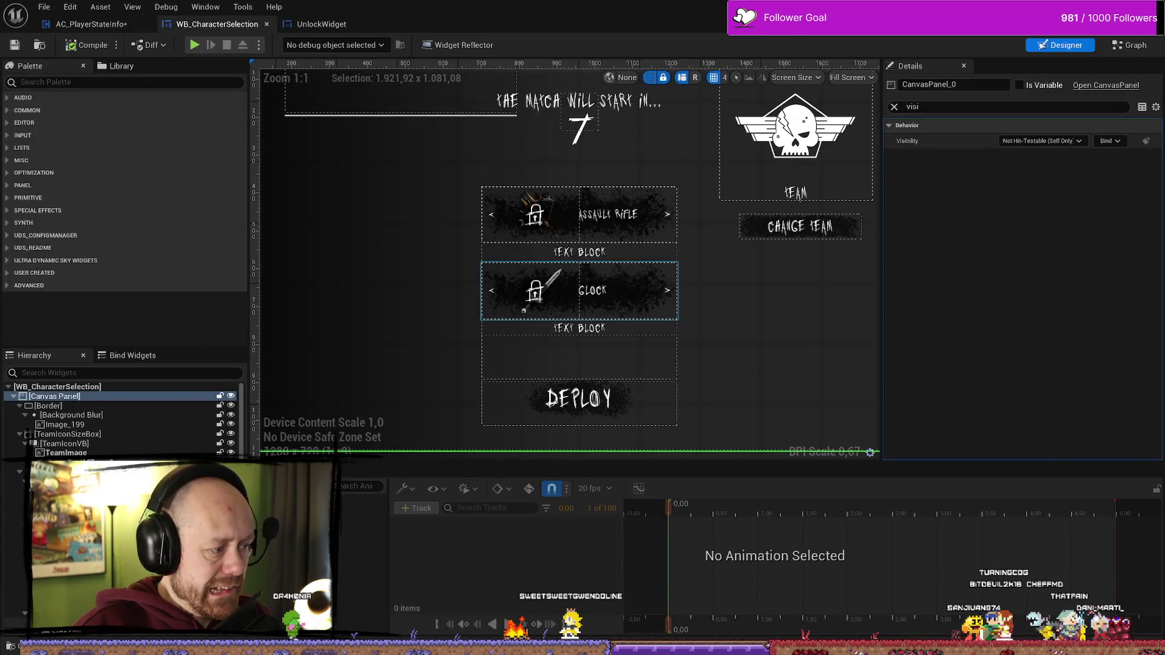
scroll(121, 418, down, 10)
click(800, 227)
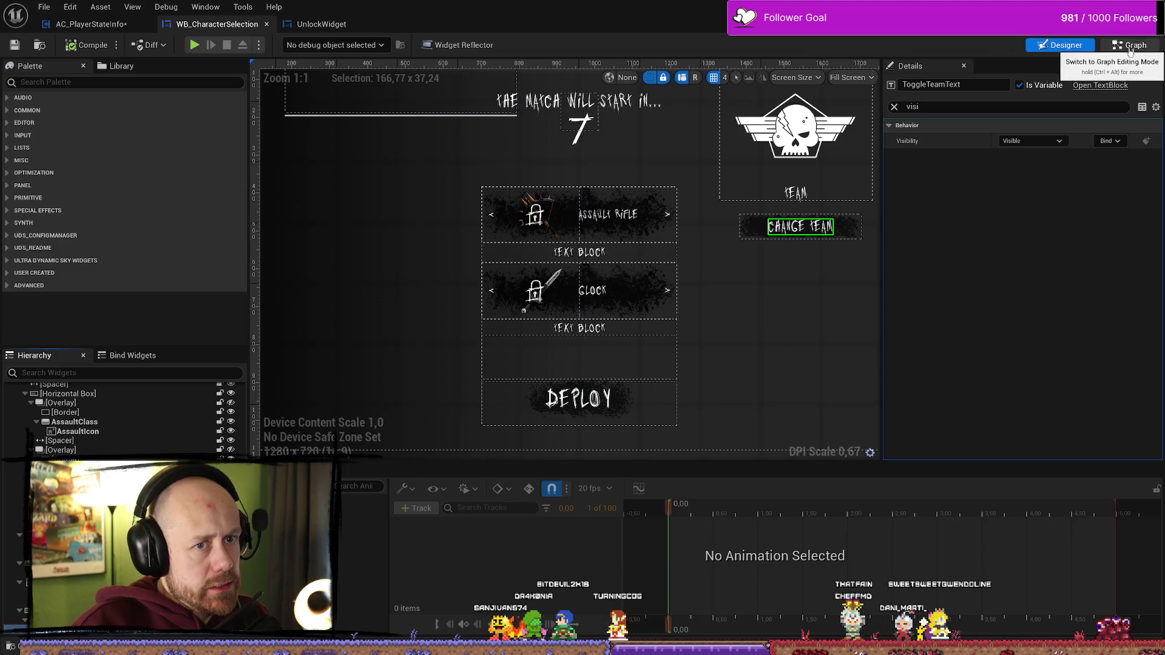
- In WB_CharacterSelection's graph, inspect the SecondaryWeapons variable and the Unlock Side Arms Branch nodes
click(1131, 46)
scroll(136, 293, down, 5)
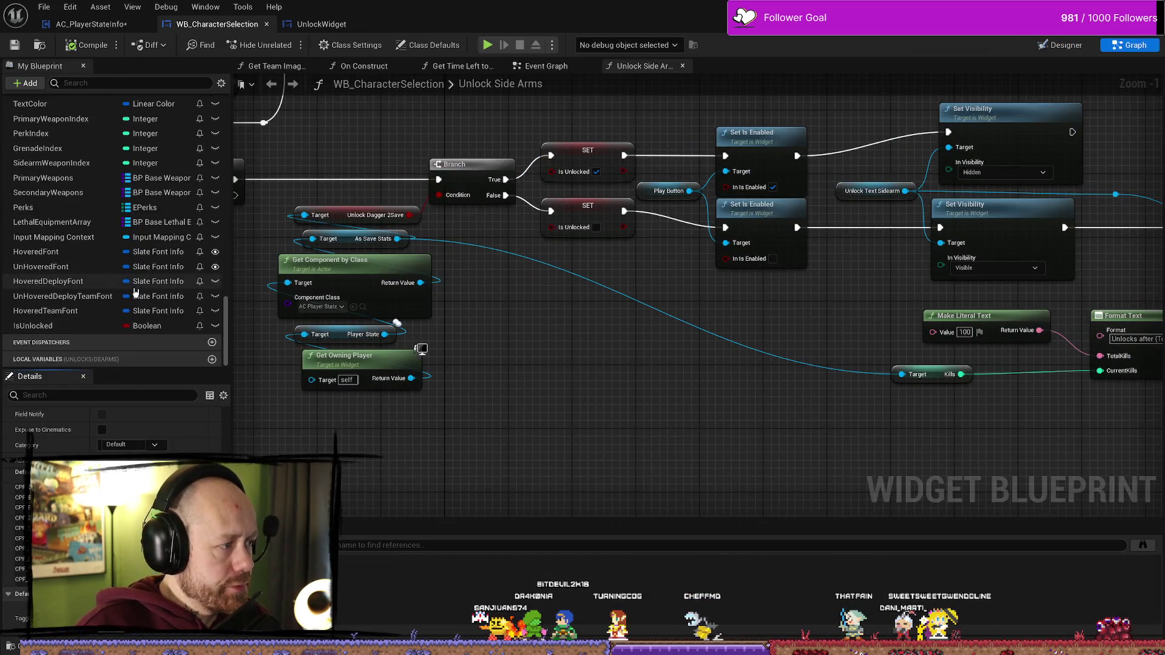
click(49, 192)
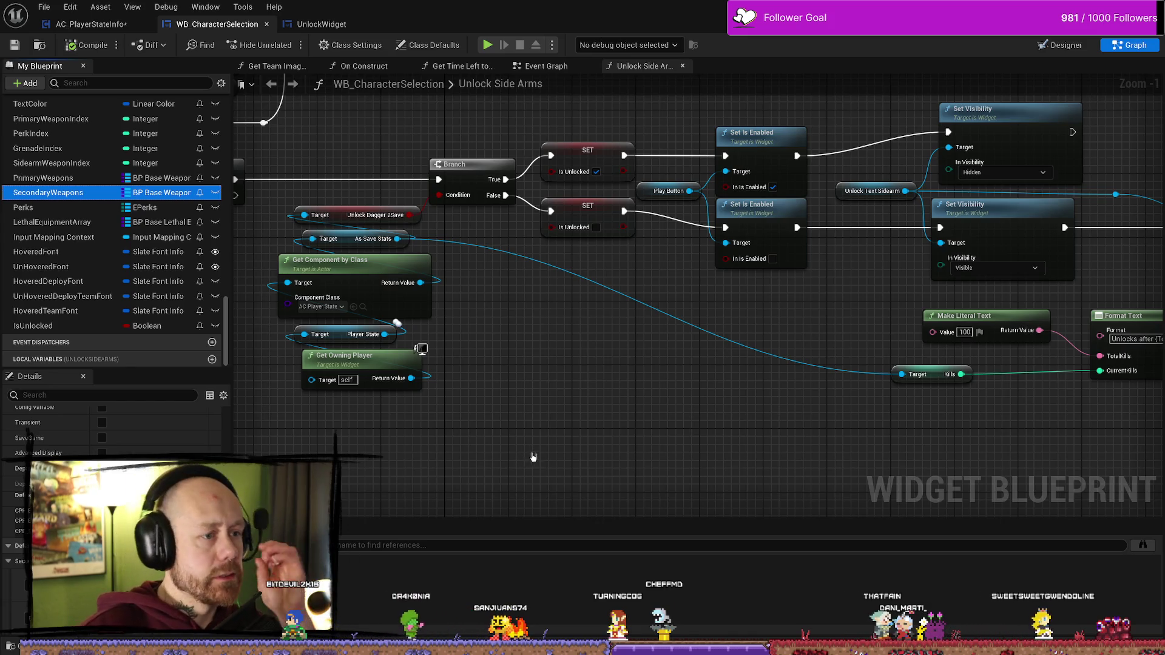
scroll(581, 358, down, 3)
scroll(581, 358, up, 3)
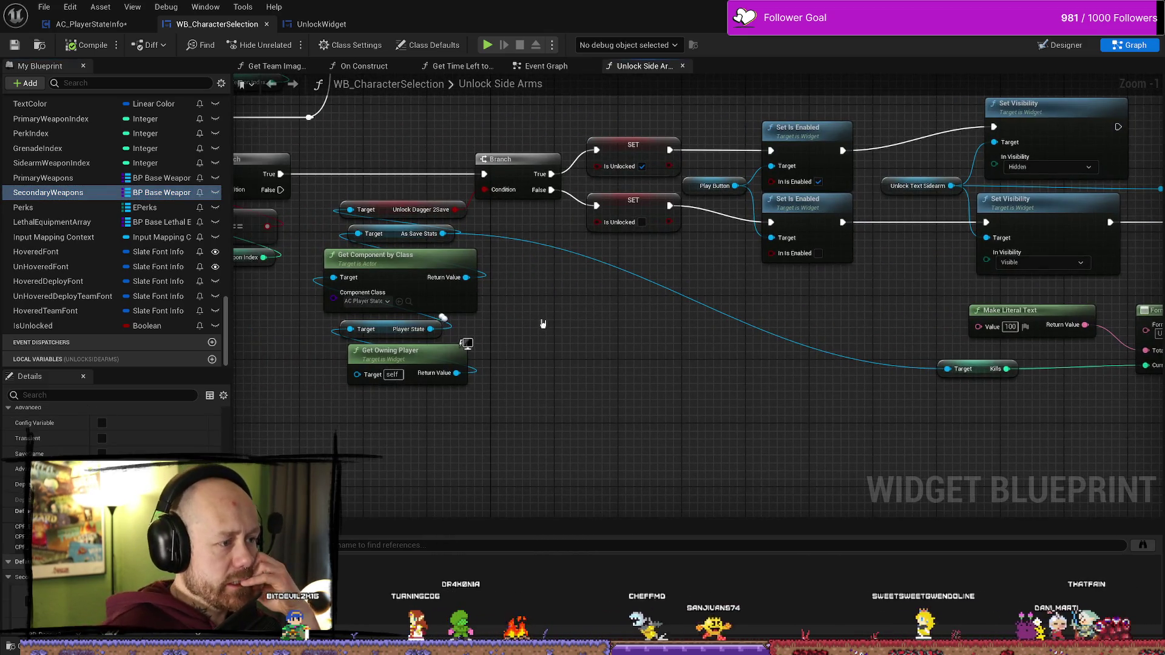
drag(540, 322, 583, 325)
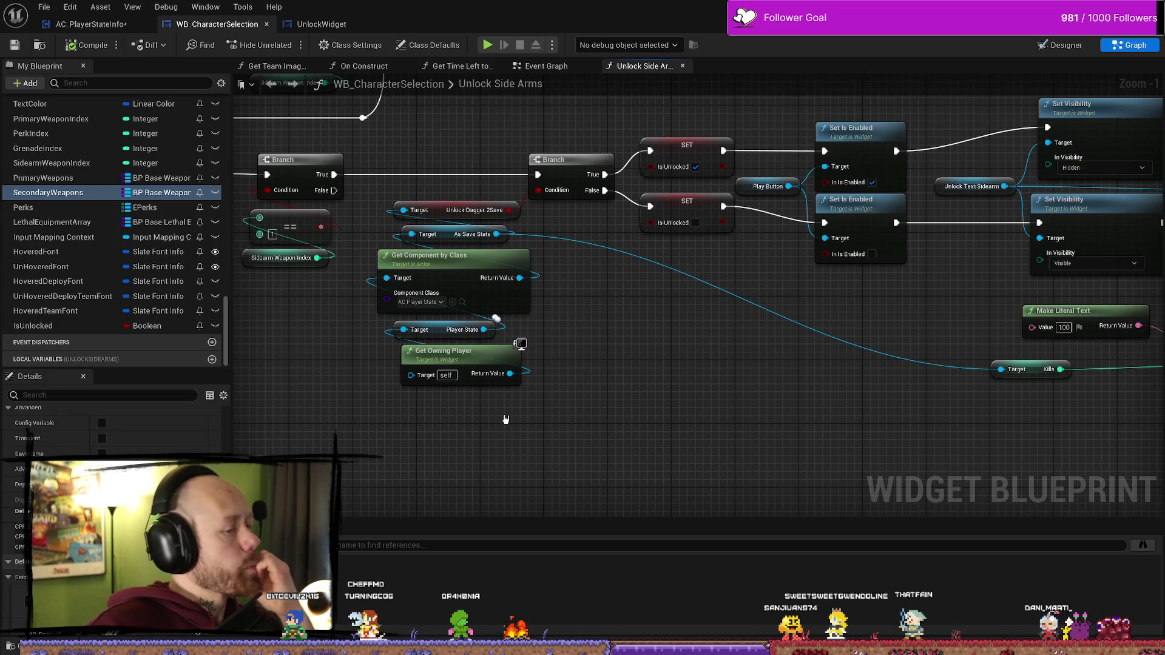
drag(638, 385, 611, 393)
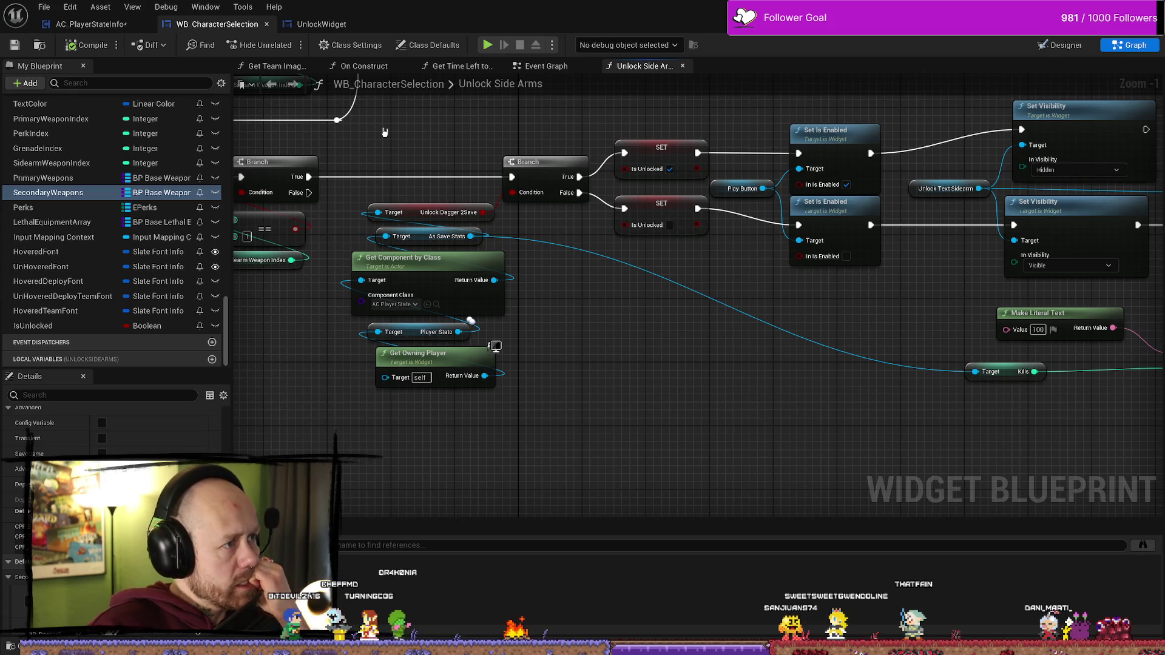
- Cycle through the UnlockWidget and WB_CharacterSelection tabs back to AC_PlayerStateInfo's Save Stats graph
click(317, 25)
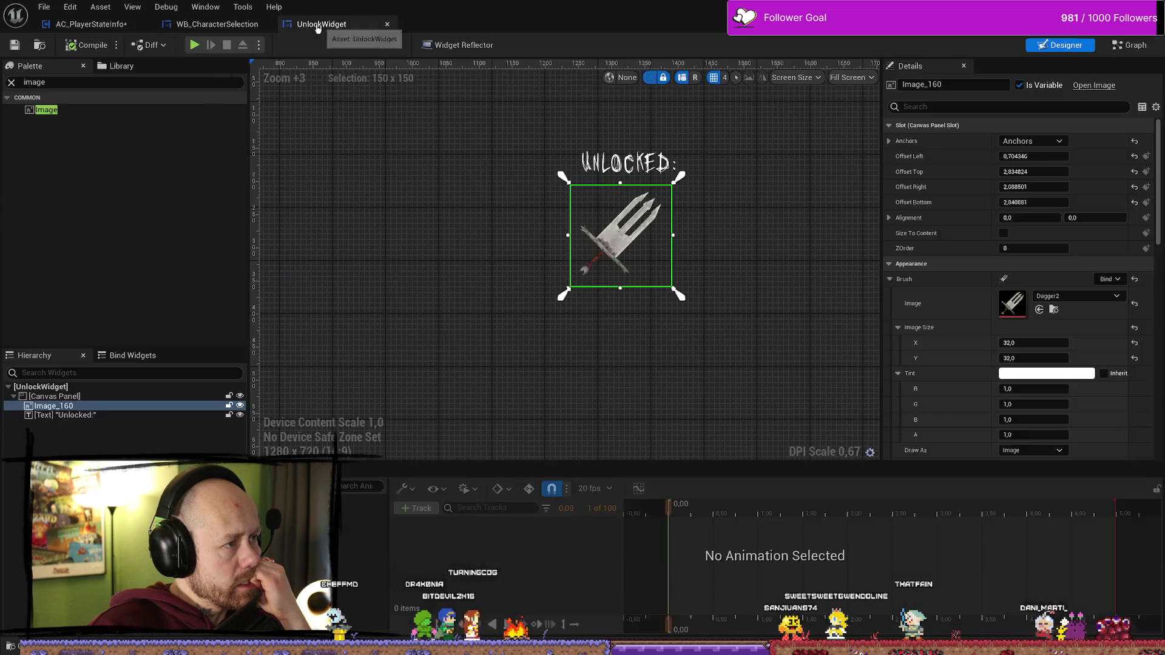
click(212, 24)
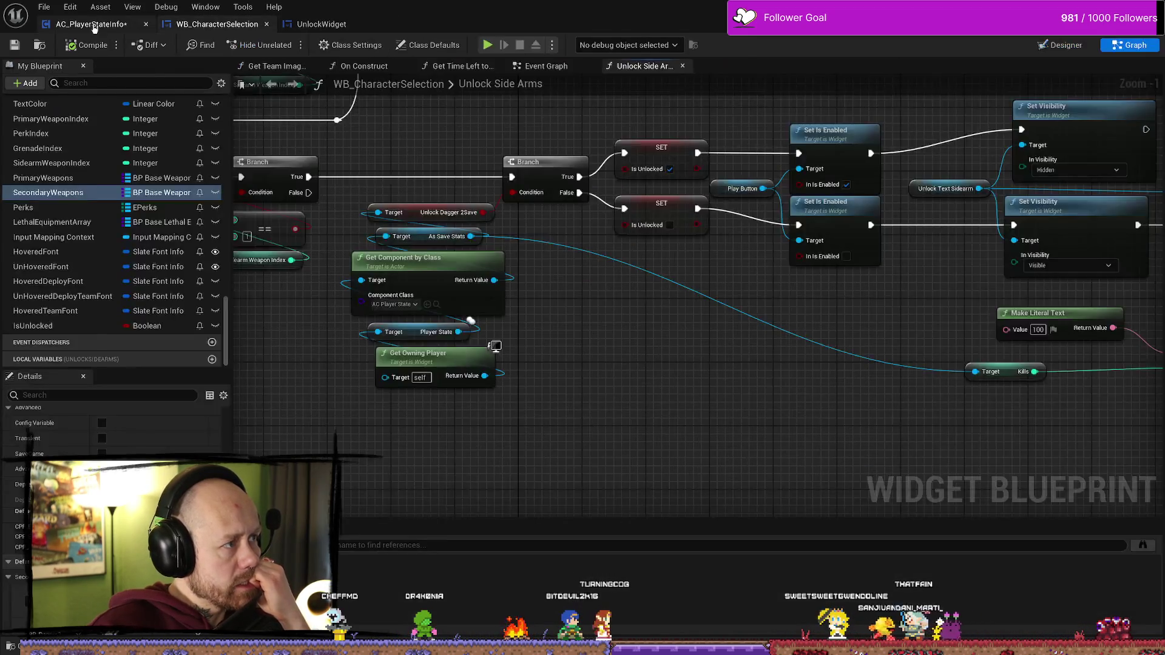
click(94, 26)
scroll(649, 377, down, 1)
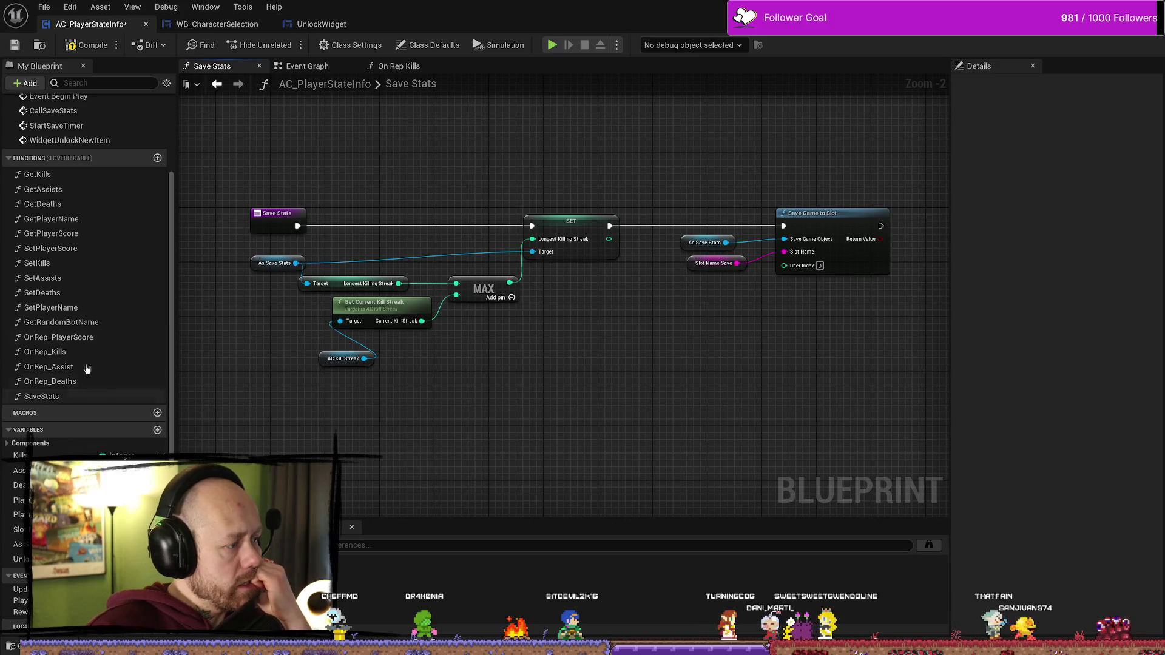
- Review On Rep Kills' SET, Call Save Stats and Widget Unlock New Item nodes, then return to the event chain
double_click(45, 352)
mouse_move(562, 390)
mouse_down()
mouse_move(239, 364)
mouse_move(574, 333)
mouse_move(488, 363)
mouse_up()
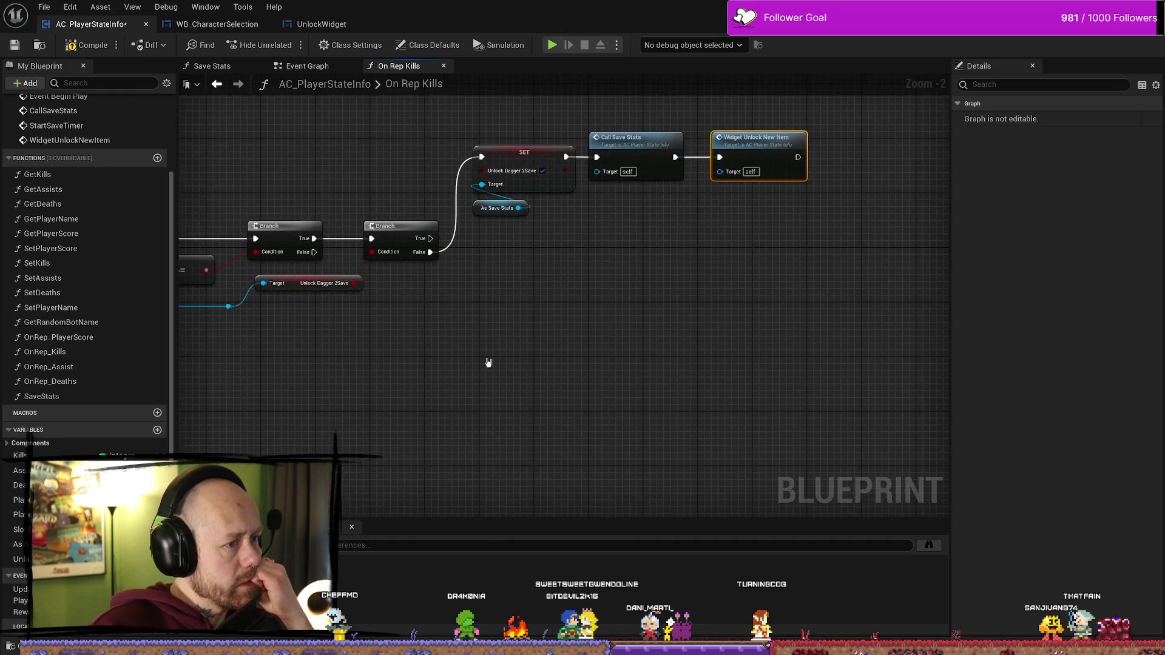
scroll(566, 316, up, 2)
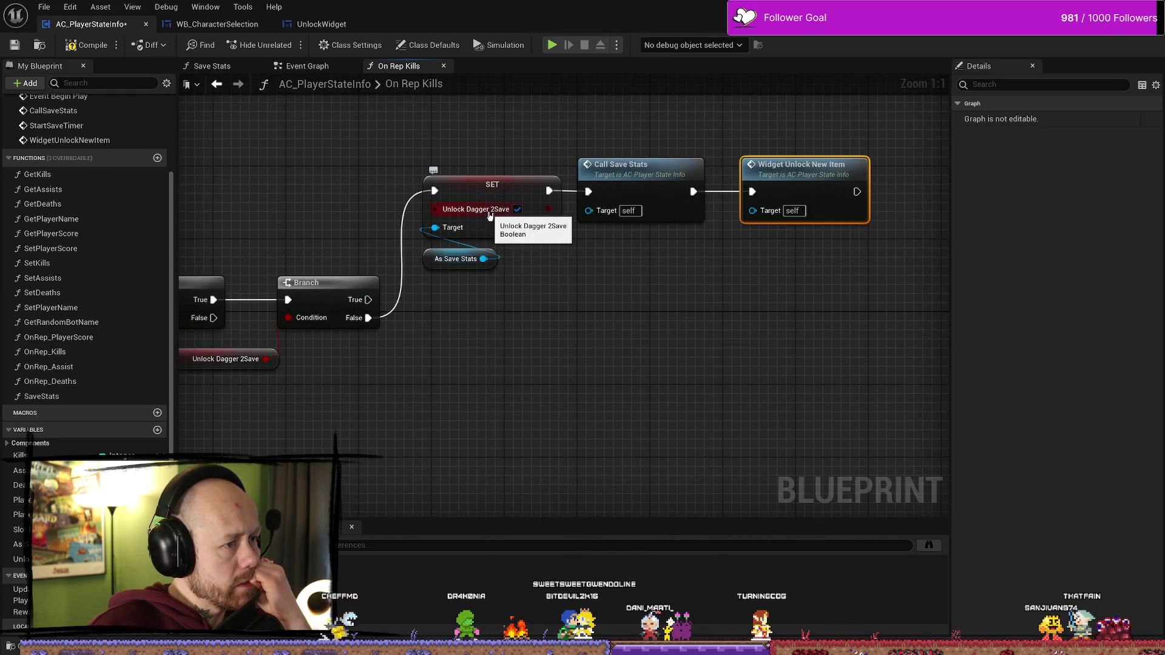
mouse_move(527, 302)
mouse_down()
mouse_move(572, 338)
mouse_move(637, 333)
mouse_move(567, 341)
mouse_up()
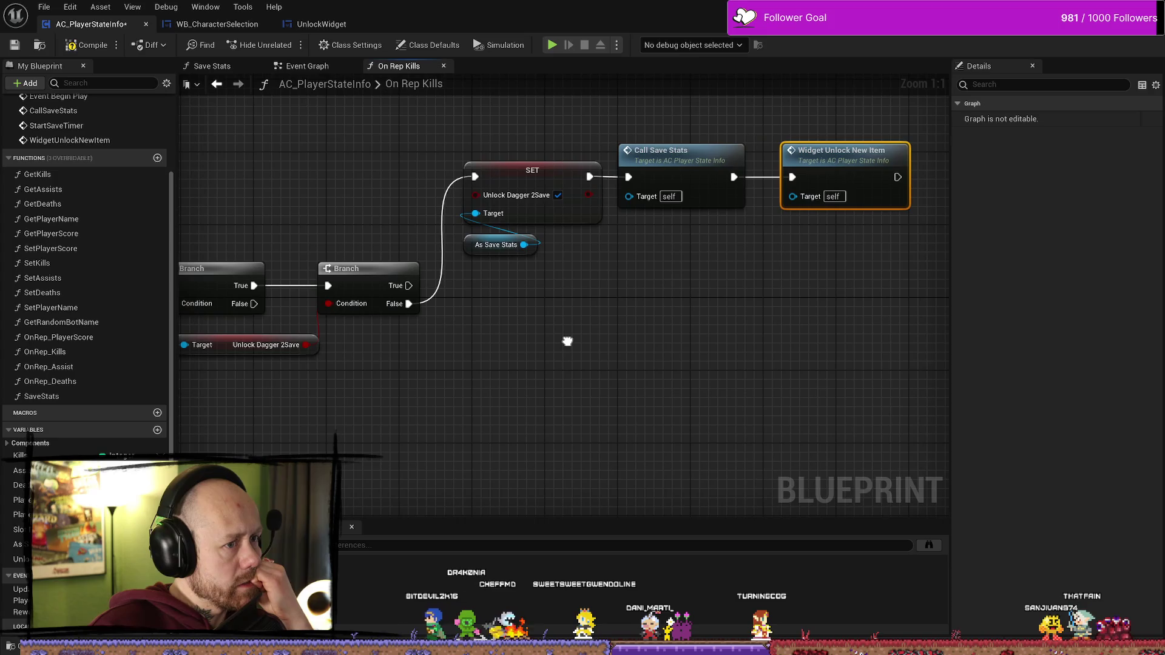
scroll(715, 338, down, 2)
mouse_move(694, 364)
mouse_down()
mouse_move(811, 363)
mouse_move(587, 356)
mouse_move(486, 382)
mouse_move(784, 338)
mouse_up()
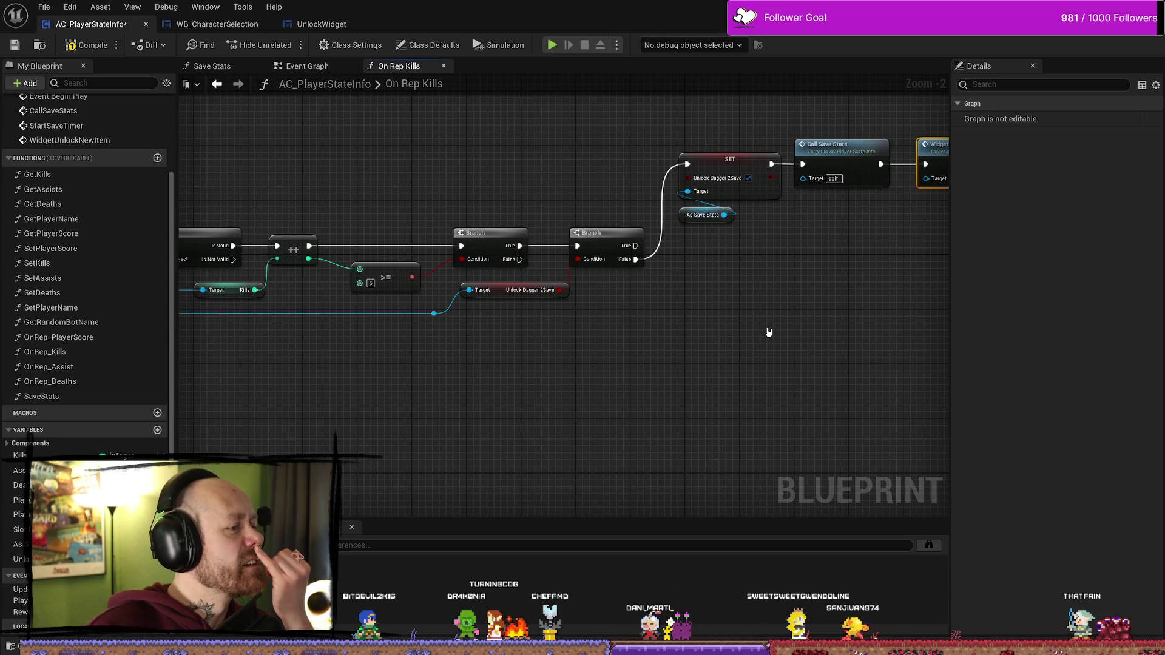
drag(676, 336, 579, 338)
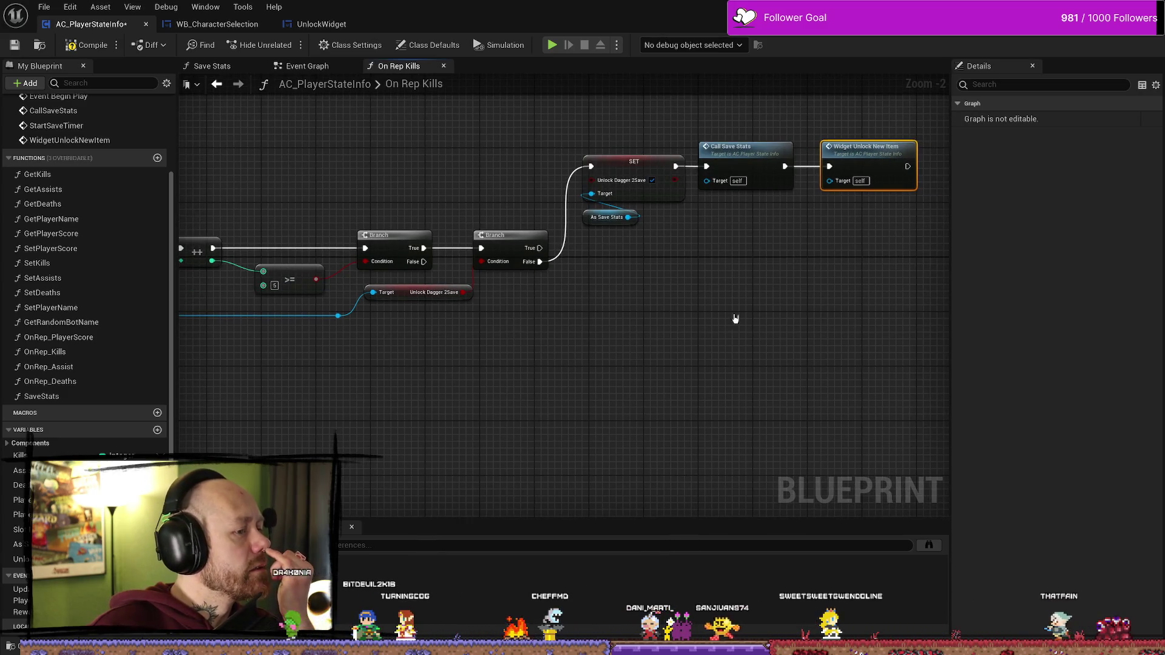
scroll(734, 318, up, 2)
drag(647, 281, 582, 317)
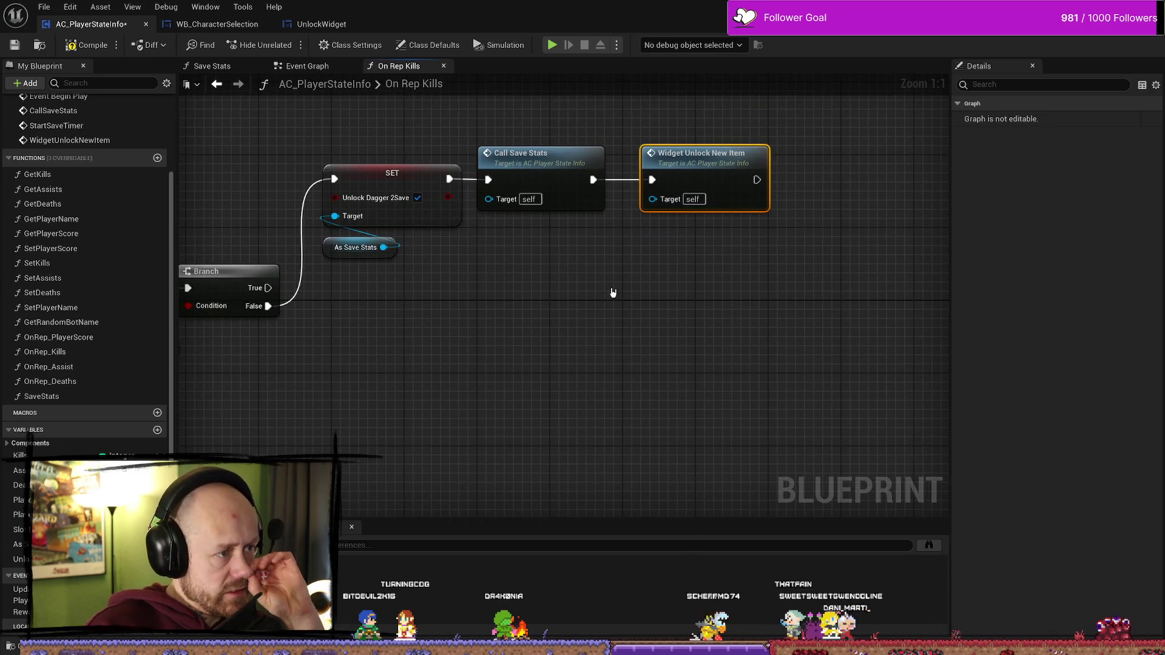
drag(640, 279, 492, 305)
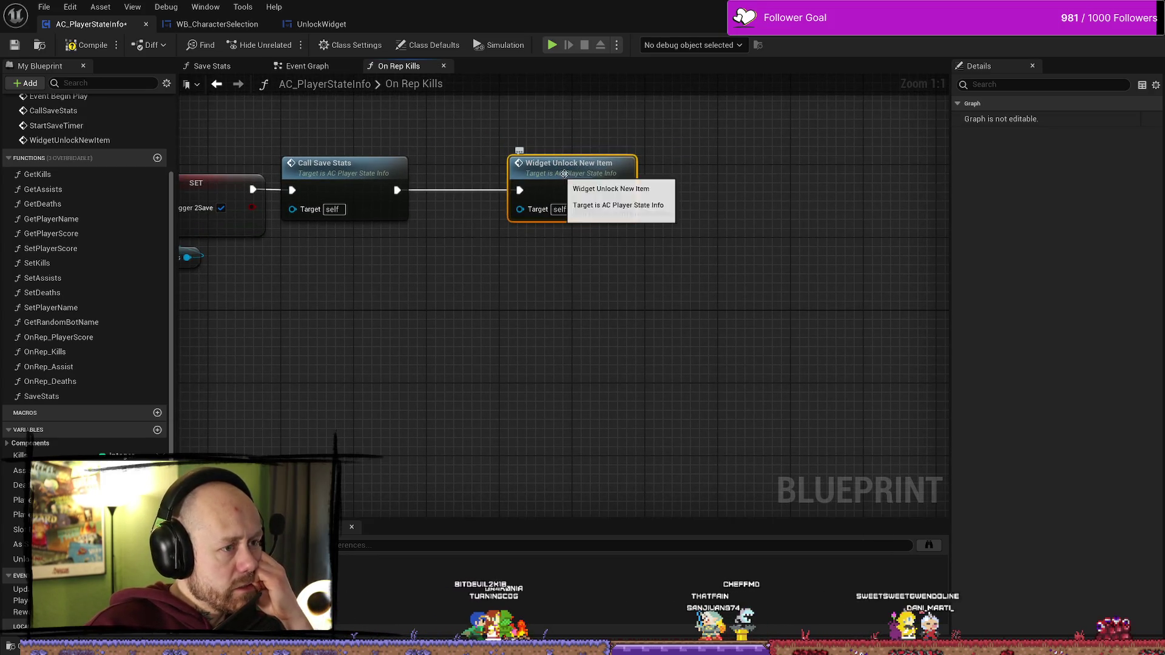
mouse_move(614, 164)
mouse_down()
mouse_move(467, 273)
mouse_move(571, 274)
mouse_move(645, 304)
mouse_up()
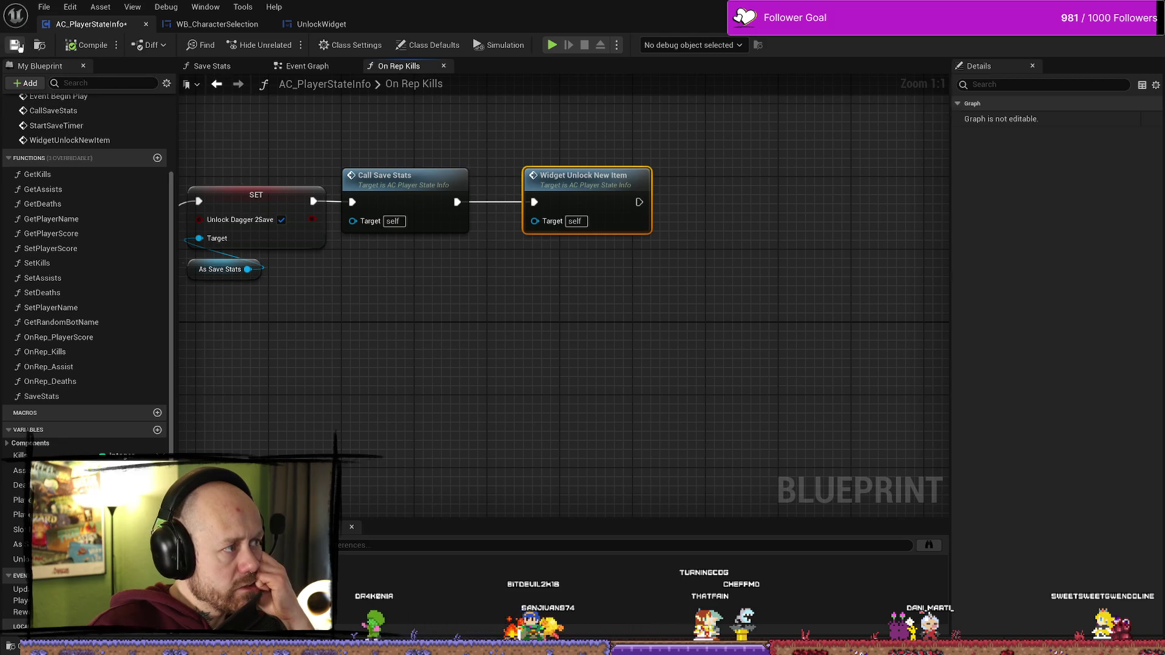
click(321, 66)
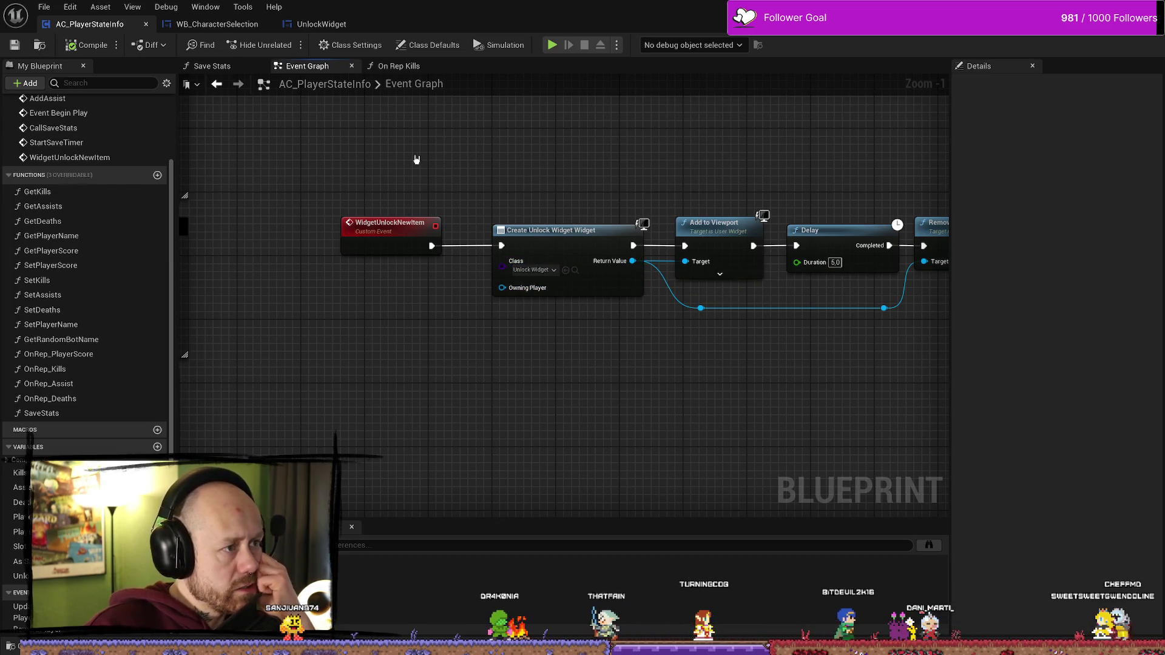
- In On Rep Kills, move the Widget Unlock New Item node right and reveal both Branch nodes
click(546, 251)
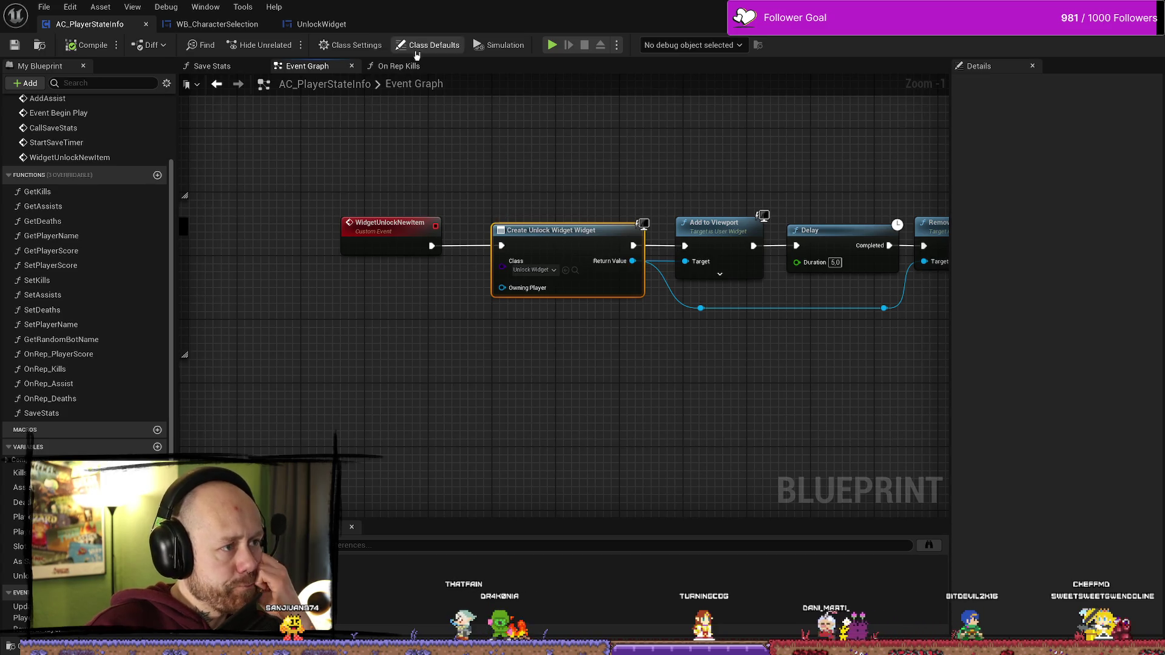
click(400, 66)
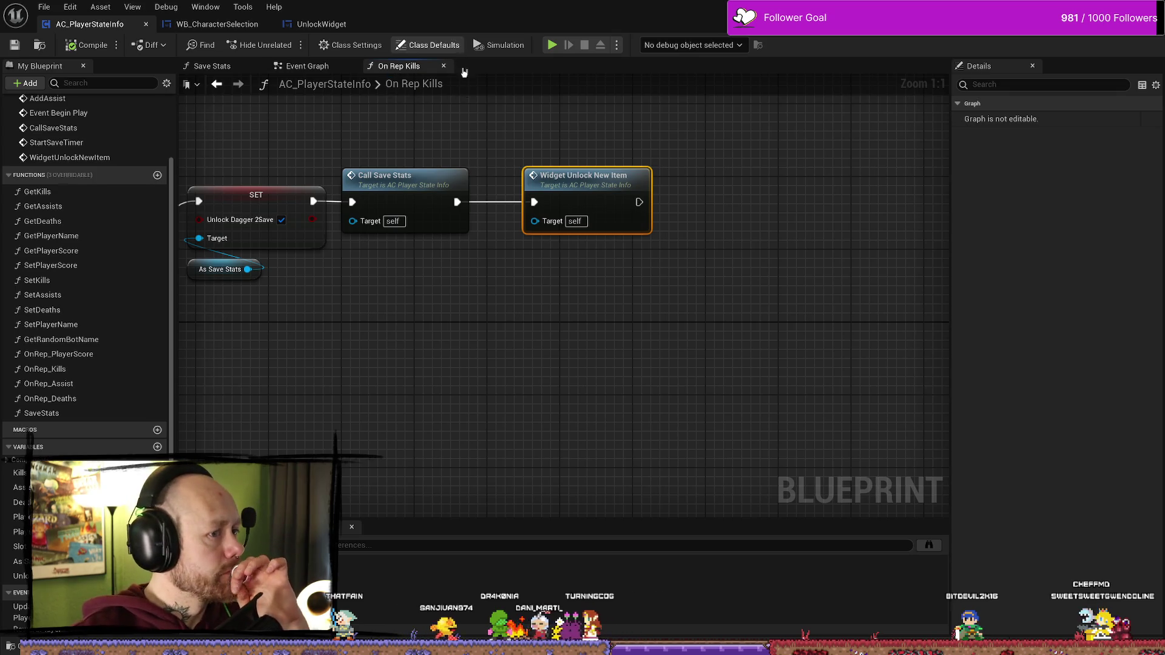
drag(605, 258, 668, 283)
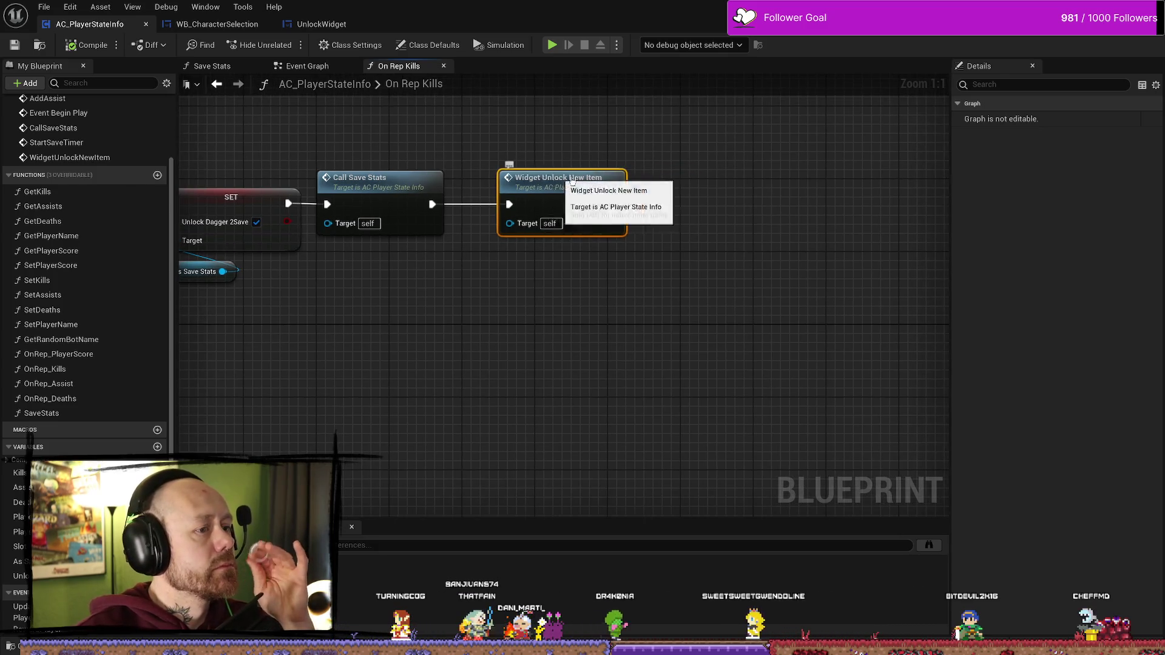
drag(510, 179, 660, 182)
drag(556, 206, 554, 156)
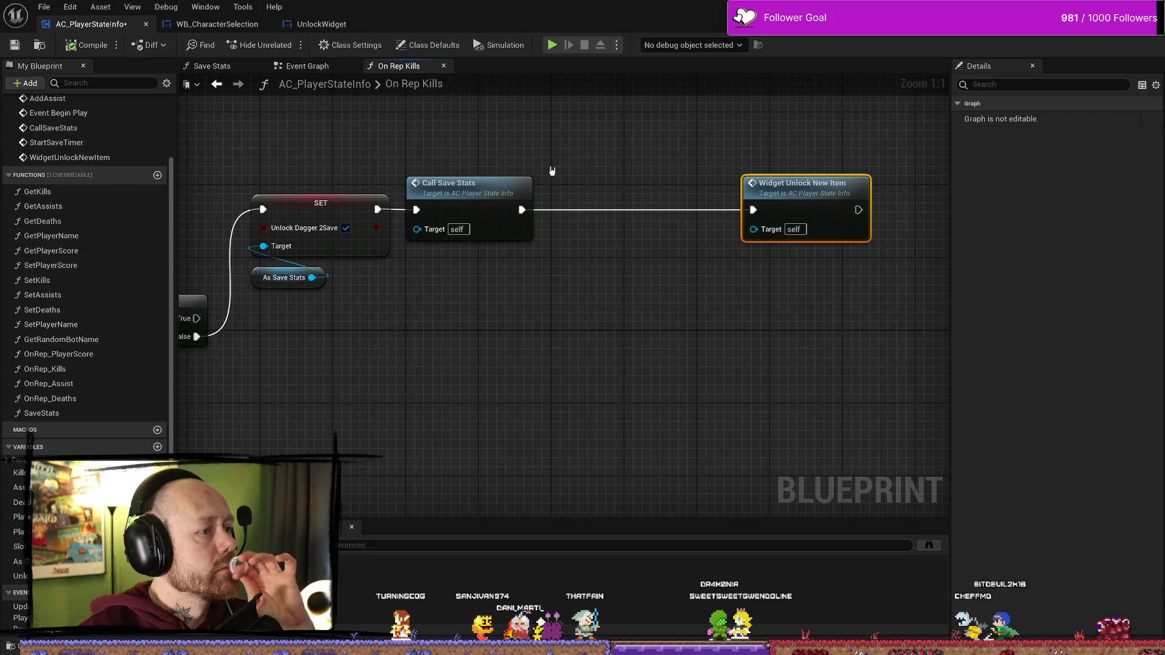
drag(328, 163, 417, 155)
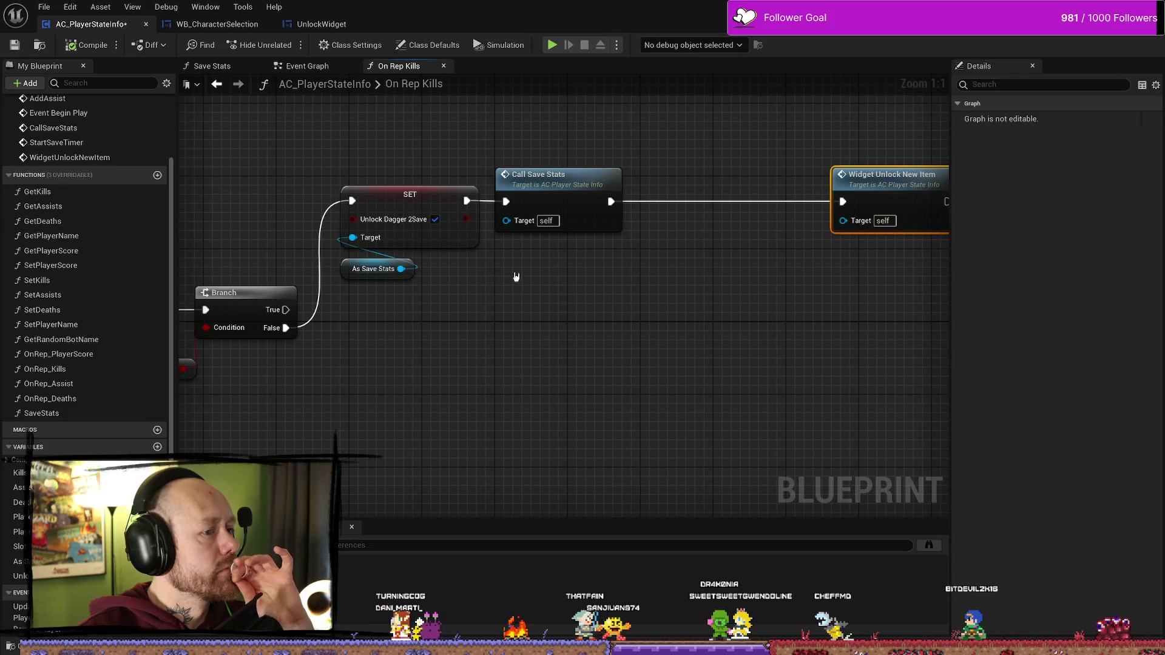
scroll(494, 333, down, 2)
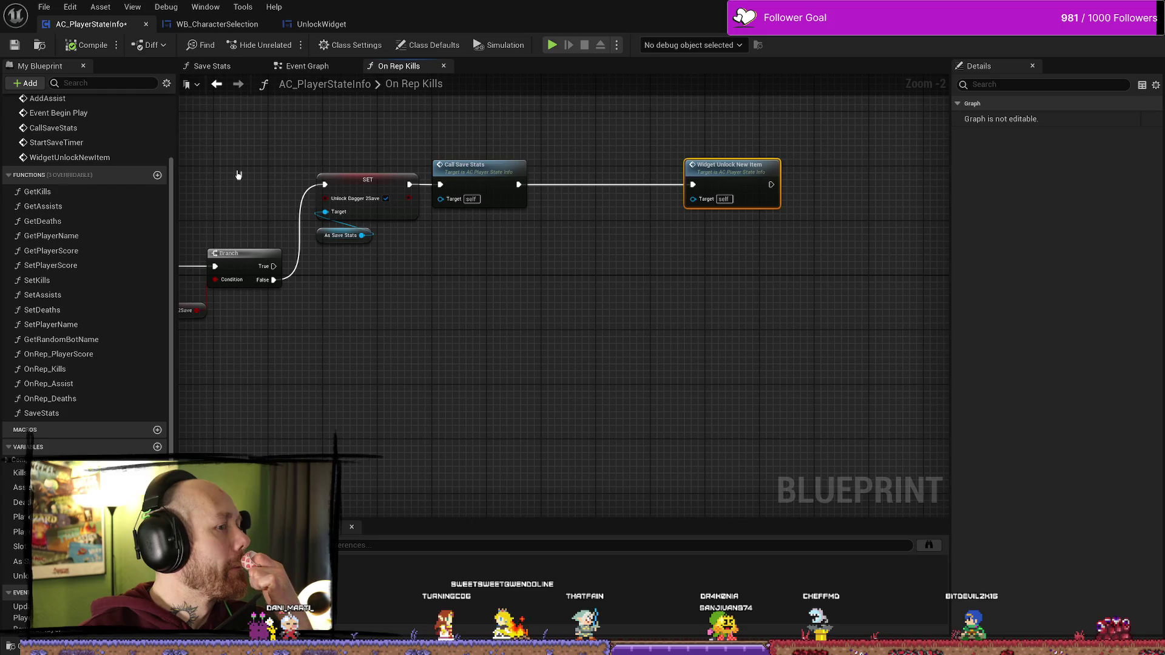
drag(243, 177, 455, 182)
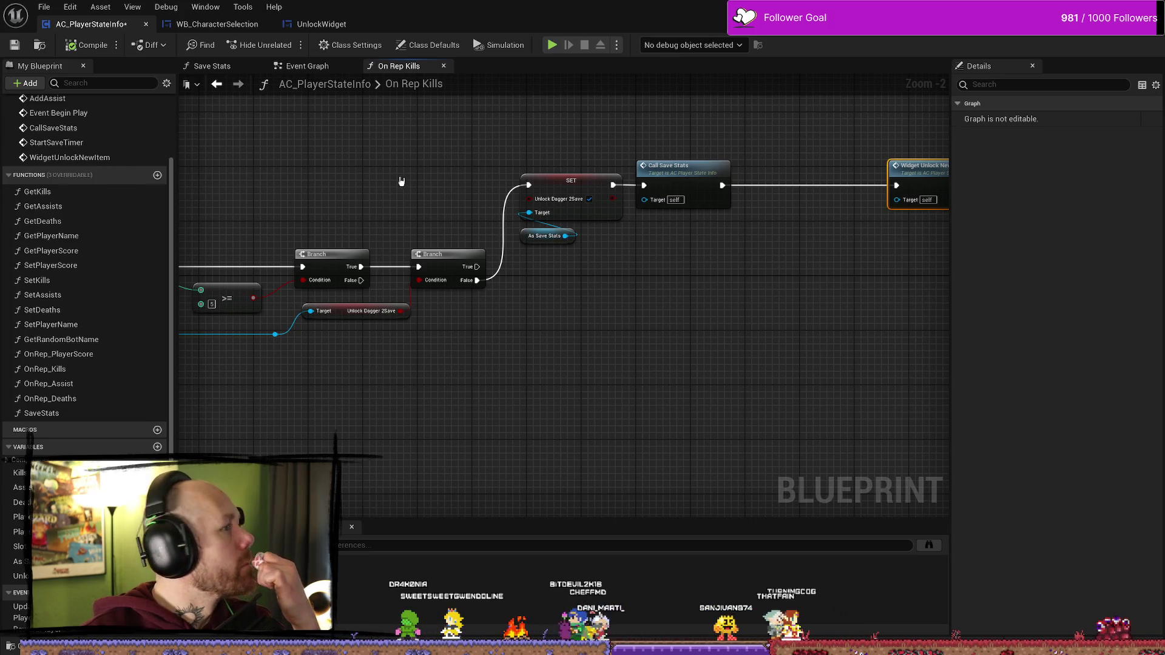
- Bring the Widget Unlock New Item node fully into view and nudge it slightly left
drag(401, 181, 519, 200)
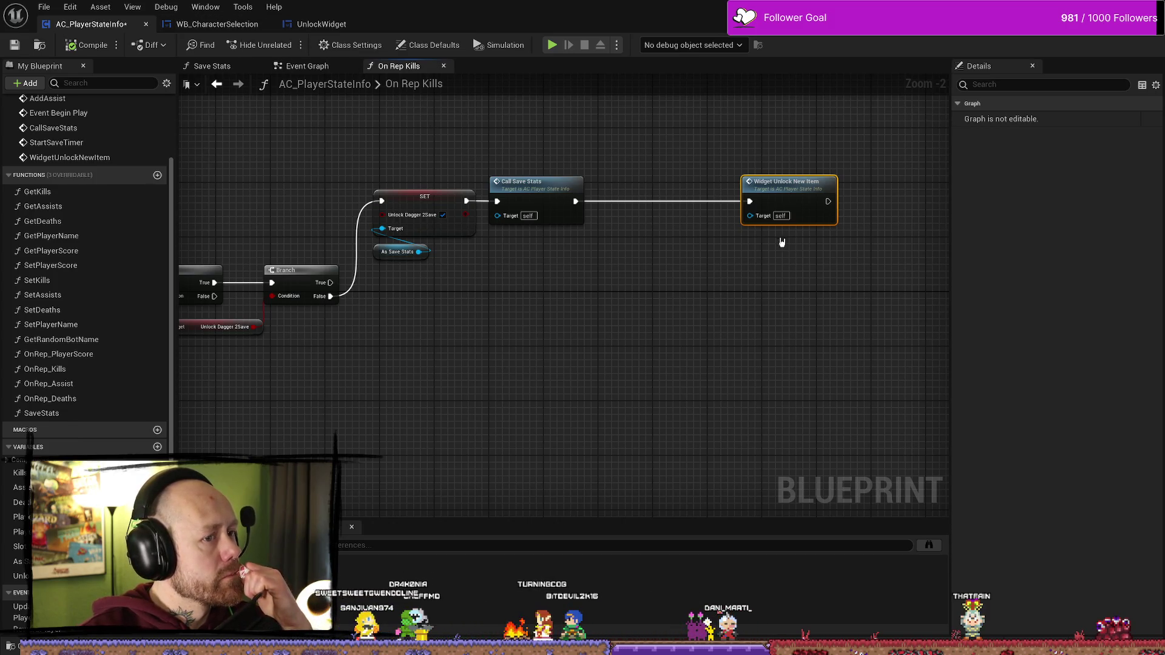
drag(725, 246, 618, 249)
scroll(566, 222, up, 2)
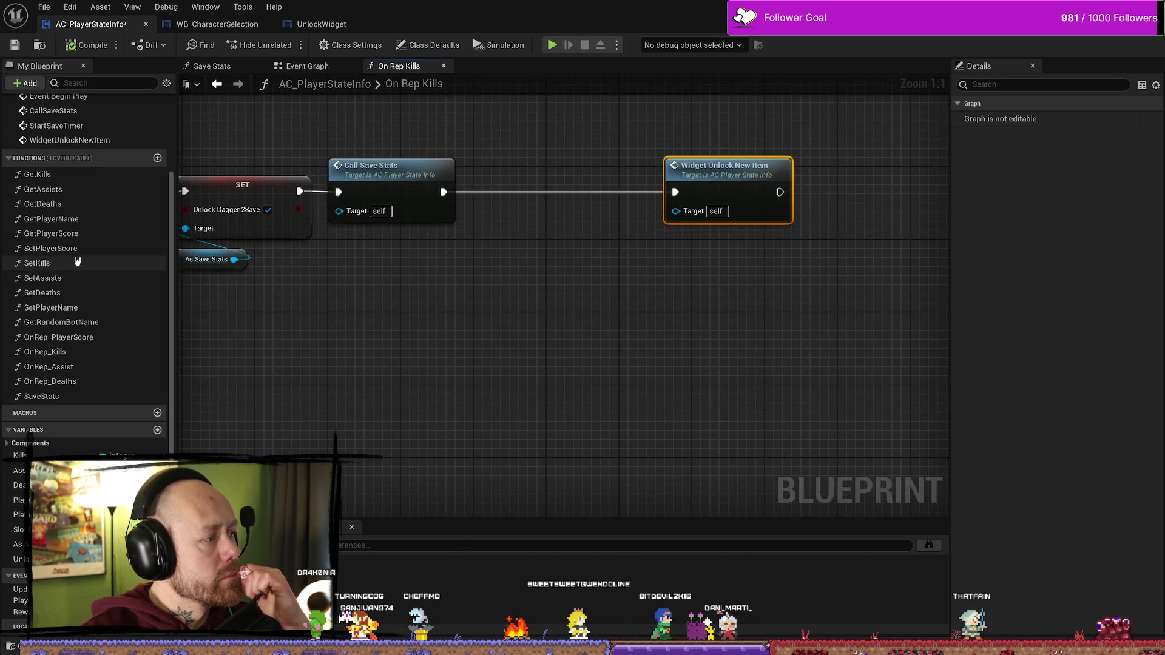
scroll(83, 259, up, 3)
scroll(83, 259, down, 3)
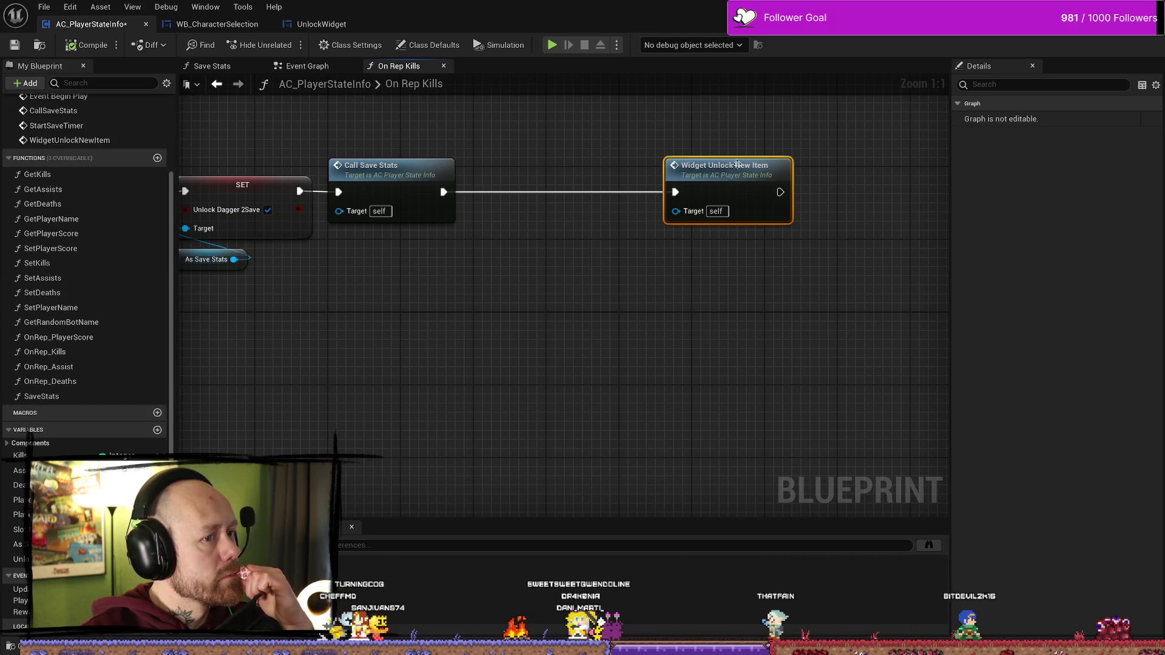
drag(737, 164, 709, 164)
click(488, 281)
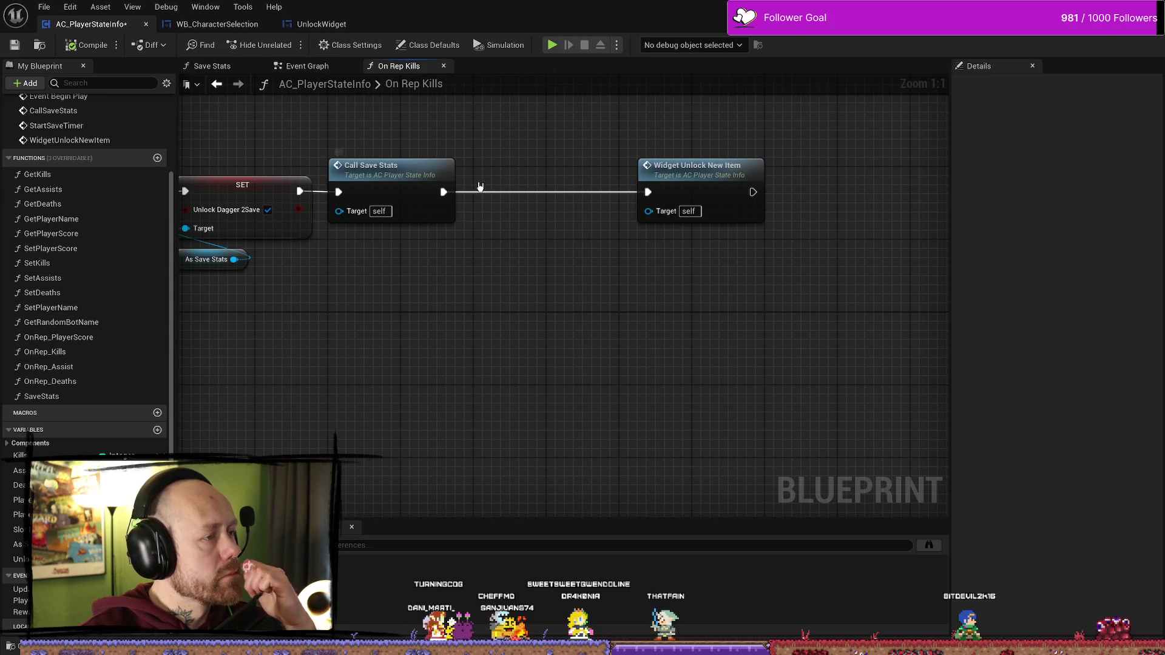
- From the Create Unlock Widget node, browse to the UnlockWidget asset and open it
click(307, 66)
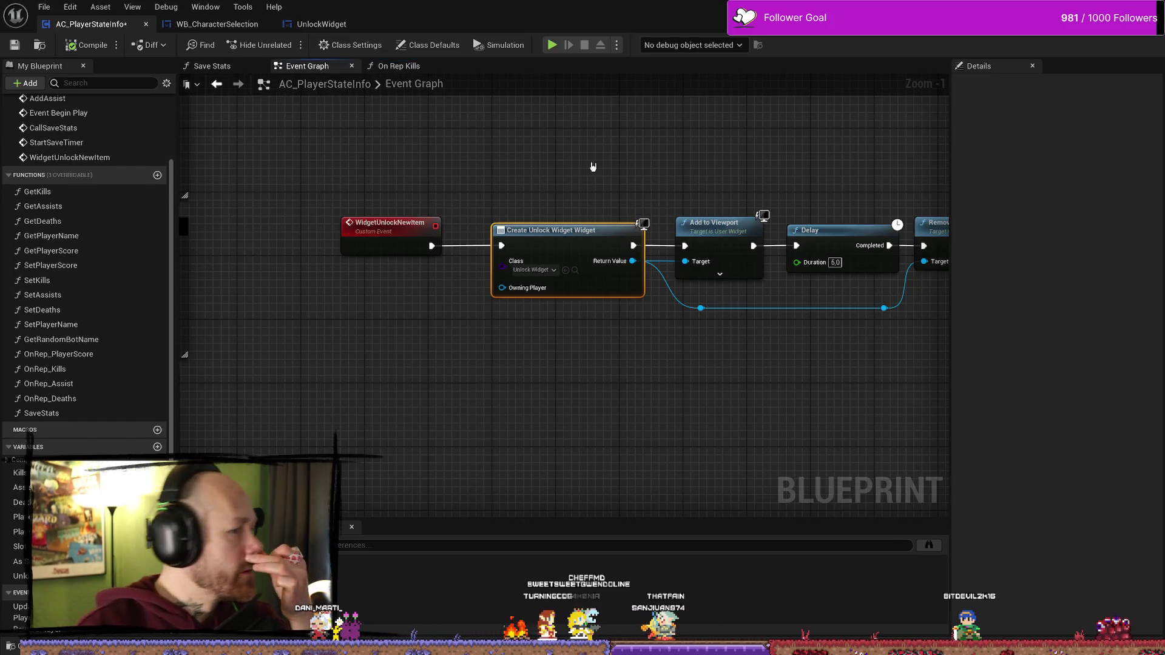
drag(593, 167, 474, 172)
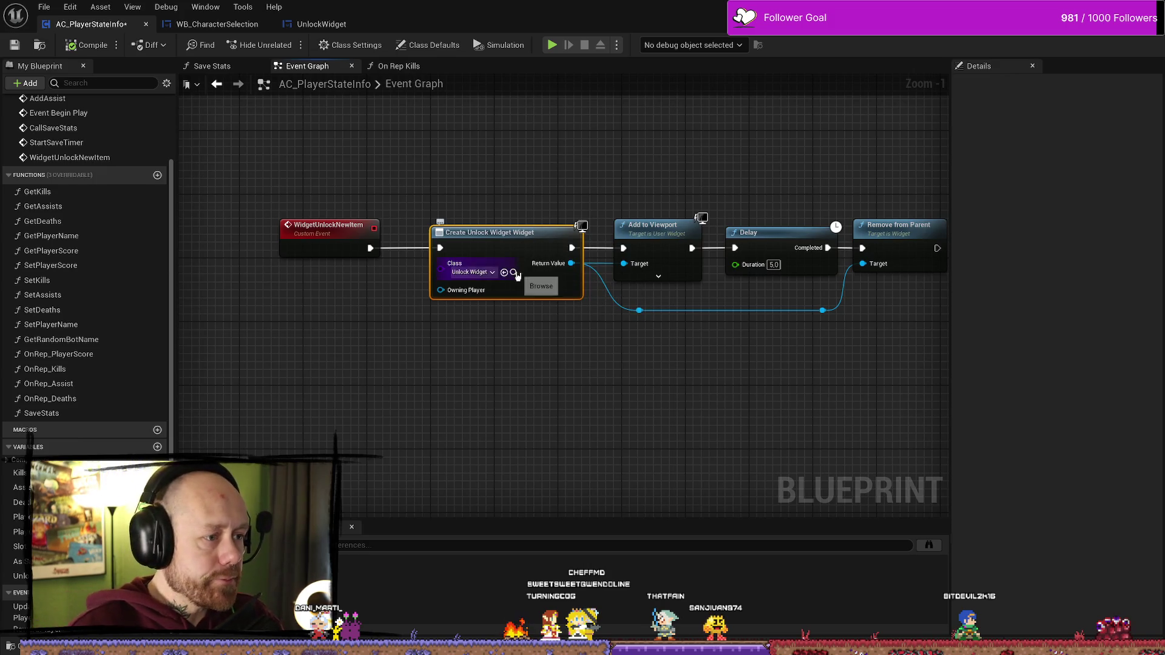
click(514, 273)
double_click(1117, 417)
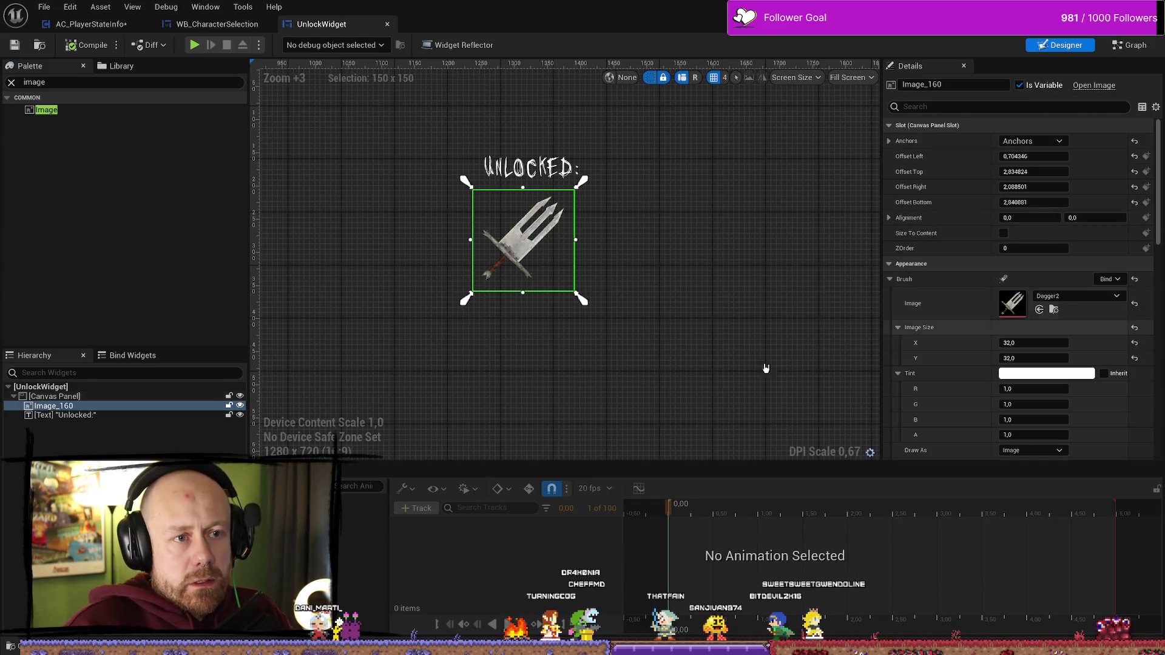
- Select the dagger image Image_160 in the UnlockWidget hierarchy and open the Event Graph
click(103, 415)
click(103, 406)
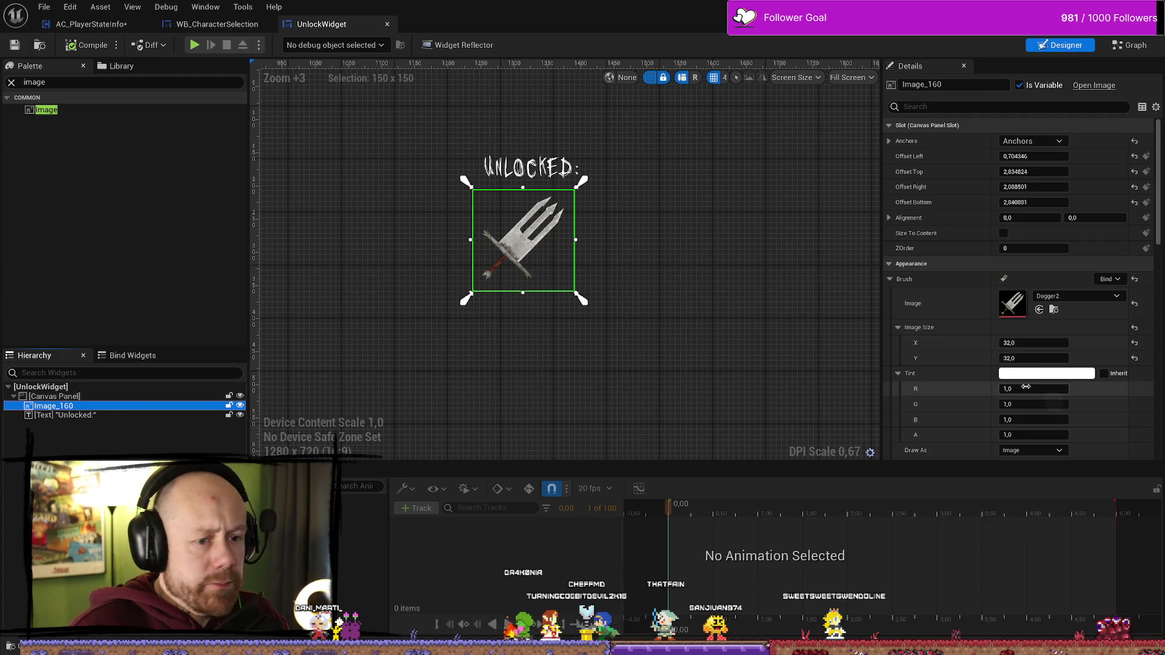
scroll(970, 279, down, 10)
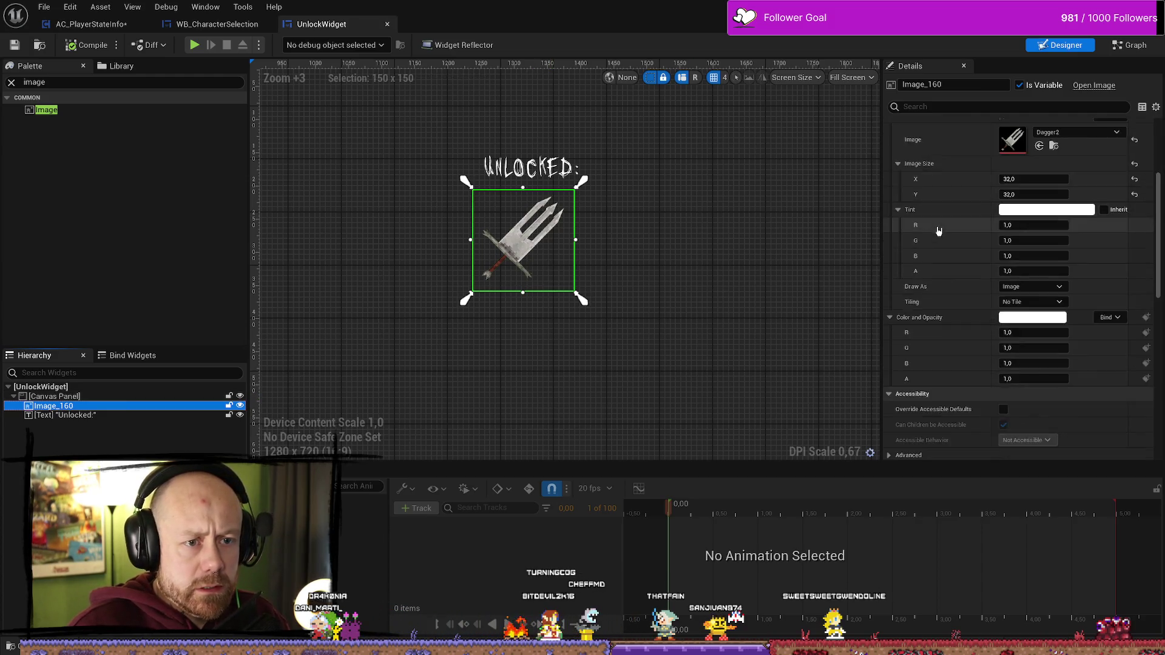
scroll(968, 281, down, 5)
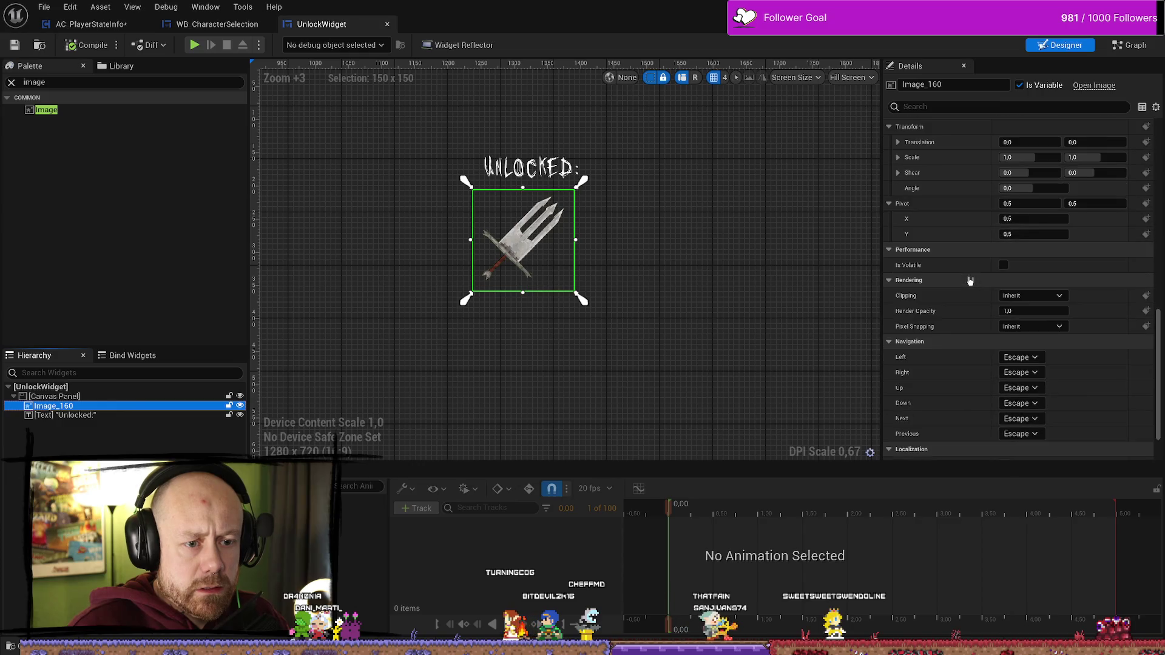
scroll(970, 280, down, 2)
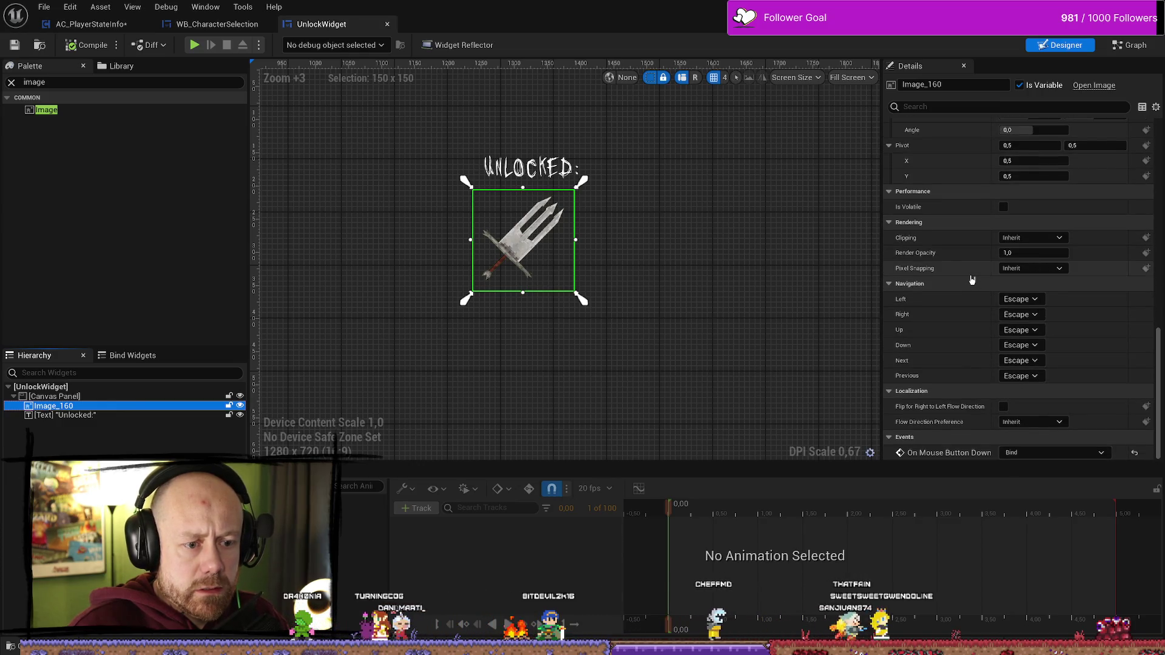
scroll(972, 276, up, 12)
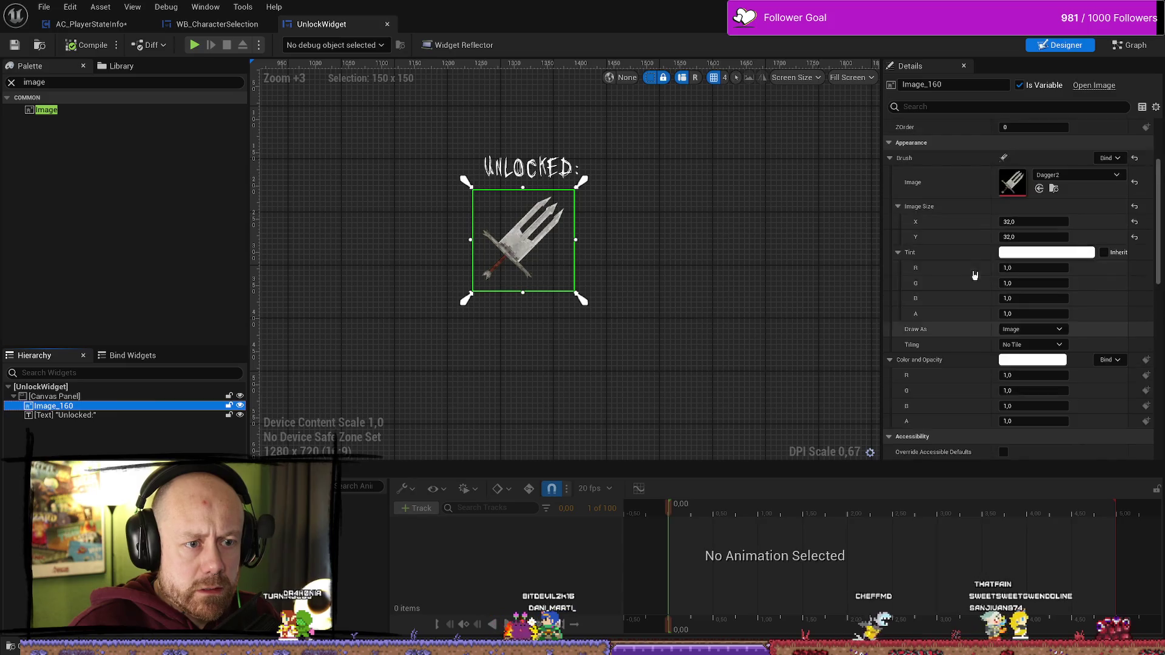
double_click(54, 405)
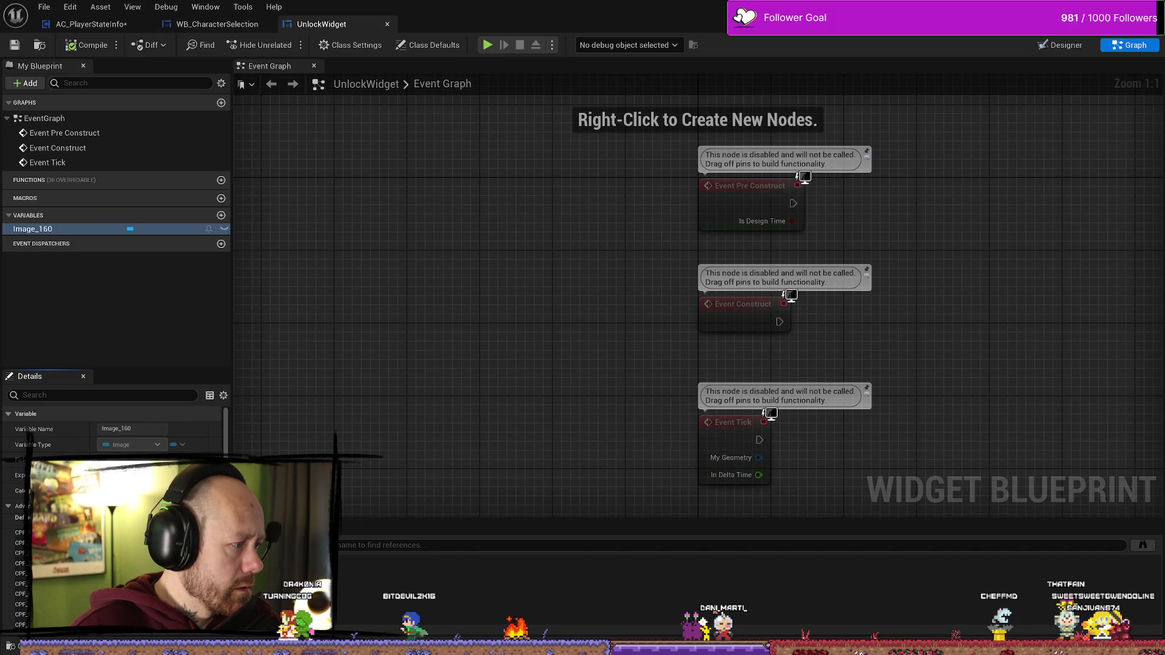
- Toggle the Instance Editable eye icon on the Image_160 variable and go back to the widget layout
scroll(112, 431, down, 2)
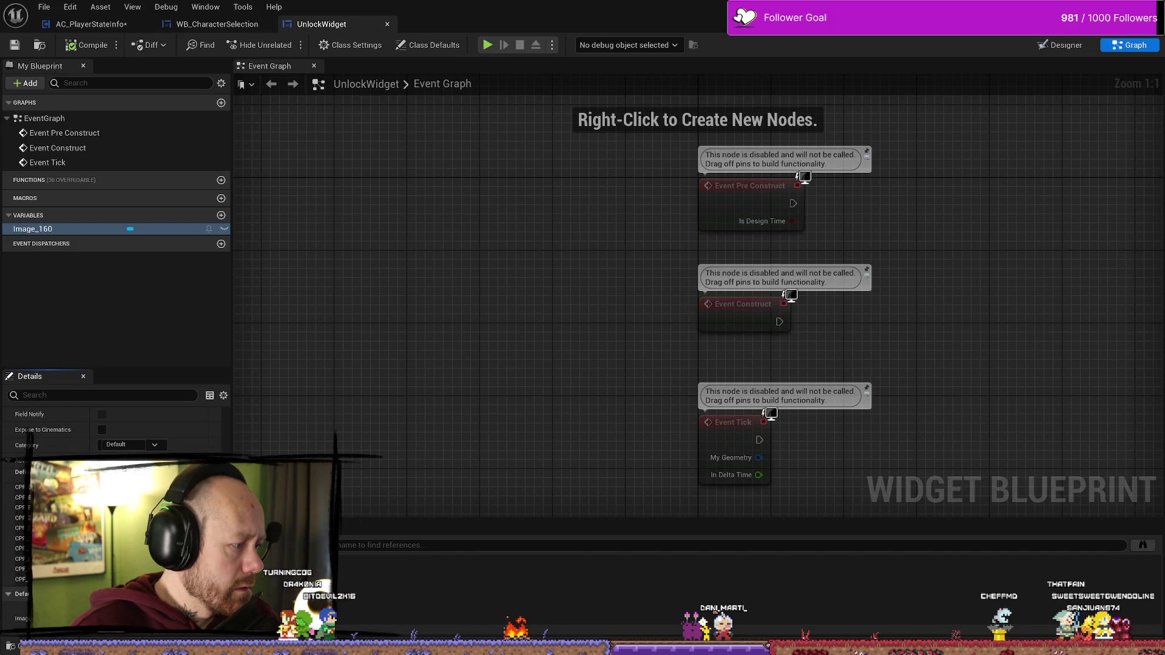
scroll(113, 431, up, 2)
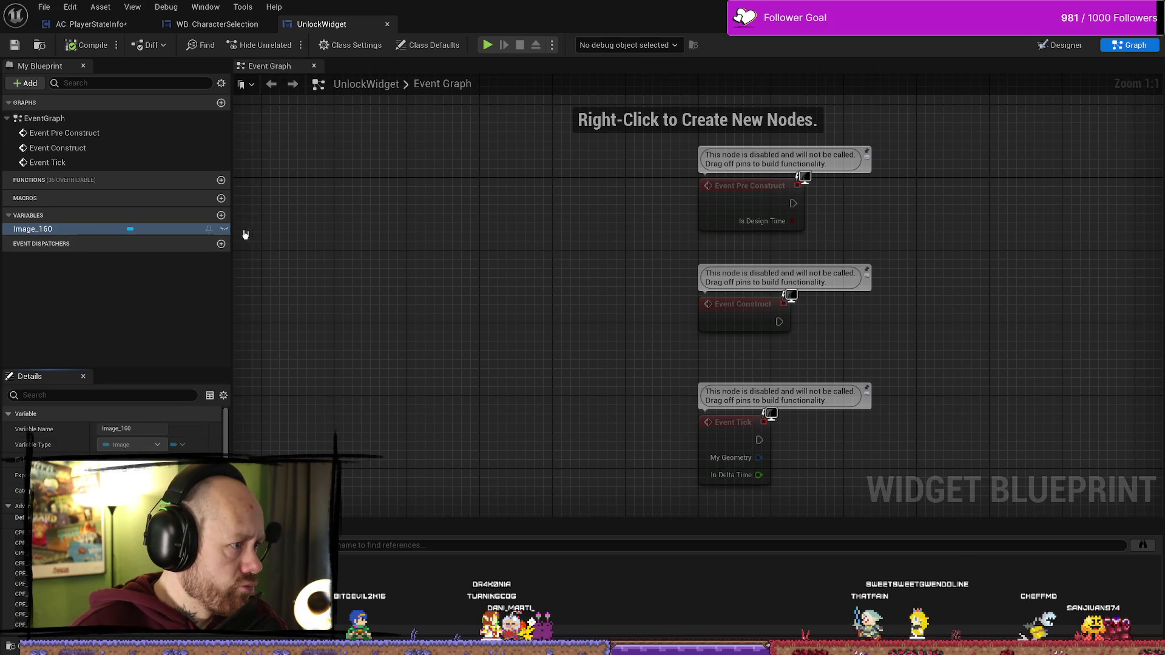
click(224, 230)
click(225, 230)
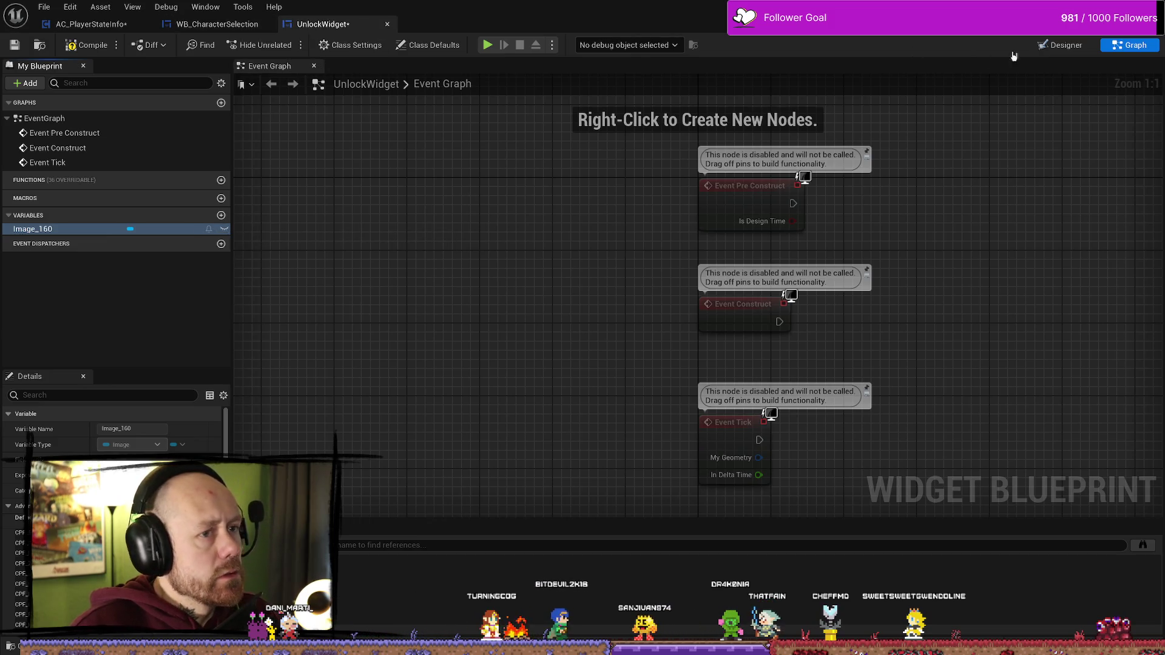
click(1060, 45)
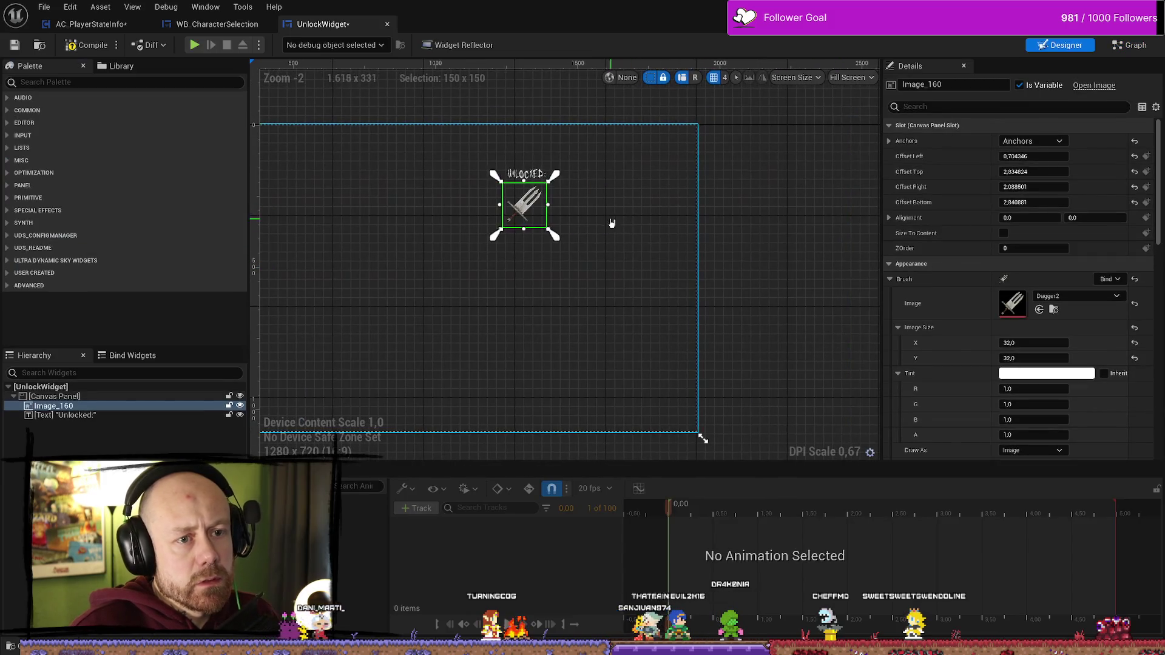
- Search the dagger image's properties for 'publ', toggle its visibility, and check its Alignment values
click(1025, 107)
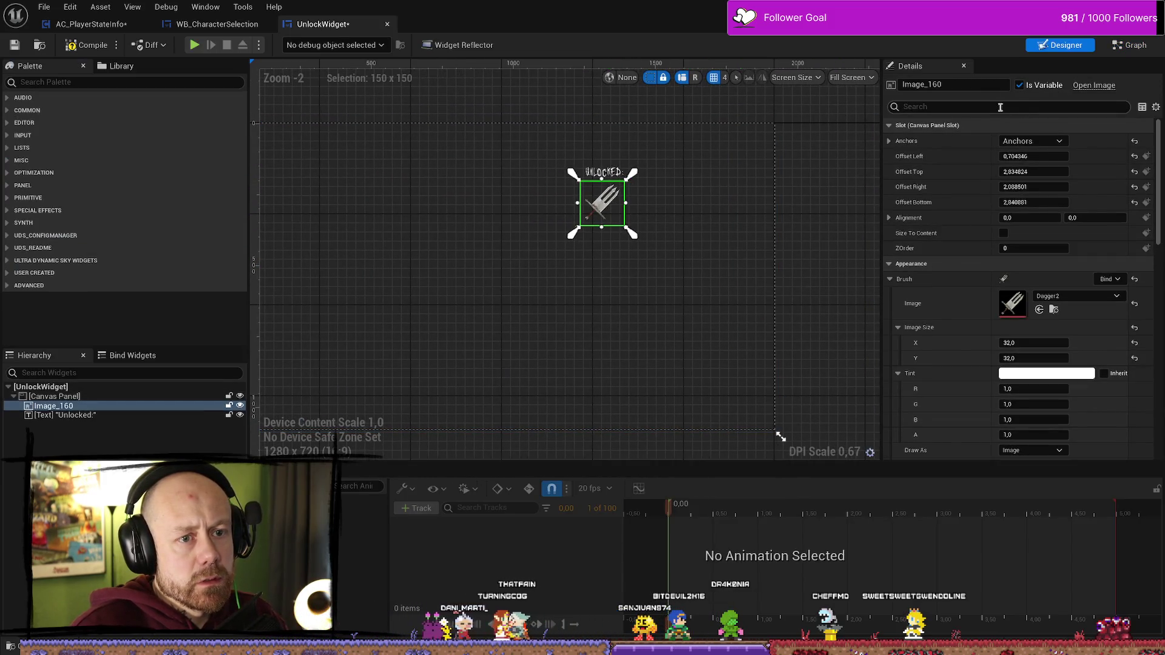
text(publ)
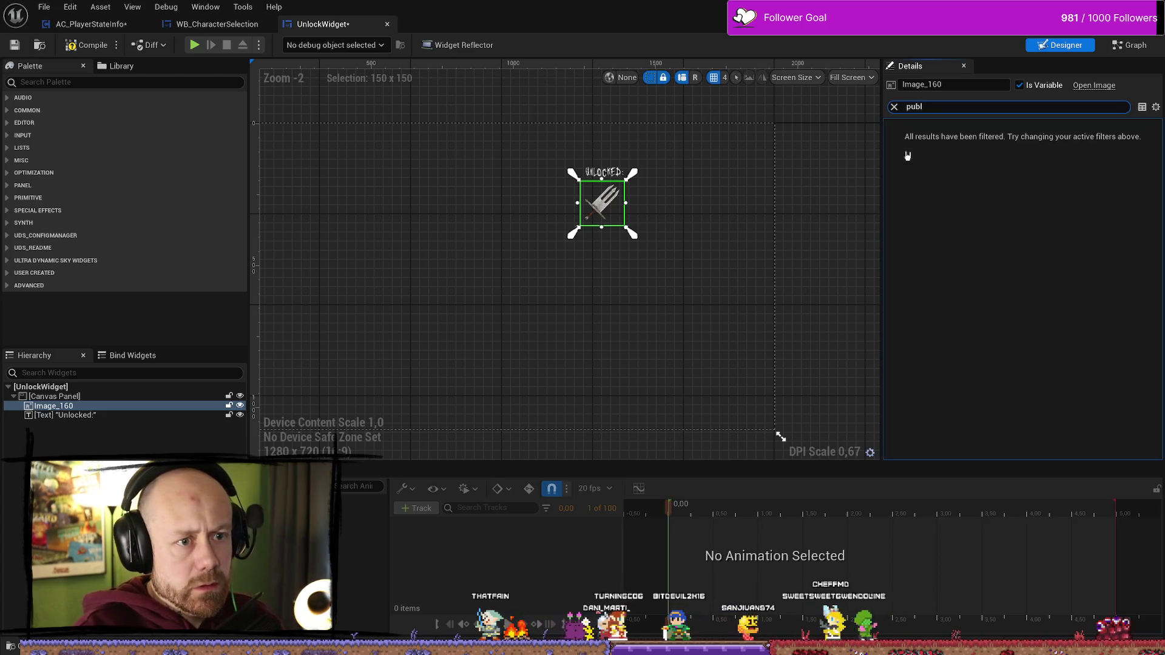
key(BackSpace)
key(BackSpace)
key(BackSpace)
click(259, 409)
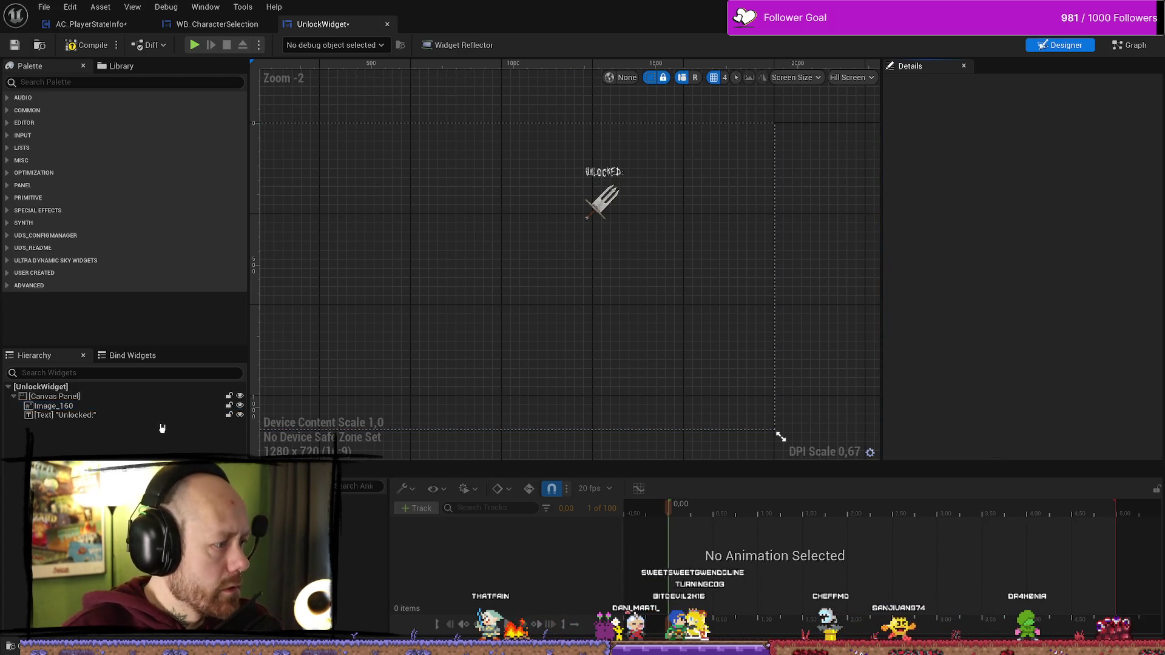
click(240, 406)
click(240, 406)
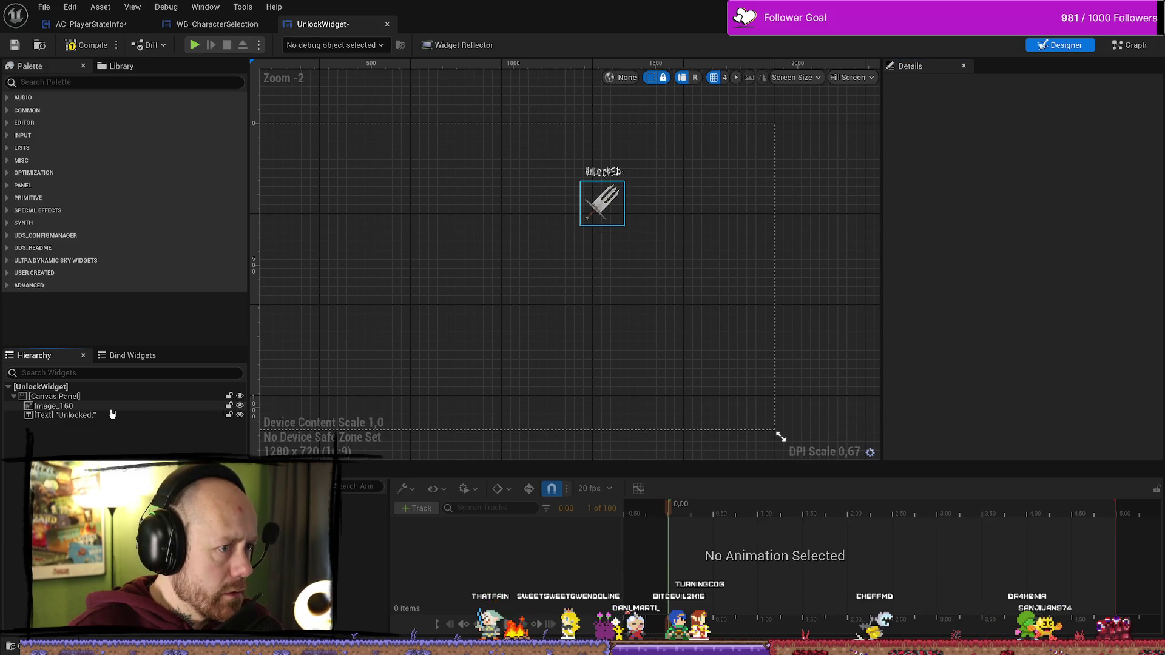
click(60, 405)
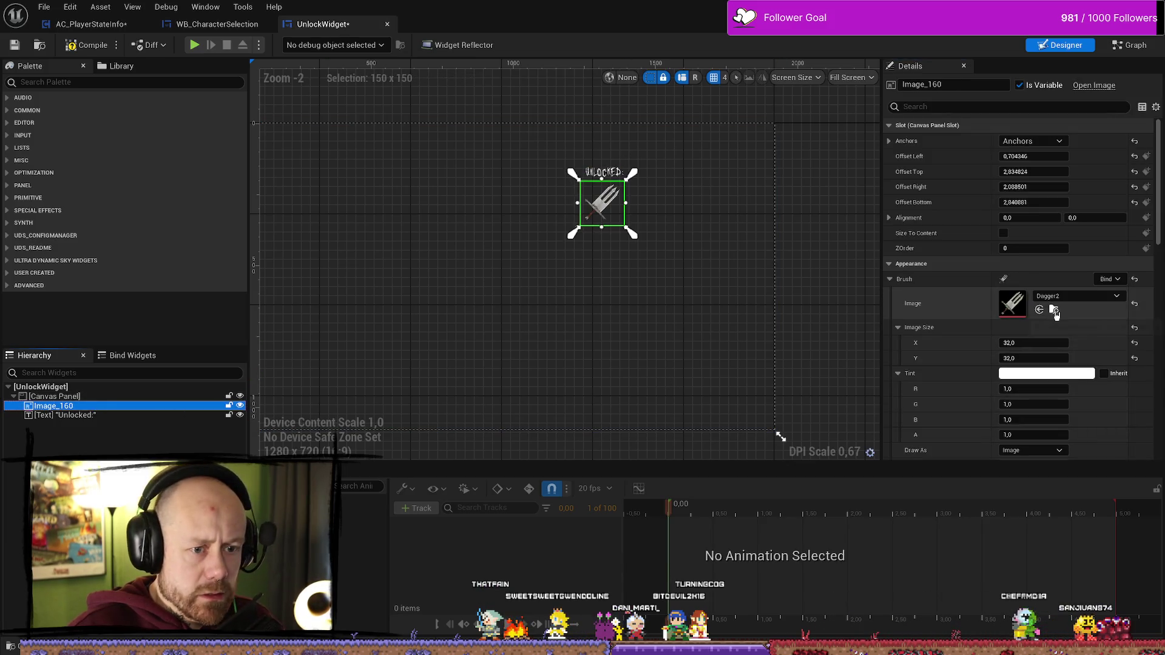
click(889, 218)
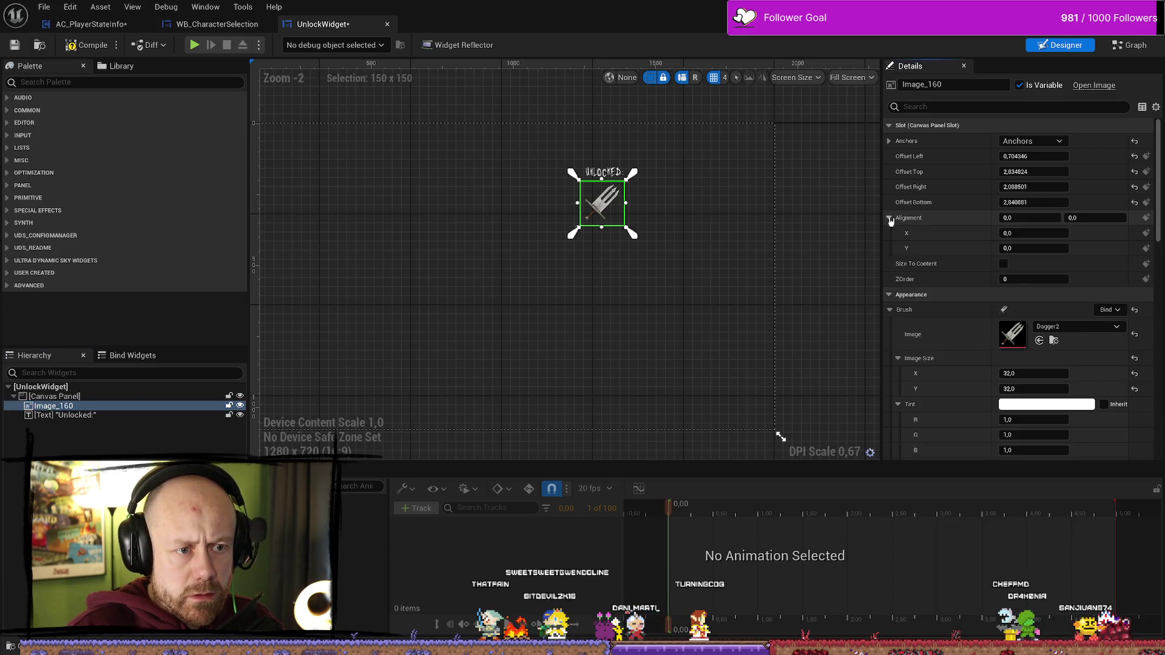
click(889, 218)
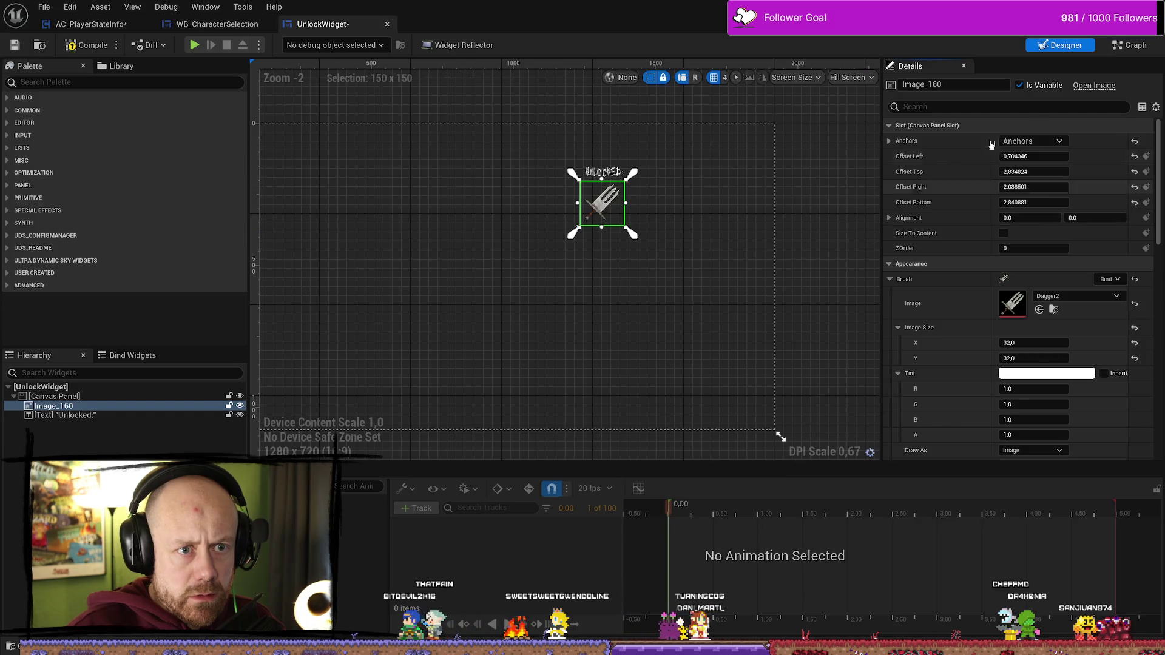
click(1131, 46)
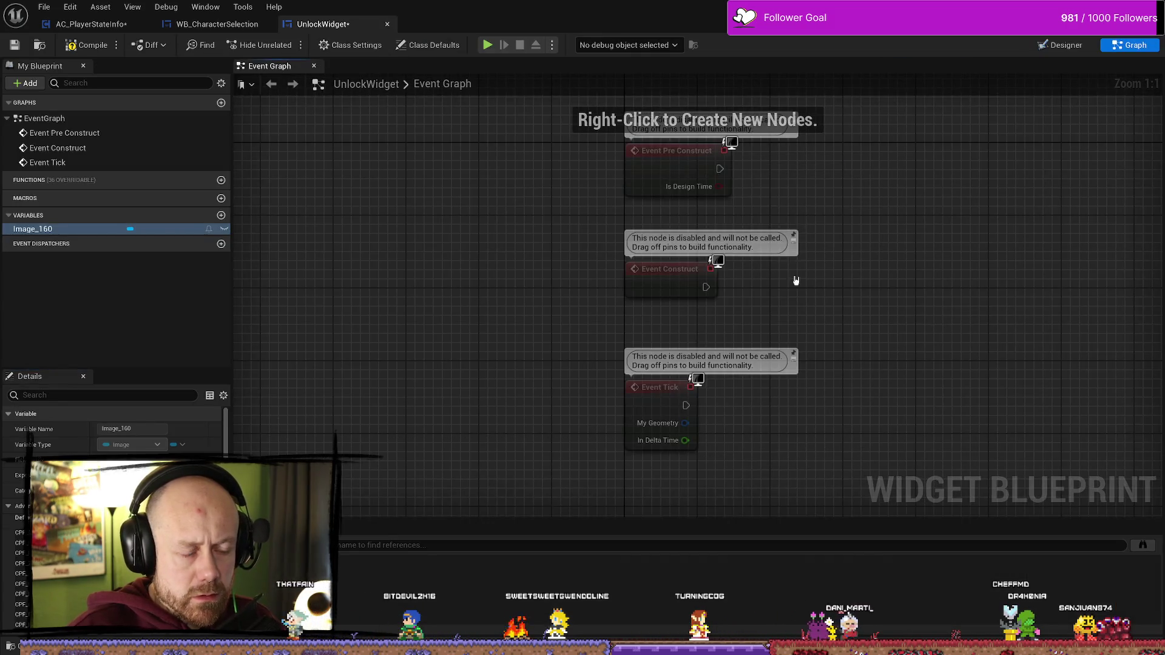
- Move the Event Tick node lower to make room below Event Construct
drag(906, 278, 777, 283)
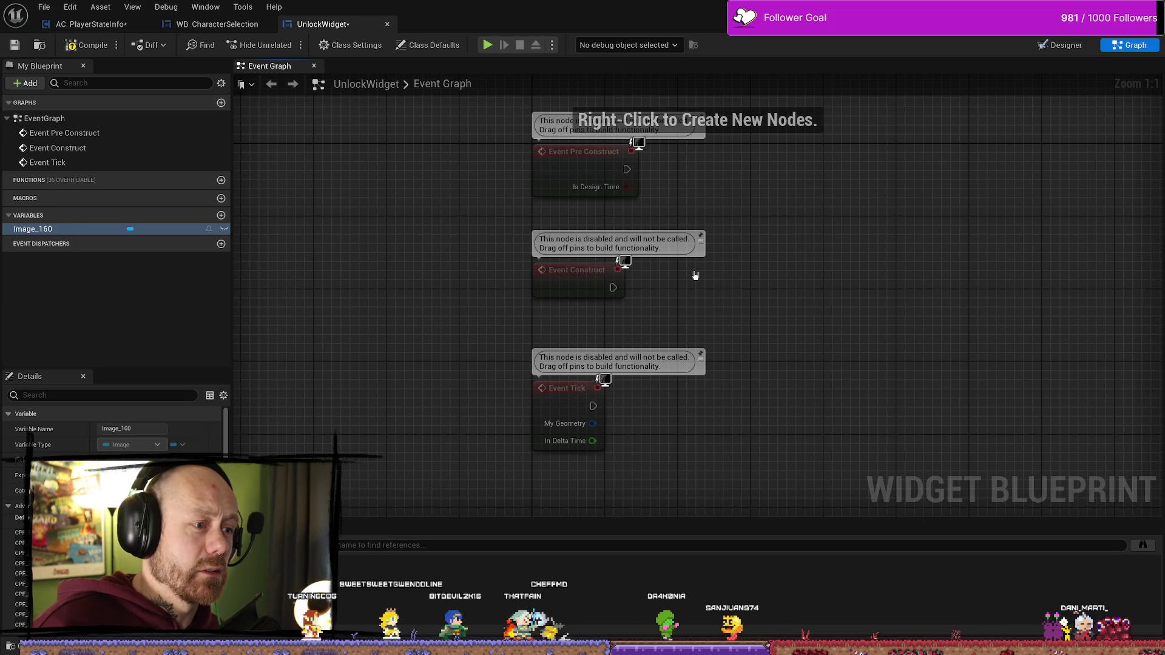
drag(664, 342, 670, 329)
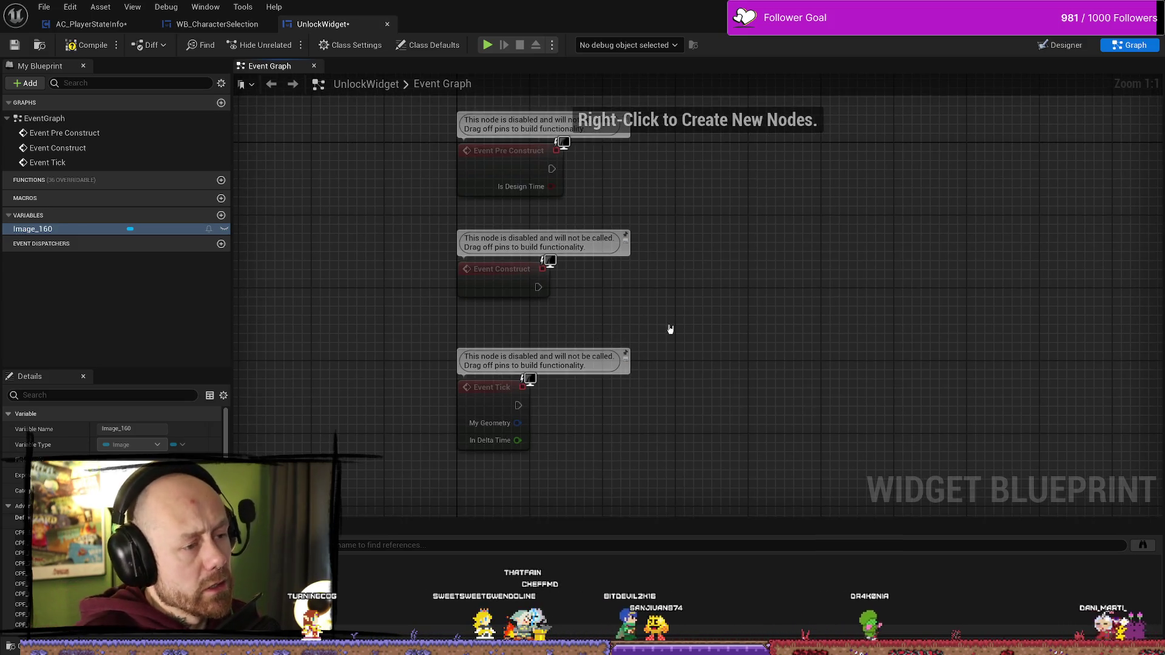
click(497, 382)
mouse_move(498, 382)
mouse_down()
mouse_move(432, 420)
mouse_move(505, 444)
mouse_up()
mouse_move(621, 294)
mouse_down()
mouse_move(638, 378)
mouse_move(700, 301)
mouse_up()
click(518, 216)
click(528, 268)
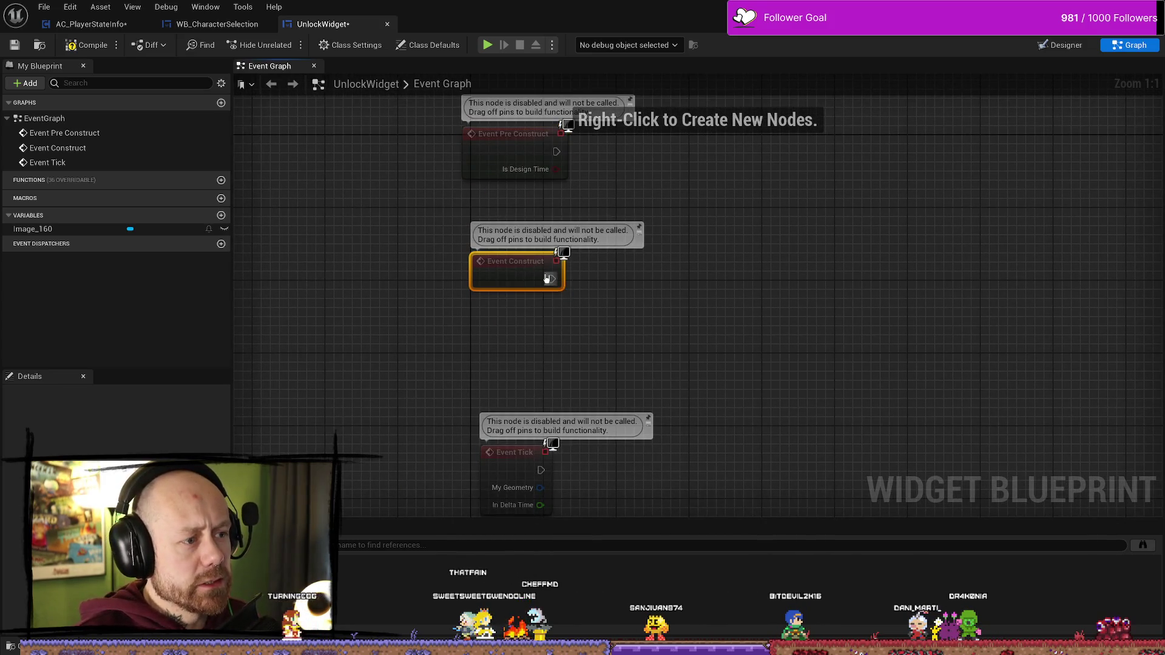
drag(551, 278, 676, 274)
key(Escape)
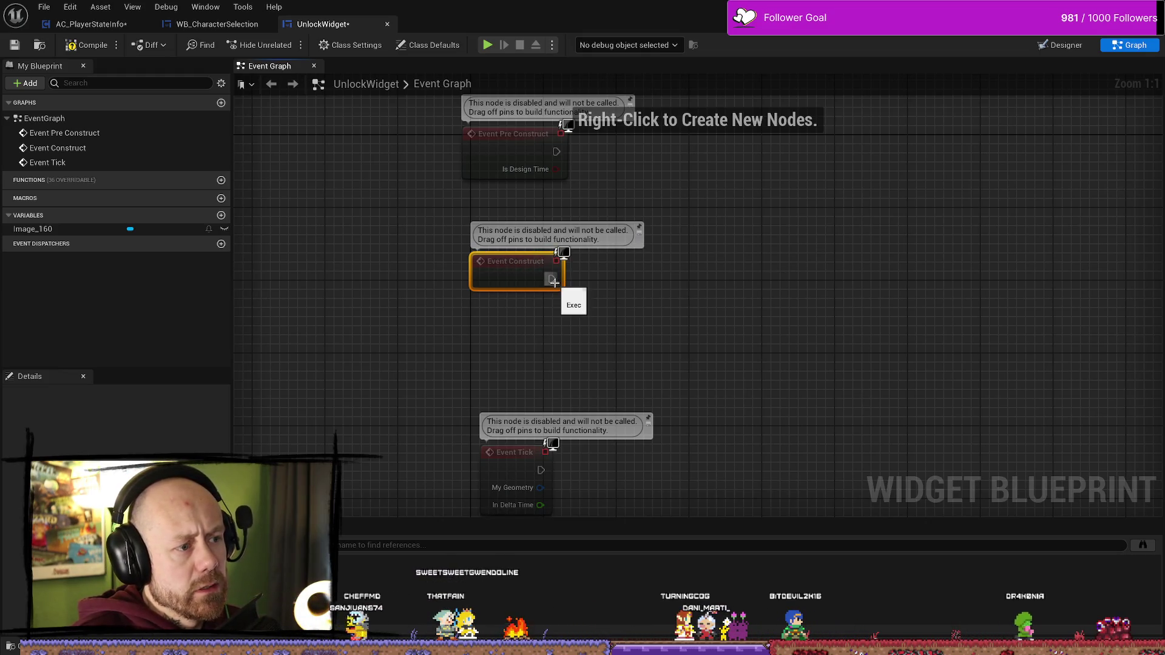
- Drag an Image_160 getter into the graph and place it between Event Construct and Event Tick
click(91, 230)
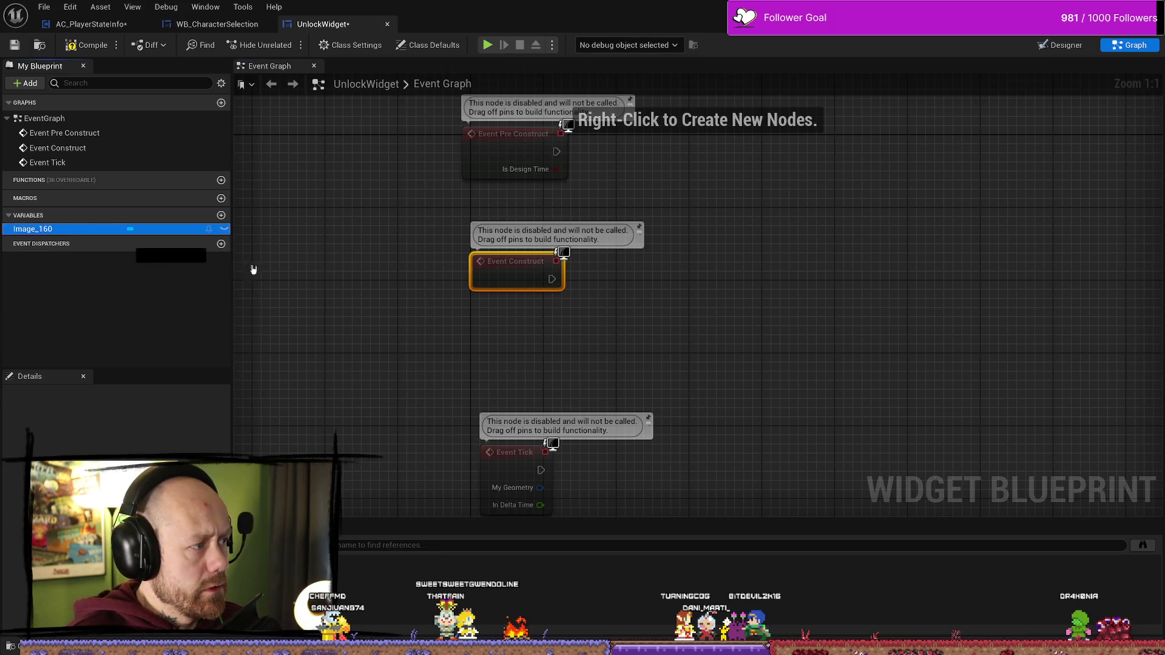
drag(788, 378, 782, 352)
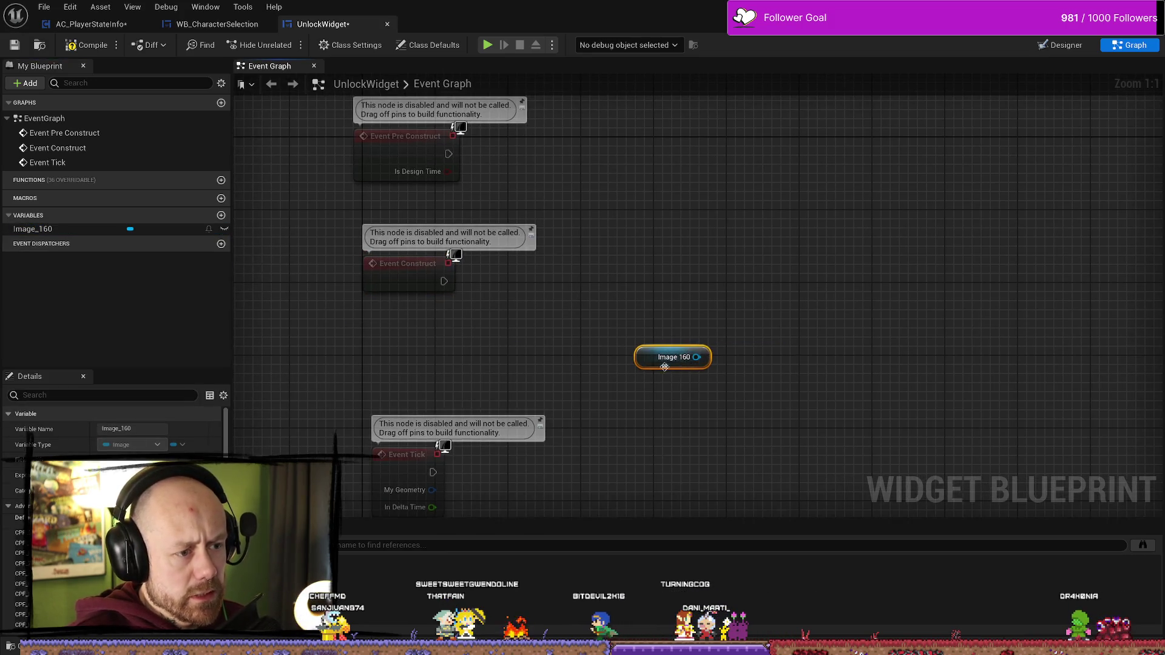
drag(645, 351, 465, 350)
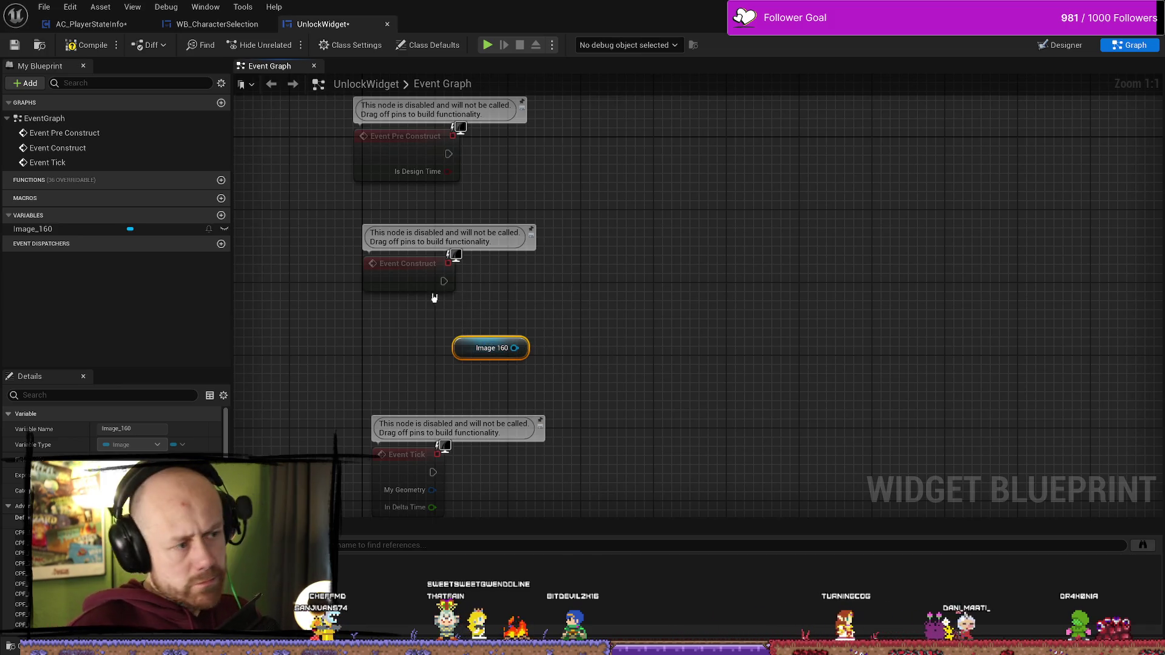
mouse_move(444, 281)
mouse_down()
mouse_move(590, 301)
mouse_move(557, 292)
mouse_up()
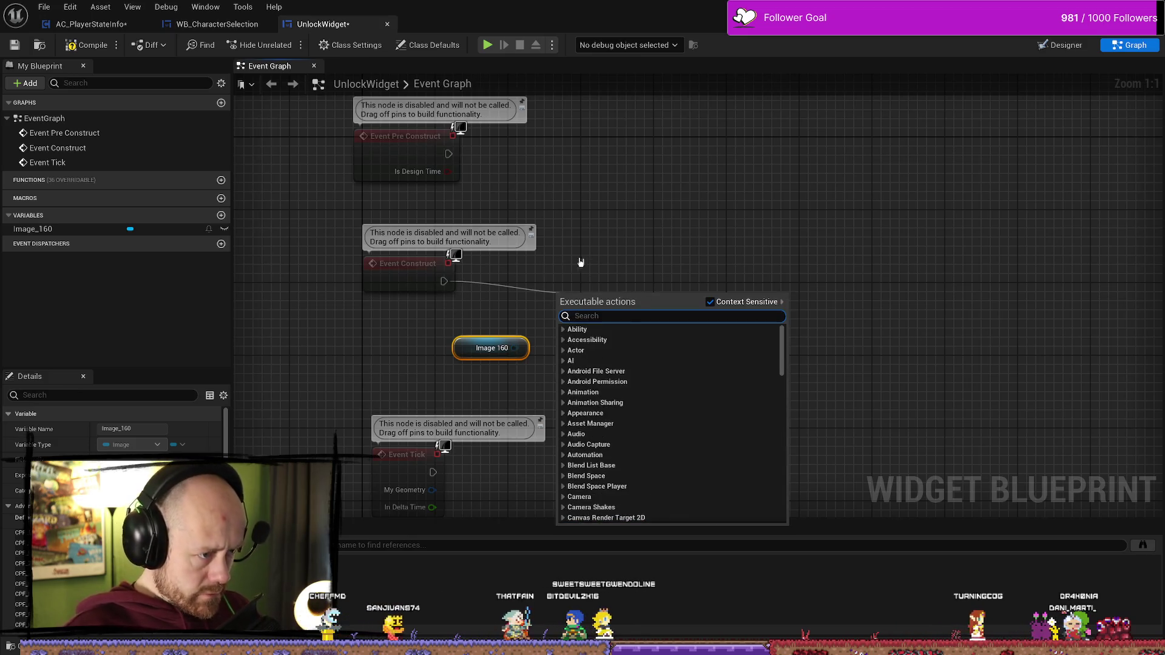
click(648, 239)
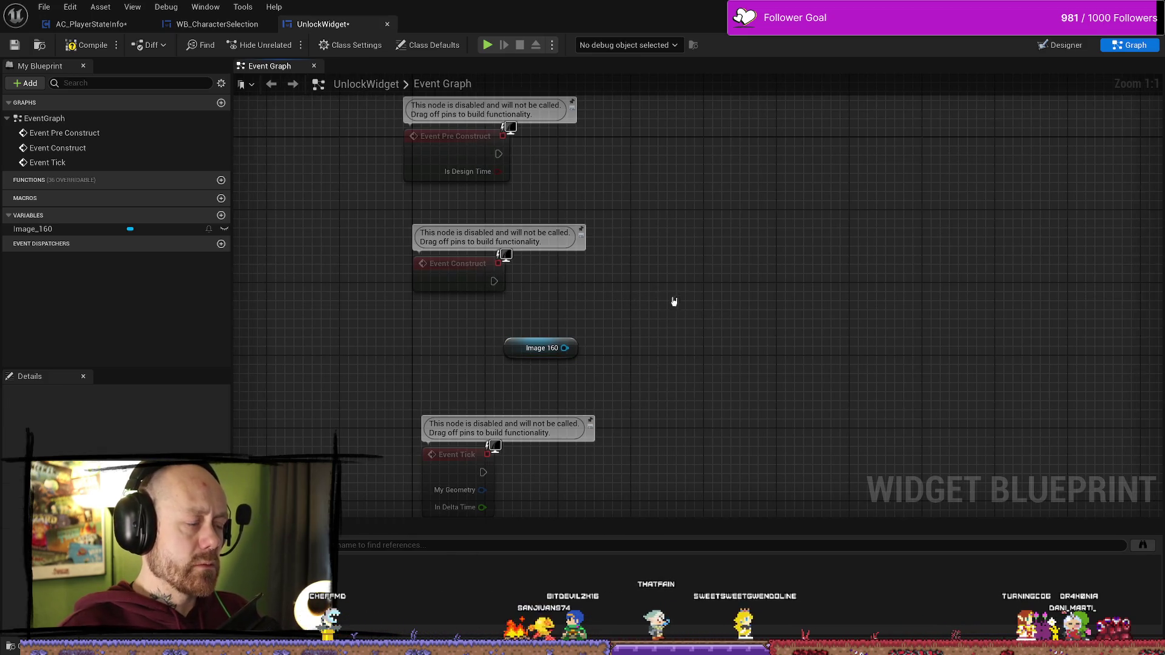
click(512, 349)
drag(512, 350, 512, 358)
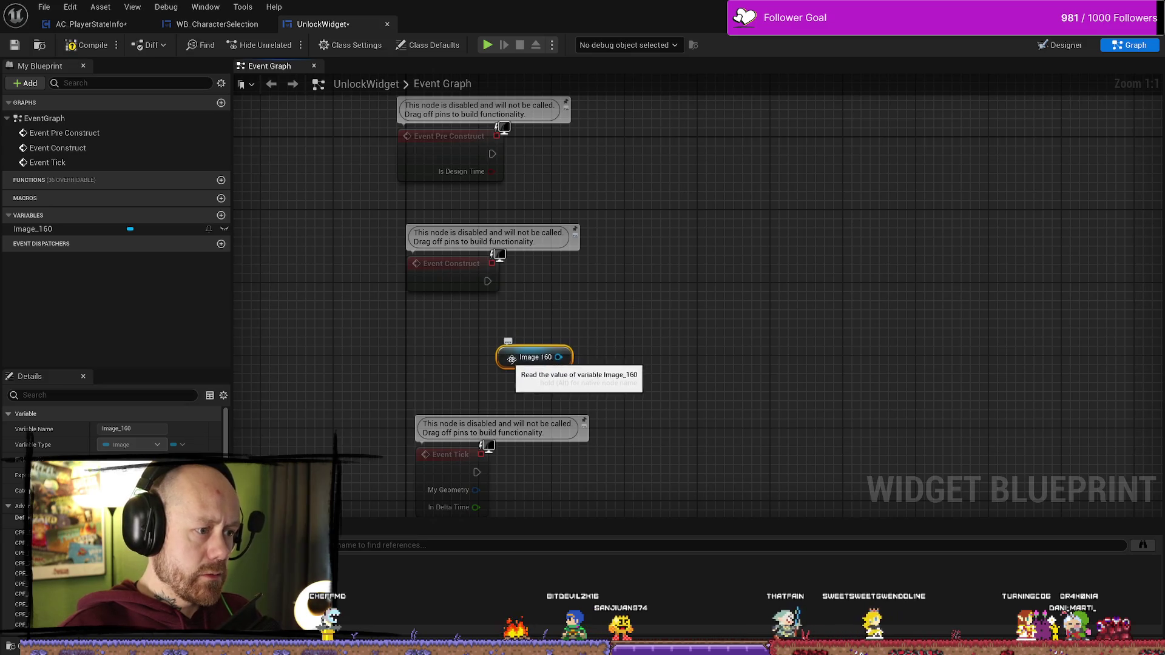
click(645, 318)
click(179, 23)
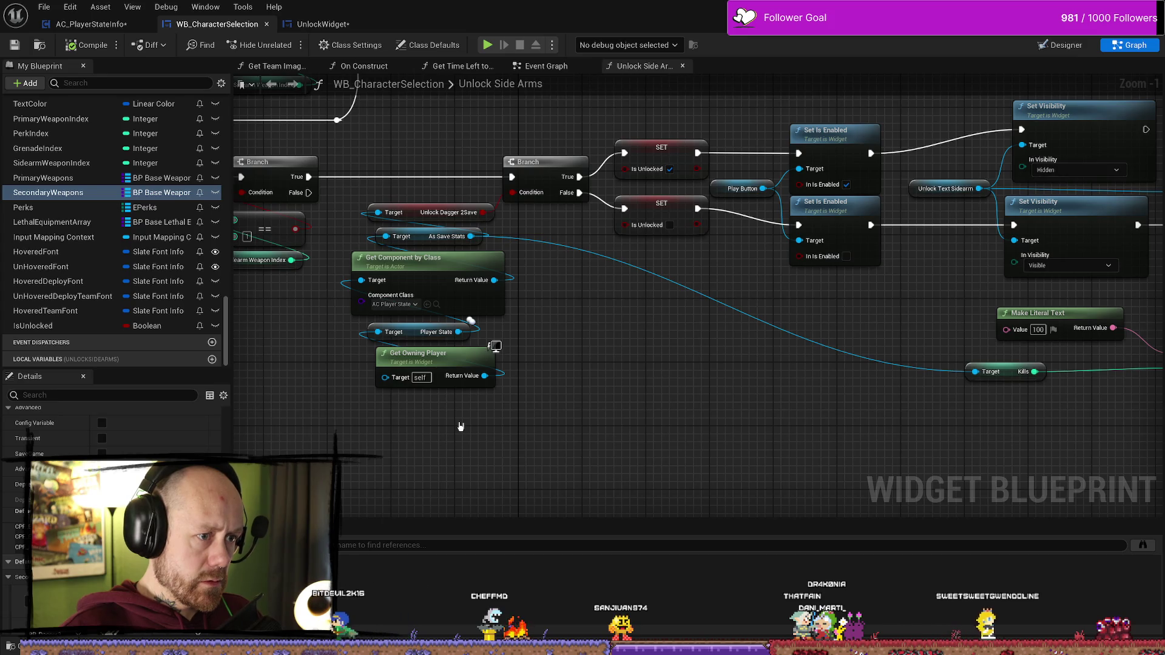
- Pan and zoom around WB_CharacterSelection's Unlock Side Arms graph to inspect its nodes
mouse_move(679, 392)
mouse_down()
mouse_move(795, 372)
mouse_move(647, 387)
mouse_up()
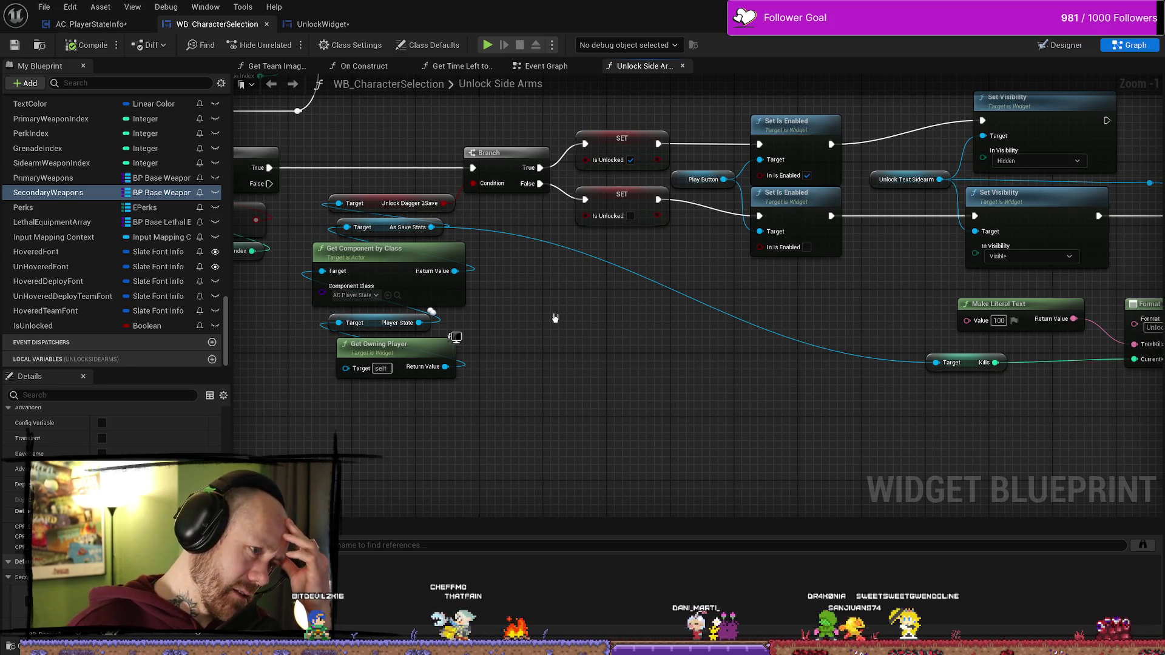
scroll(633, 366, down, 1)
scroll(787, 354, down, 5)
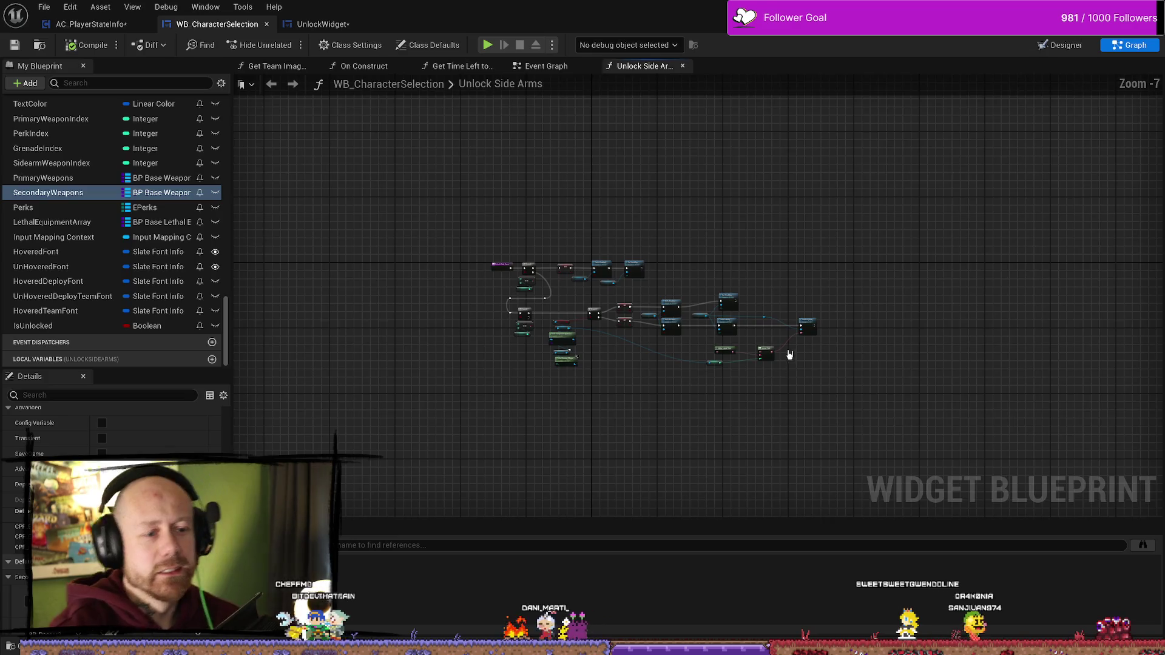
scroll(806, 325, up, 4)
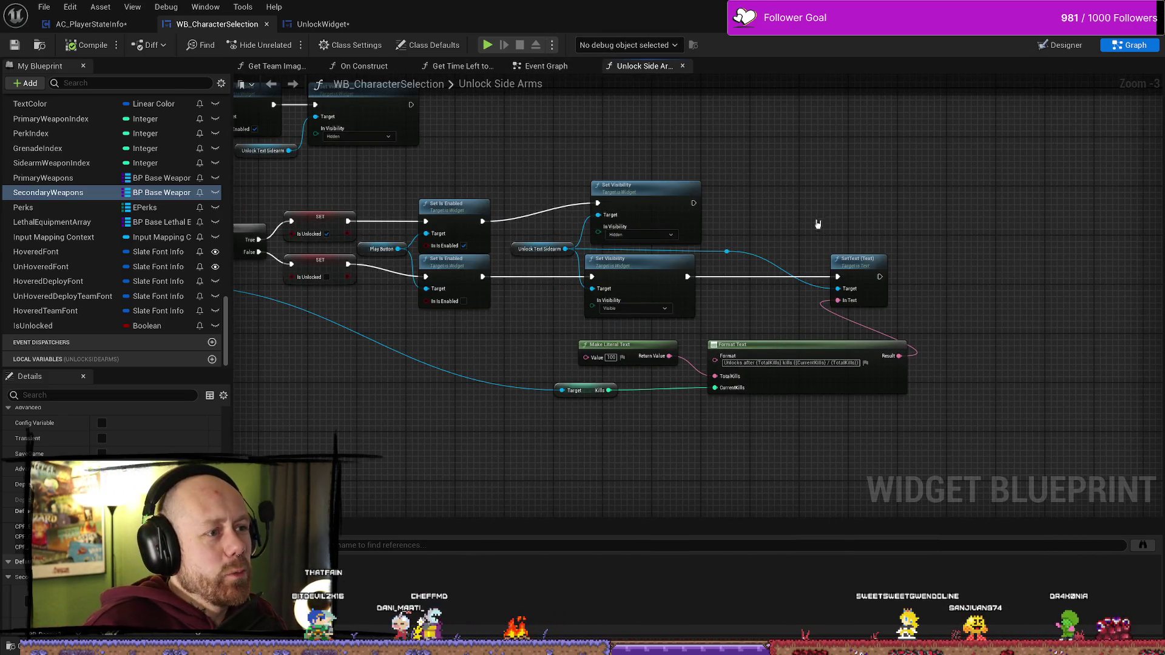
mouse_move(635, 111)
mouse_down()
mouse_move(769, 254)
mouse_move(583, 125)
mouse_up()
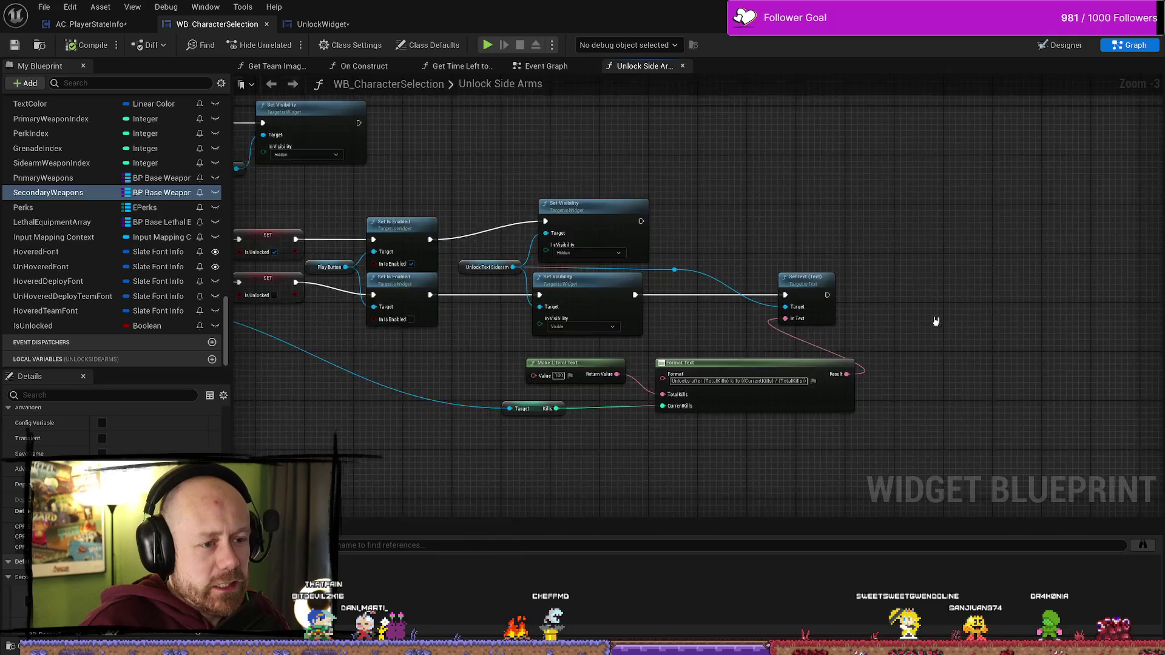
scroll(708, 265, up, 1)
scroll(708, 265, down, 1)
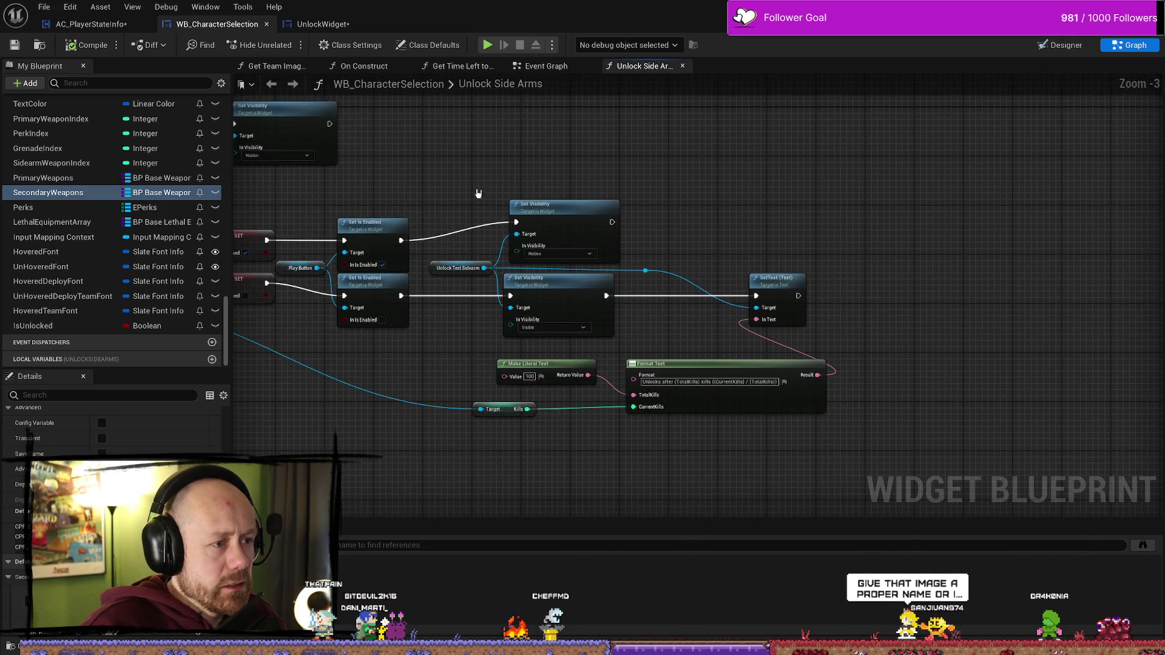
drag(475, 190, 517, 190)
- Glance at the Event Graph and Get Time Left to Start graphs, then return to UnlockWidget
click(561, 65)
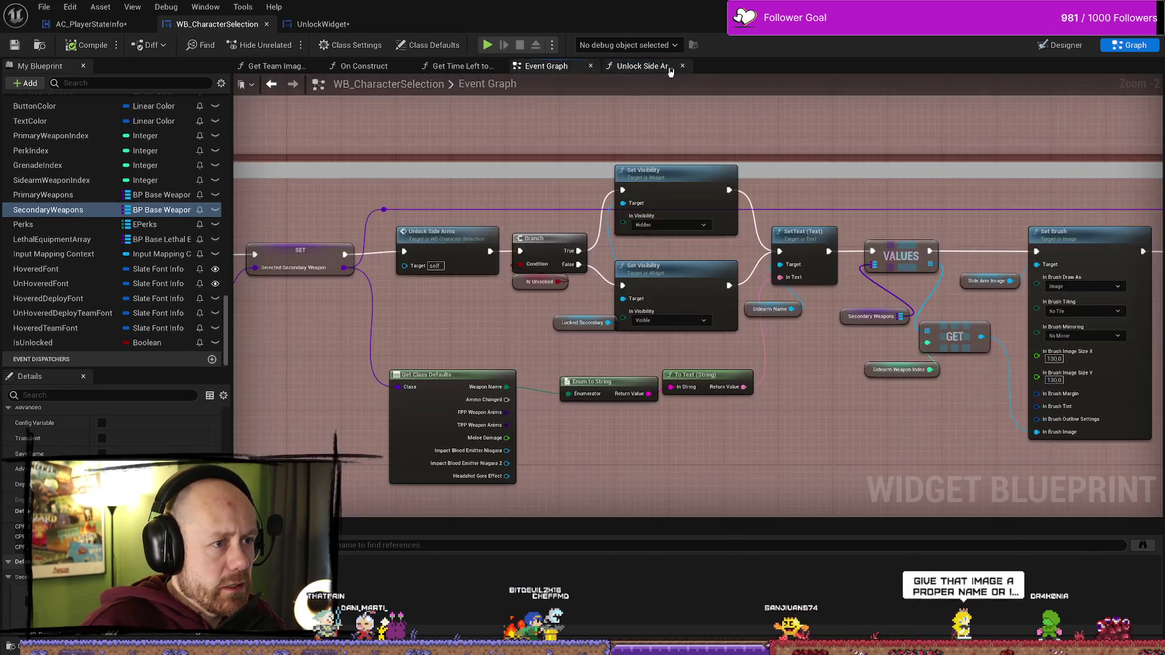
click(652, 65)
click(461, 65)
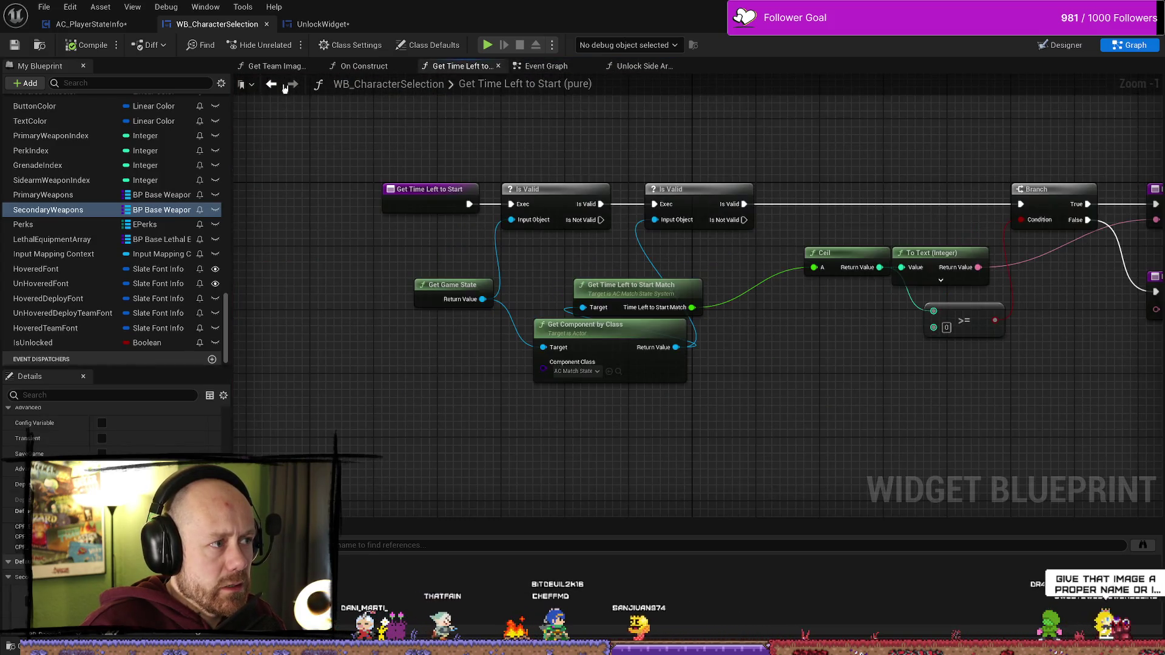
click(321, 24)
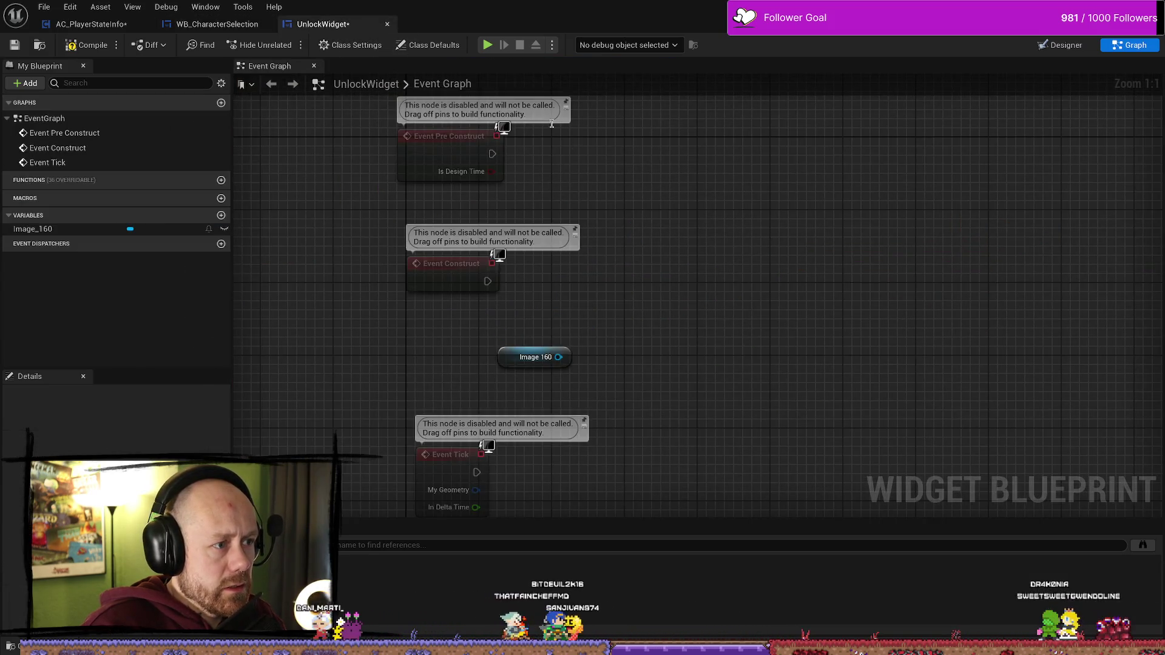
- Select Image_160 and show the Designer layout with its 32 x 32 Dagger2 brush
click(53, 229)
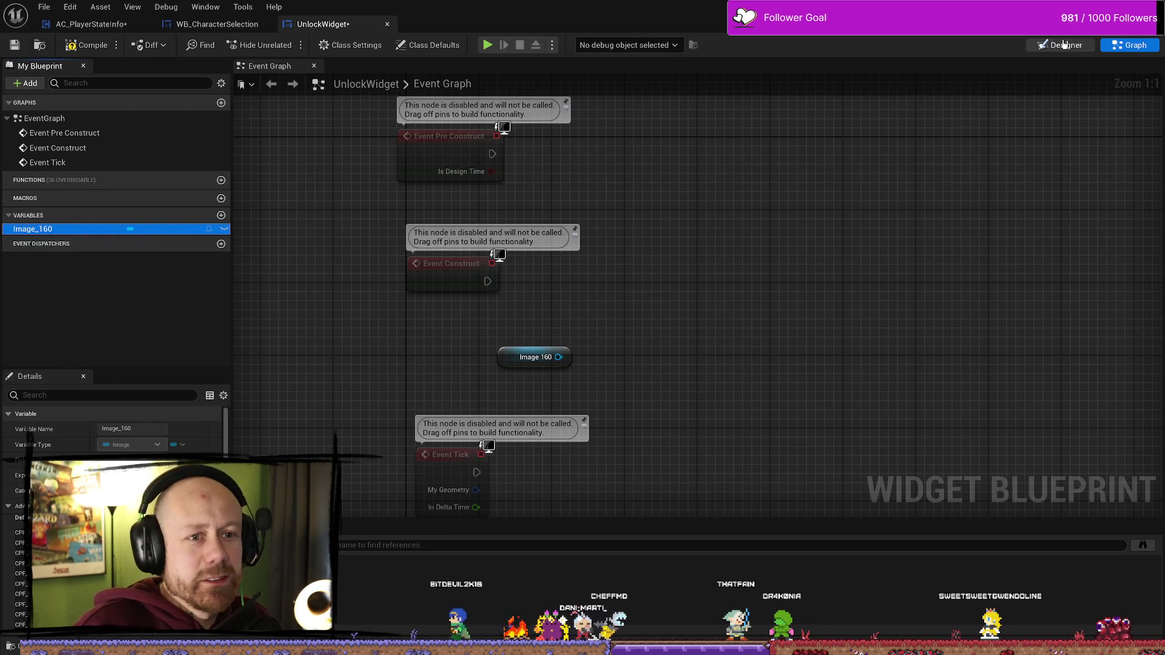
key(shift+F4)
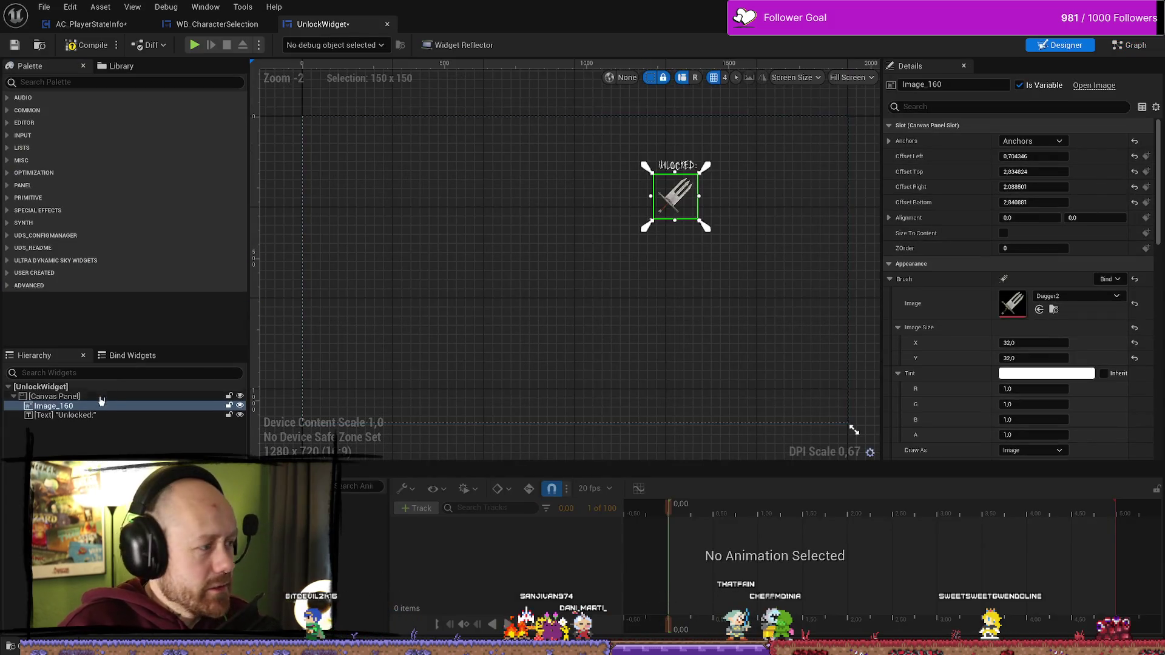
- Rename the Image_160 widget to a long descriptive name ending in 'ImageForUnlockableItem'
double_click(61, 406)
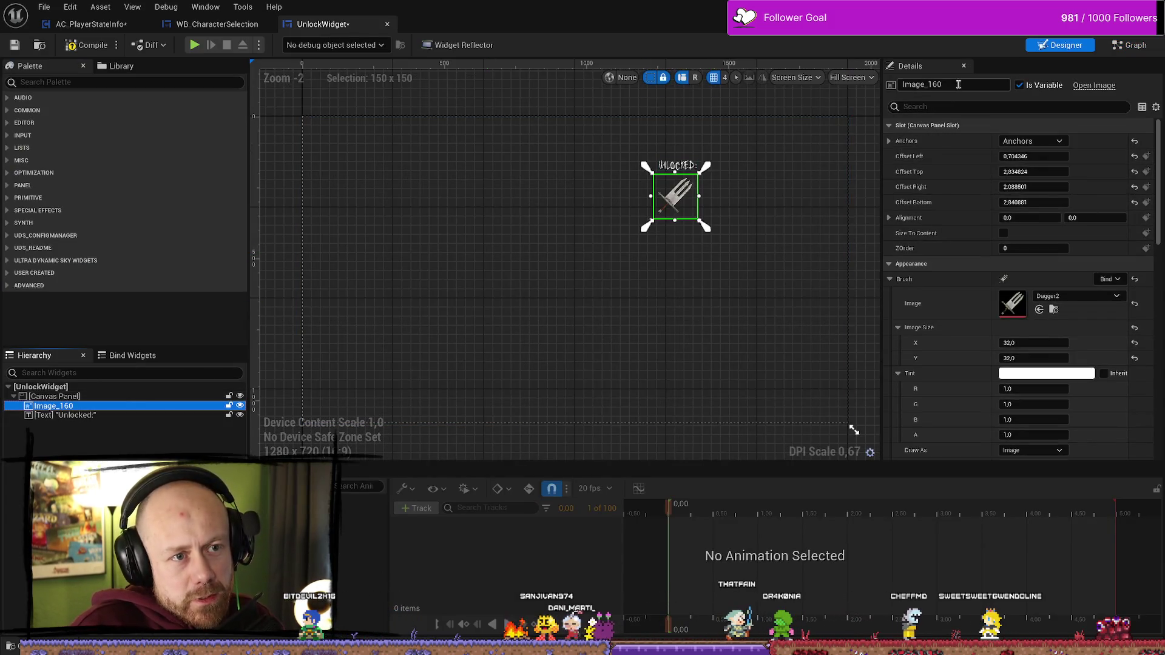
text(GwenToldMeTo)
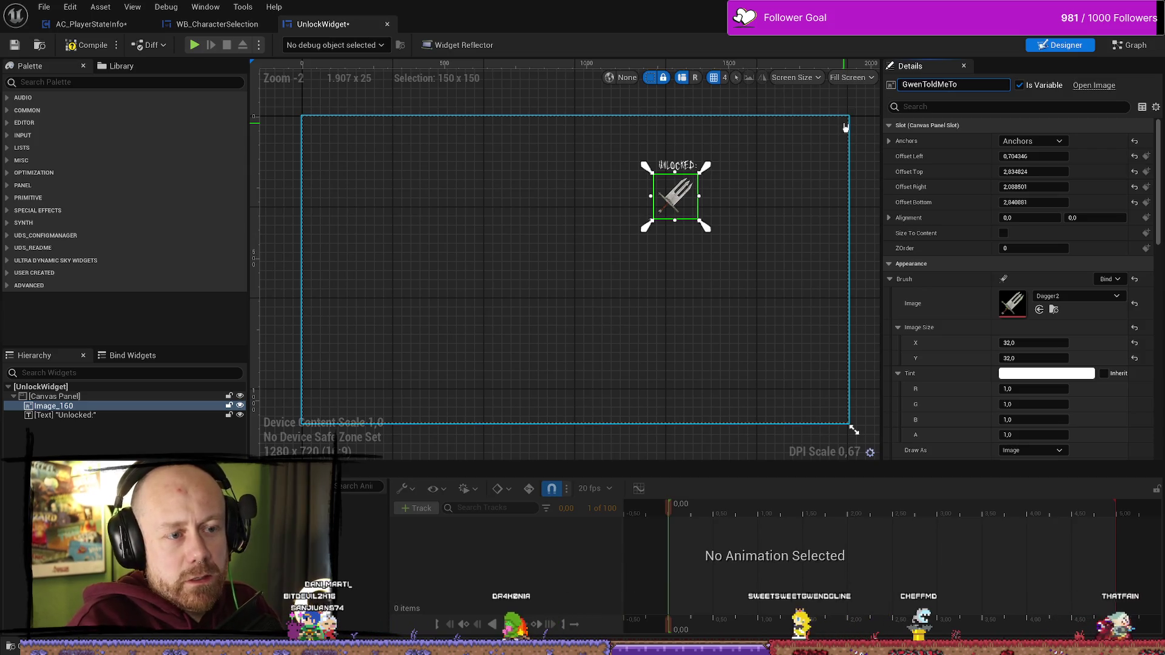
text(hisImage)
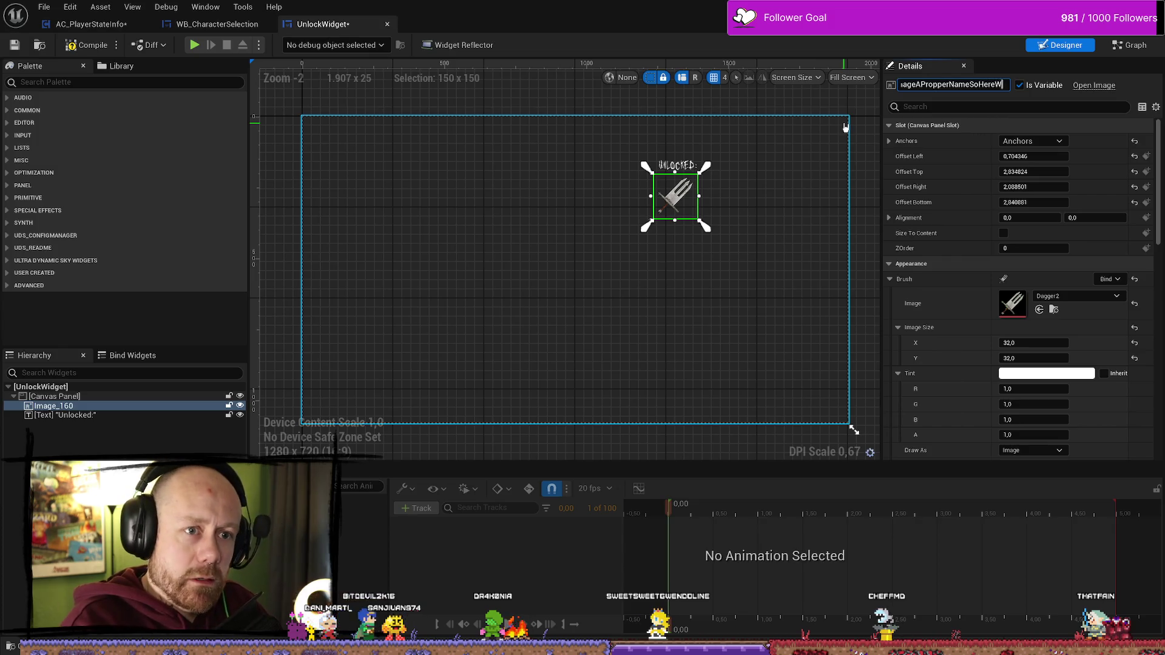
text(AreAA)
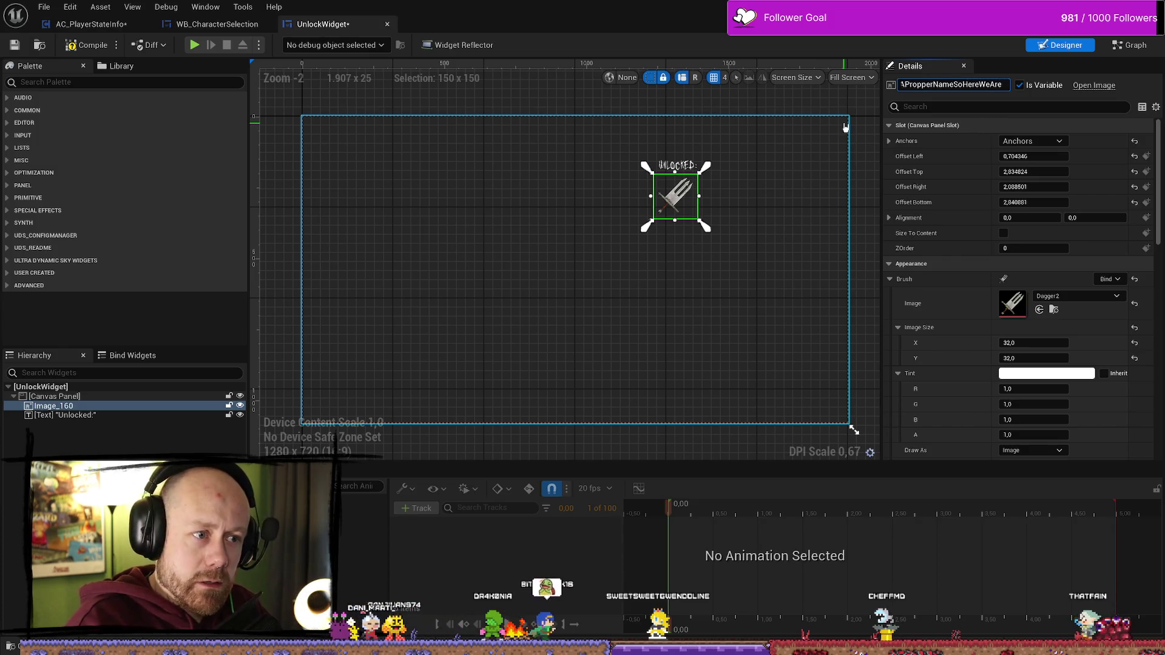
key(BackSpace)
text(ndNaimi)
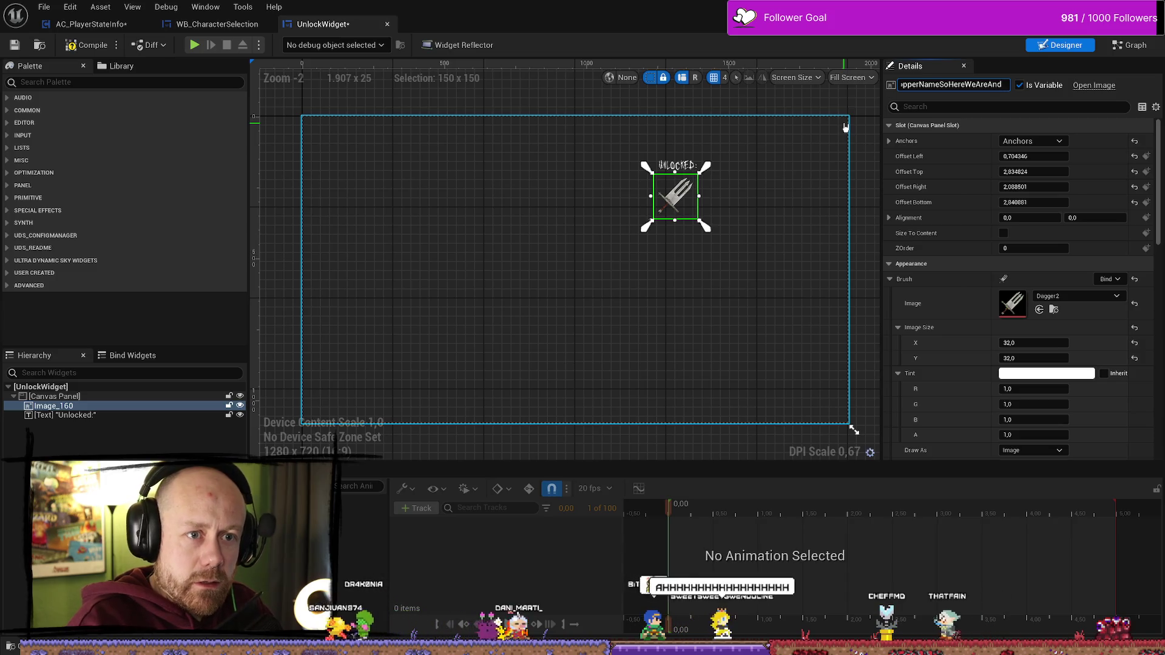
key(BackSpace)
key(BackSpace)
key(BackSpace)
text(m)
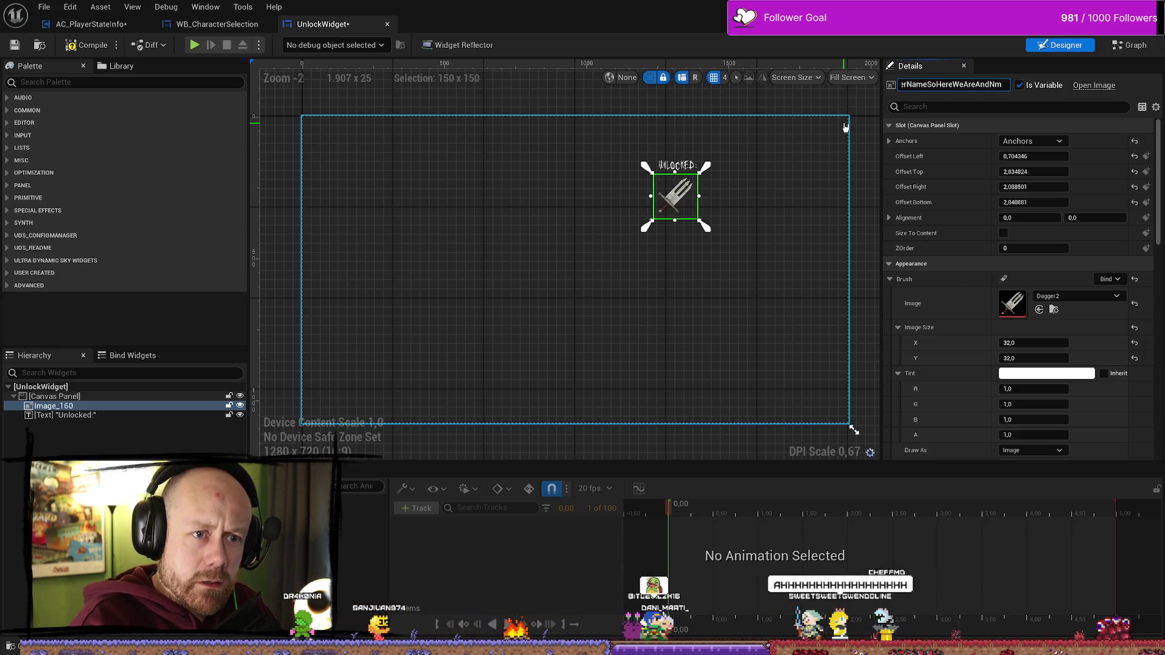
text(ingItImageFor)
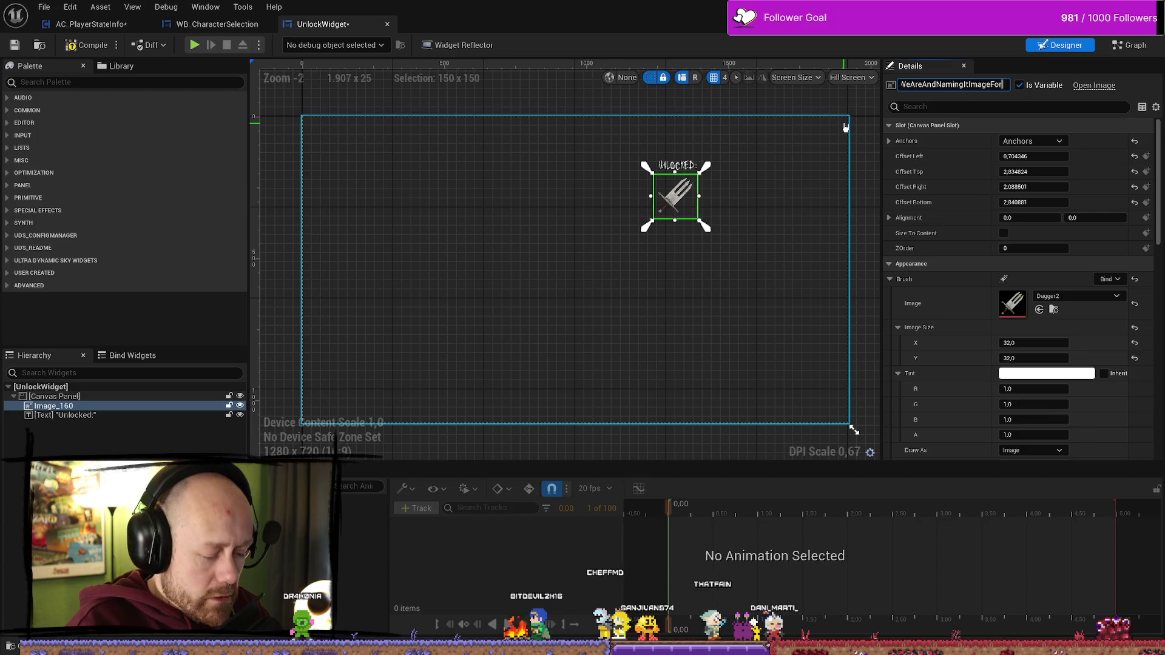
text(ab)
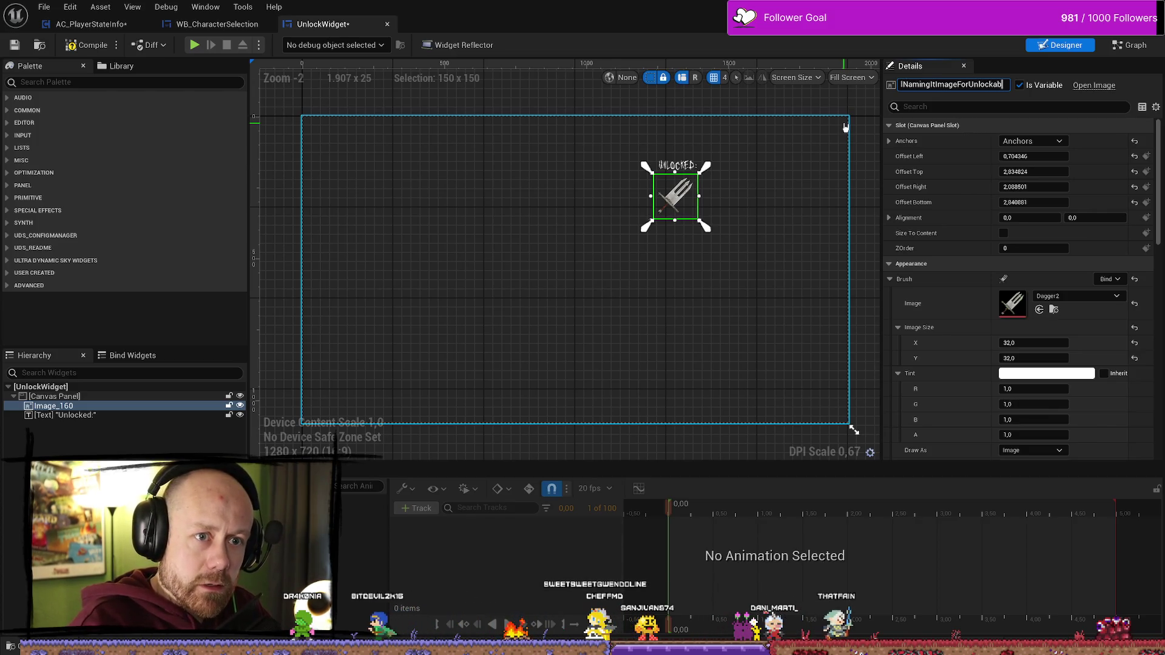
key(Return)
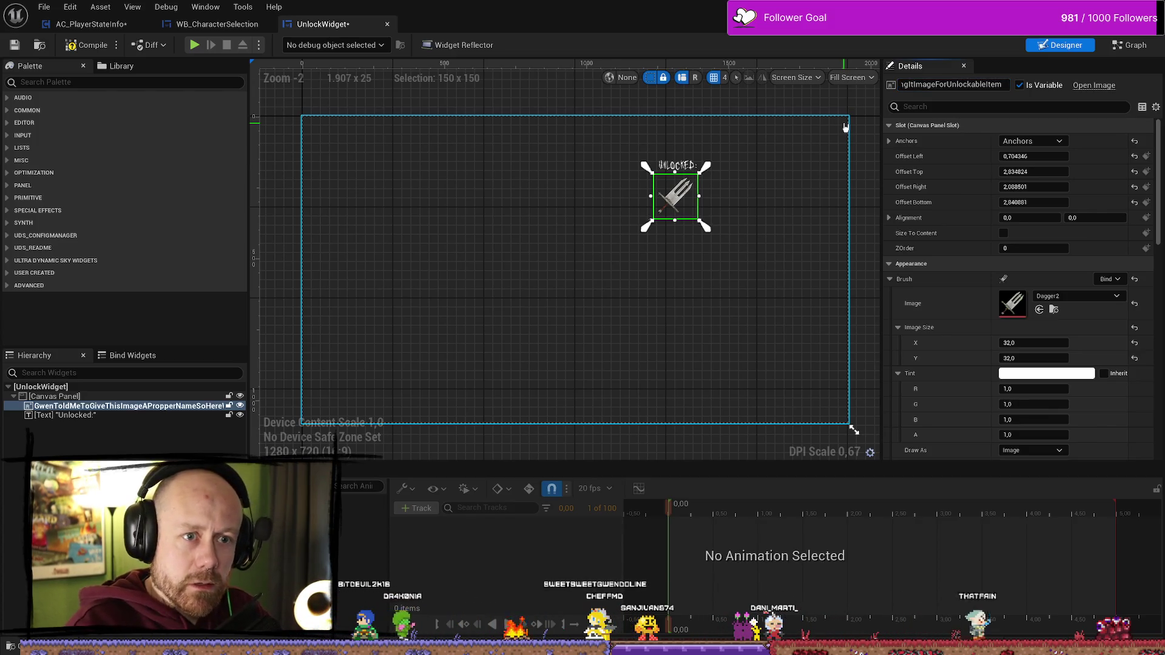
click(1130, 45)
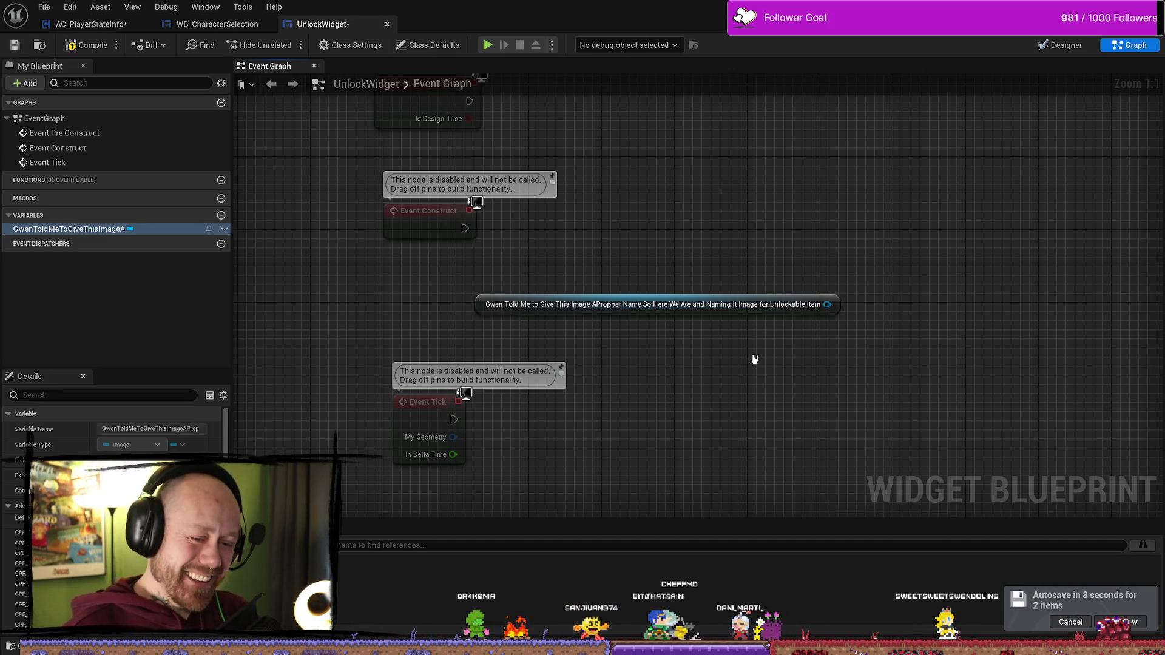
click(759, 309)
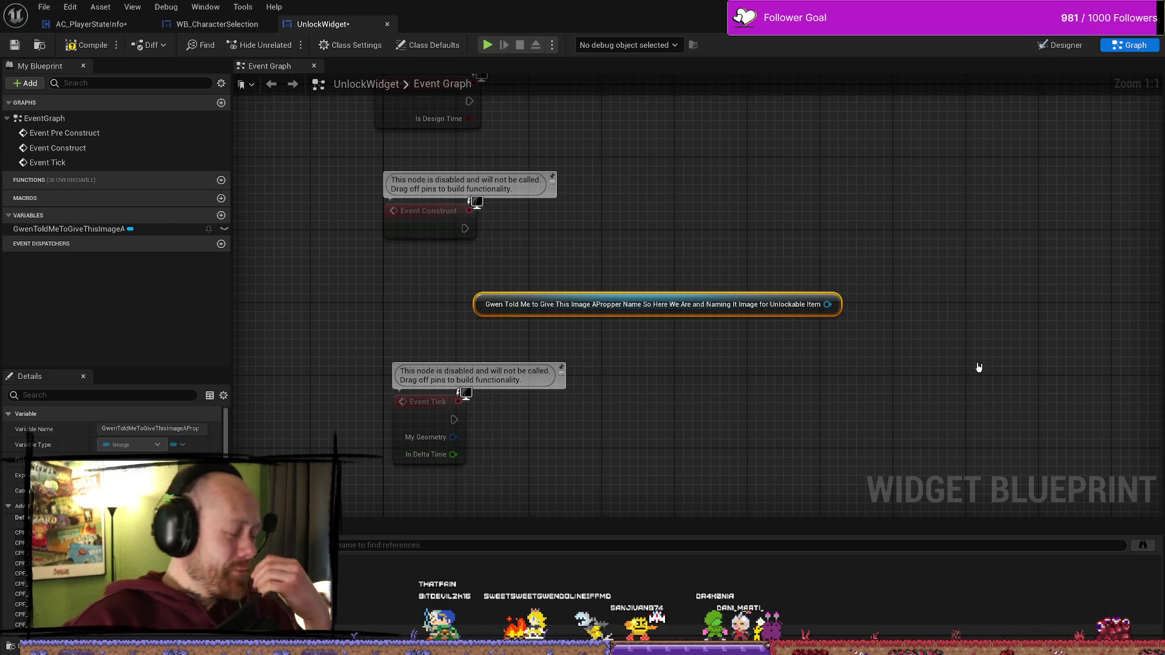
click(176, 231)
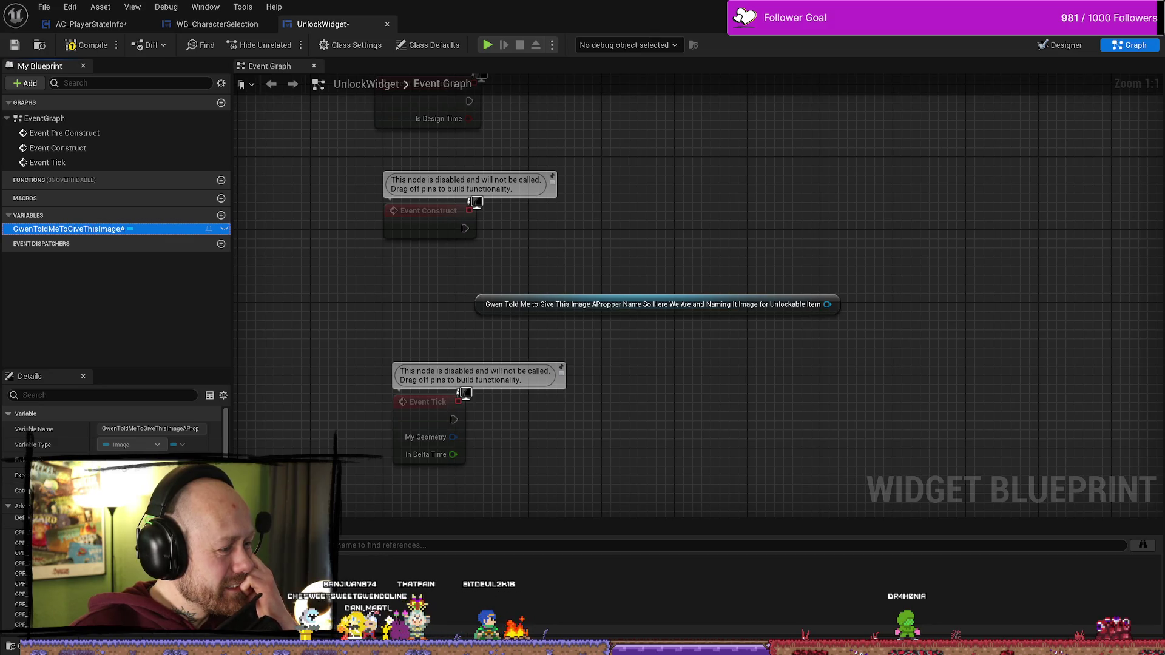
scroll(115, 427, down, 1)
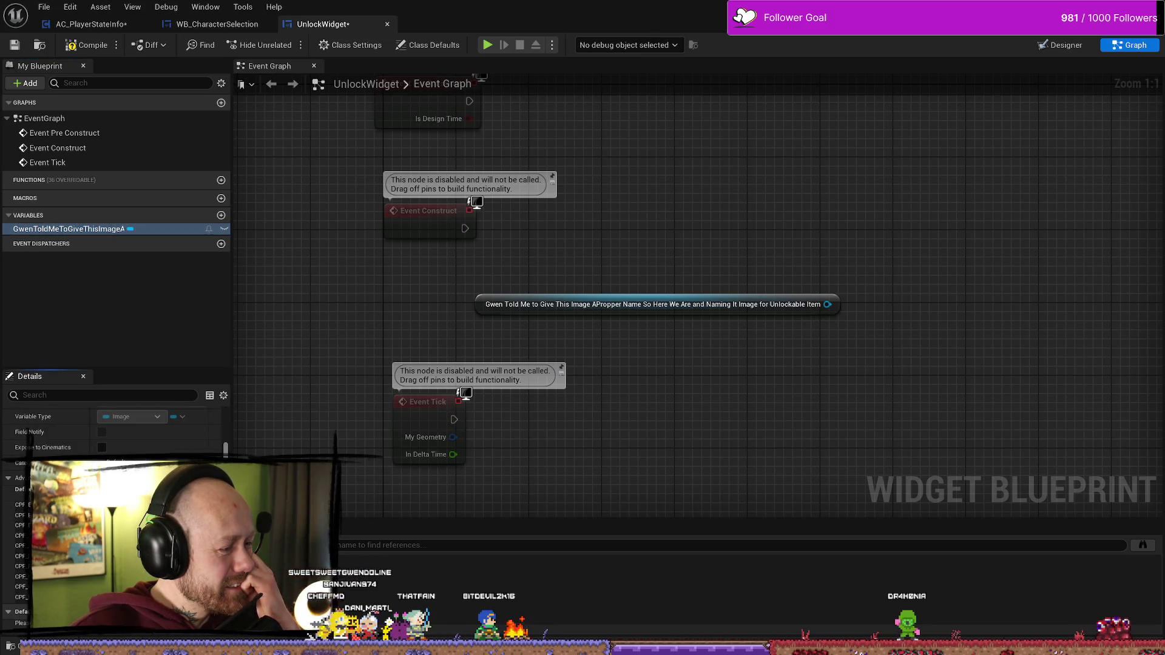
drag(225, 449, 224, 419)
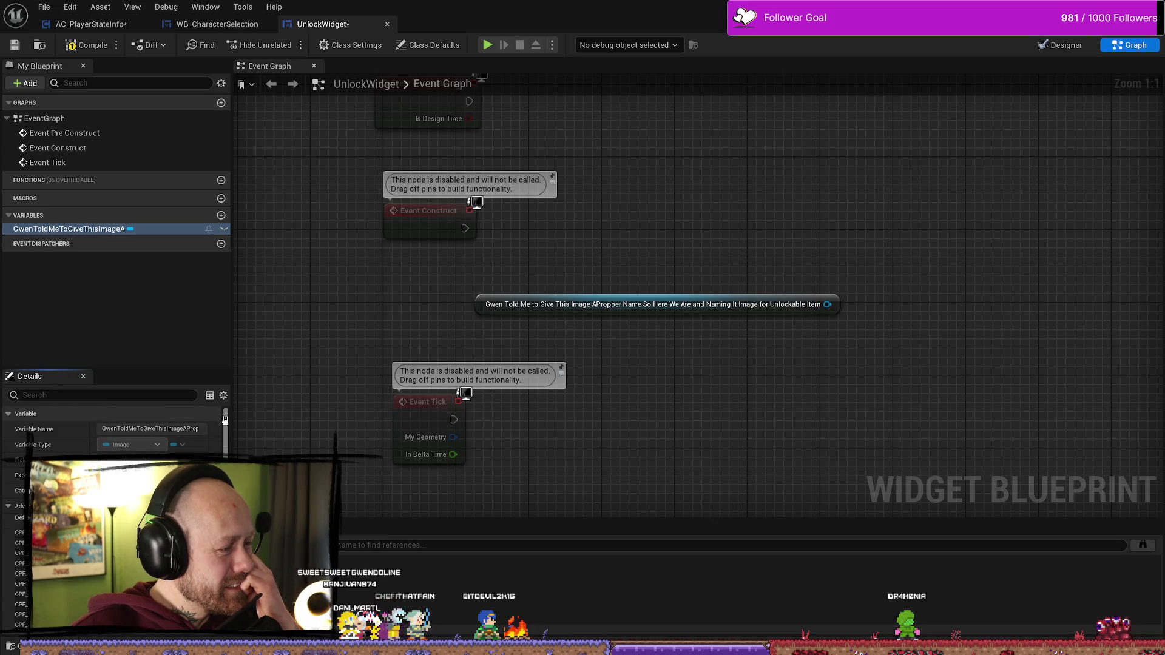
click(157, 328)
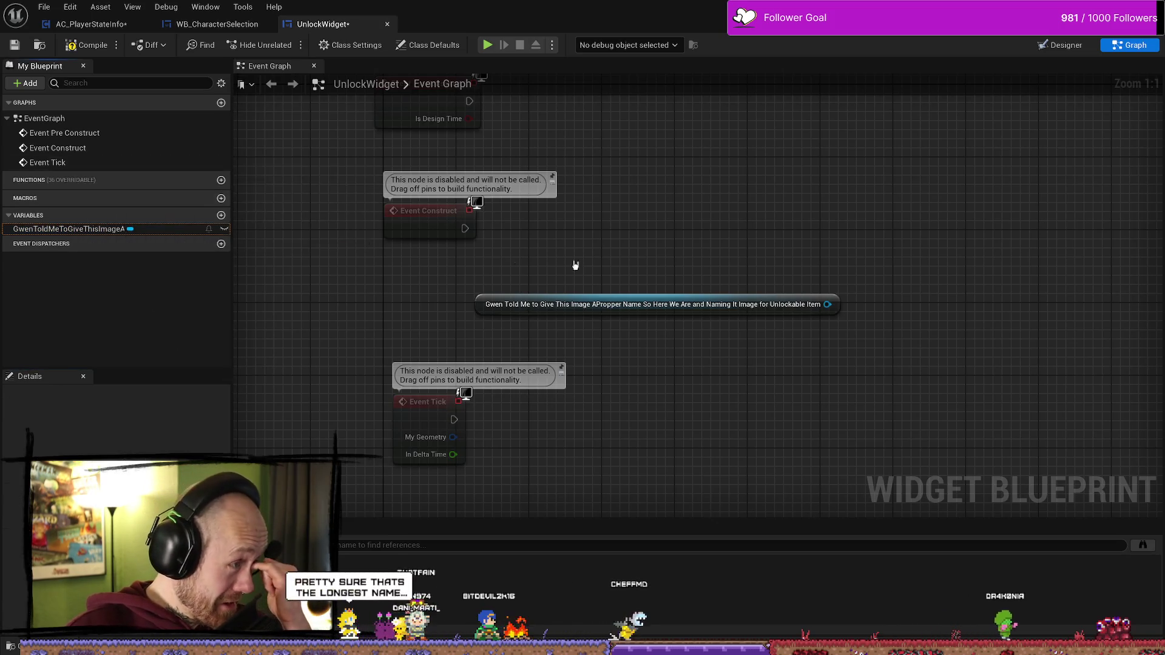
mouse_move(697, 250)
mouse_down()
mouse_move(666, 247)
mouse_move(702, 238)
mouse_up()
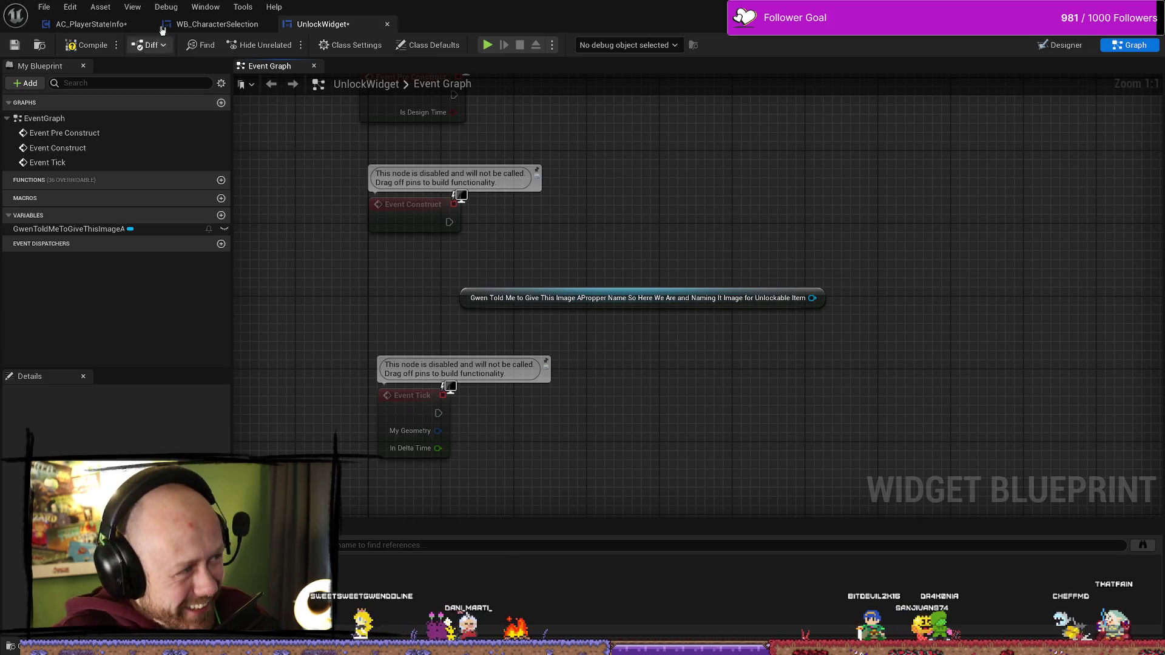
- Compile UnlockWidget, nudge the long-named image node left, and open WB_CharacterSelection's Get Time Left to Start
click(87, 45)
drag(771, 222, 763, 234)
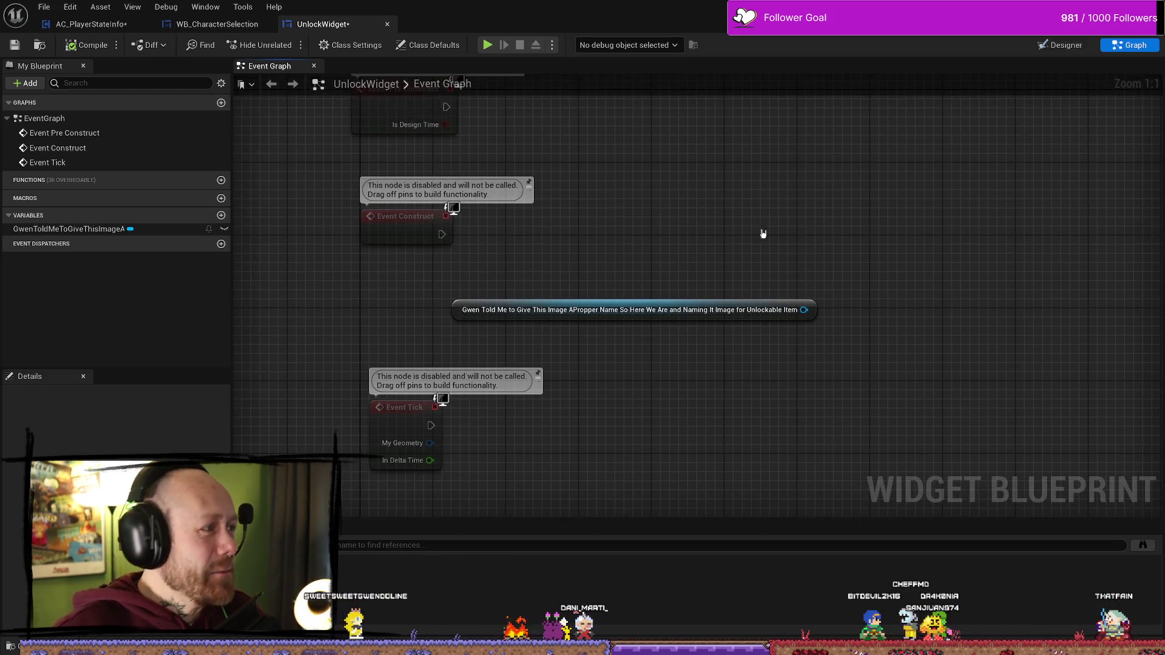
click(715, 304)
drag(716, 298, 653, 288)
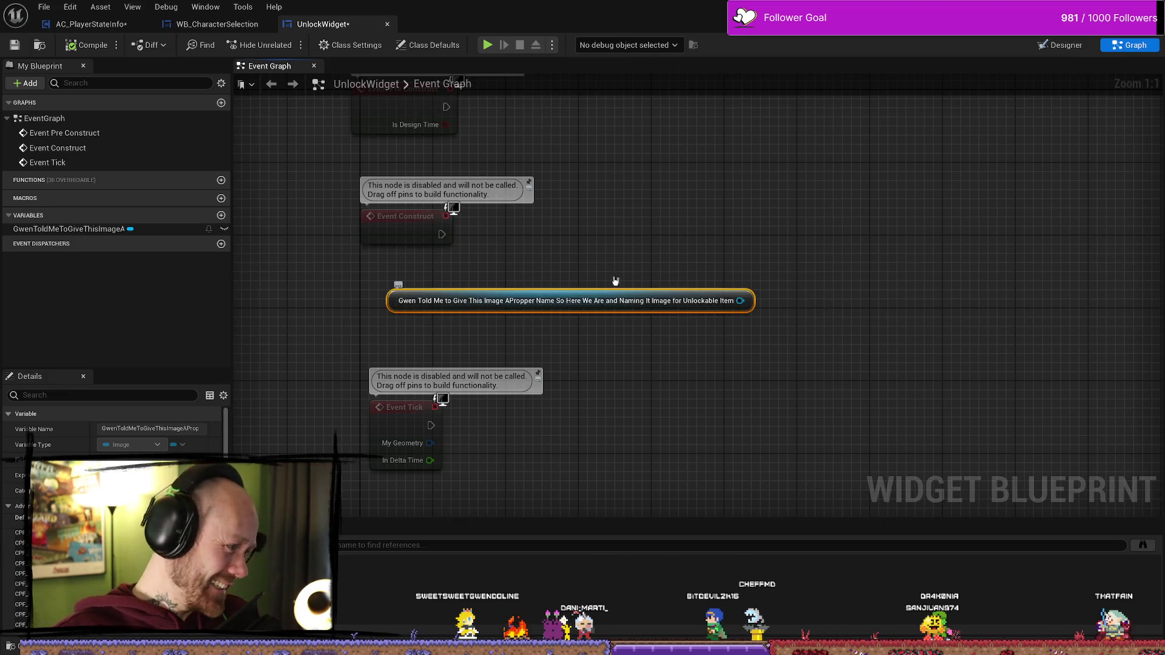
click(852, 222)
drag(686, 251, 771, 252)
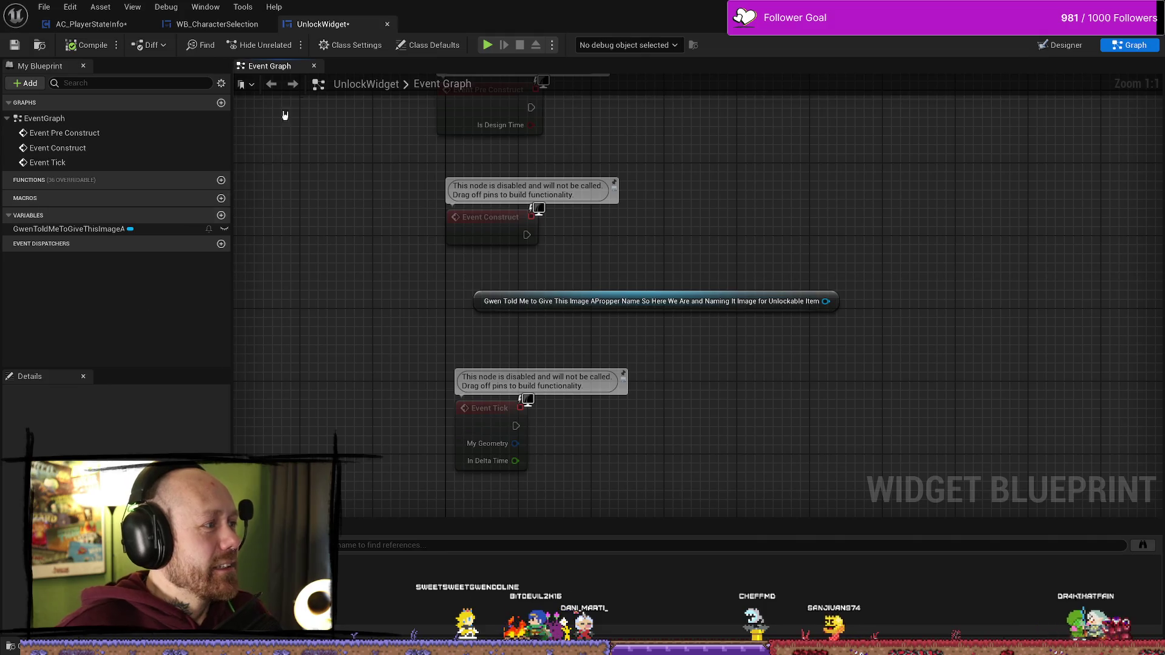
click(225, 23)
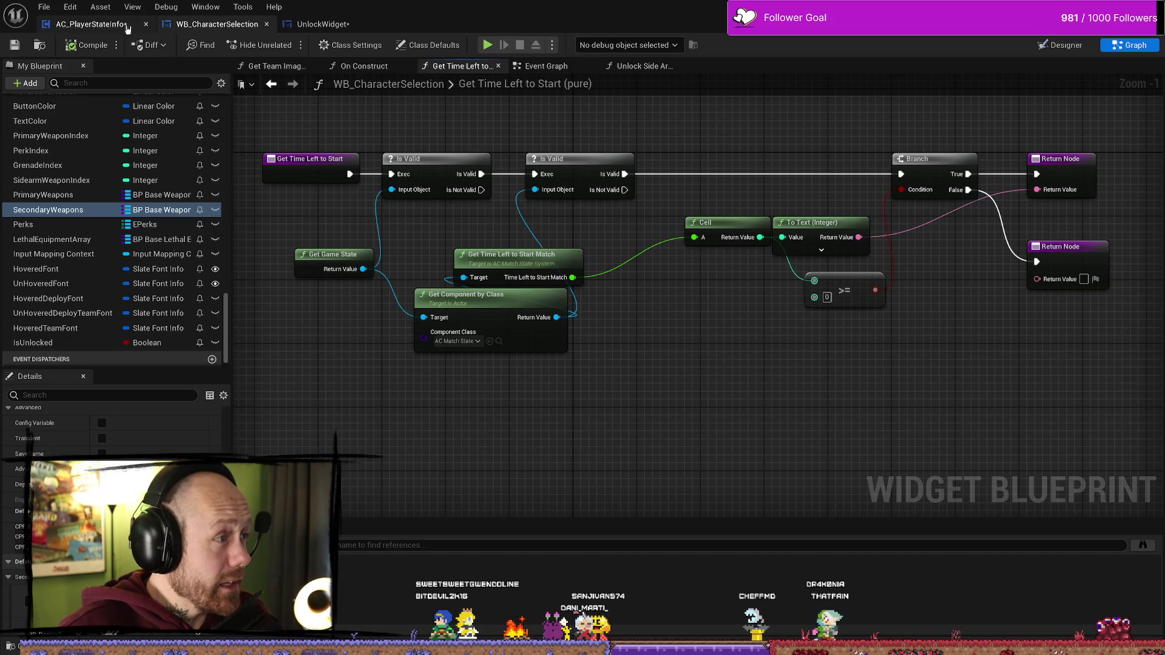
- Save AC_PlayerStateInfo and inspect the WidgetUnlockNewItem event and its Create Unlock Widget node
click(91, 23)
click(19, 46)
scroll(692, 182, down, 3)
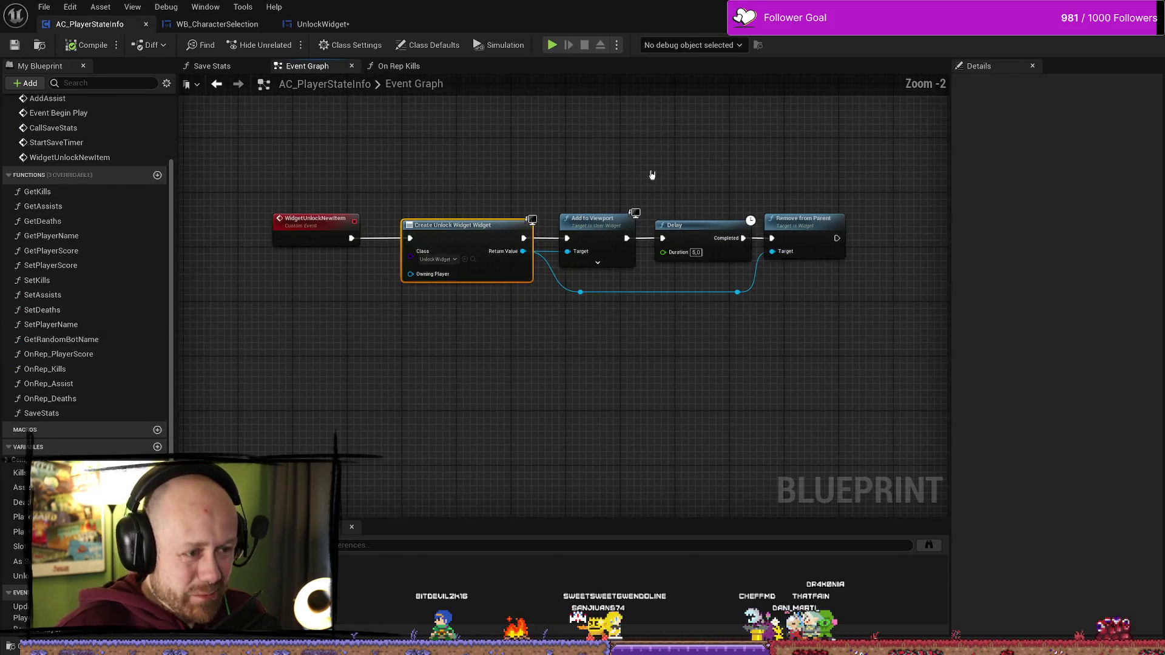
scroll(516, 167, up, 5)
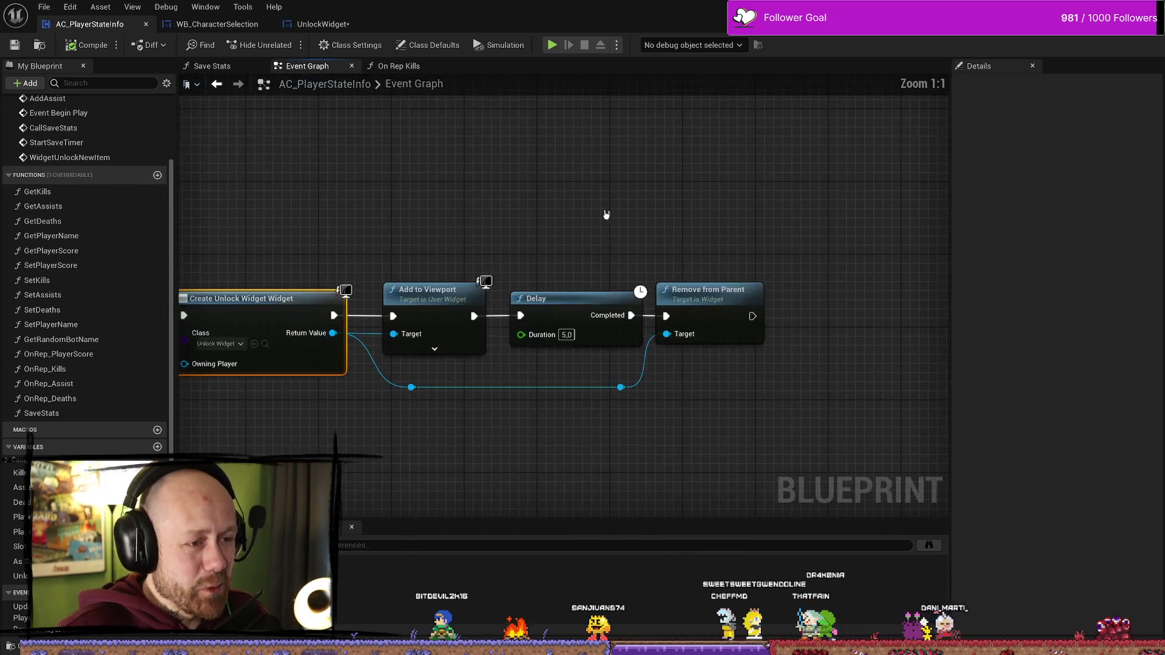
drag(407, 177, 599, 175)
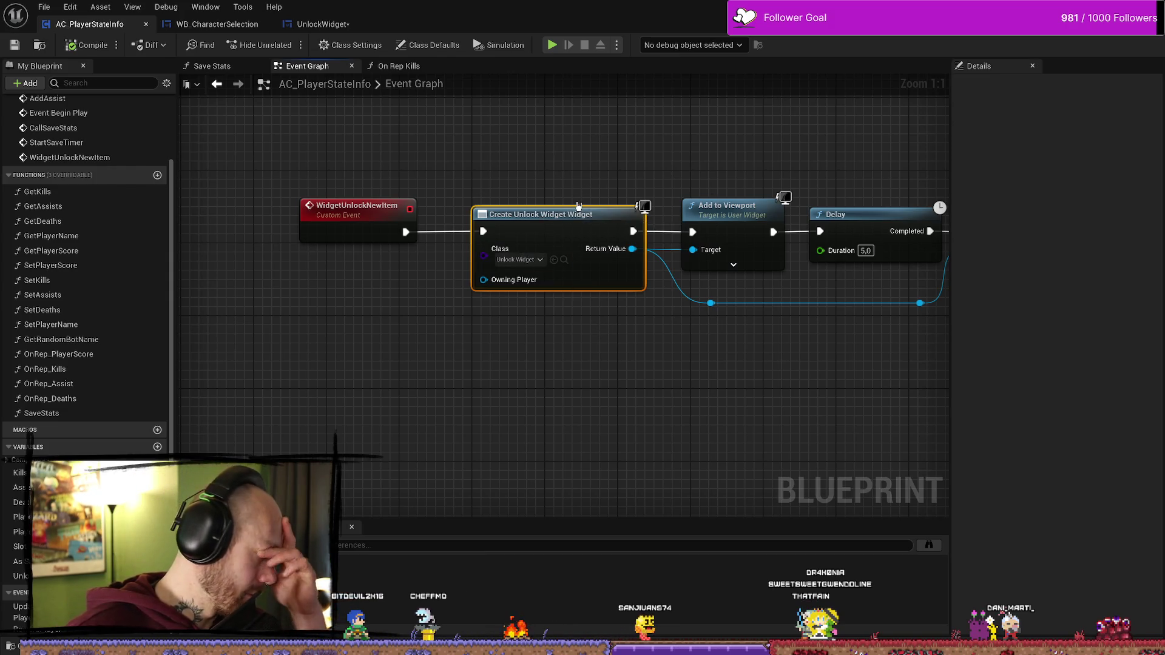
mouse_move(553, 200)
mouse_down()
mouse_move(532, 295)
mouse_move(557, 316)
mouse_up()
click(561, 300)
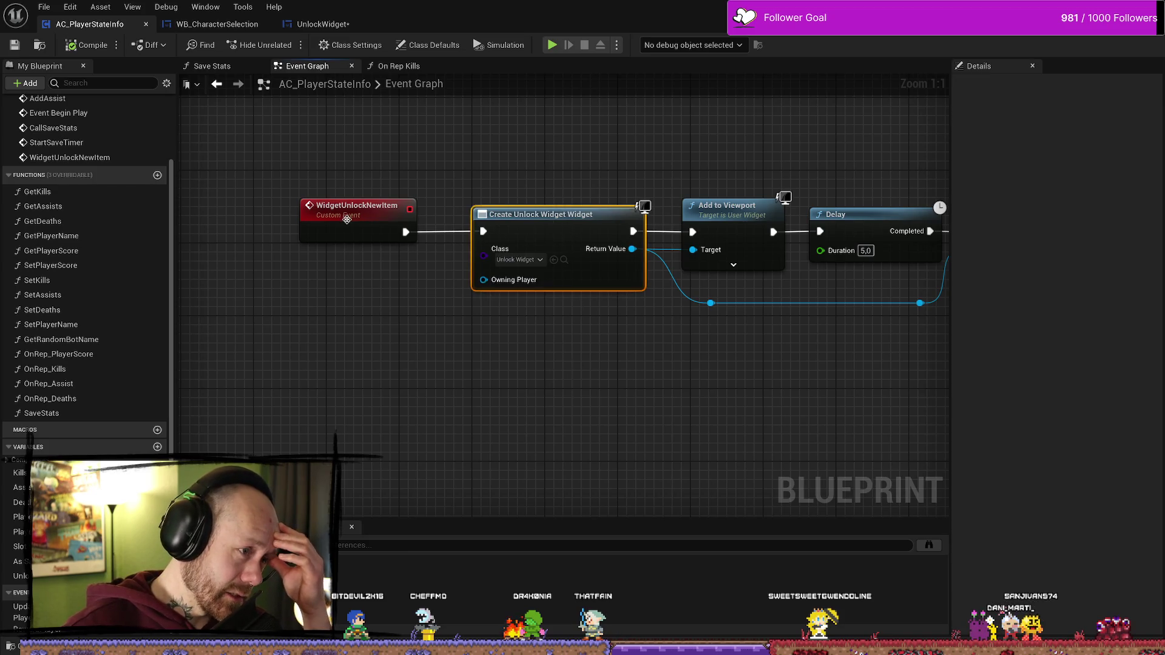
click(347, 219)
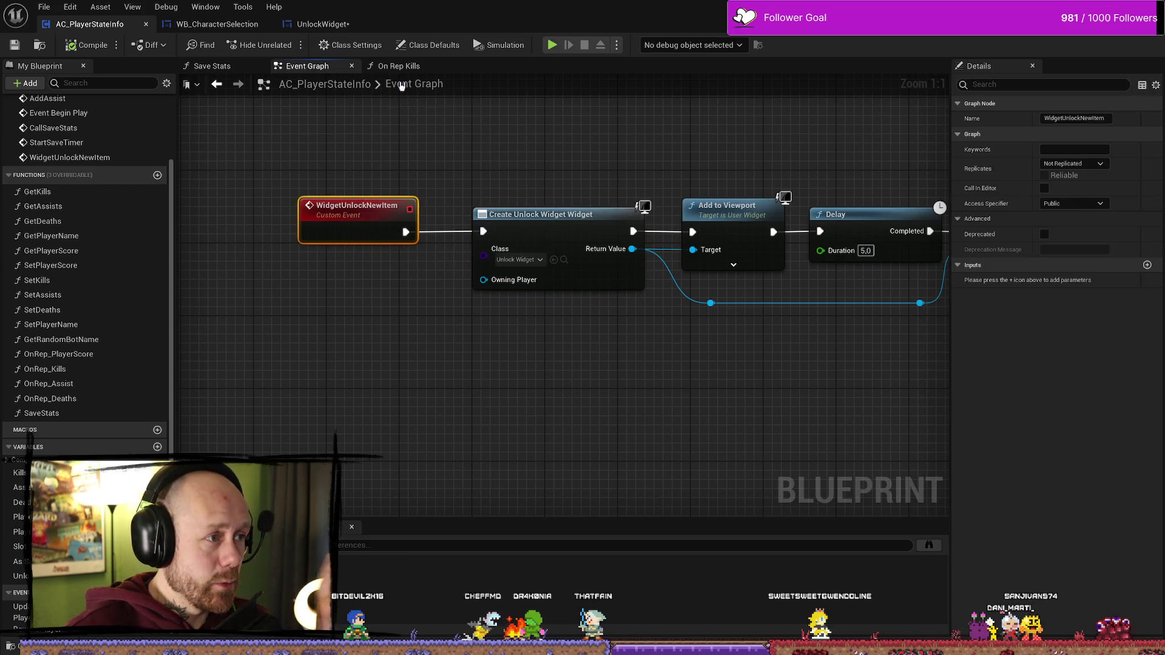
- In On Rep Kills, follow the Unlock Dagger 2Save branch and jump to Widget Unlock New Item's event
click(398, 66)
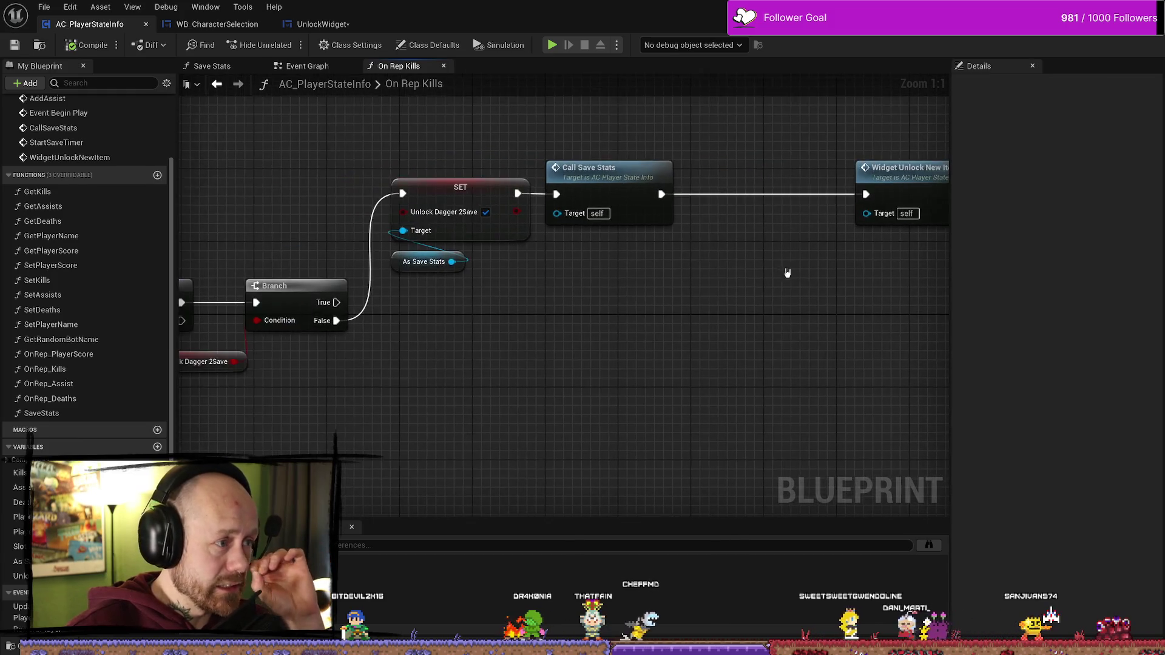
click(439, 219)
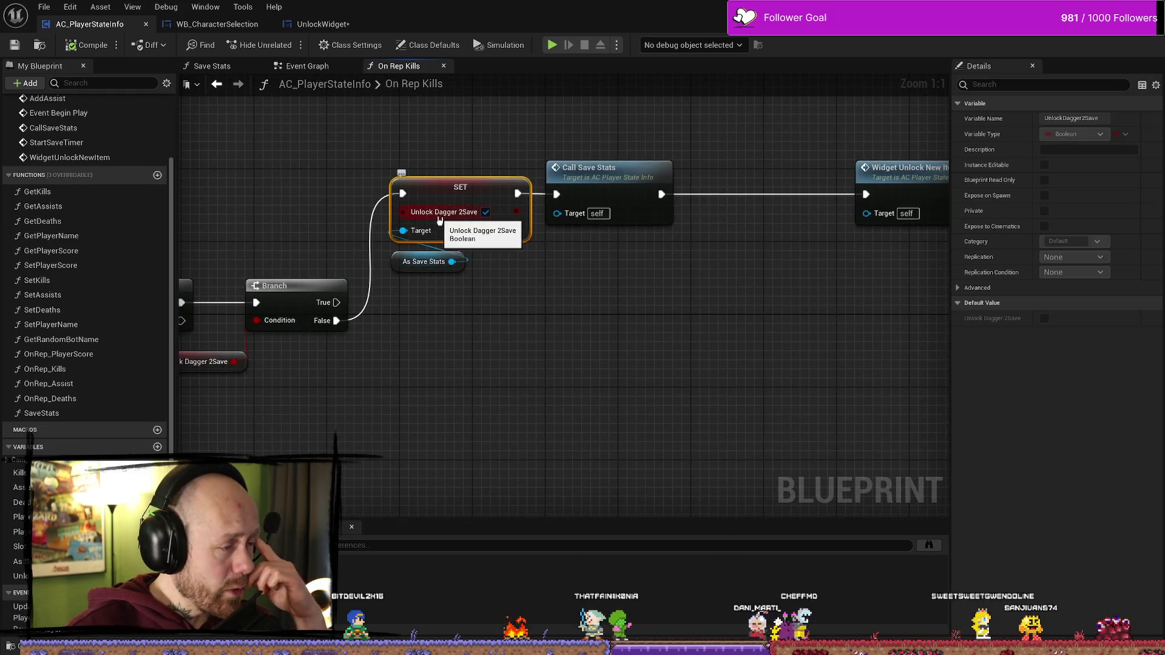
drag(277, 237, 478, 230)
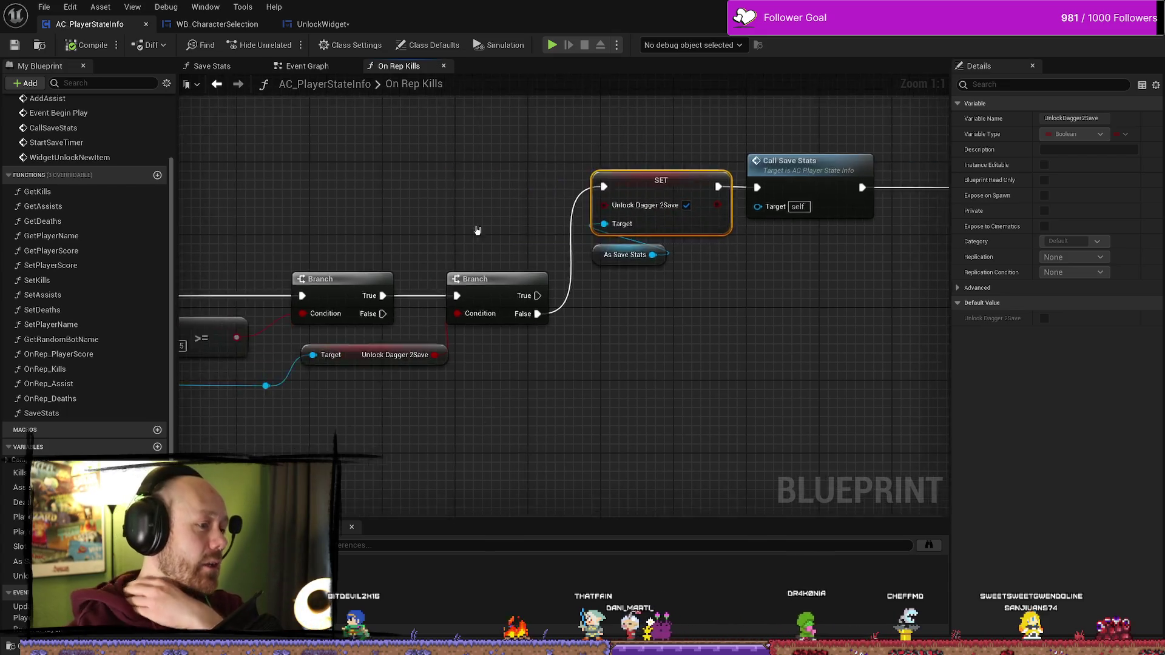
scroll(478, 230, down, 5)
scroll(461, 240, up, 3)
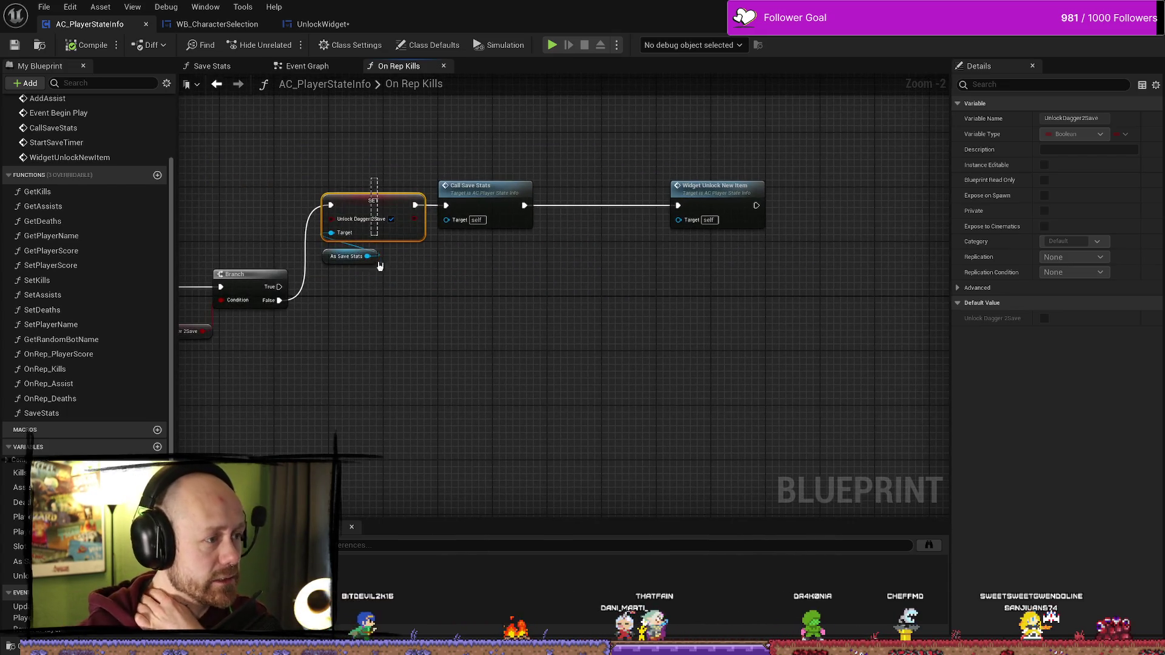
click(388, 267)
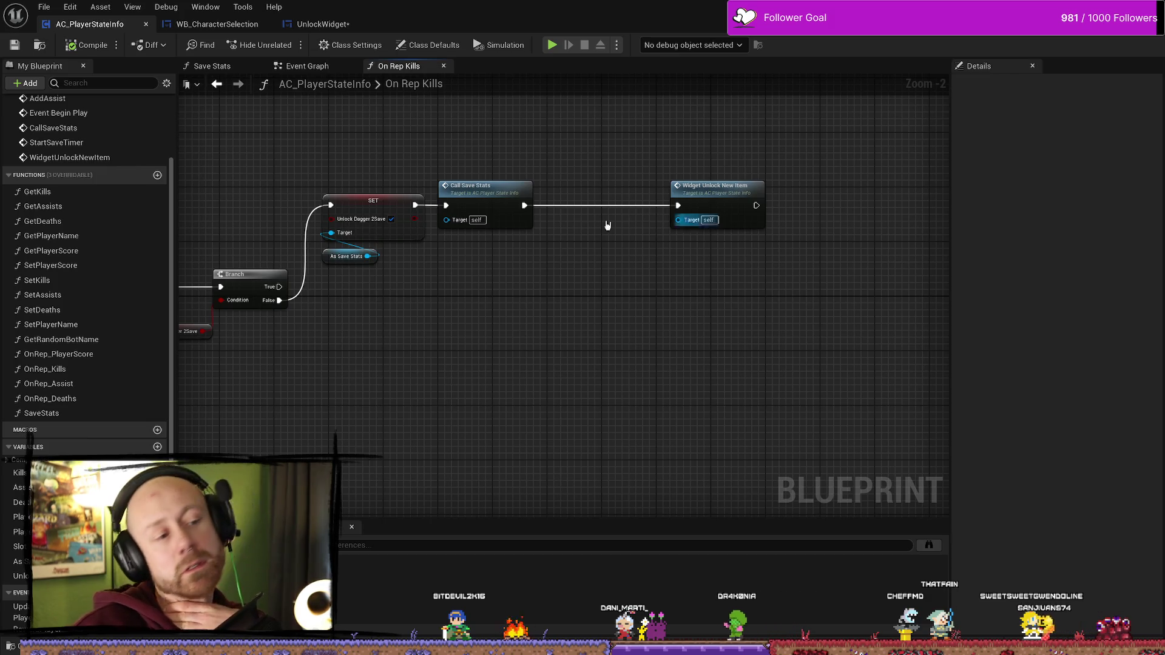
click(738, 199)
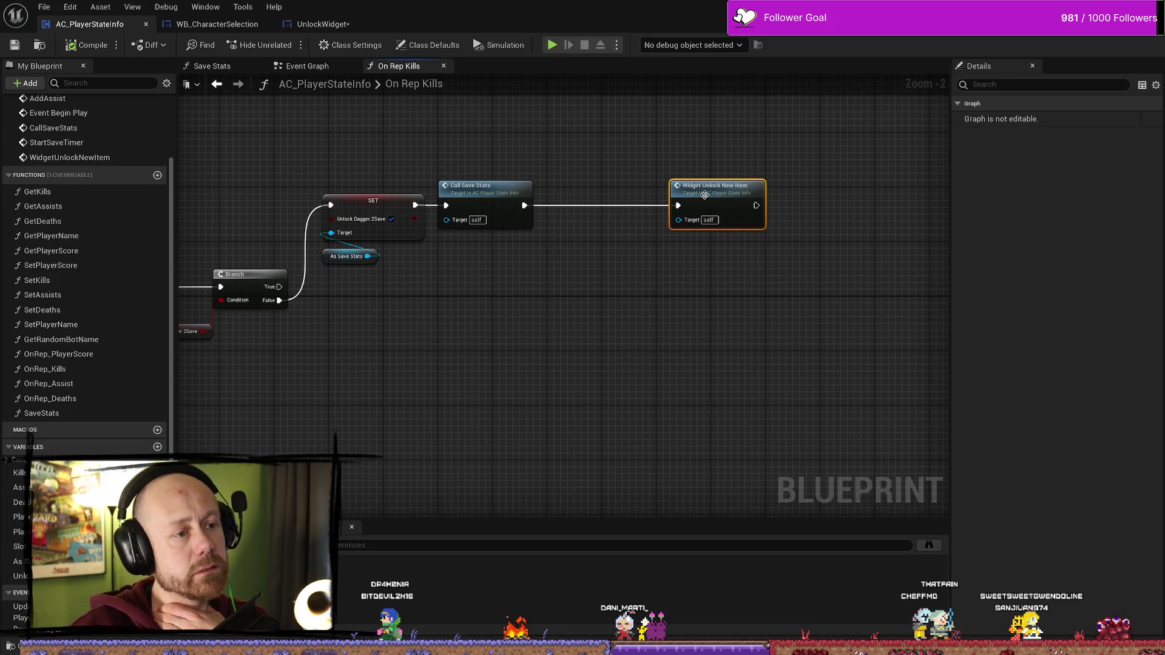
double_click(740, 203)
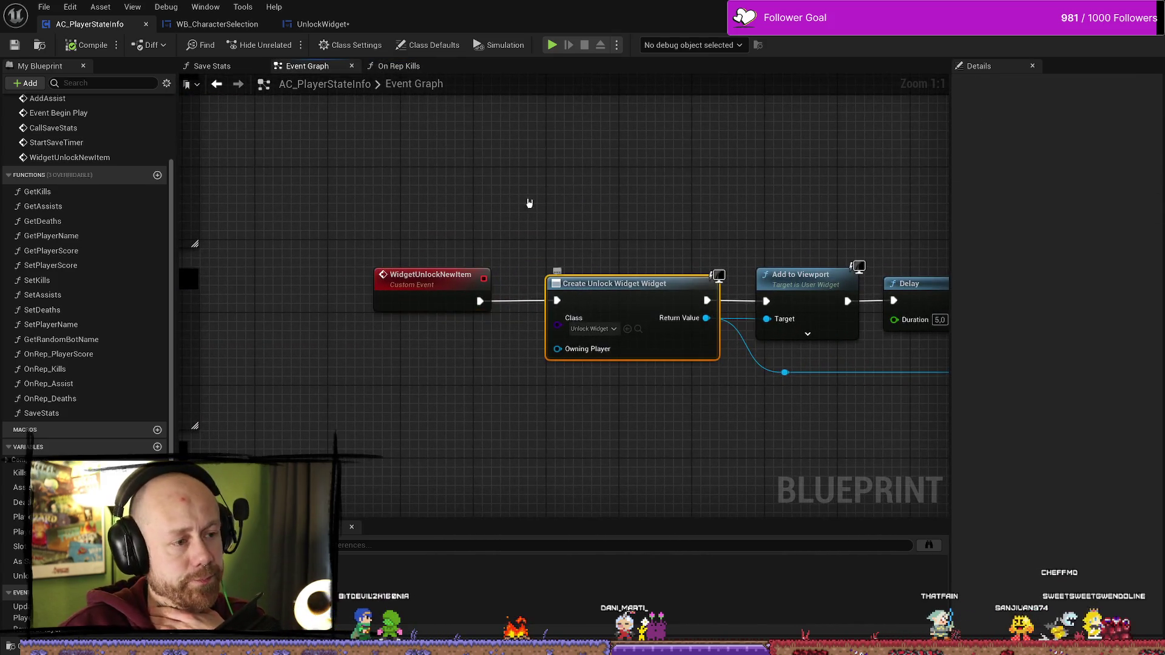
click(255, 24)
- Select the long-named image variable in UnlockWidget and switch to the Designer layout
click(287, 26)
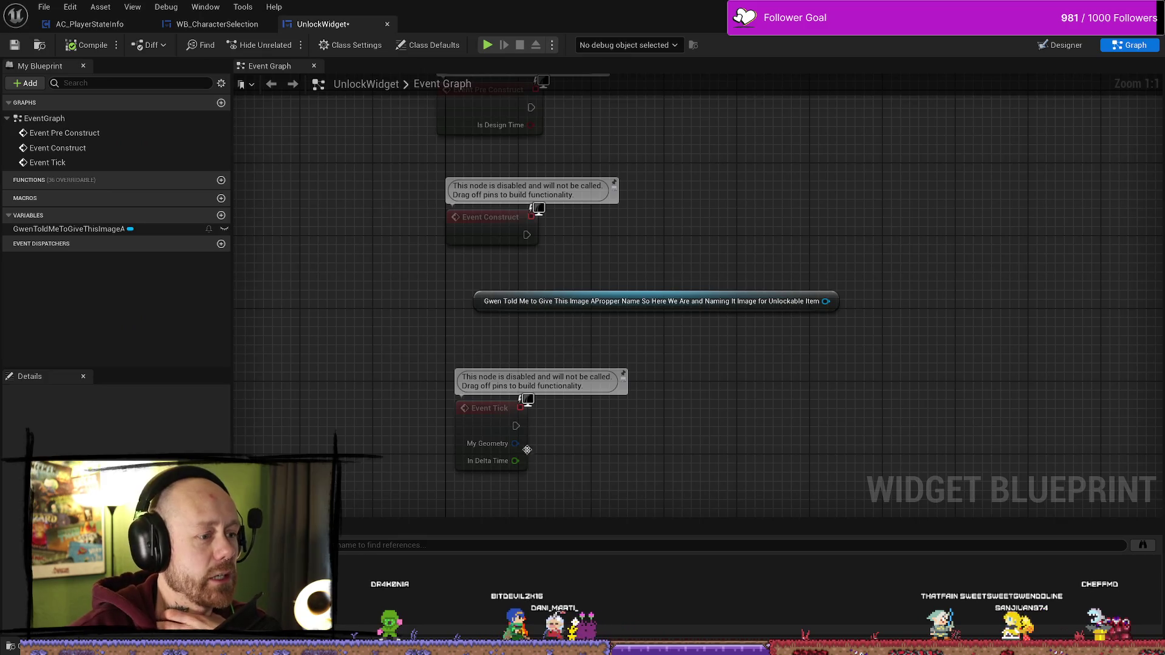
click(477, 299)
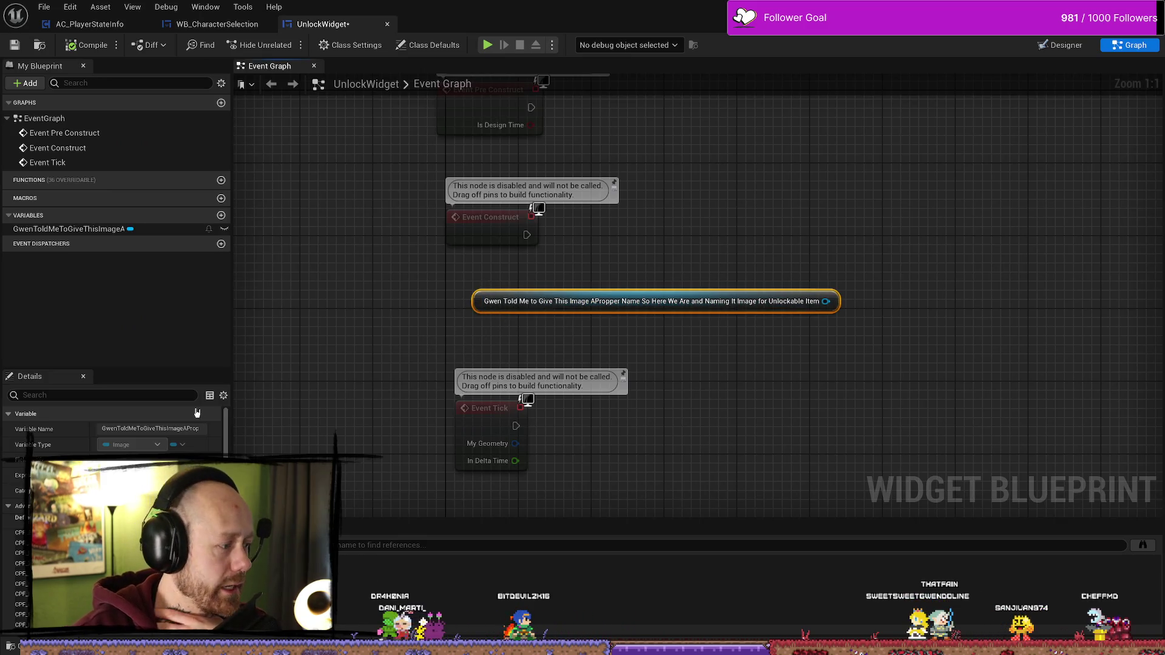
click(1060, 47)
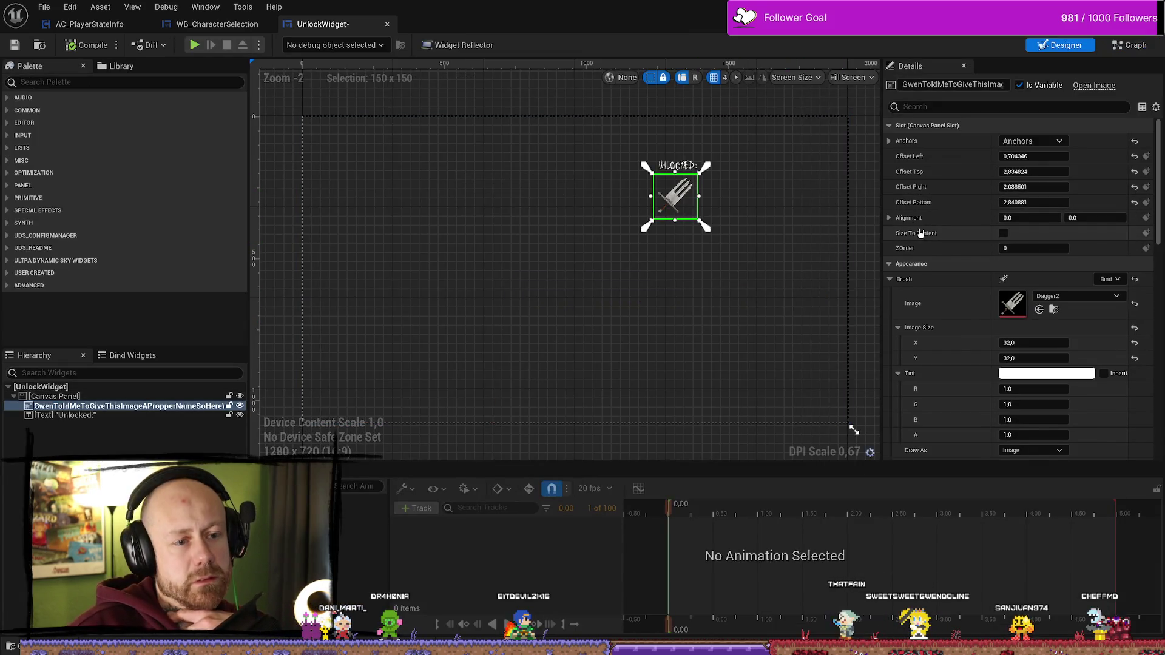
- Expand the dagger image's advanced Accessibility and Behavior options in the Details panel
scroll(920, 234, down, 2)
scroll(907, 229, down, 1)
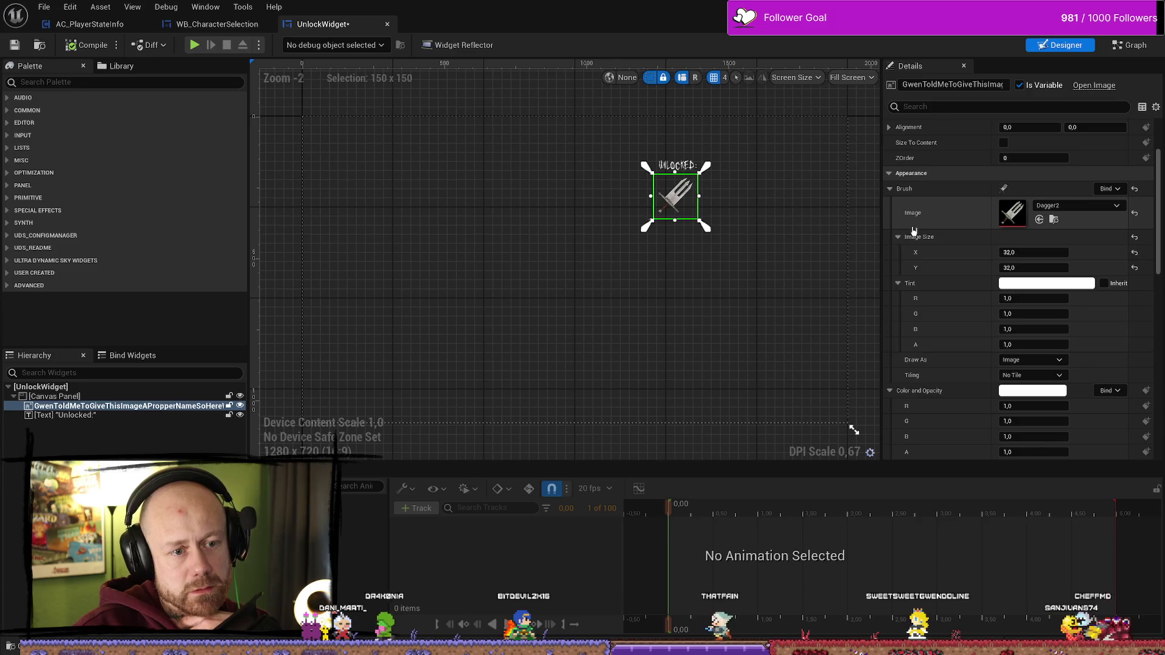
scroll(978, 268, down, 7)
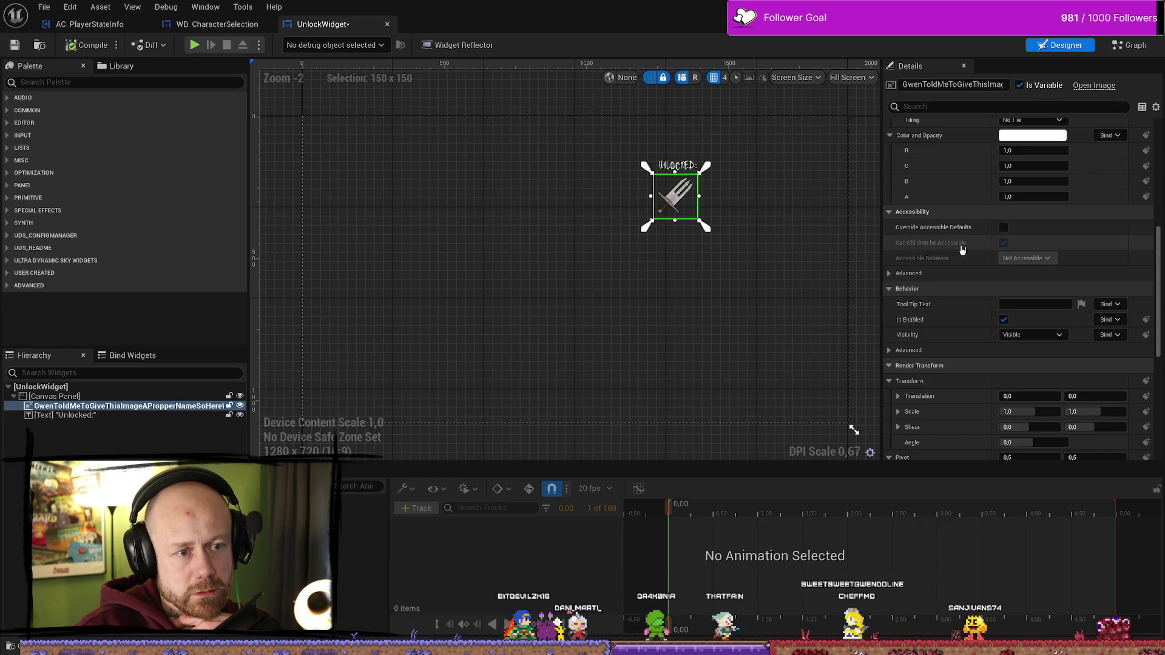
click(889, 274)
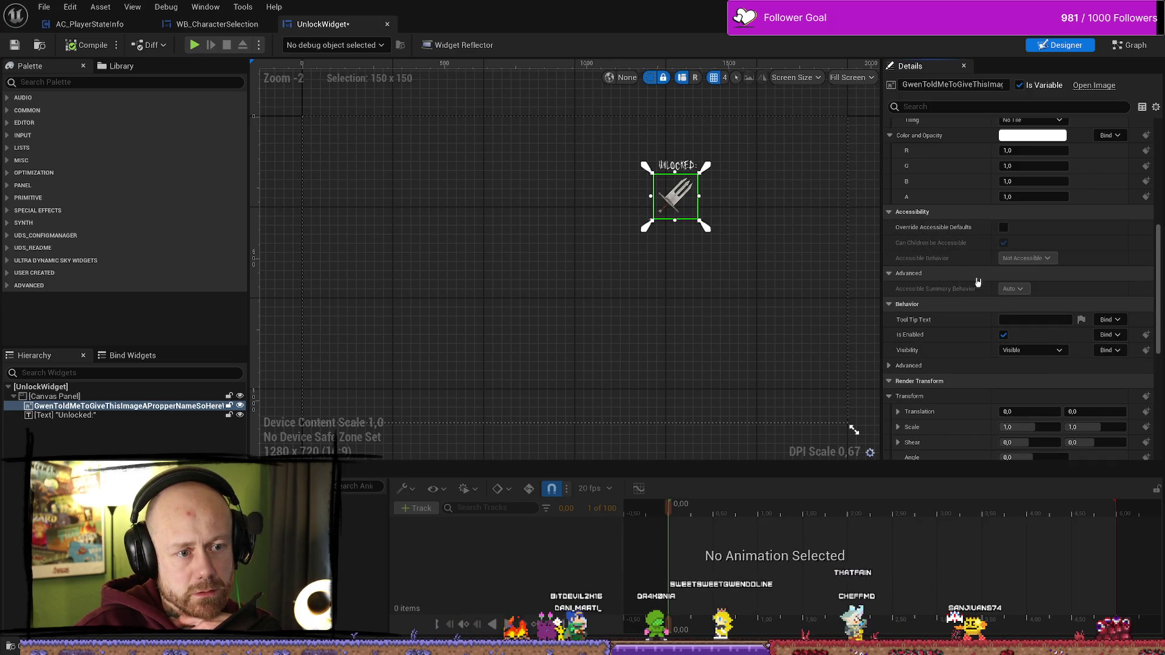
scroll(978, 282, down, 1)
scroll(975, 282, down, 1)
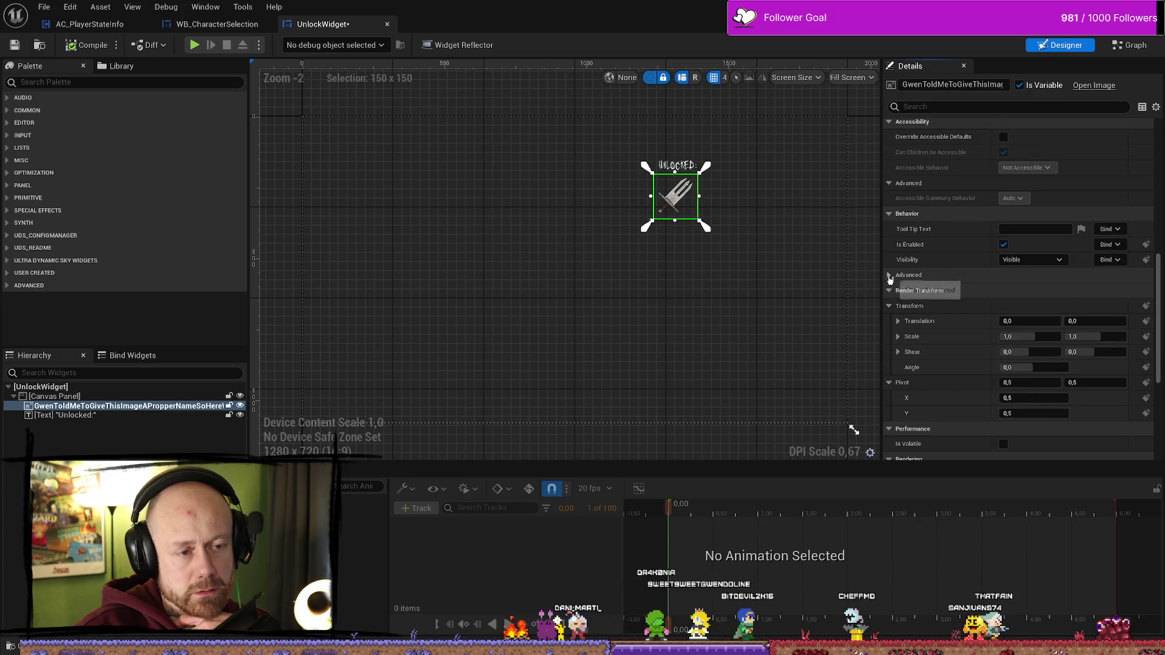
click(946, 293)
scroll(997, 260, down, 1)
scroll(988, 264, down, 1)
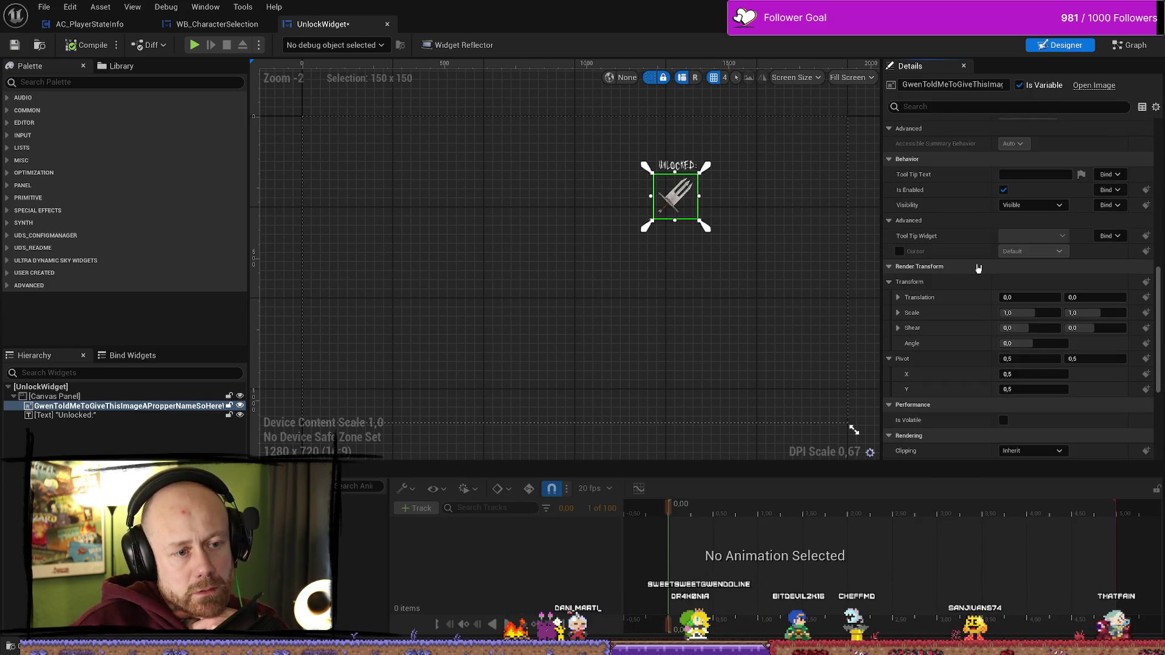